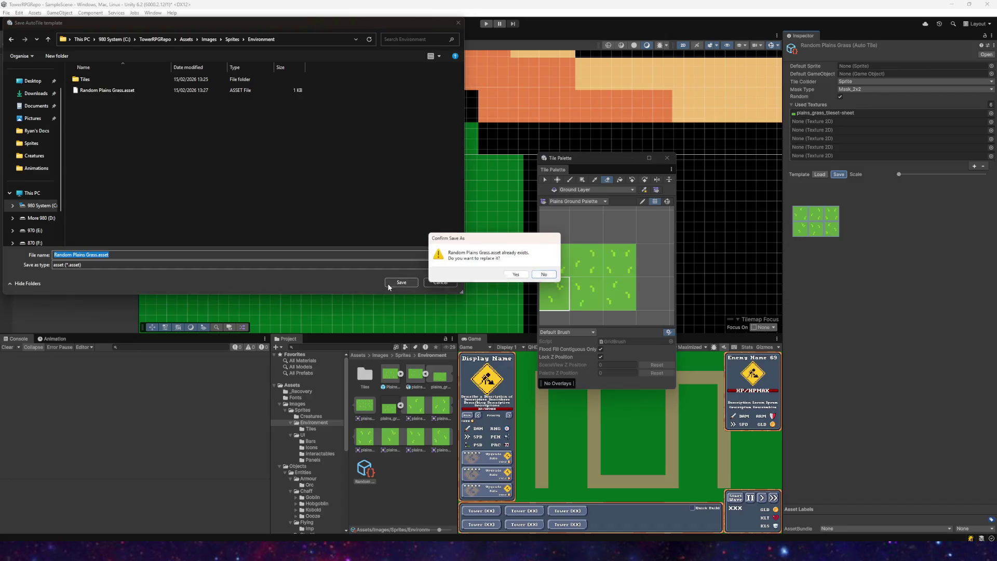
- Save the auto tile's template over the existing Random Plains Grass.asset
{"action": "left_click", "coordinate": [546, 276]}
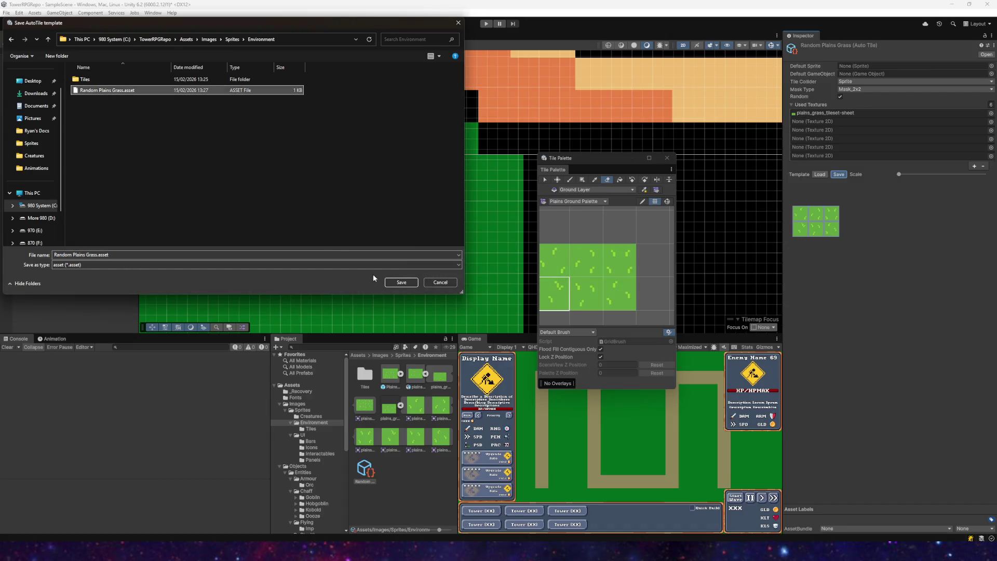
{"action": "left_click", "coordinate": [401, 282]}
{"action": "left_click", "coordinate": [513, 278]}
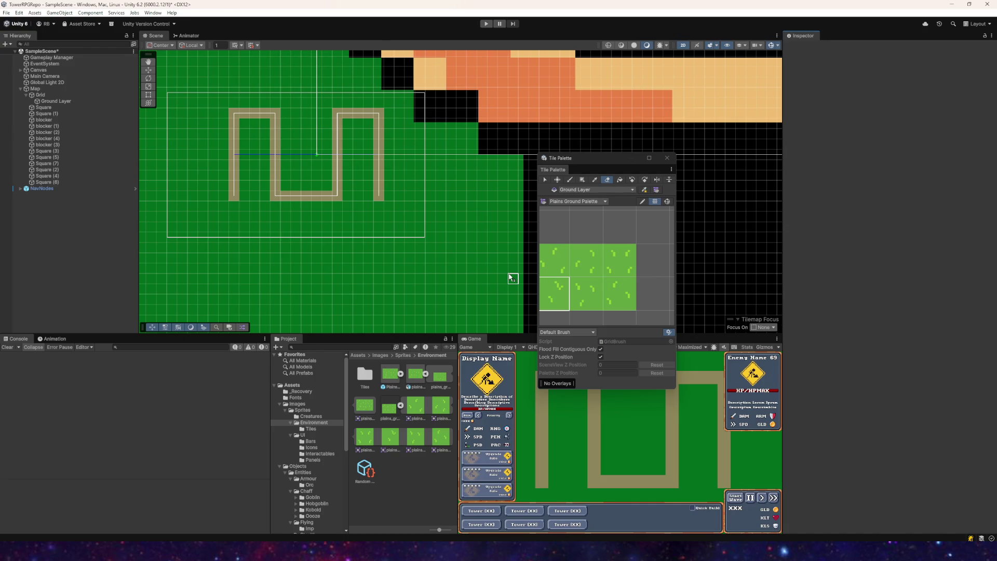
- Select Random Plains Grass in Project and expand its empty Sprites list in the Inspector
{"action": "left_click", "coordinate": [363, 469]}
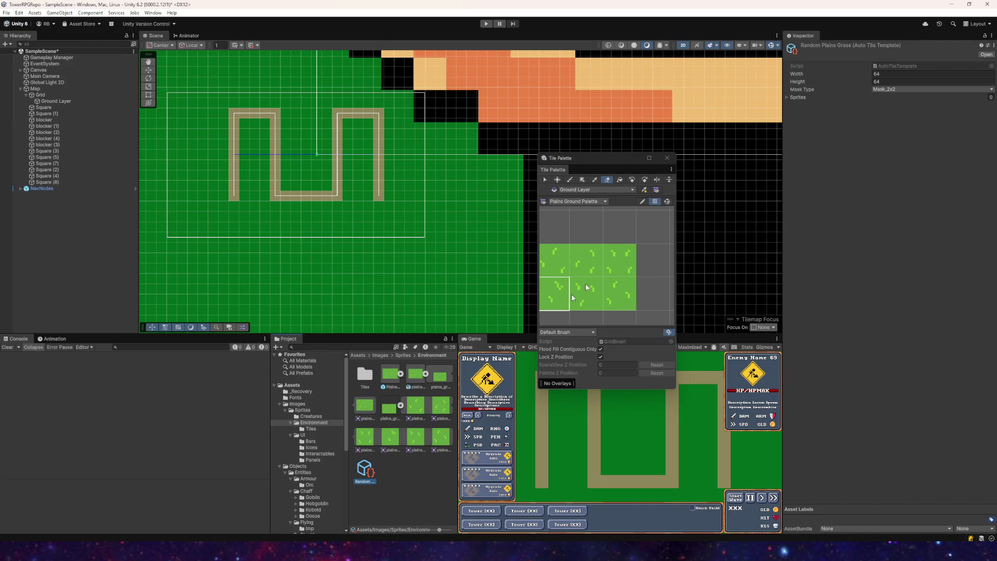
{"action": "left_click", "coordinate": [798, 97]}
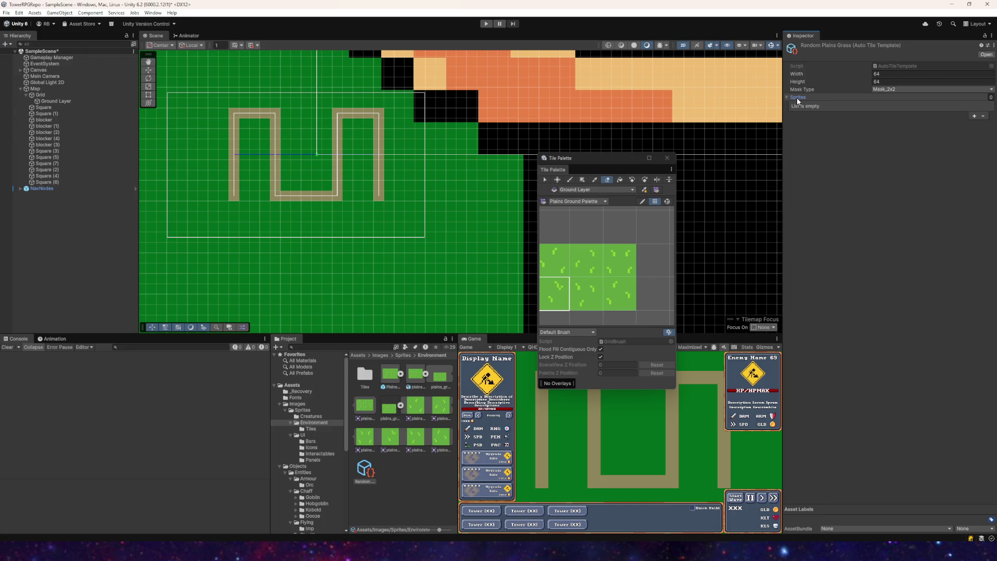
{"action": "left_click", "coordinate": [438, 404]}
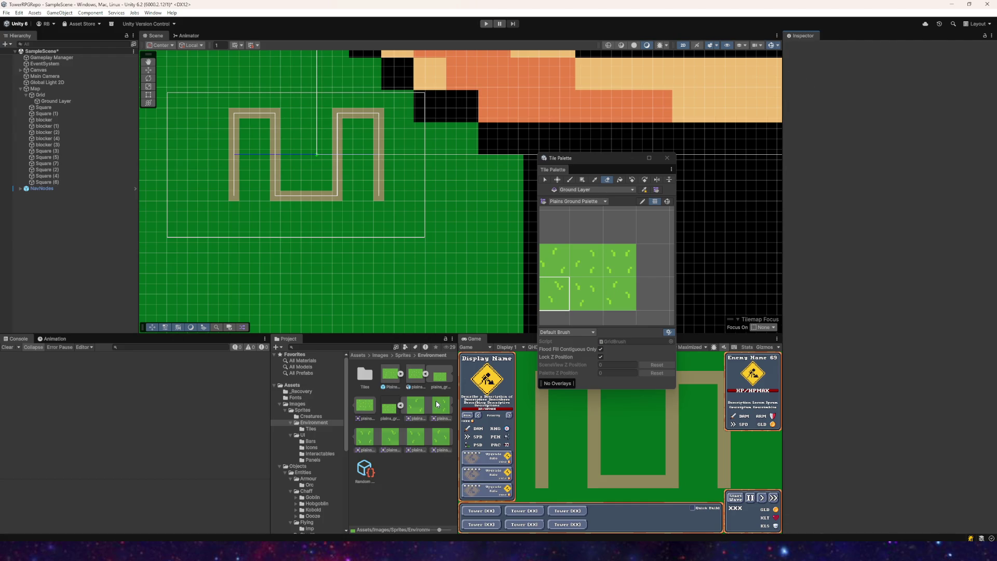
{"action": "left_click", "coordinate": [364, 472]}
- Delete the Random Plains Grass template asset
{"action": "right_click", "coordinate": [398, 482]}
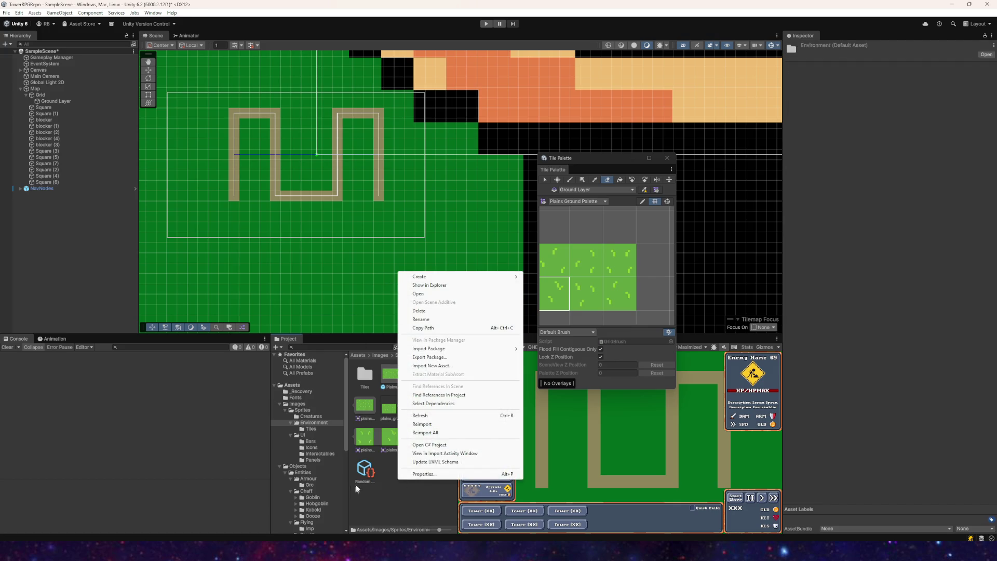
{"action": "left_click", "coordinate": [370, 474]}
{"action": "key", "text": "Delete"}
{"action": "left_click", "coordinate": [518, 291]}
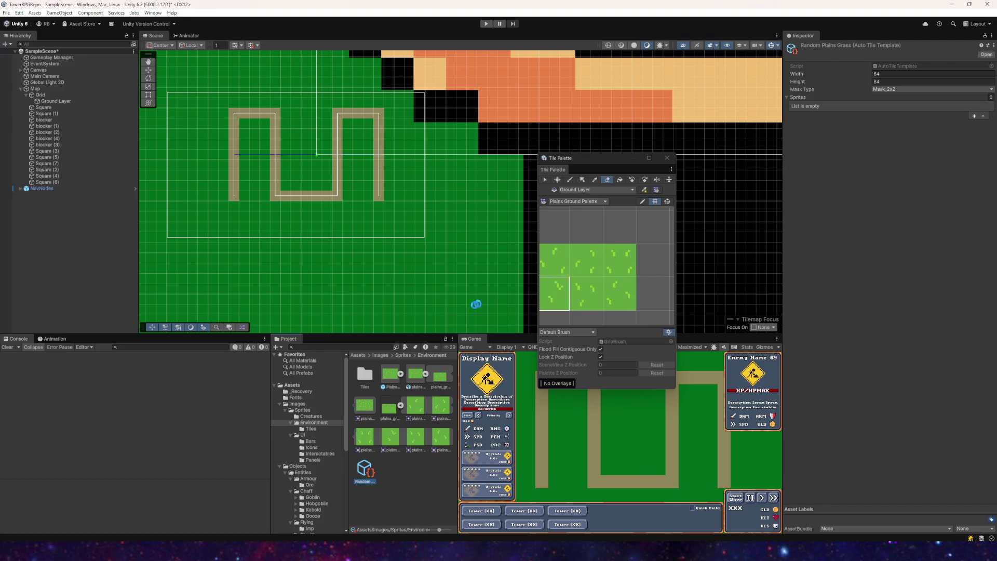
- Create a new Auto Tile named Plains Grass Tile and add a Used Textures slot
{"action": "right_click", "coordinate": [415, 484]}
{"action": "mouse_move", "coordinate": [450, 290]}
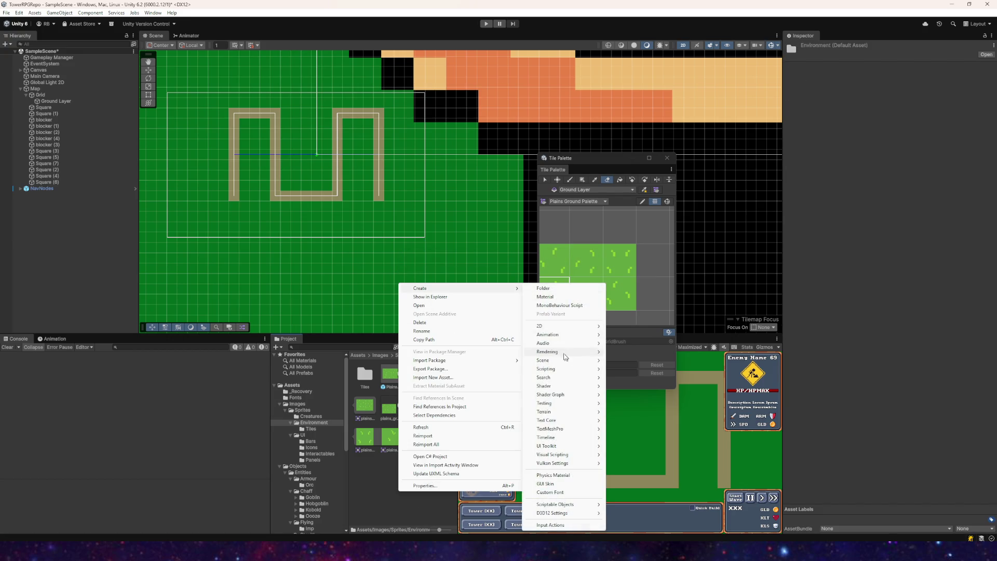
{"action": "mouse_move", "coordinate": [549, 327]}
{"action": "mouse_move", "coordinate": [632, 337]}
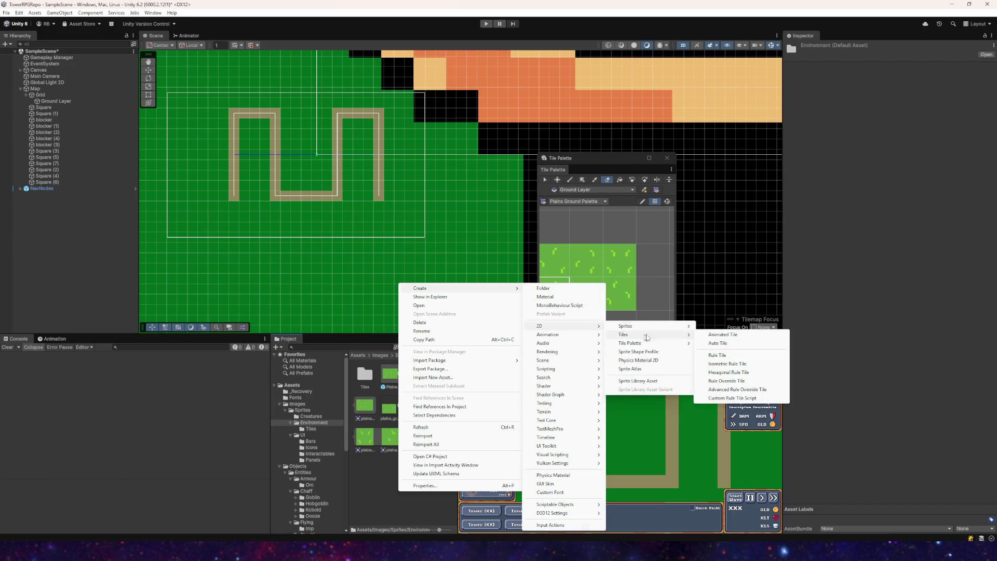
{"action": "left_click", "coordinate": [718, 343]}
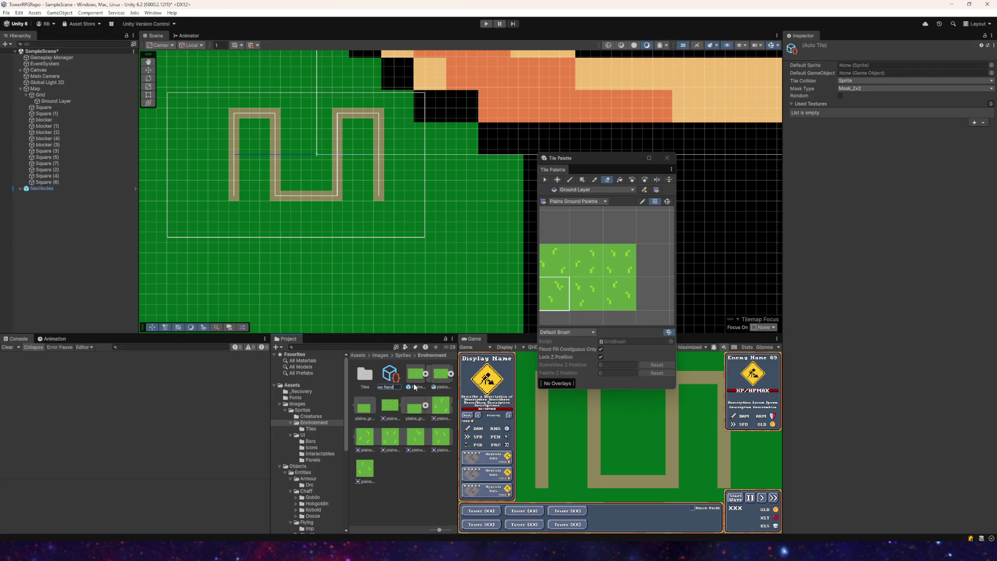
{"action": "key", "text": "Return"}
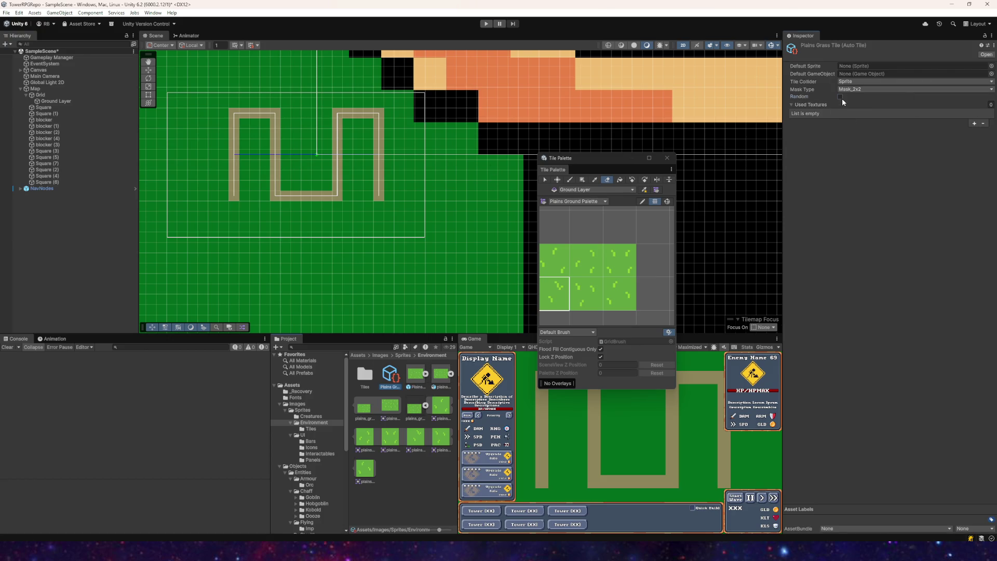
{"action": "left_click", "coordinate": [974, 124]}
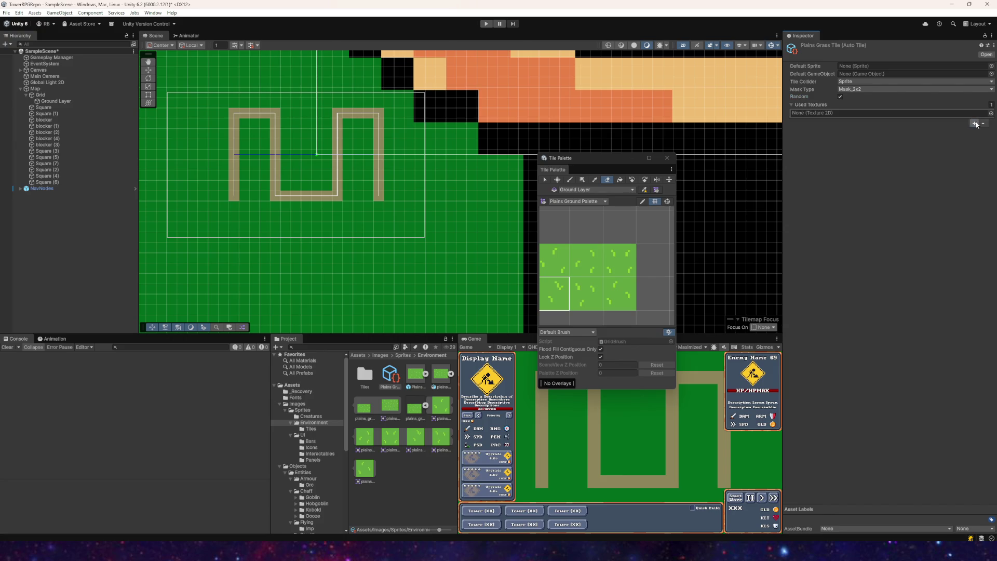
- Assign plains_grass_tileset-sheet as Plains Grass Tile's used texture
{"action": "left_click_drag", "start_coordinate": [836, 120], "coordinate": [837, 113]}
{"action": "left_click", "coordinate": [838, 131]}
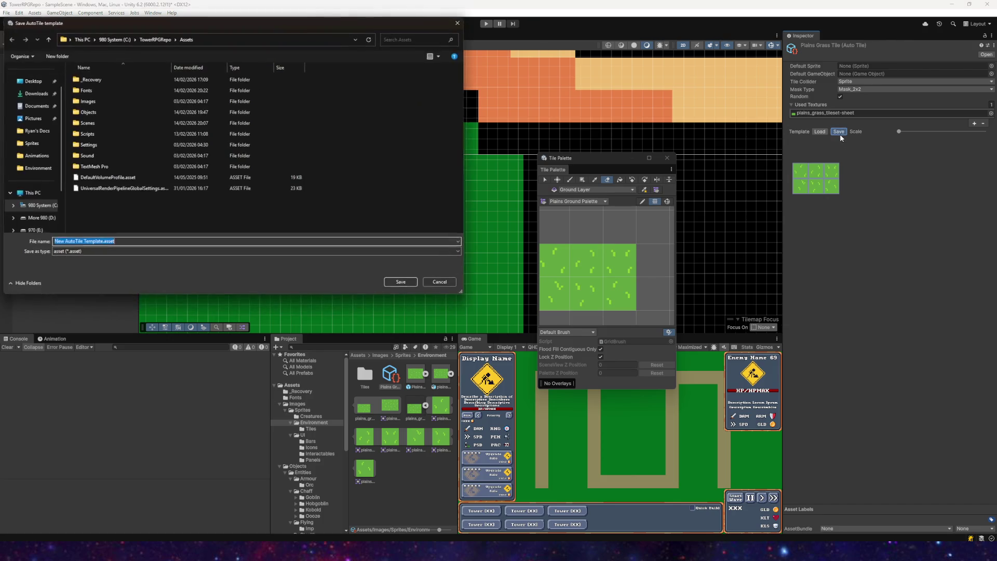
{"action": "left_click", "coordinate": [439, 280]}
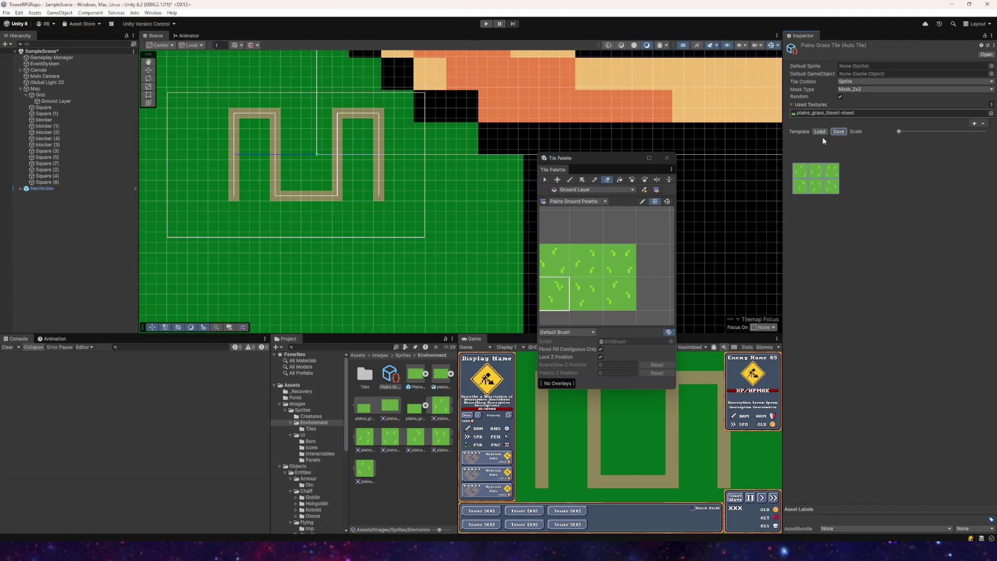
- Set plains_grass_tileset-sheet_0 as the default sprite and place the tile in Plains Ground Palette
{"action": "left_click", "coordinate": [406, 504]}
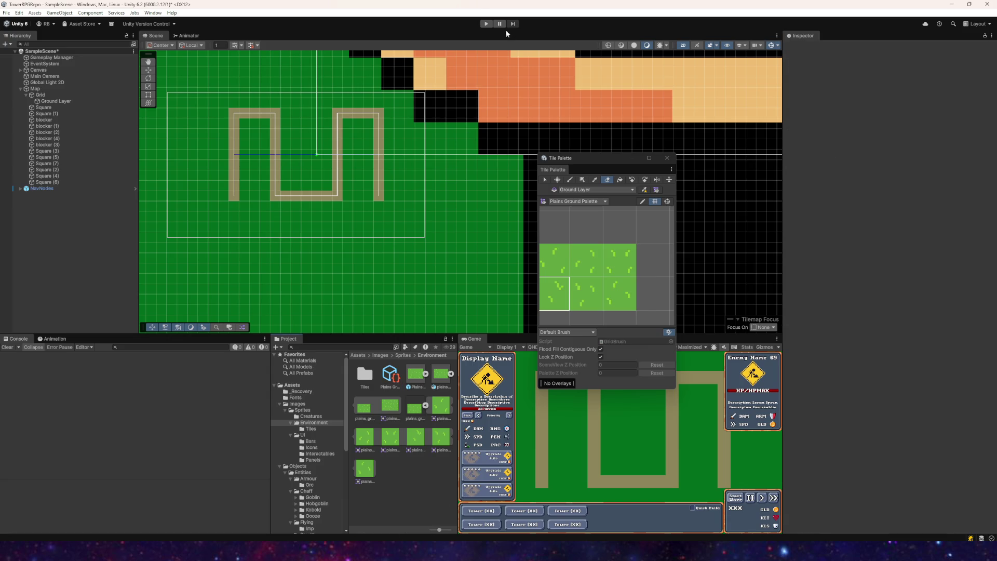
{"action": "left_click", "coordinate": [658, 261]}
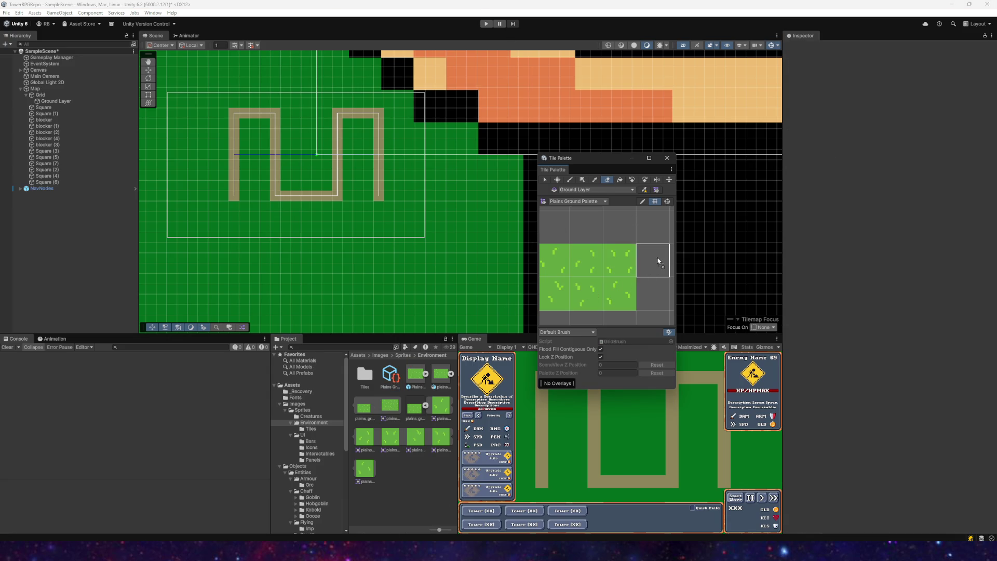
{"action": "left_click", "coordinate": [390, 375]}
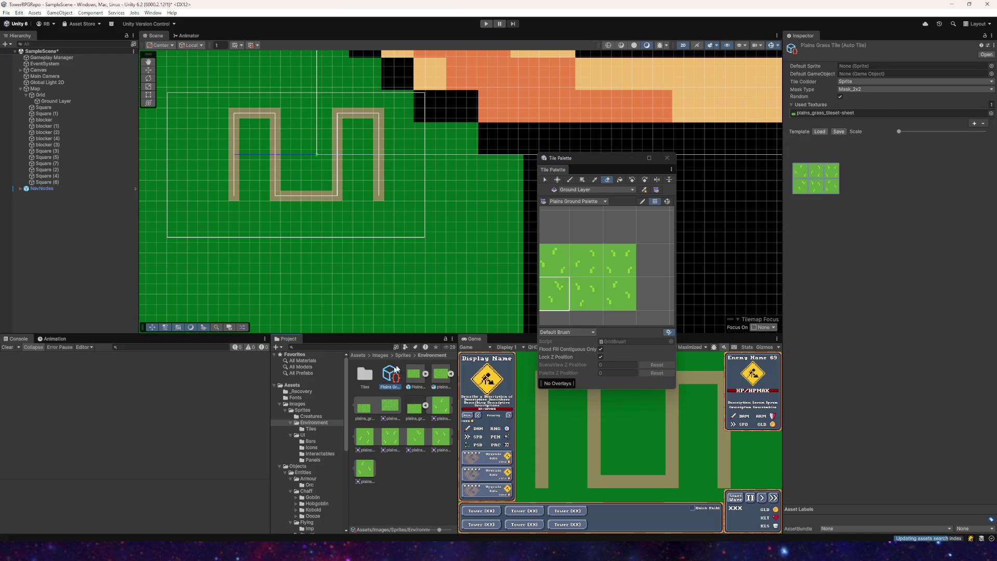
{"action": "left_click_drag", "start_coordinate": [445, 409], "coordinate": [864, 68]}
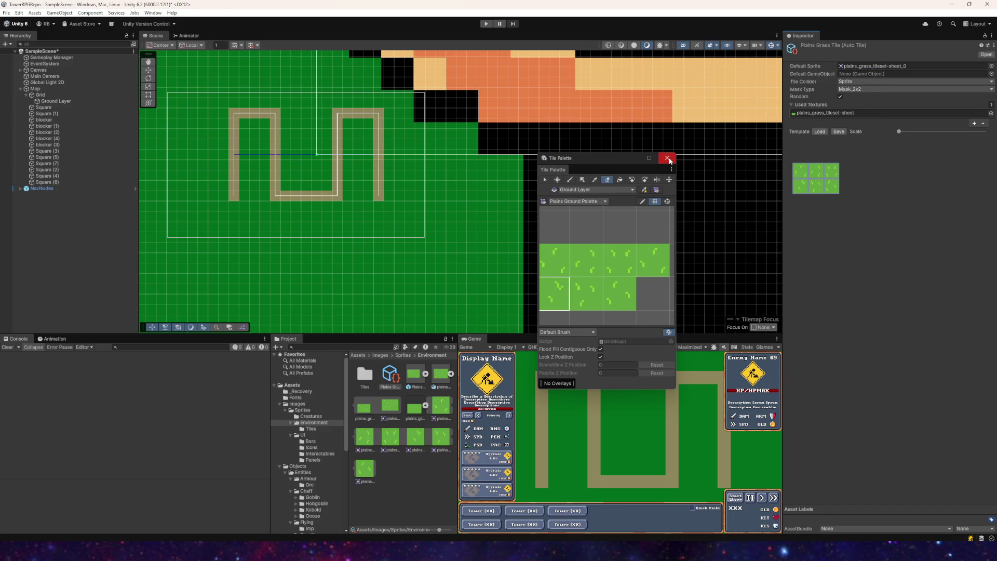
{"action": "scroll", "coordinate": [605, 260], "scroll_direction": "down", "scroll_amount": 2}
- Paint a row of the new grass tile across the lower map
{"action": "left_click", "coordinate": [648, 263]}
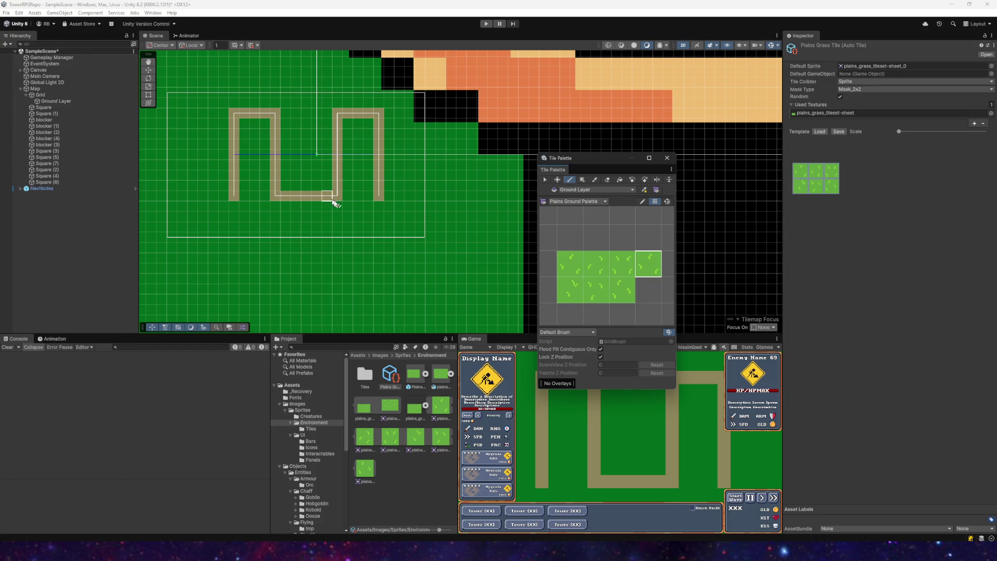
{"action": "scroll", "coordinate": [324, 262], "scroll_direction": "up", "scroll_amount": 1}
{"action": "scroll", "coordinate": [324, 262], "scroll_direction": "up", "scroll_amount": 5}
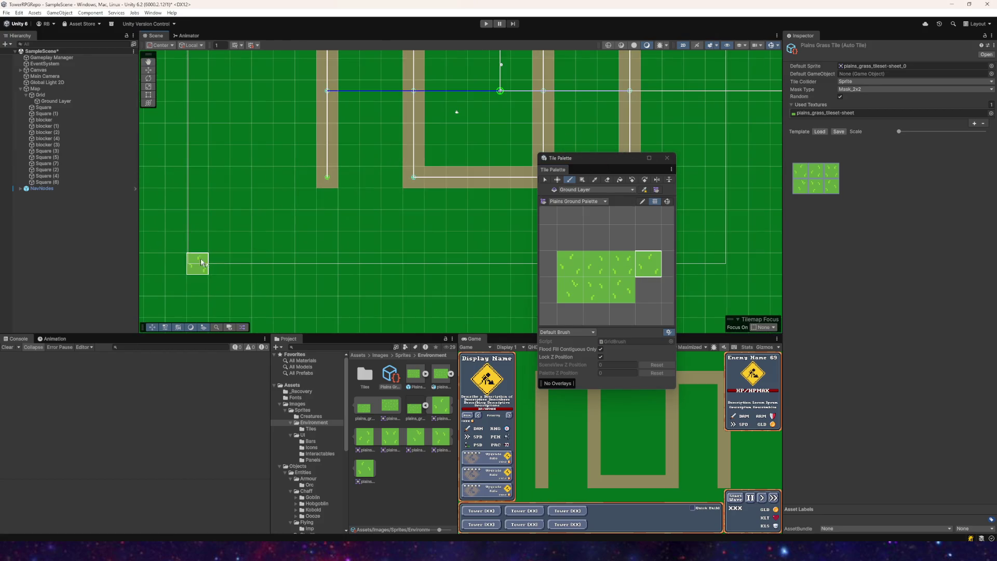
{"action": "left_click", "coordinate": [197, 242]}
{"action": "left_click_drag", "start_coordinate": [227, 248], "coordinate": [398, 243]}
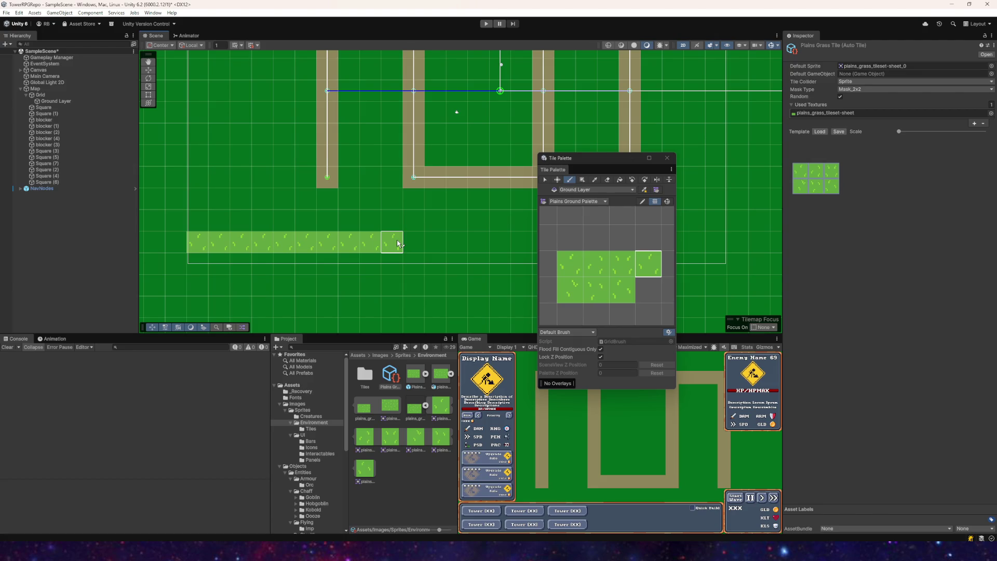
- Add three more empty Used Textures slots to Plains Grass Tile
{"action": "left_click", "coordinate": [974, 124]}
{"action": "left_click", "coordinate": [973, 132]}
{"action": "left_click", "coordinate": [973, 140]}
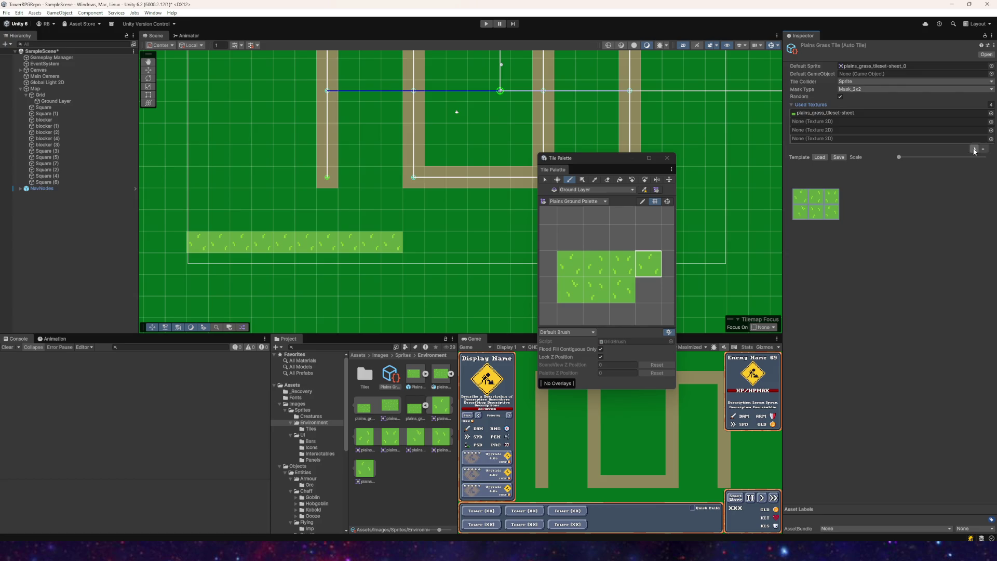
- Add a fifth Used Textures slot, mark a mask cell, and paint a second grass row above the strip
{"action": "left_click", "coordinate": [974, 150]}
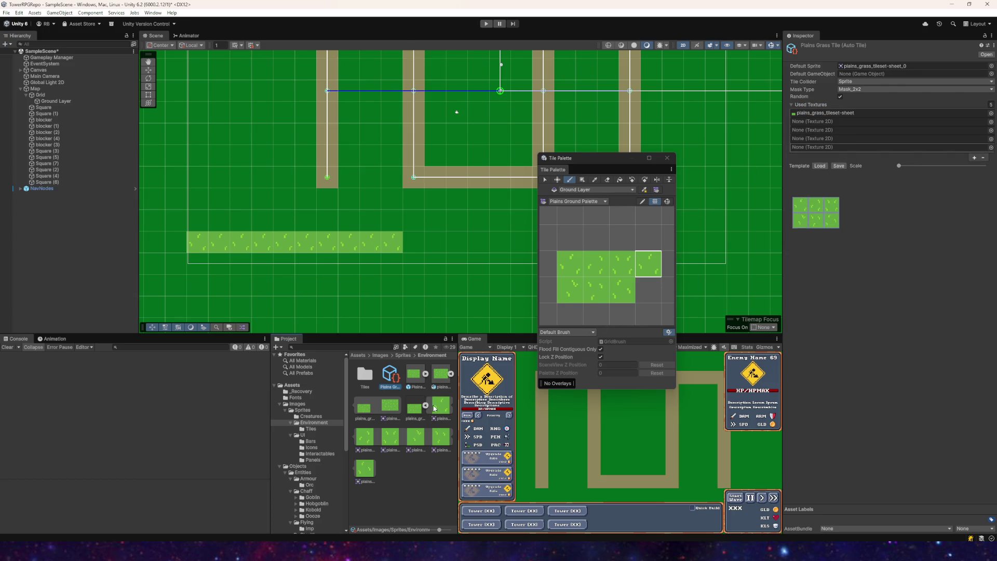
{"action": "mouse_move", "coordinate": [500, 358]}
{"action": "left_mouse_down"}
{"action": "mouse_move", "coordinate": [802, 106]}
{"action": "mouse_move", "coordinate": [827, 112]}
{"action": "left_mouse_up"}
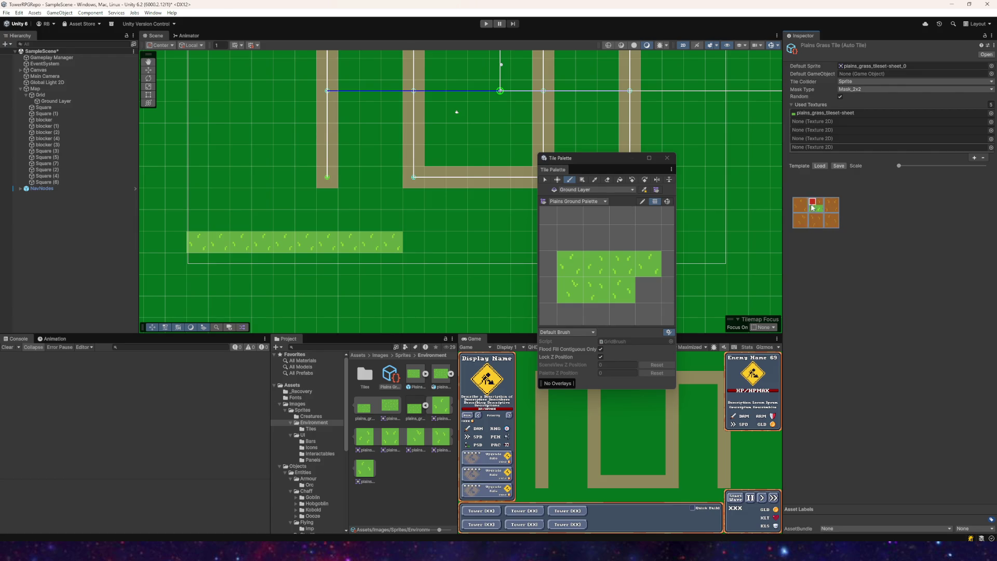
{"action": "left_click", "coordinate": [648, 264]}
{"action": "mouse_move", "coordinate": [197, 221]}
{"action": "left_mouse_down"}
{"action": "mouse_move", "coordinate": [381, 229]}
{"action": "mouse_move", "coordinate": [198, 240]}
{"action": "mouse_move", "coordinate": [411, 244]}
{"action": "mouse_move", "coordinate": [396, 236]}
{"action": "mouse_move", "coordinate": [488, 224]}
{"action": "left_mouse_up"}
{"action": "scroll", "coordinate": [488, 224], "scroll_direction": "down", "scroll_amount": 1}
{"action": "mouse_move", "coordinate": [364, 259]}
{"action": "left_mouse_down"}
{"action": "mouse_move", "coordinate": [382, 260]}
{"action": "mouse_move", "coordinate": [390, 244]}
{"action": "left_mouse_up"}
- Adjust the mask's bottom row and left column, then extend the grass rows and lower-left steps
{"action": "key", "text": "Left"}
{"action": "key", "text": "Down"}
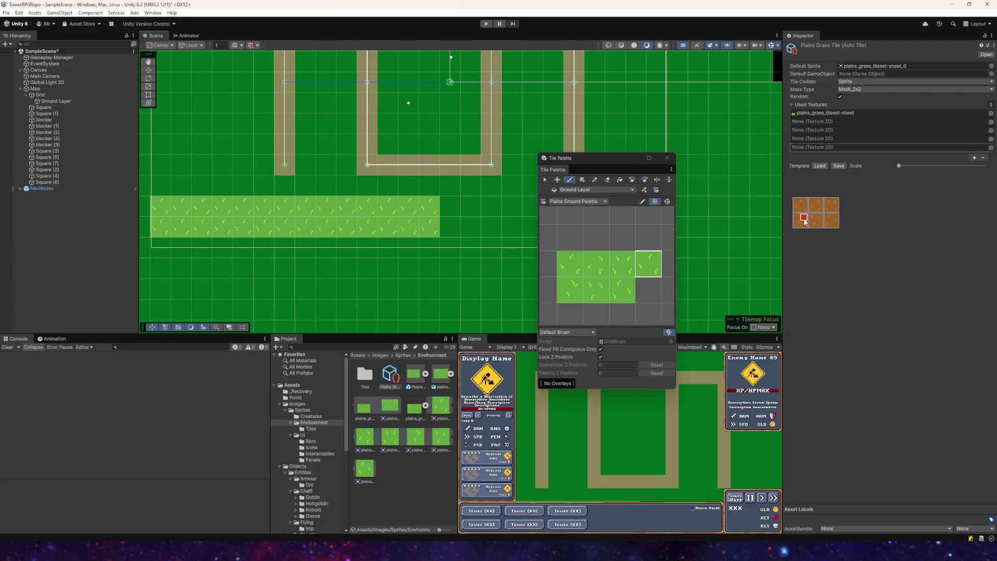
{"action": "mouse_move", "coordinate": [797, 225]}
{"action": "left_mouse_down"}
{"action": "mouse_move", "coordinate": [835, 225]}
{"action": "mouse_move", "coordinate": [835, 204]}
{"action": "mouse_move", "coordinate": [787, 201]}
{"action": "left_mouse_up"}
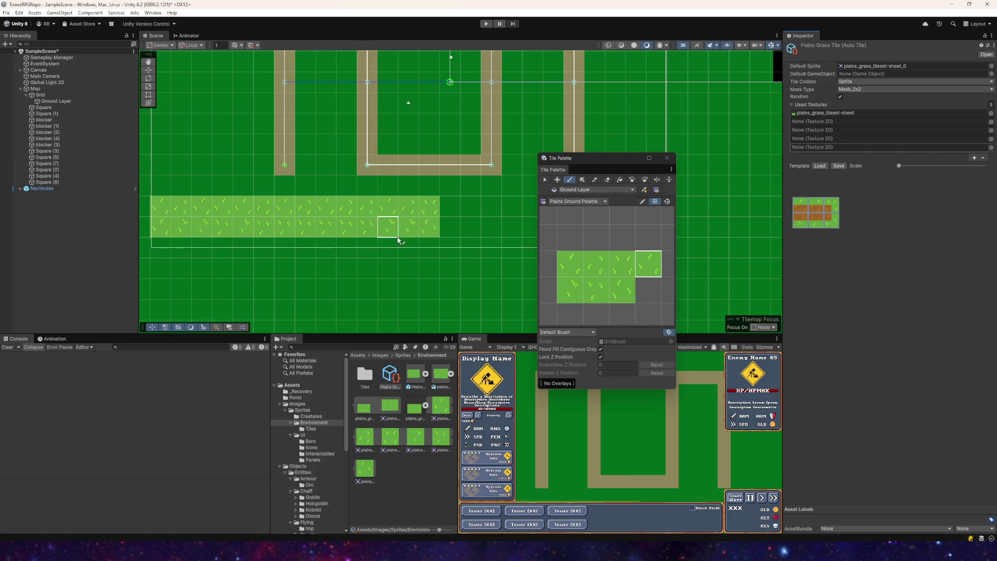
{"action": "left_click", "coordinate": [797, 209]}
{"action": "mouse_move", "coordinate": [449, 206]}
{"action": "left_mouse_down"}
{"action": "mouse_move", "coordinate": [470, 206]}
{"action": "mouse_move", "coordinate": [470, 248]}
{"action": "mouse_move", "coordinate": [329, 244]}
{"action": "mouse_move", "coordinate": [240, 252]}
{"action": "mouse_move", "coordinate": [222, 262]}
{"action": "left_mouse_up"}
{"action": "left_click_drag", "start_coordinate": [284, 271], "coordinate": [263, 250]}
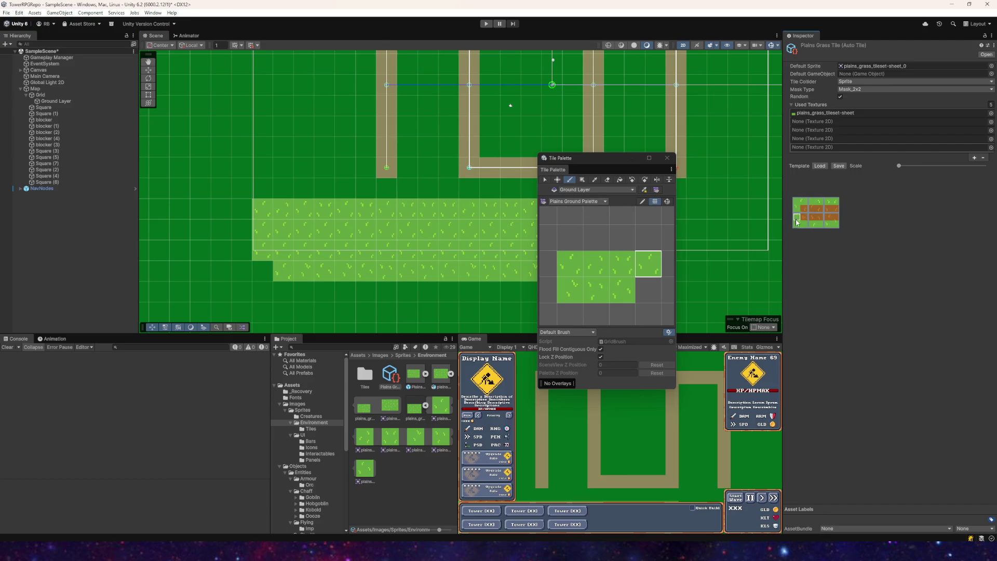
{"action": "mouse_move", "coordinate": [263, 270]}
{"action": "left_mouse_down"}
{"action": "mouse_move", "coordinate": [263, 234]}
{"action": "mouse_move", "coordinate": [325, 188]}
{"action": "mouse_move", "coordinate": [304, 129]}
{"action": "left_mouse_up"}
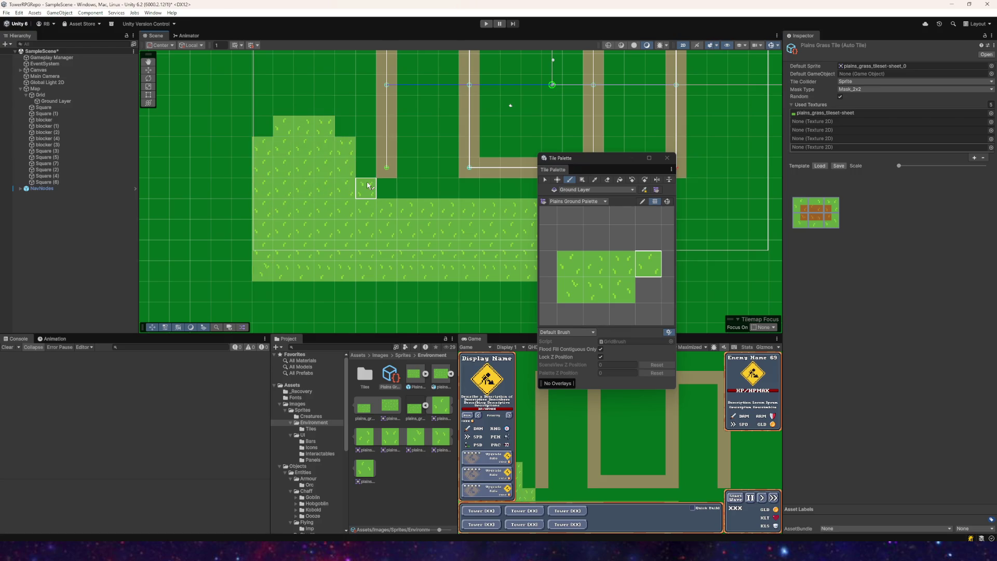
- Reset and re-mark the mask, paint grass in the upper-left, and remove an empty texture entry
{"action": "left_click", "coordinate": [819, 210]}
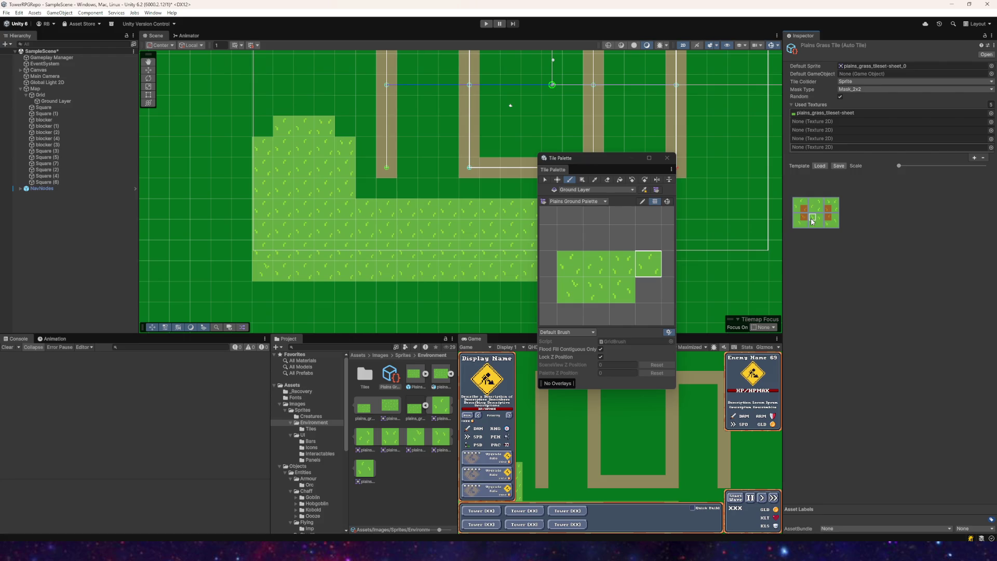
{"action": "mouse_move", "coordinate": [262, 210]}
{"action": "left_mouse_down"}
{"action": "mouse_move", "coordinate": [299, 210]}
{"action": "mouse_move", "coordinate": [289, 202]}
{"action": "mouse_move", "coordinate": [329, 151]}
{"action": "left_mouse_up"}
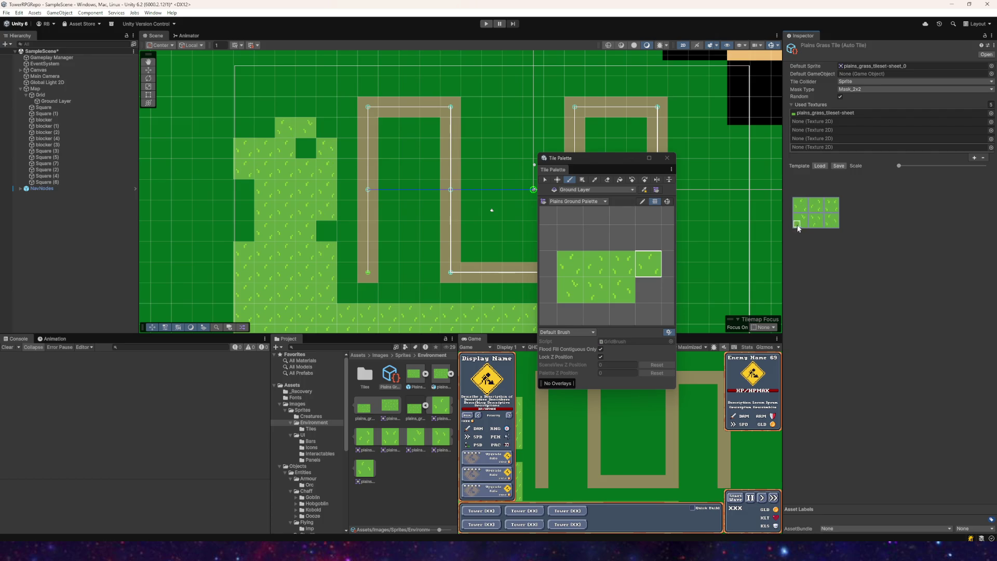
{"action": "mouse_move", "coordinate": [797, 220]}
{"action": "left_mouse_down"}
{"action": "mouse_move", "coordinate": [832, 221]}
{"action": "mouse_move", "coordinate": [824, 205]}
{"action": "mouse_move", "coordinate": [833, 205]}
{"action": "left_mouse_up"}
{"action": "mouse_move", "coordinate": [306, 87]}
{"action": "left_mouse_down"}
{"action": "mouse_move", "coordinate": [260, 105]}
{"action": "mouse_move", "coordinate": [344, 188]}
{"action": "left_mouse_up"}
{"action": "mouse_move", "coordinate": [800, 205]}
{"action": "left_mouse_down"}
{"action": "mouse_move", "coordinate": [840, 208]}
{"action": "mouse_move", "coordinate": [832, 221]}
{"action": "left_mouse_up"}
{"action": "left_click", "coordinate": [983, 157]}
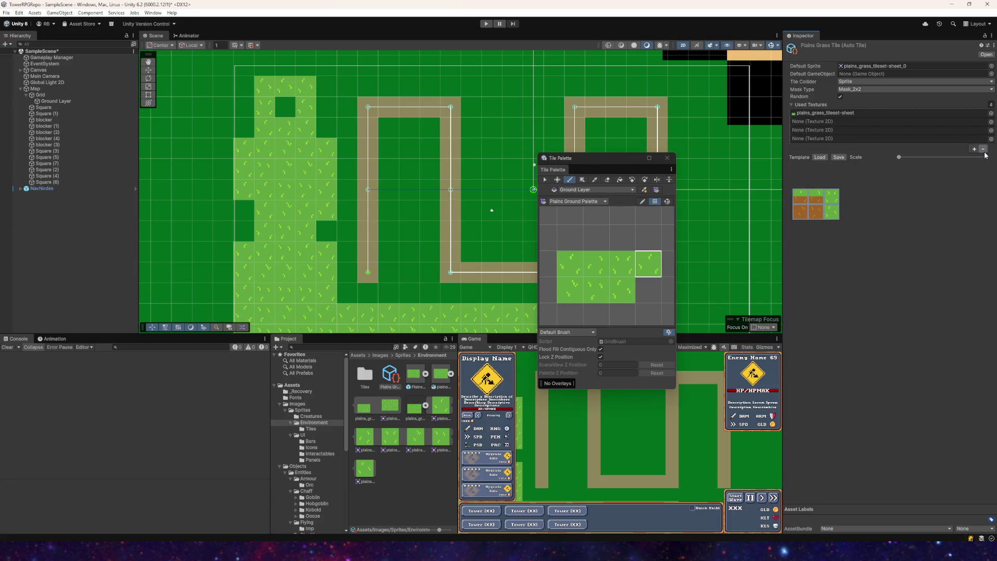
- Remove the remaining empty Used Textures entries, leaving plains_grass_tileset-sheet, and repaint the mask cells
{"action": "left_click", "coordinate": [985, 149]}
{"action": "left_click", "coordinate": [984, 140]}
{"action": "left_click", "coordinate": [983, 132]}
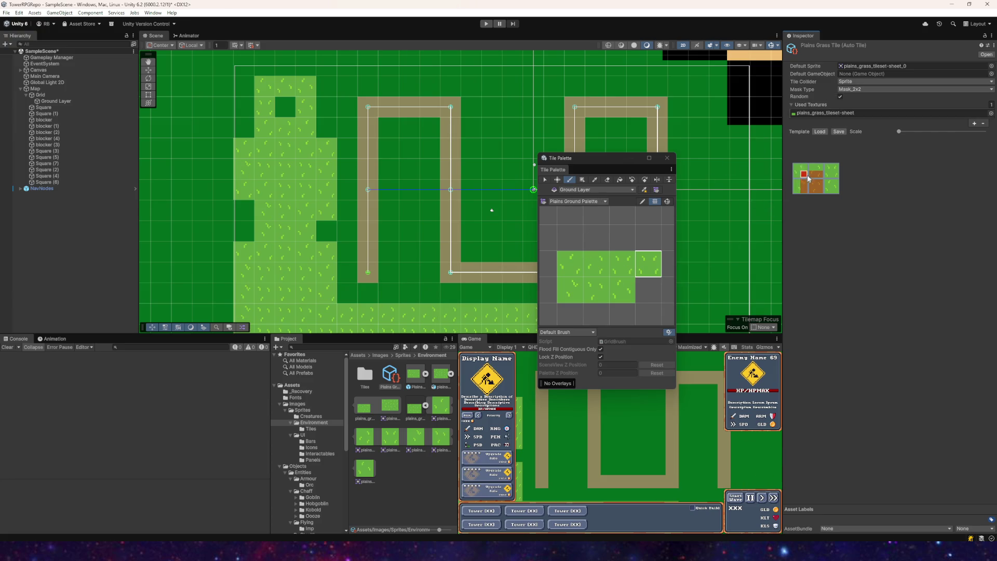
{"action": "left_click_drag", "start_coordinate": [809, 176], "coordinate": [824, 177]}
- Paint light grass between the path loops and along a lower row
{"action": "mouse_move", "coordinate": [384, 232]}
{"action": "left_mouse_down"}
{"action": "mouse_move", "coordinate": [396, 244]}
{"action": "mouse_move", "coordinate": [429, 249]}
{"action": "mouse_move", "coordinate": [383, 291]}
{"action": "mouse_move", "coordinate": [470, 293]}
{"action": "left_mouse_up"}
{"action": "scroll", "coordinate": [430, 281], "scroll_direction": "right", "scroll_amount": 3}
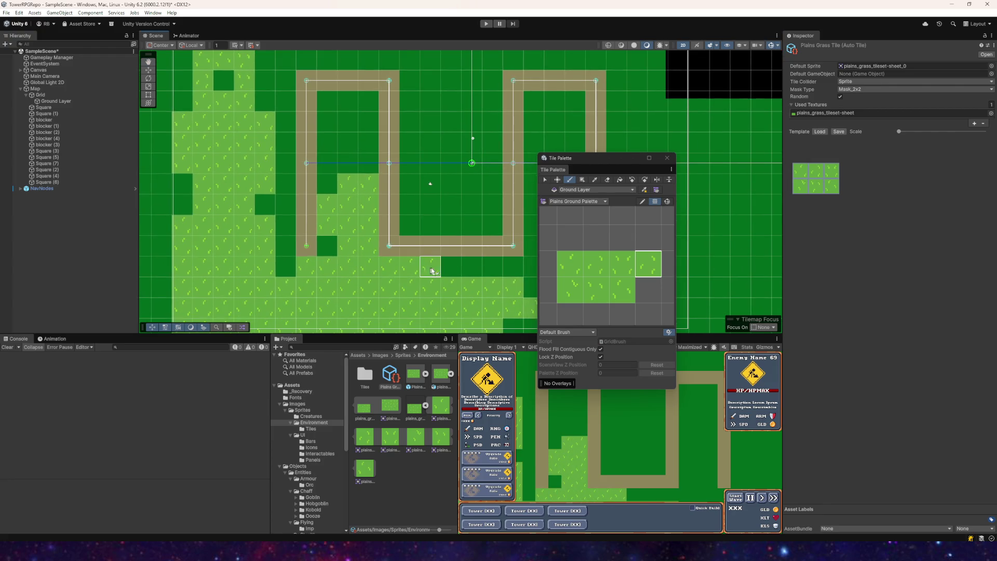
{"action": "left_click_drag", "start_coordinate": [430, 264], "coordinate": [483, 266]}
{"action": "mouse_move", "coordinate": [236, 232]}
{"action": "left_mouse_down"}
{"action": "mouse_move", "coordinate": [384, 252]}
{"action": "mouse_move", "coordinate": [379, 272]}
{"action": "mouse_move", "coordinate": [319, 273]}
{"action": "mouse_move", "coordinate": [304, 292]}
{"action": "mouse_move", "coordinate": [361, 291]}
{"action": "mouse_move", "coordinate": [382, 231]}
{"action": "mouse_move", "coordinate": [403, 231]}
{"action": "mouse_move", "coordinate": [422, 281]}
{"action": "left_mouse_up"}
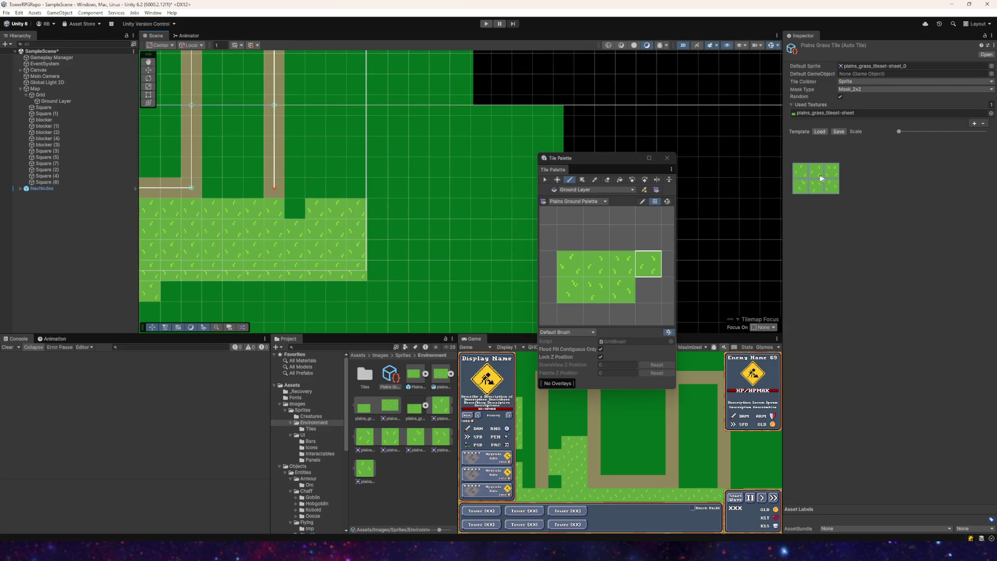
- Set the mask's top row to dirt and paint grass into the upper dark area and right side
{"action": "left_click_drag", "start_coordinate": [799, 176], "coordinate": [841, 178]}
{"action": "left_click_drag", "start_coordinate": [312, 167], "coordinate": [523, 169]}
{"action": "left_click_drag", "start_coordinate": [796, 186], "coordinate": [844, 187]}
{"action": "scroll", "coordinate": [368, 185], "scroll_direction": "left", "scroll_amount": 5}
{"action": "mouse_move", "coordinate": [400, 147]}
{"action": "left_mouse_down"}
{"action": "mouse_move", "coordinate": [400, 136]}
{"action": "mouse_move", "coordinate": [400, 186]}
{"action": "left_mouse_up"}
{"action": "mouse_move", "coordinate": [525, 78]}
{"action": "left_mouse_down"}
{"action": "mouse_move", "coordinate": [506, 156]}
{"action": "mouse_move", "coordinate": [483, 190]}
{"action": "left_mouse_up"}
{"action": "scroll", "coordinate": [428, 178], "scroll_direction": "right", "scroll_amount": 1}
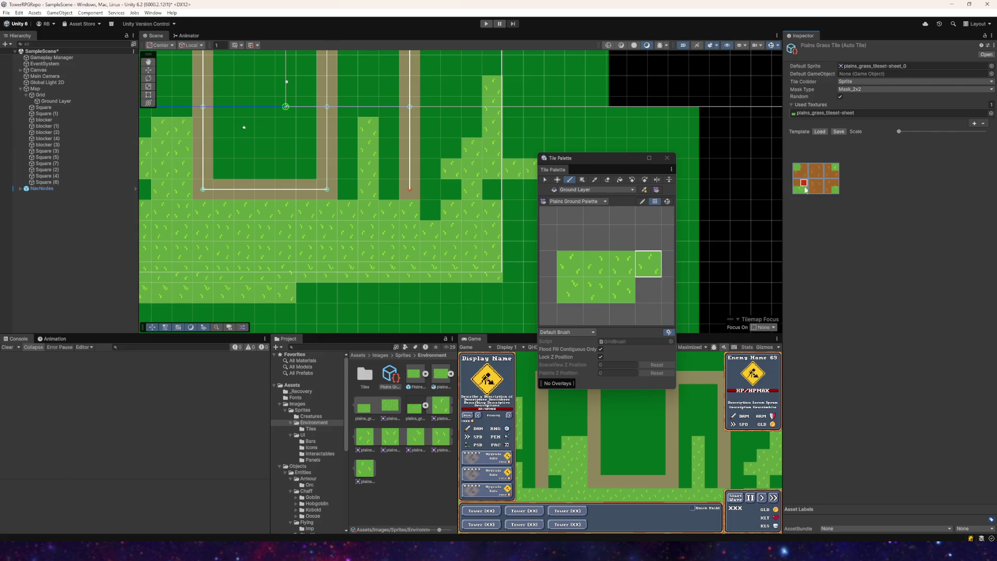
- Paint grass into the dark area below and a horizontal row, then repaint the mask rows
{"action": "scroll", "coordinate": [415, 186], "scroll_direction": "down", "scroll_amount": 3}
{"action": "mouse_move", "coordinate": [395, 190]}
{"action": "left_mouse_down"}
{"action": "mouse_move", "coordinate": [408, 187]}
{"action": "mouse_move", "coordinate": [363, 228]}
{"action": "mouse_move", "coordinate": [445, 310]}
{"action": "mouse_move", "coordinate": [519, 244]}
{"action": "mouse_move", "coordinate": [311, 286]}
{"action": "left_mouse_up"}
{"action": "scroll", "coordinate": [445, 166], "scroll_direction": "down", "scroll_amount": 5}
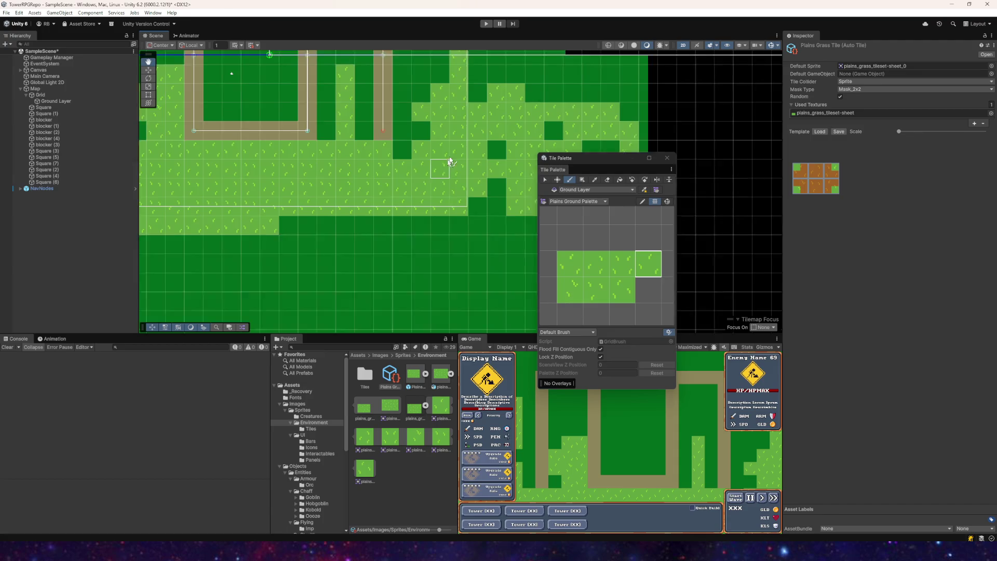
{"action": "left_click_drag", "start_coordinate": [224, 247], "coordinate": [452, 250]}
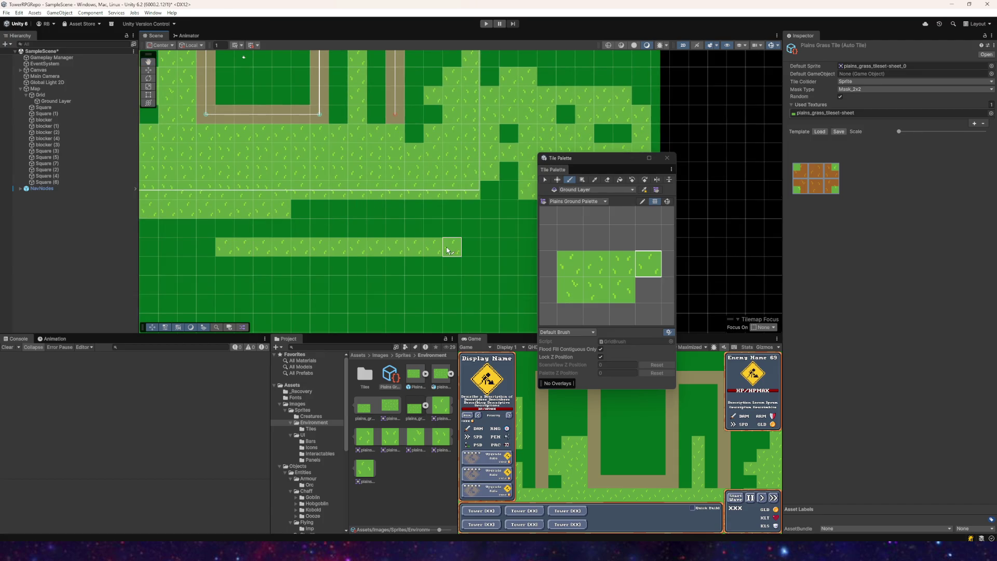
{"action": "left_click", "coordinate": [802, 179]}
{"action": "mouse_move", "coordinate": [797, 173]}
{"action": "left_mouse_down"}
{"action": "mouse_move", "coordinate": [842, 172]}
{"action": "mouse_move", "coordinate": [845, 194]}
{"action": "left_mouse_up"}
{"action": "left_click", "coordinate": [804, 190]}
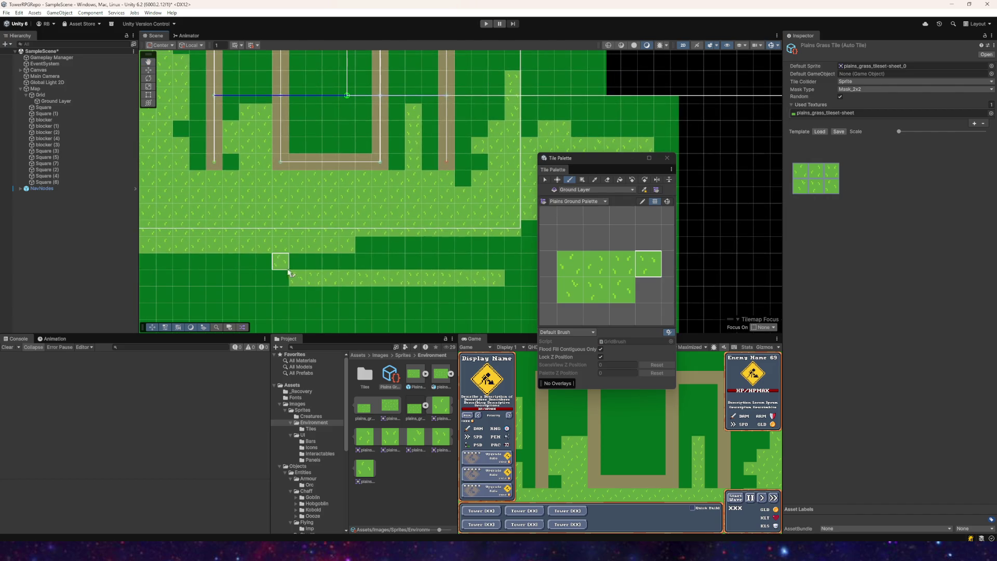
- Fill dark gaps in the left column, inside the U path, and along the row above it
{"action": "key", "text": "Left"}
{"action": "key", "text": "Up"}
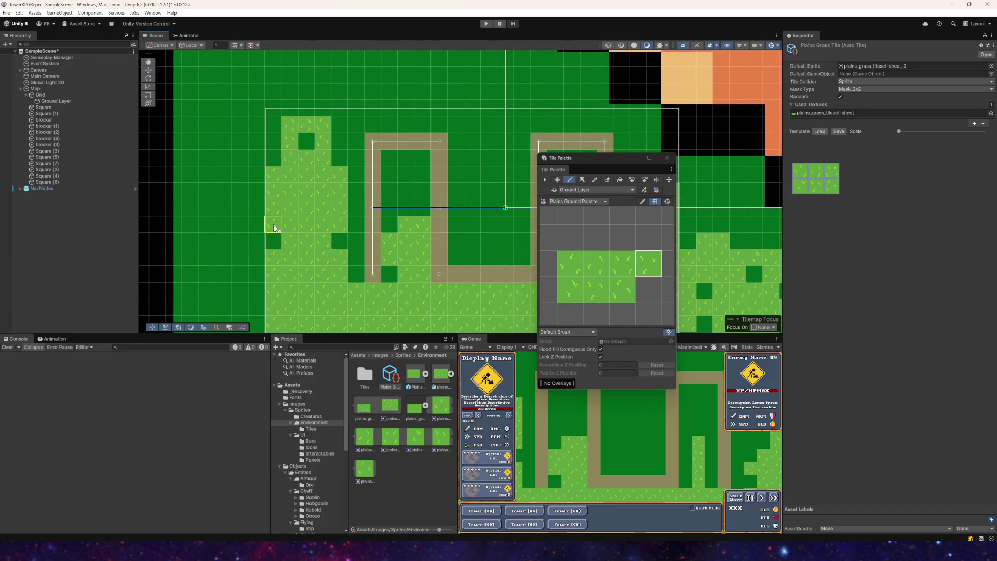
{"action": "left_click_drag", "start_coordinate": [273, 125], "coordinate": [273, 182]}
{"action": "mouse_move", "coordinate": [307, 141]}
{"action": "left_mouse_down"}
{"action": "mouse_move", "coordinate": [340, 142]}
{"action": "mouse_move", "coordinate": [356, 271]}
{"action": "mouse_move", "coordinate": [361, 164]}
{"action": "left_mouse_up"}
{"action": "key", "text": "Right"}
{"action": "key", "text": "Down"}
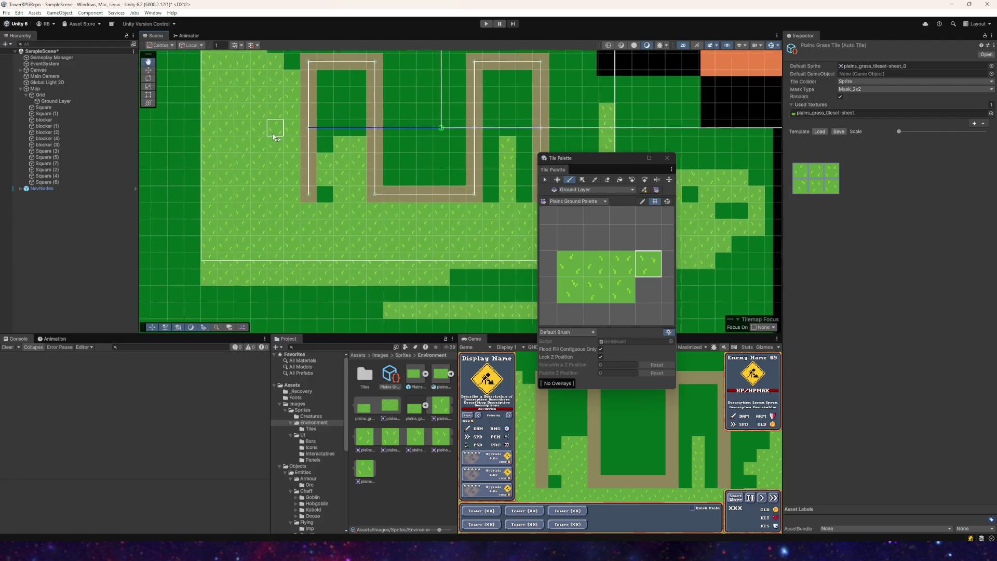
{"action": "mouse_move", "coordinate": [323, 185]}
{"action": "left_mouse_down"}
{"action": "mouse_move", "coordinate": [325, 198]}
{"action": "mouse_move", "coordinate": [374, 200]}
{"action": "mouse_move", "coordinate": [293, 177]}
{"action": "mouse_move", "coordinate": [368, 178]}
{"action": "mouse_move", "coordinate": [294, 176]}
{"action": "mouse_move", "coordinate": [322, 157]}
{"action": "mouse_move", "coordinate": [393, 152]}
{"action": "left_mouse_up"}
{"action": "scroll", "coordinate": [318, 198], "scroll_direction": "up", "scroll_amount": 2}
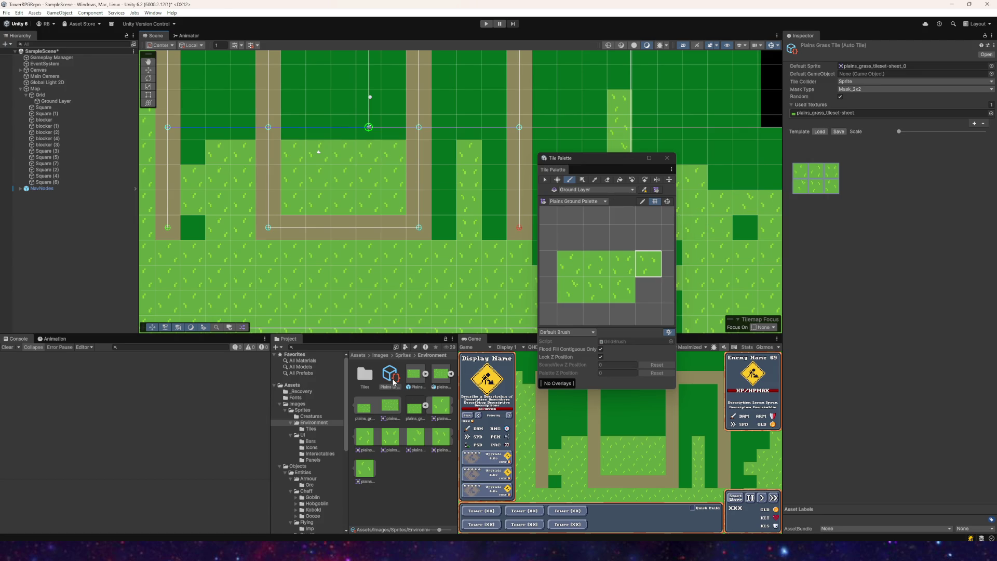
{"action": "mouse_move", "coordinate": [318, 127]}
{"action": "left_mouse_down"}
{"action": "mouse_move", "coordinate": [294, 127]}
{"action": "mouse_move", "coordinate": [394, 127]}
{"action": "left_mouse_up"}
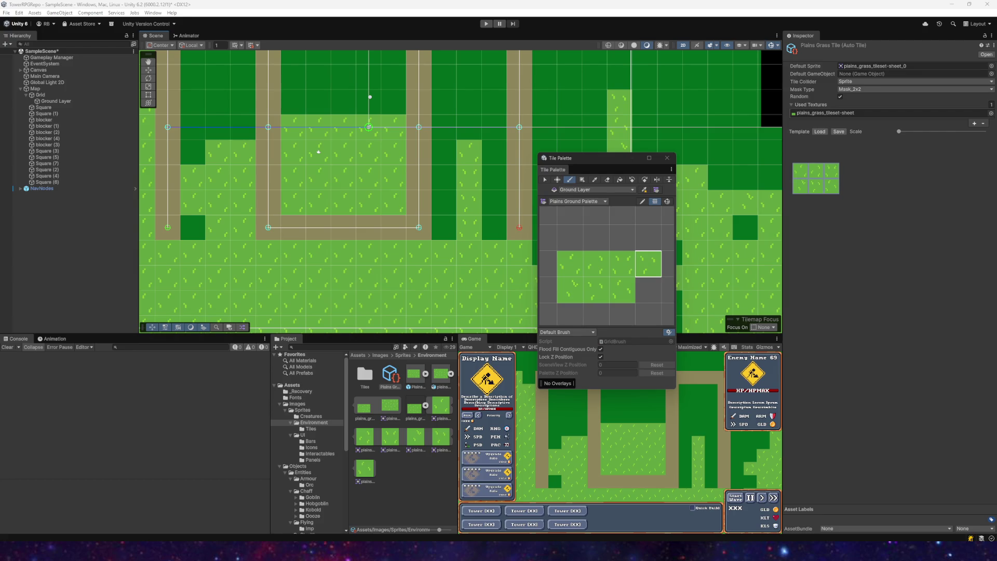
- Fill the last dark cells inside the left U bend, then brush grass along the top rows
{"action": "scroll", "coordinate": [332, 156], "scroll_direction": "down", "scroll_amount": 4}
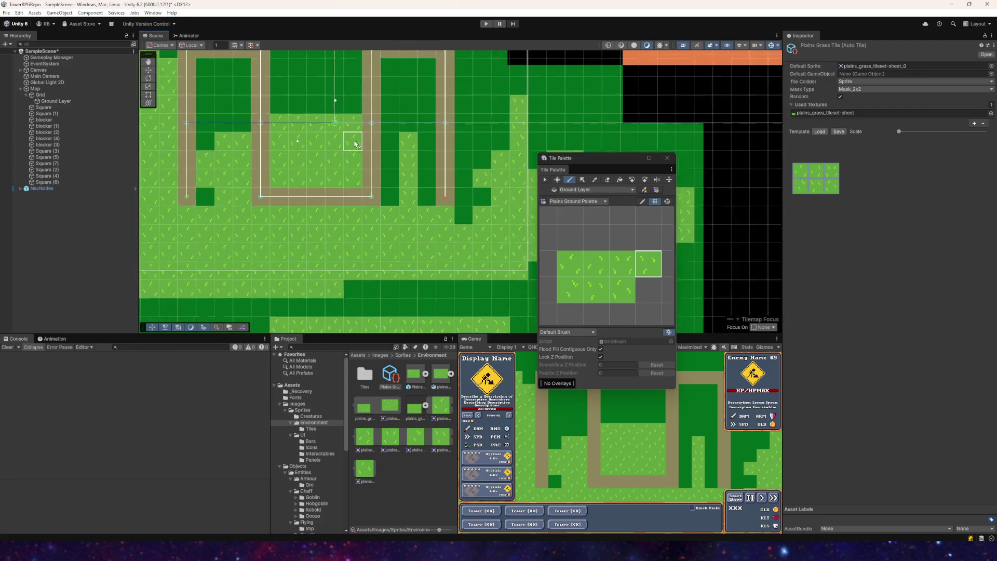
{"action": "mouse_move", "coordinate": [390, 239]}
{"action": "left_mouse_down"}
{"action": "mouse_move", "coordinate": [416, 161]}
{"action": "mouse_move", "coordinate": [415, 192]}
{"action": "left_mouse_up"}
{"action": "left_click", "coordinate": [425, 214]}
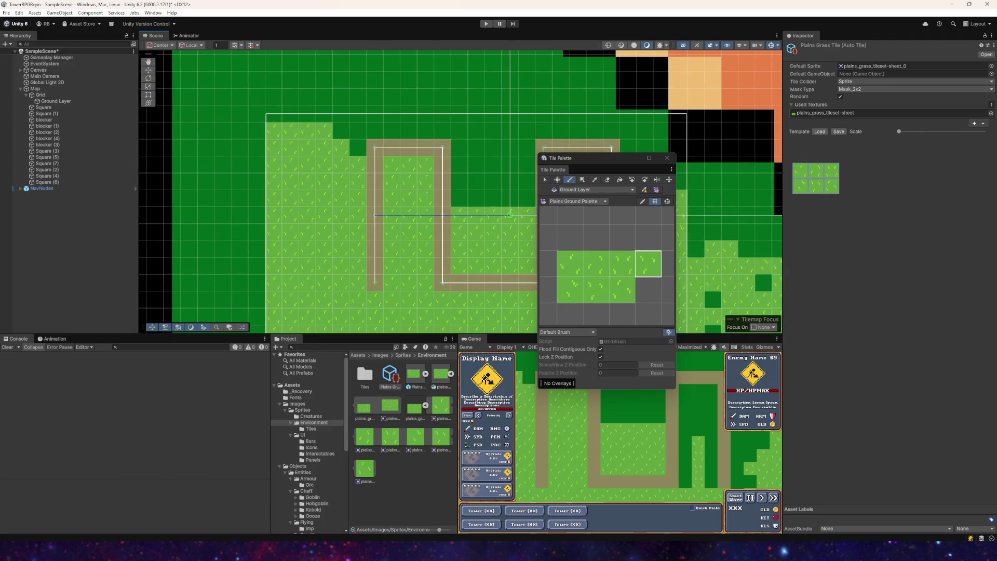
{"action": "left_click_drag", "start_coordinate": [358, 131], "coordinate": [305, 162]}
{"action": "scroll", "coordinate": [304, 162], "scroll_direction": "up", "scroll_amount": 1}
{"action": "mouse_move", "coordinate": [244, 154]}
{"action": "left_mouse_down"}
{"action": "mouse_move", "coordinate": [211, 156]}
{"action": "mouse_move", "coordinate": [249, 145]}
{"action": "mouse_move", "coordinate": [474, 229]}
{"action": "mouse_move", "coordinate": [512, 203]}
{"action": "mouse_move", "coordinate": [392, 177]}
{"action": "mouse_move", "coordinate": [309, 141]}
{"action": "mouse_move", "coordinate": [14, 143]}
{"action": "left_mouse_up"}
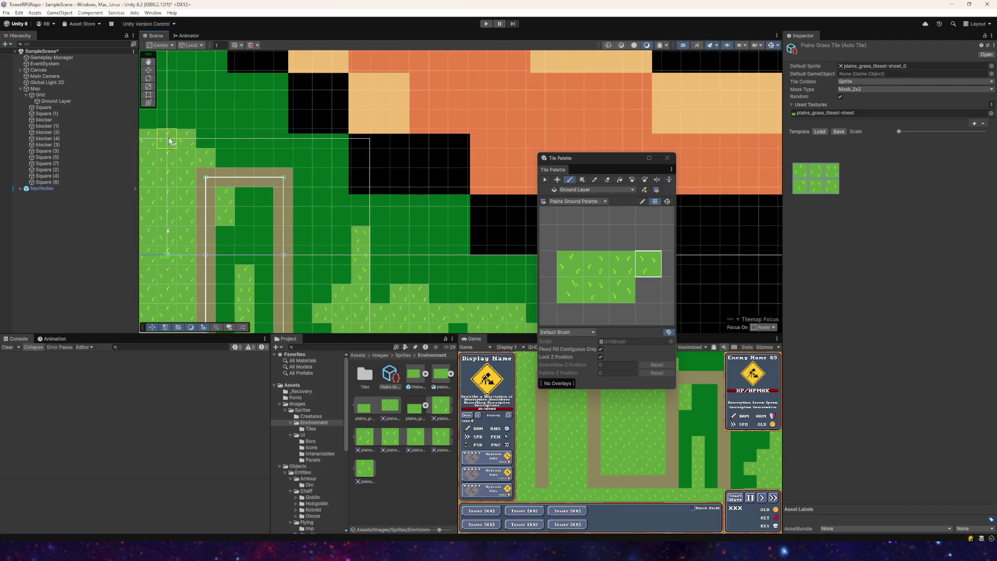
- Move the Tile Palette off the map and paint grass across the dark top rows
{"action": "left_click", "coordinate": [3, 70]}
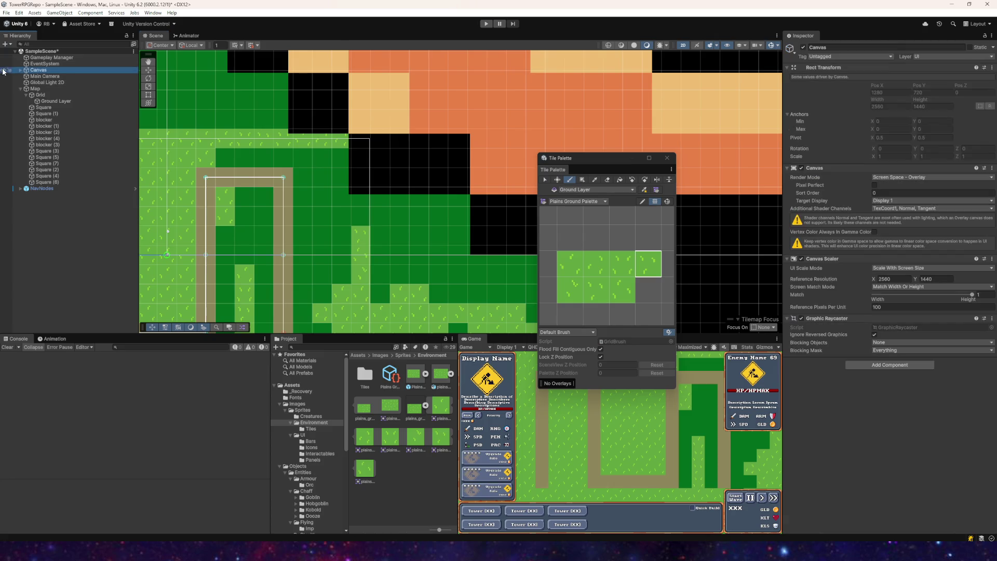
{"action": "scroll", "coordinate": [312, 181], "scroll_direction": "down", "scroll_amount": 2}
{"action": "mouse_move", "coordinate": [199, 167]}
{"action": "left_mouse_down"}
{"action": "mouse_move", "coordinate": [300, 107]}
{"action": "mouse_move", "coordinate": [392, 125]}
{"action": "left_mouse_up"}
{"action": "mouse_move", "coordinate": [599, 161]}
{"action": "left_mouse_down"}
{"action": "mouse_move", "coordinate": [838, 305]}
{"action": "mouse_move", "coordinate": [873, 301]}
{"action": "left_mouse_up"}
{"action": "left_click_drag", "start_coordinate": [212, 139], "coordinate": [326, 184]}
{"action": "mouse_move", "coordinate": [467, 144]}
{"action": "left_mouse_down"}
{"action": "mouse_move", "coordinate": [484, 147]}
{"action": "mouse_move", "coordinate": [483, 182]}
{"action": "mouse_move", "coordinate": [615, 152]}
{"action": "mouse_move", "coordinate": [659, 162]}
{"action": "mouse_move", "coordinate": [696, 137]}
{"action": "mouse_move", "coordinate": [697, 299]}
{"action": "left_mouse_up"}
- Box-fill a rectangle of grass over the entire map
{"action": "key", "text": "Down"}
{"action": "key", "text": "Right"}
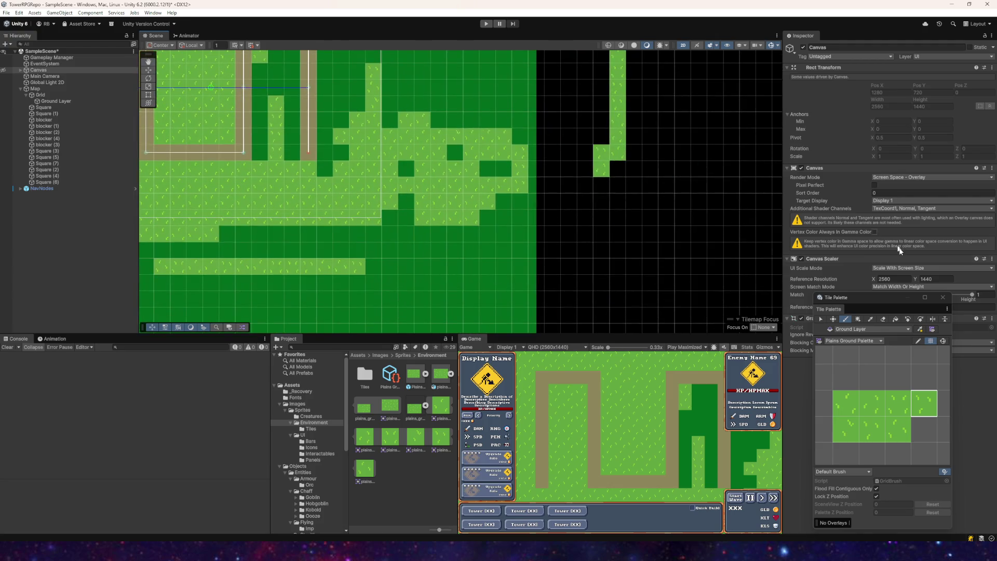
{"action": "key", "text": "Down"}
{"action": "key", "text": "Right"}
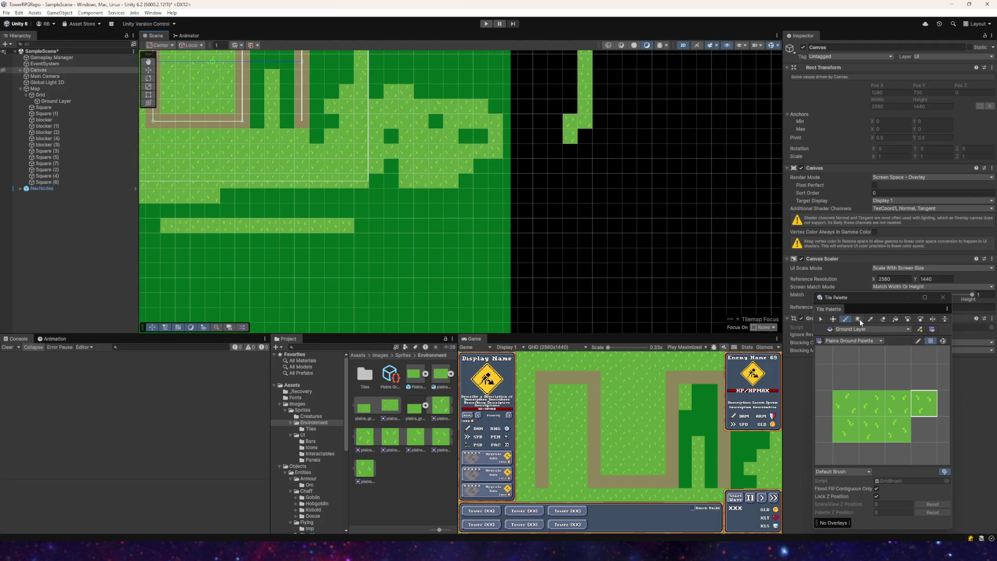
{"action": "left_click", "coordinate": [859, 319]}
{"action": "scroll", "coordinate": [697, 299], "scroll_direction": "down", "scroll_amount": 5}
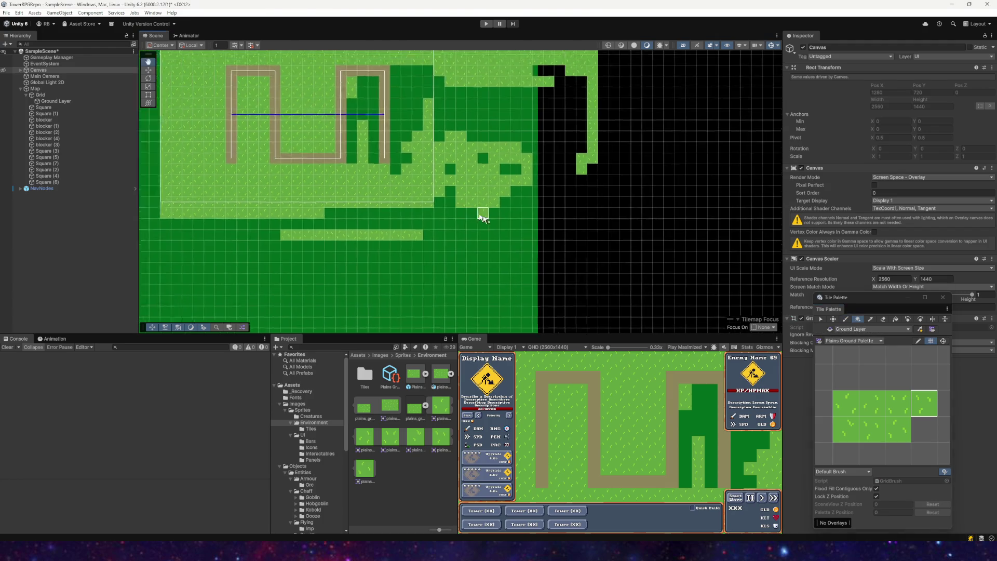
{"action": "mouse_move", "coordinate": [697, 299]}
{"action": "left_mouse_down"}
{"action": "mouse_move", "coordinate": [523, 214]}
{"action": "mouse_move", "coordinate": [233, 115]}
{"action": "mouse_move", "coordinate": [227, 89]}
{"action": "mouse_move", "coordinate": [174, 75]}
{"action": "left_mouse_up"}
- Recentre the map view and enter Play mode to test the level
{"action": "scroll", "coordinate": [469, 234], "scroll_direction": "down", "scroll_amount": 1}
{"action": "left_click_drag", "start_coordinate": [468, 234], "coordinate": [468, 285]}
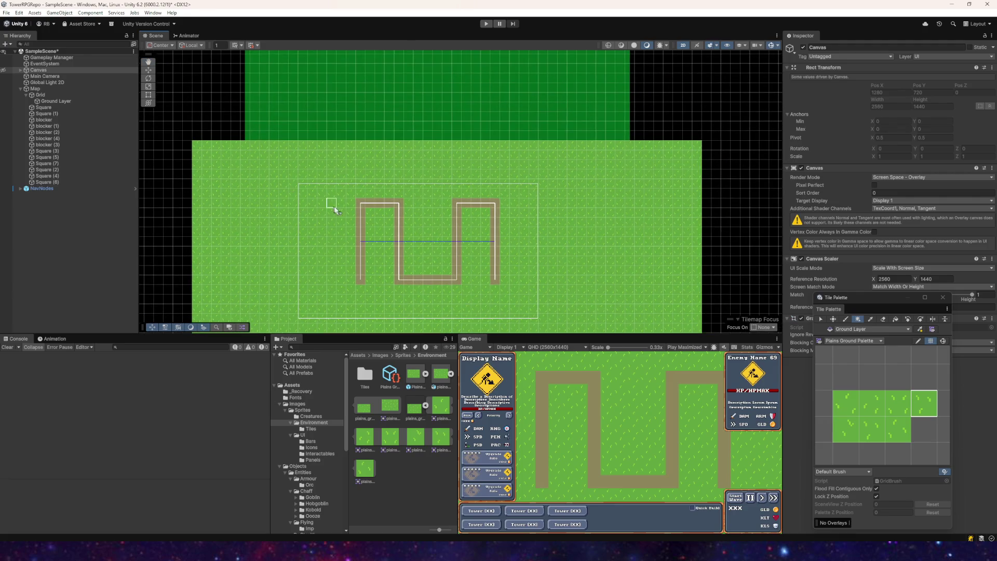
{"action": "scroll", "coordinate": [456, 161], "scroll_direction": "up", "scroll_amount": 3}
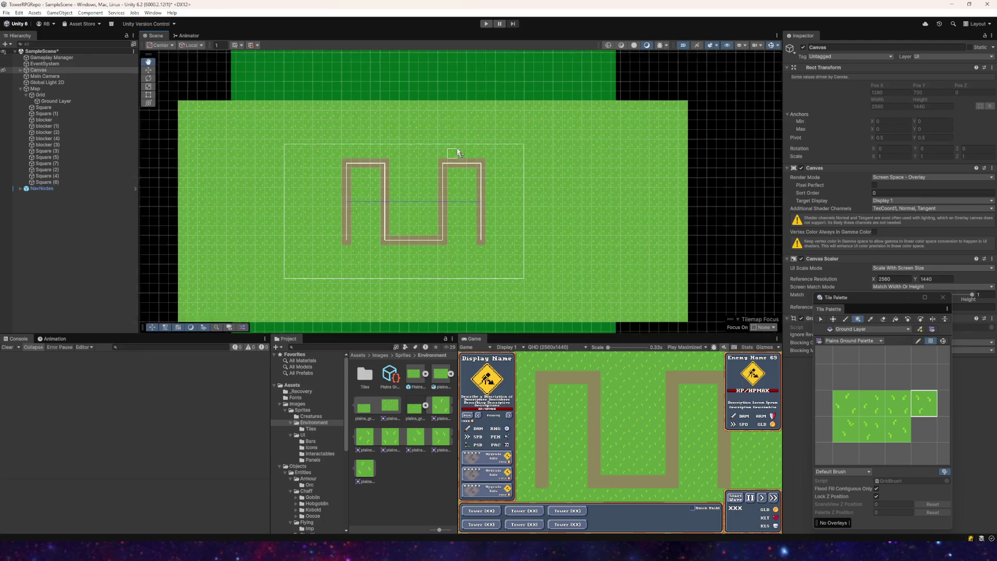
{"action": "scroll", "coordinate": [400, 216], "scroll_direction": "up", "scroll_amount": 2}
{"action": "scroll", "coordinate": [374, 197], "scroll_direction": "up", "scroll_amount": 1}
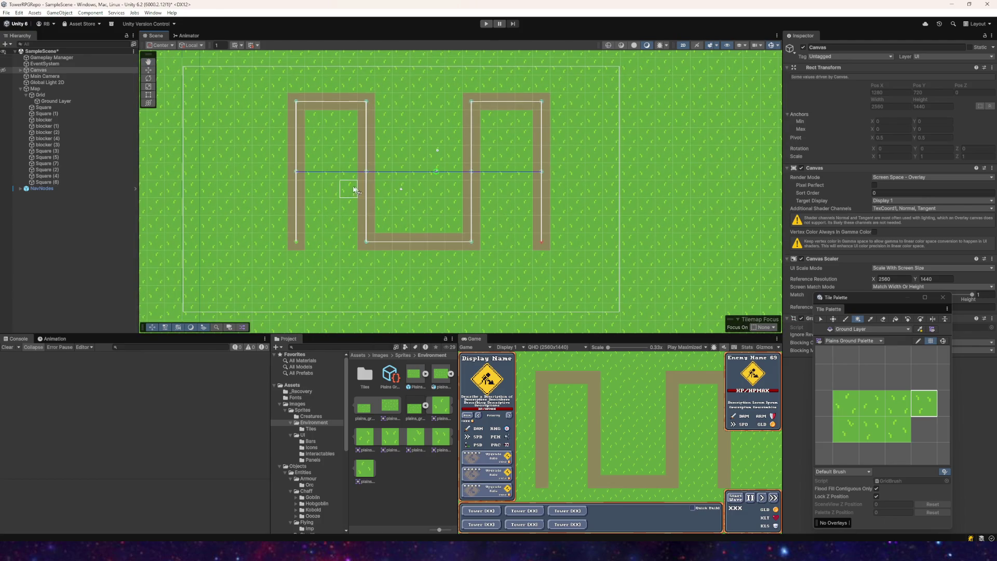
{"action": "key", "text": "ctrl+p"}
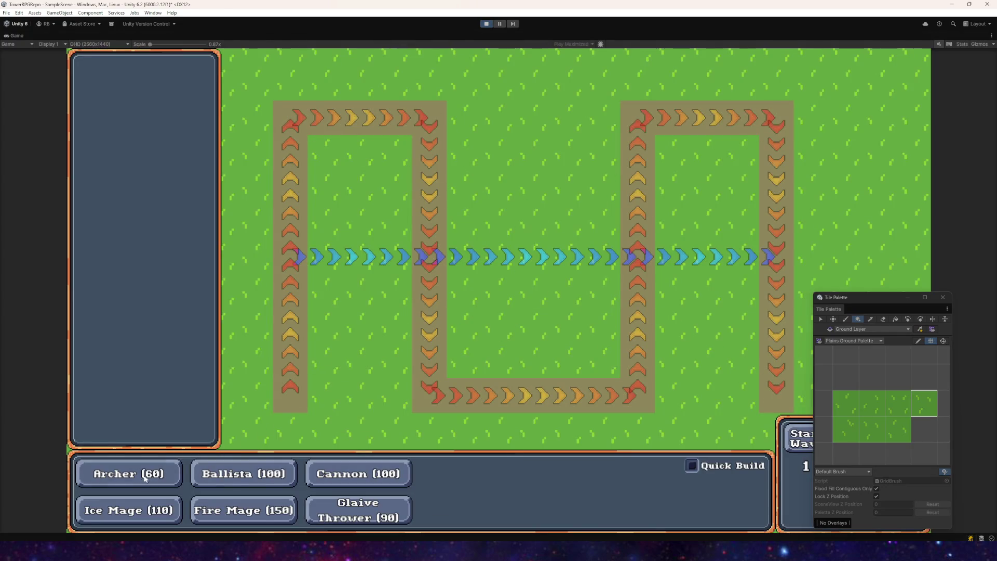
{"action": "left_click", "coordinate": [146, 479]}
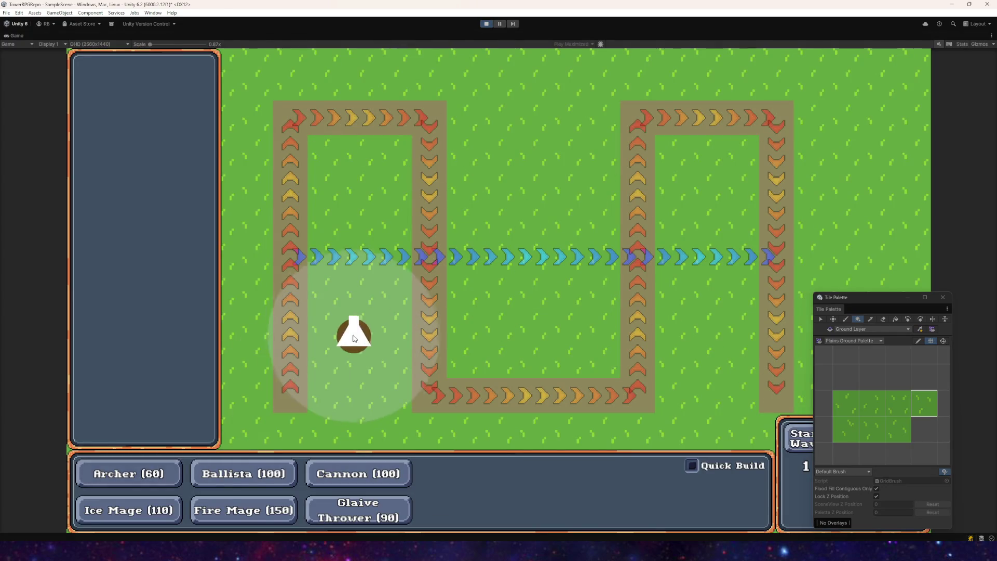
{"action": "left_click", "coordinate": [331, 288]}
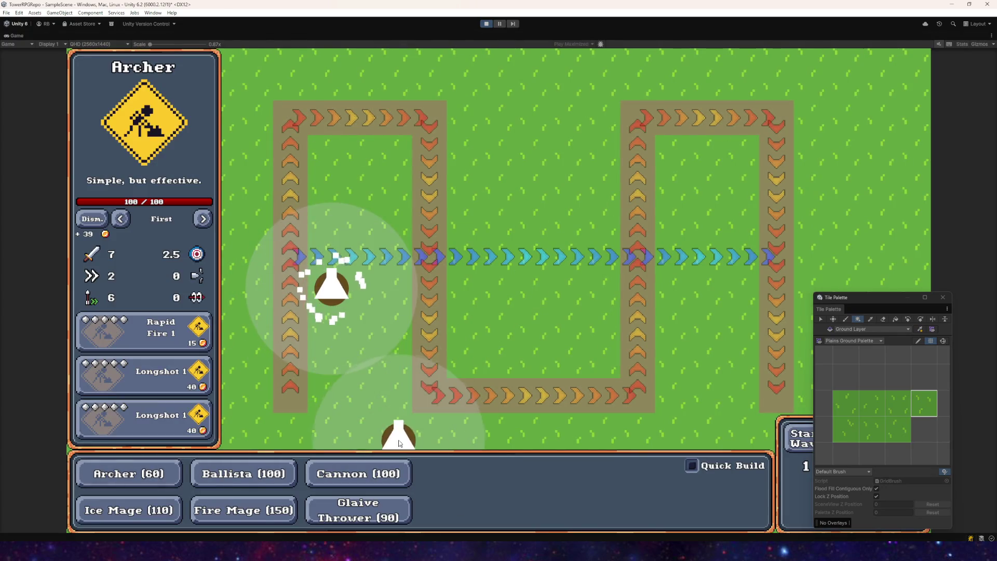
{"action": "right_click", "coordinate": [377, 406]}
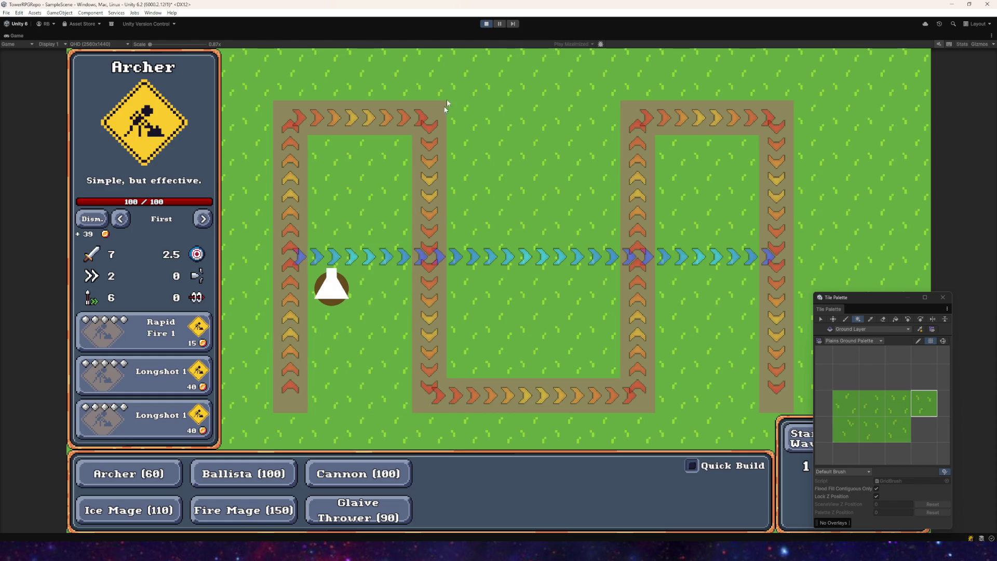
{"action": "left_click", "coordinate": [486, 24]}
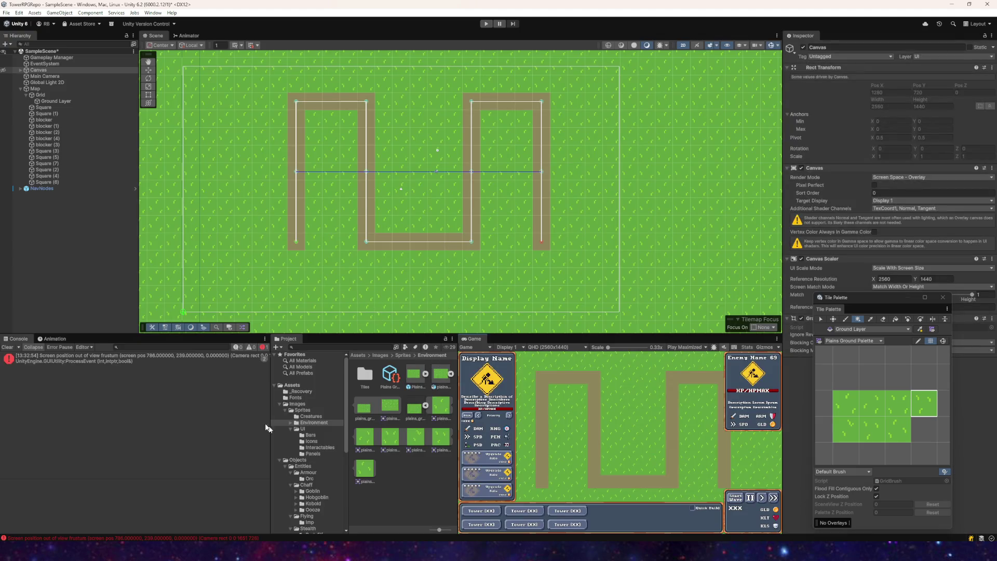
- Clear the console and apply the grass tileset's 32 pixels-per-unit import setting
{"action": "left_click", "coordinate": [8, 347]}
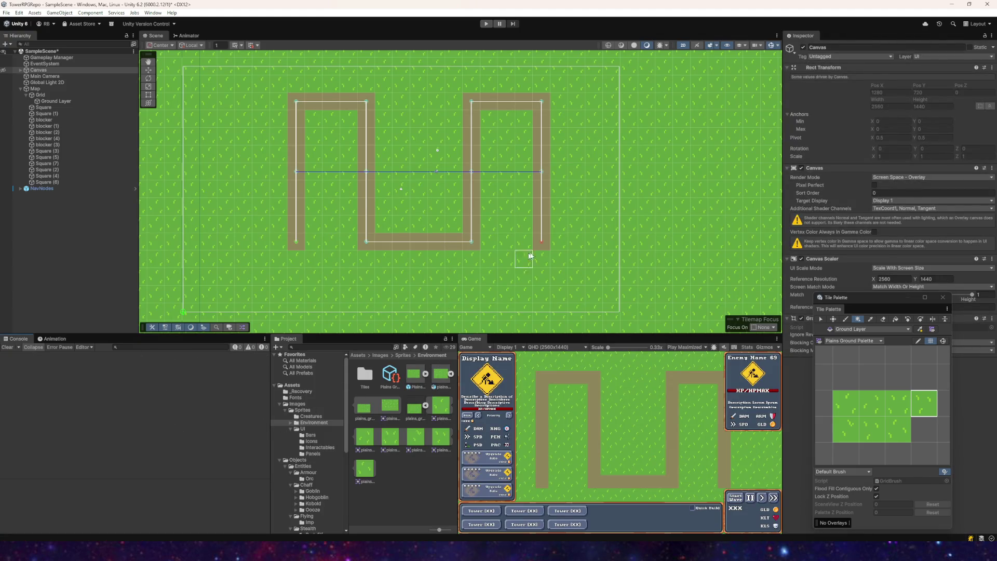
{"action": "left_click", "coordinate": [414, 408]}
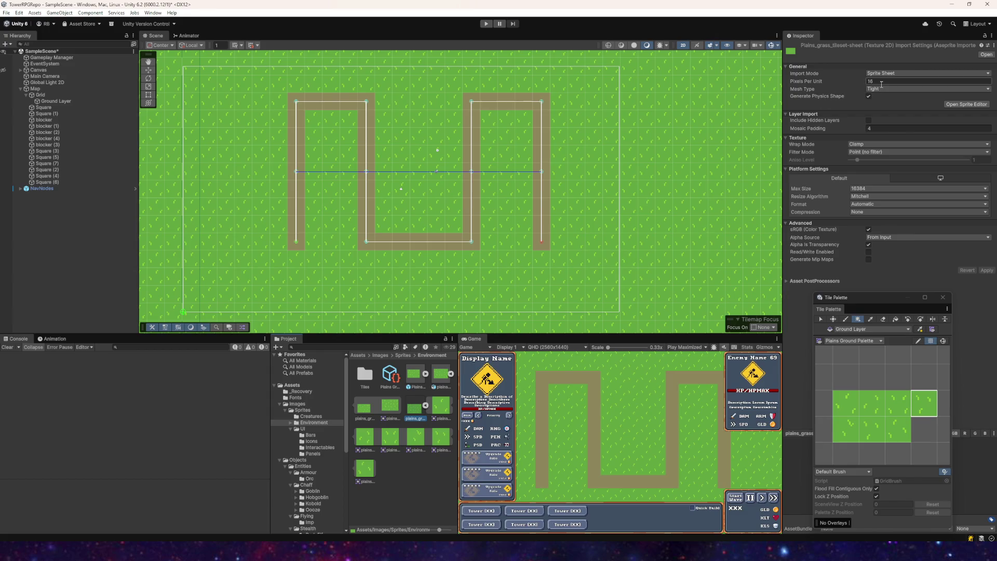
{"action": "left_click", "coordinate": [986, 269]}
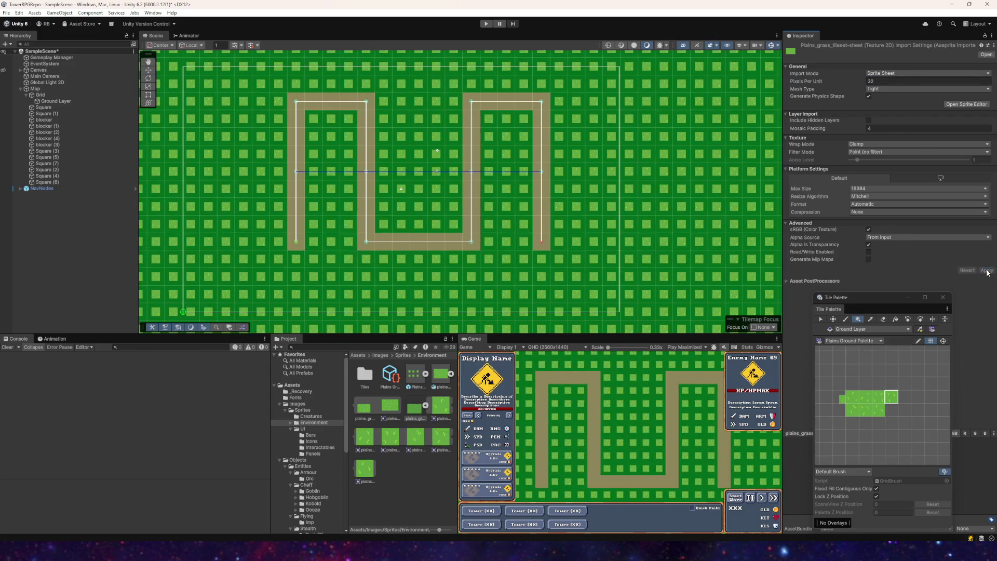
- Set the Grid's Cell Size to 0.5 × 0.5 and reselect the Ground Layer tilemap
{"action": "left_click", "coordinate": [54, 101]}
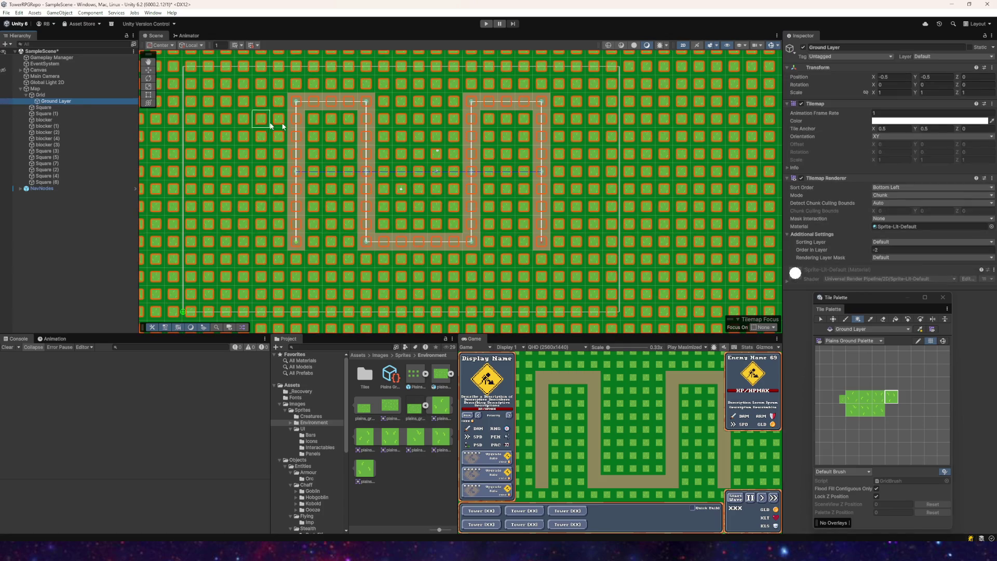
{"action": "left_click", "coordinate": [40, 95]}
{"action": "left_click", "coordinate": [883, 112]}
{"action": "type", "text": "0.5"}
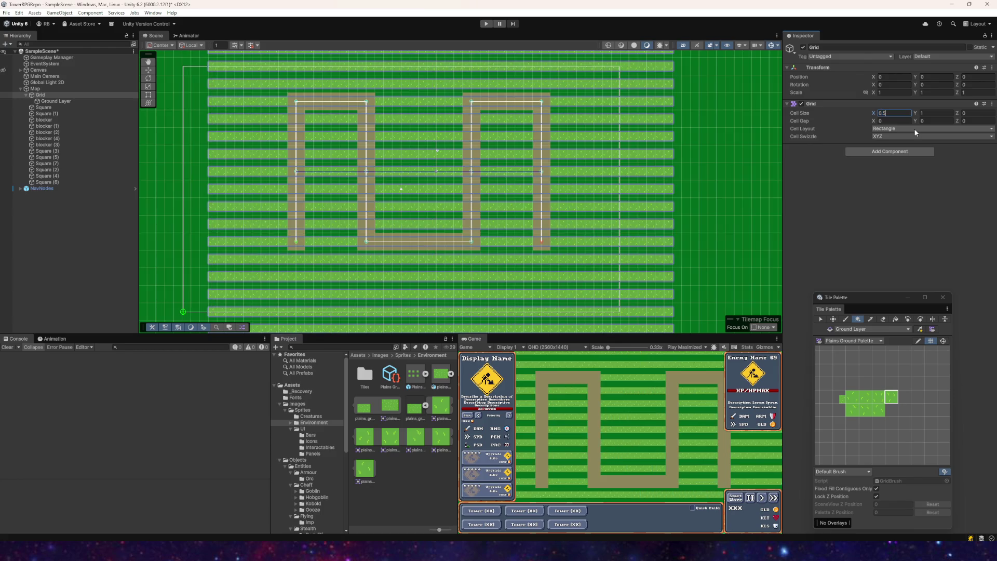
{"action": "type", "text": "0.5"}
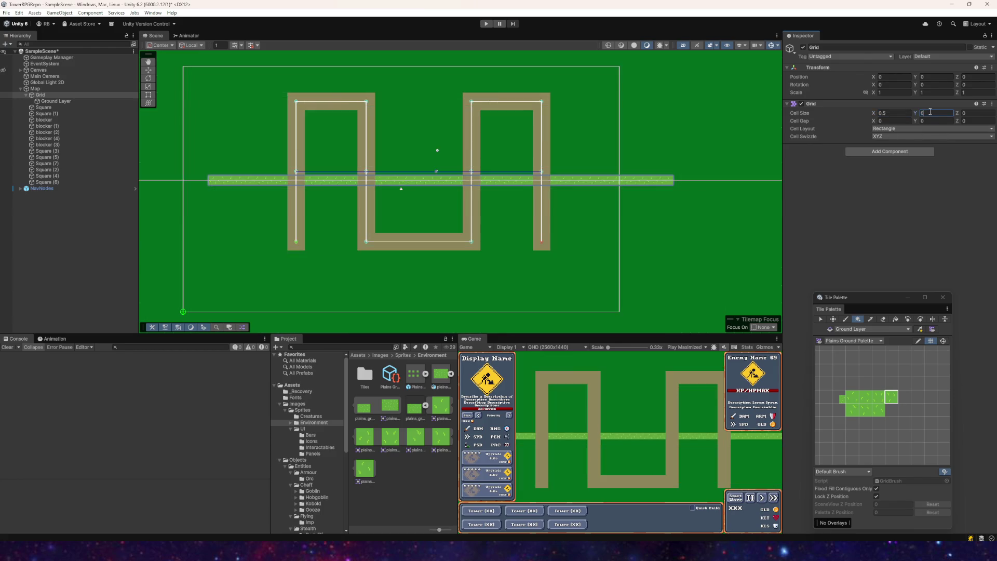
{"action": "key", "text": "Return"}
{"action": "scroll", "coordinate": [435, 128], "scroll_direction": "down", "scroll_amount": 5}
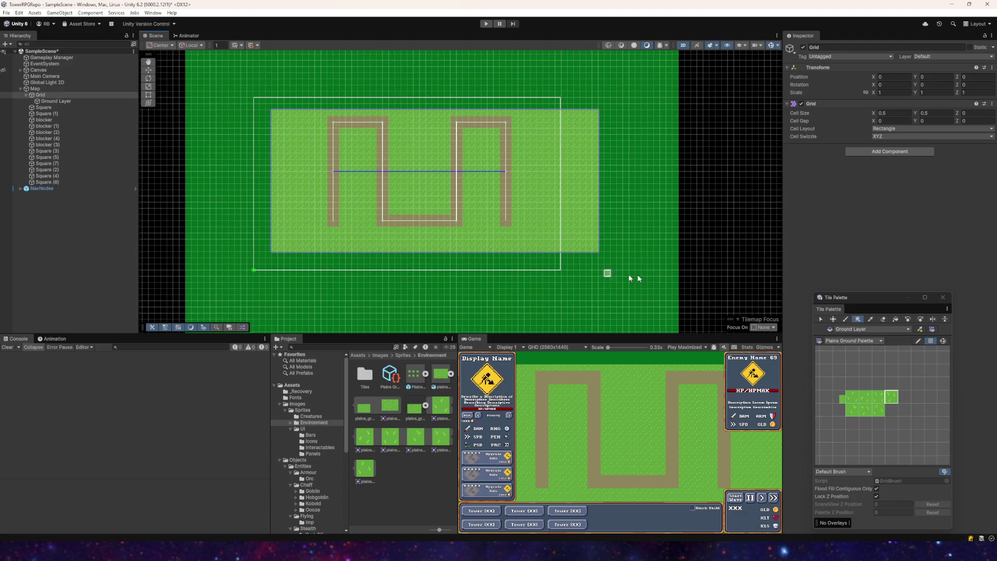
{"action": "key", "text": "Right"}
{"action": "key", "text": "Up"}
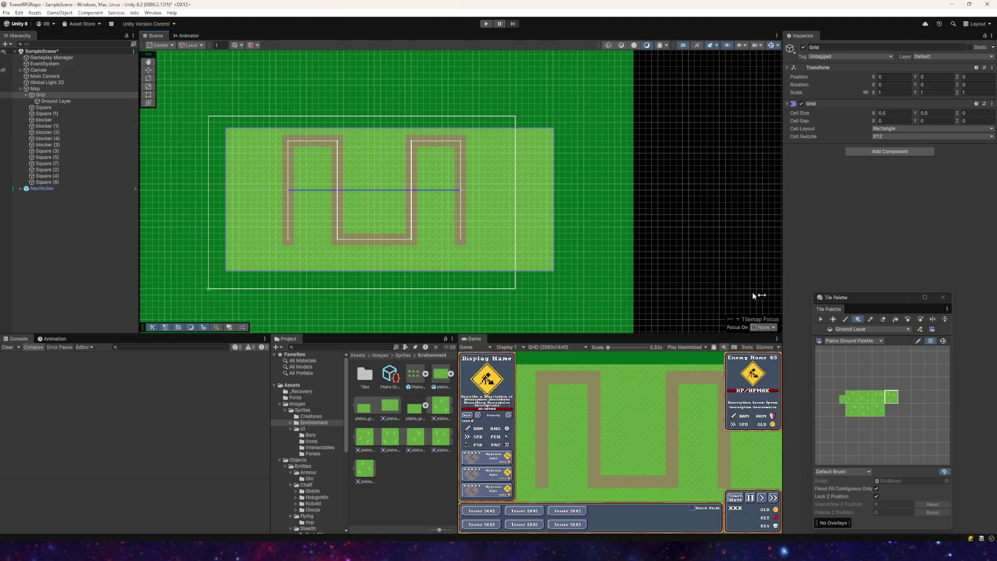
{"action": "scroll", "coordinate": [690, 208], "scroll_direction": "down", "scroll_amount": 2}
{"action": "left_click", "coordinate": [356, 173]}
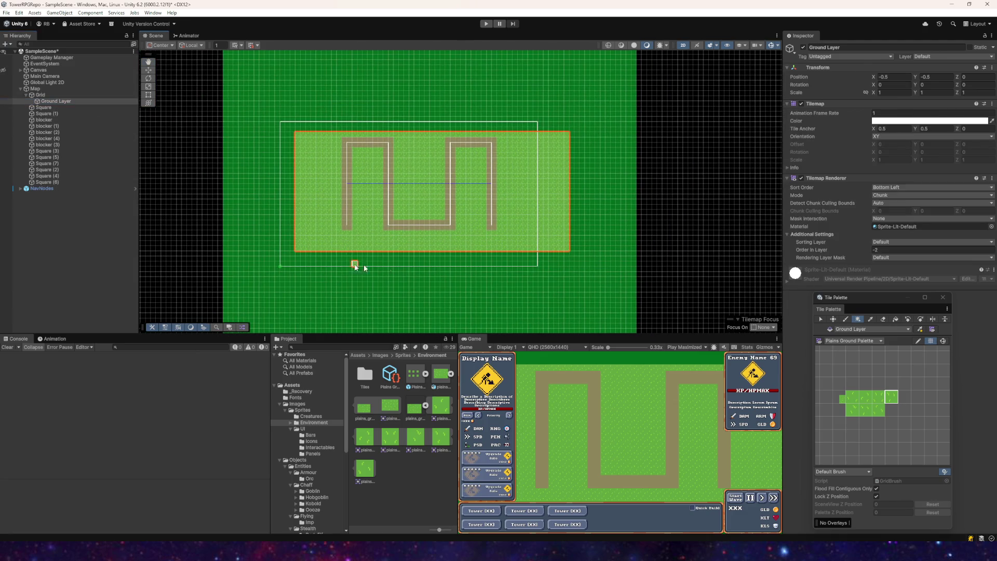
- Box-fill a large grass rectangle across the whole map on the ground tilemap
{"action": "left_click", "coordinate": [833, 319]}
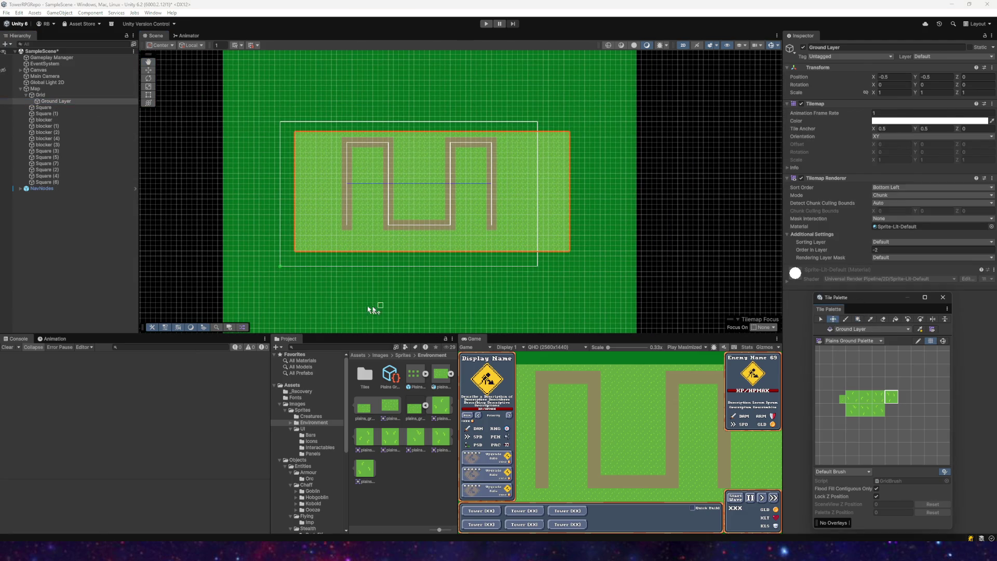
{"action": "left_click", "coordinate": [858, 321]}
{"action": "left_click_drag", "start_coordinate": [266, 281], "coordinate": [570, 112]}
{"action": "scroll", "coordinate": [403, 172], "scroll_direction": "up", "scroll_amount": 6}
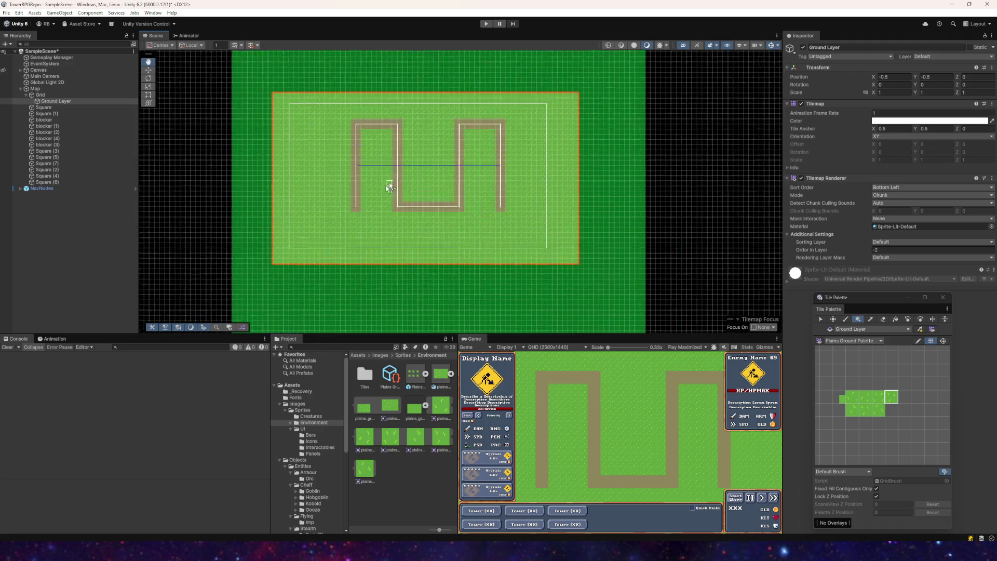
- Playtest the level in Play mode, close the Tile Palette, then stop playing
{"action": "left_click", "coordinate": [485, 24]}
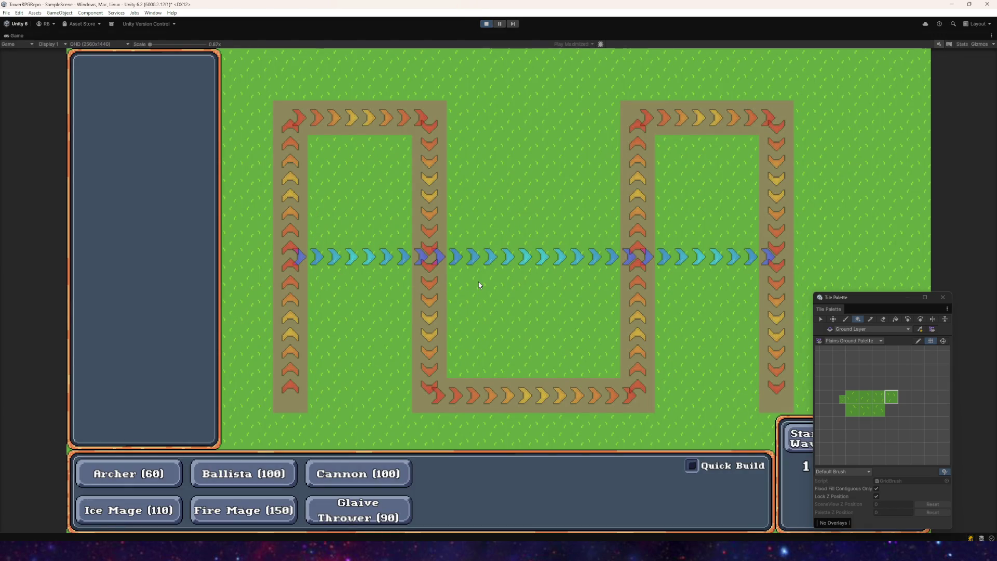
{"action": "left_click", "coordinate": [943, 297]}
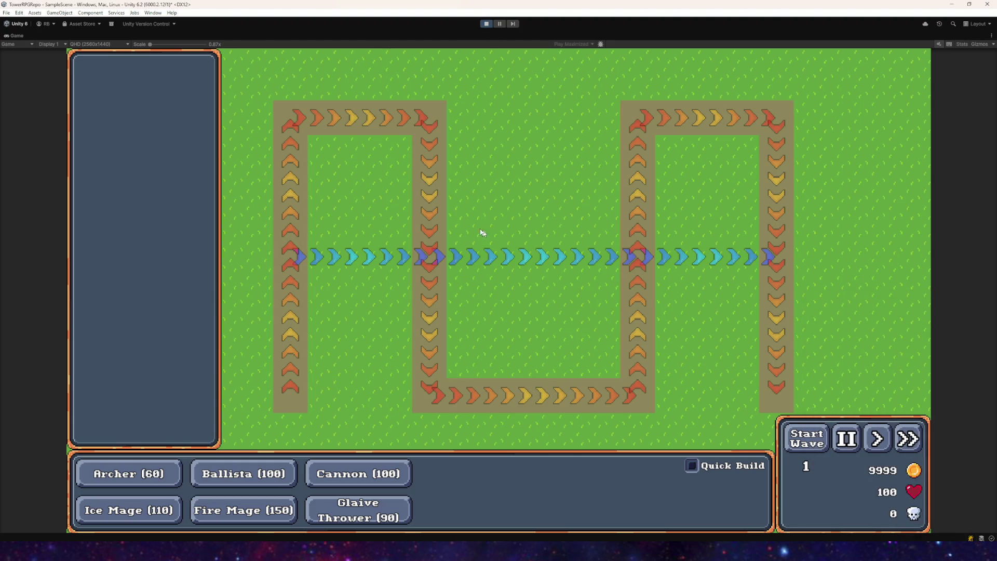
{"action": "left_click", "coordinate": [486, 24]}
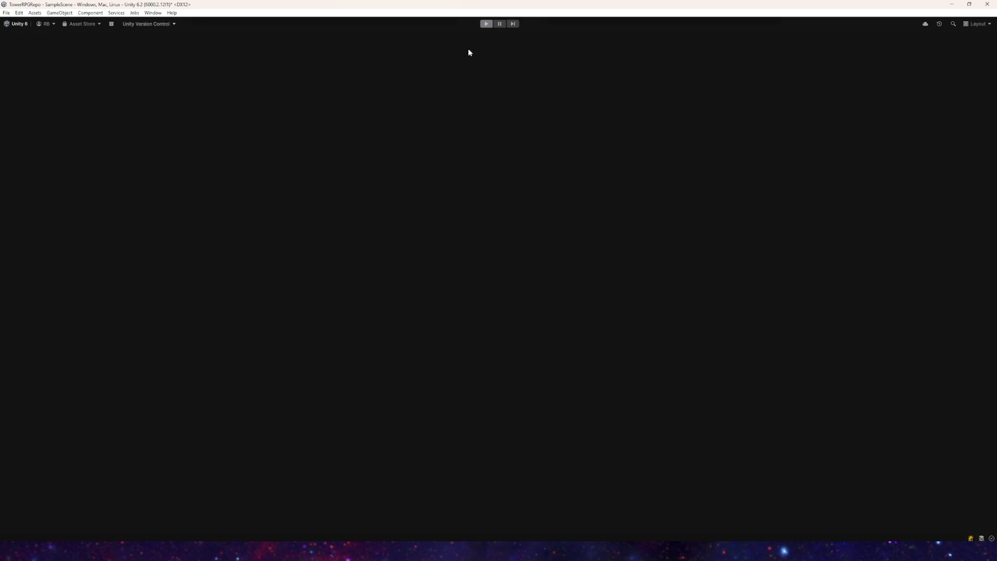
{"action": "scroll", "coordinate": [405, 260], "scroll_direction": "down", "scroll_amount": 3}
{"action": "scroll", "coordinate": [422, 253], "scroll_direction": "up", "scroll_amount": 4}
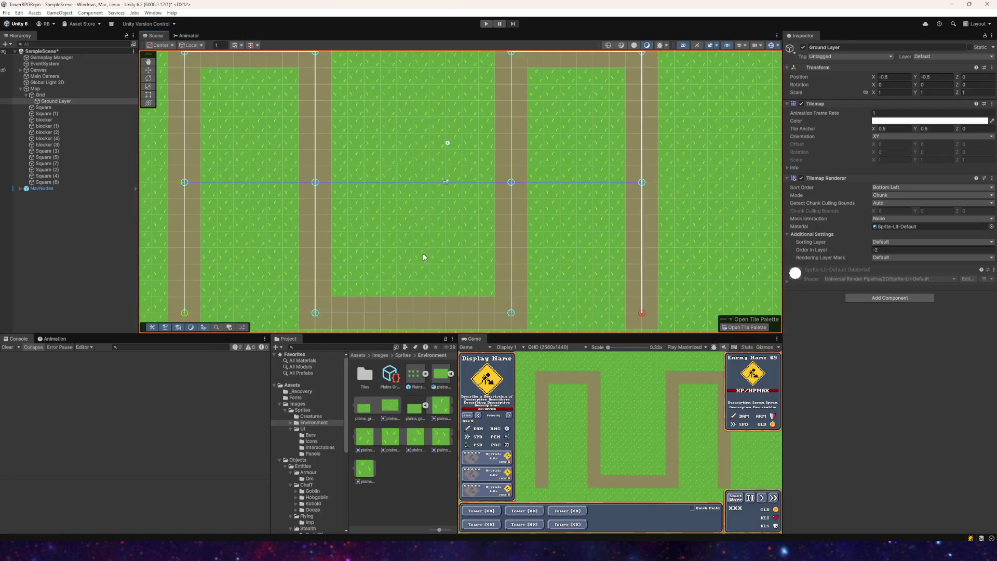
- Select the Ground Layer, open its Tile Palette and pick the lower-left grass tile
{"action": "scroll", "coordinate": [433, 250], "scroll_direction": "down", "scroll_amount": 1}
{"action": "mouse_move", "coordinate": [433, 249]}
{"action": "left_mouse_down"}
{"action": "mouse_move", "coordinate": [480, 254]}
{"action": "mouse_move", "coordinate": [311, 249]}
{"action": "mouse_move", "coordinate": [370, 257]}
{"action": "left_mouse_up"}
{"action": "left_click", "coordinate": [58, 101]}
{"action": "left_click", "coordinate": [736, 322]}
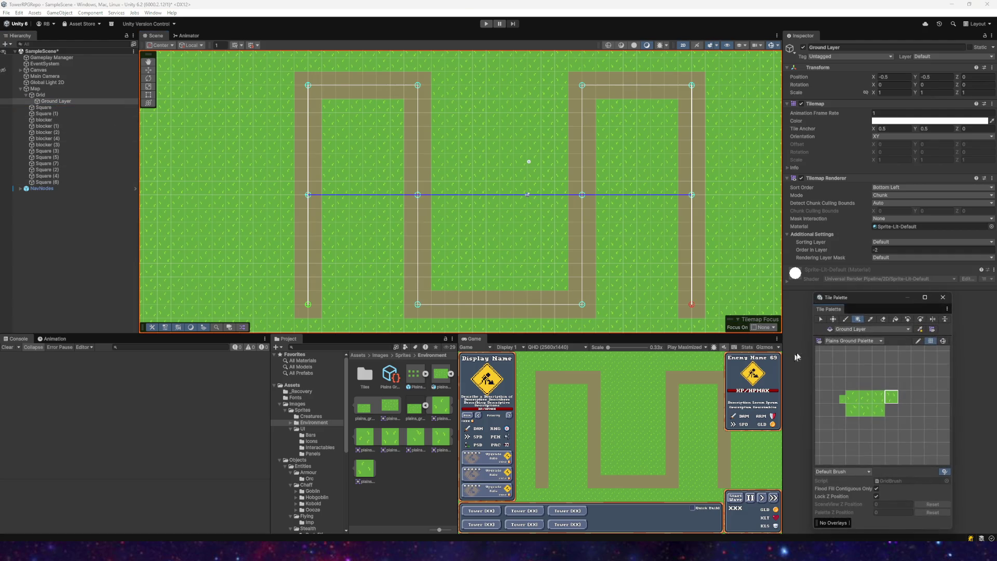
{"action": "scroll", "coordinate": [363, 226], "scroll_direction": "up", "scroll_amount": 1}
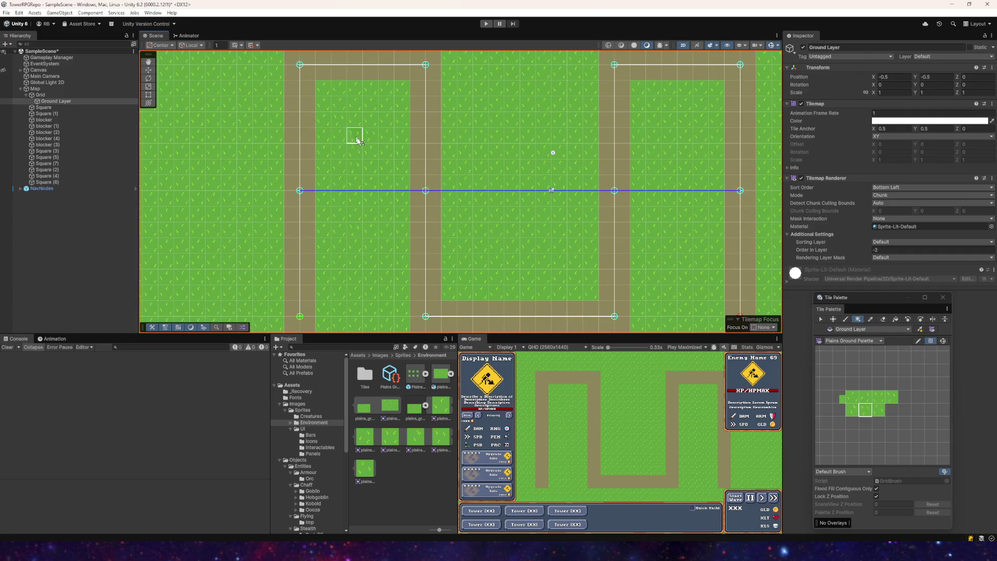
{"action": "left_click", "coordinate": [852, 410]}
- Paint a single grass tile just above the tilemap's top edge with the Paint Brush
{"action": "left_click", "coordinate": [845, 320]}
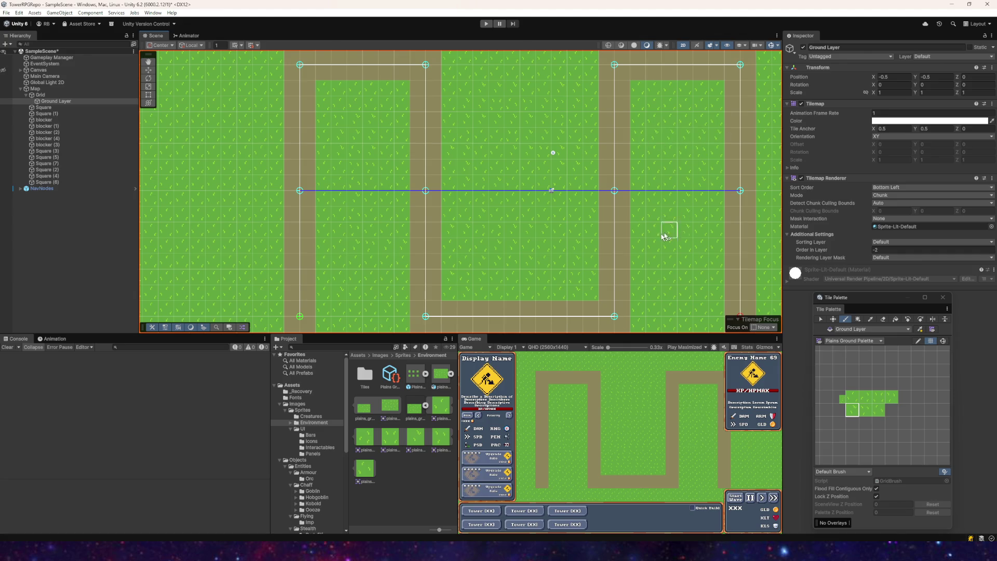
{"action": "left_click_drag", "start_coordinate": [655, 284], "coordinate": [484, 226]}
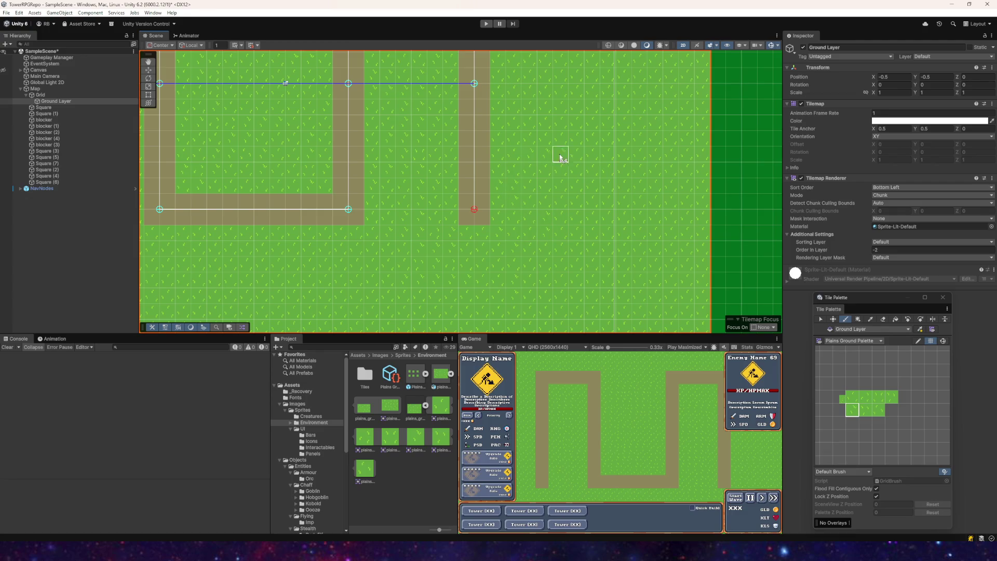
{"action": "scroll", "coordinate": [543, 91], "scroll_direction": "up", "scroll_amount": 5}
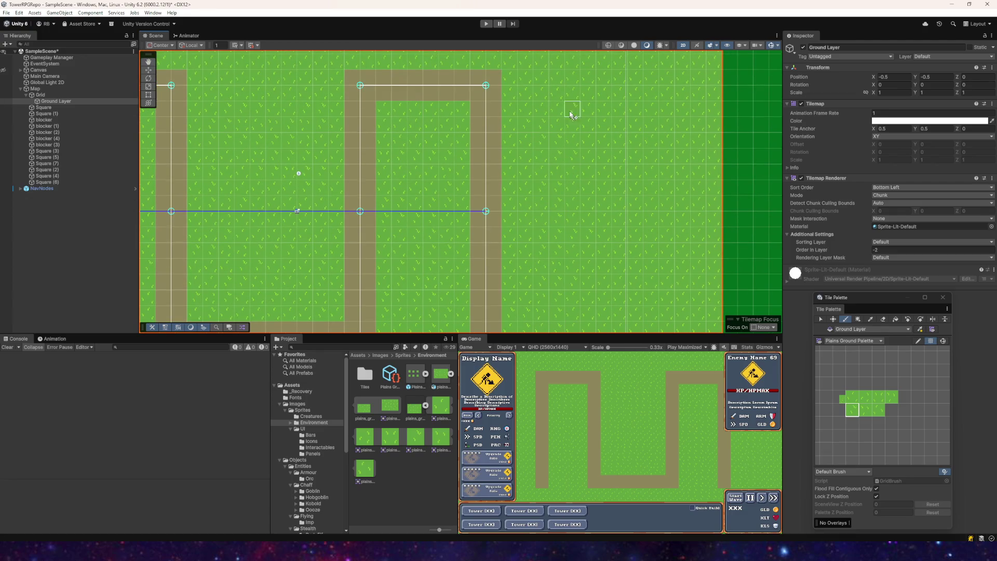
{"action": "scroll", "coordinate": [597, 161], "scroll_direction": "up", "scroll_amount": 5}
{"action": "left_click", "coordinate": [433, 97]}
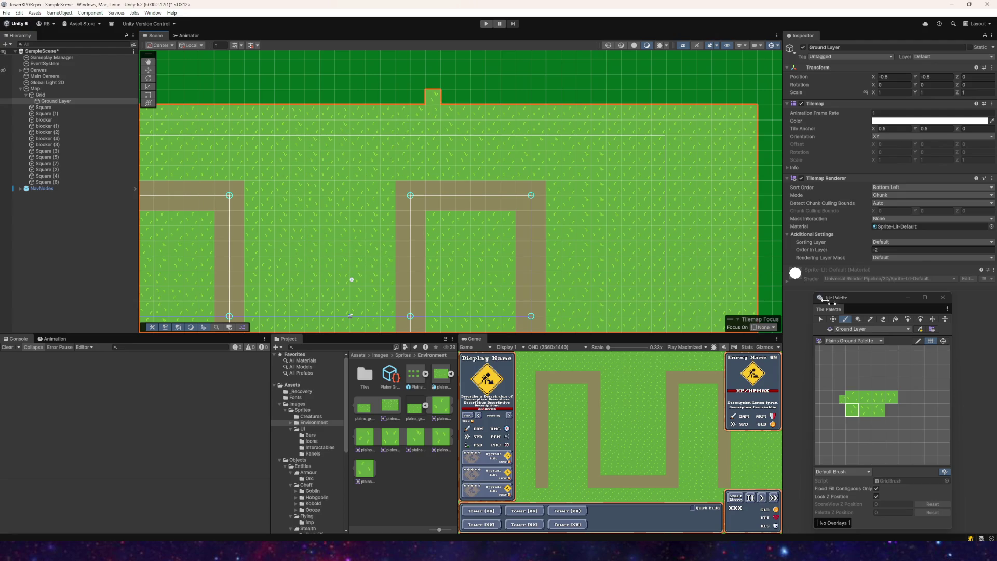
{"action": "left_click", "coordinate": [883, 319]}
- Erase the stray grass tile on the tilemap's top edge and return to the Paint brush
{"action": "left_click", "coordinate": [432, 97]}
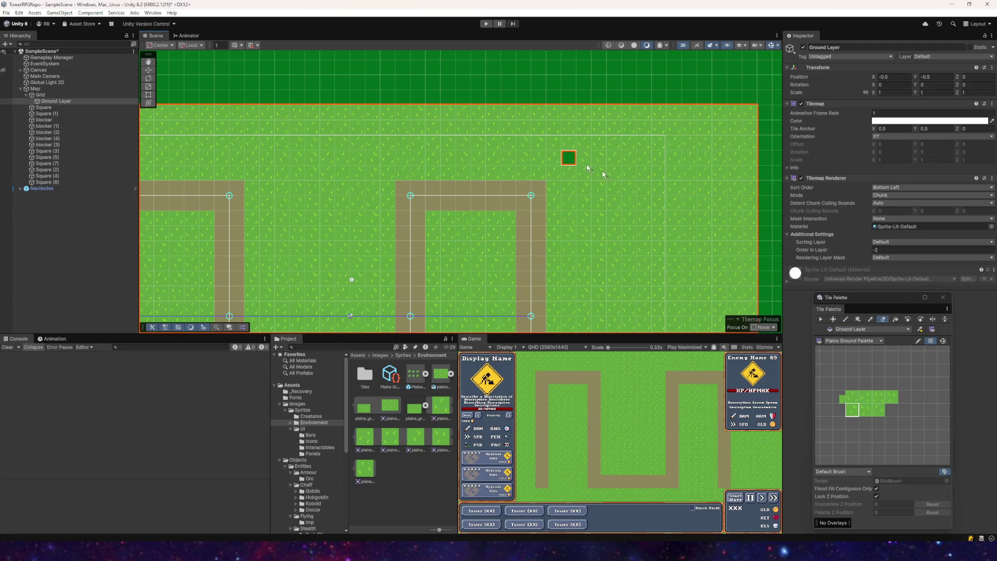
{"action": "left_click", "coordinate": [845, 319]}
{"action": "scroll", "coordinate": [535, 111], "scroll_direction": "down", "scroll_amount": 5}
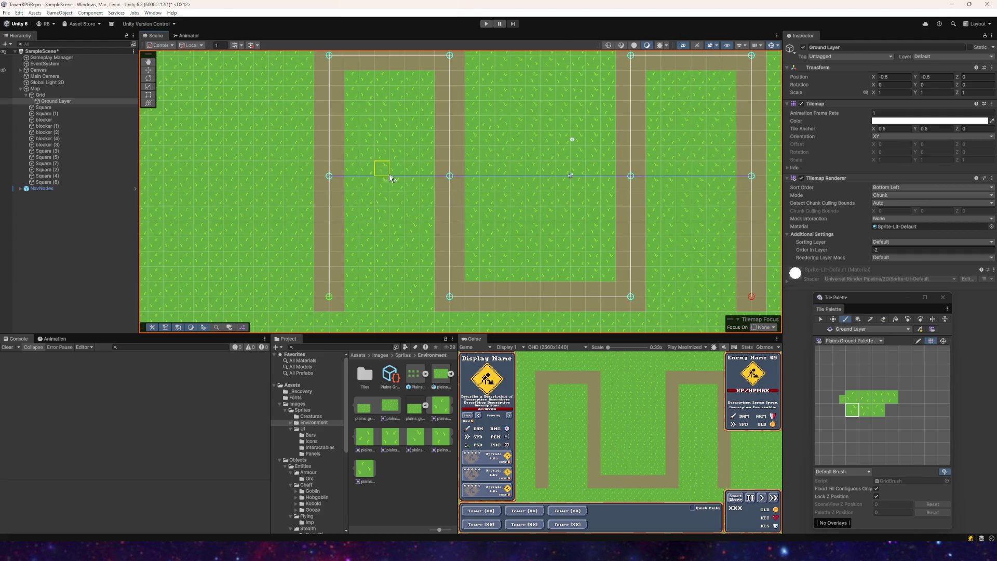
{"action": "scroll", "coordinate": [379, 305], "scroll_direction": "down", "scroll_amount": 5}
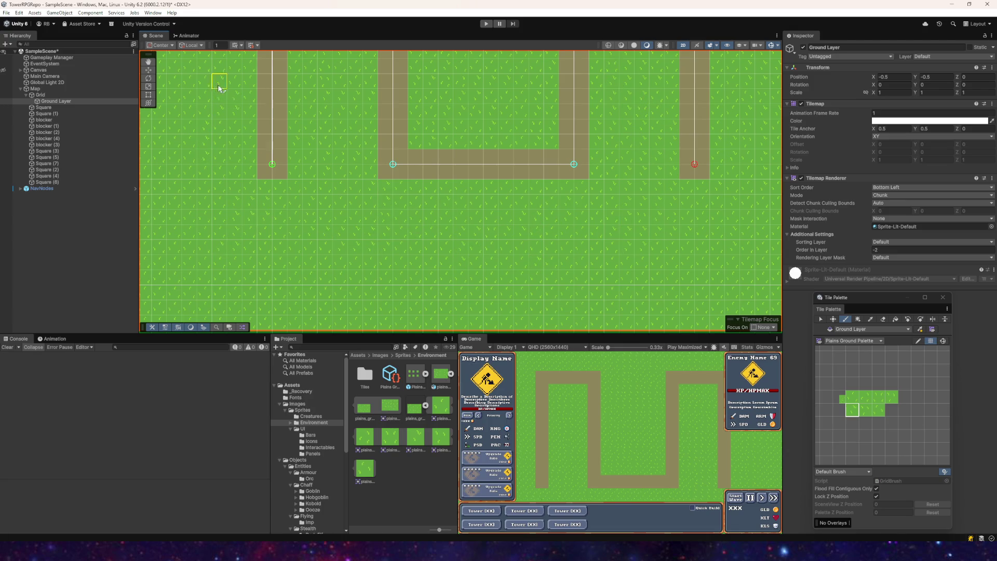
{"action": "scroll", "coordinate": [427, 266], "scroll_direction": "up", "scroll_amount": 5}
{"action": "scroll", "coordinate": [345, 233], "scroll_direction": "up", "scroll_amount": 5}
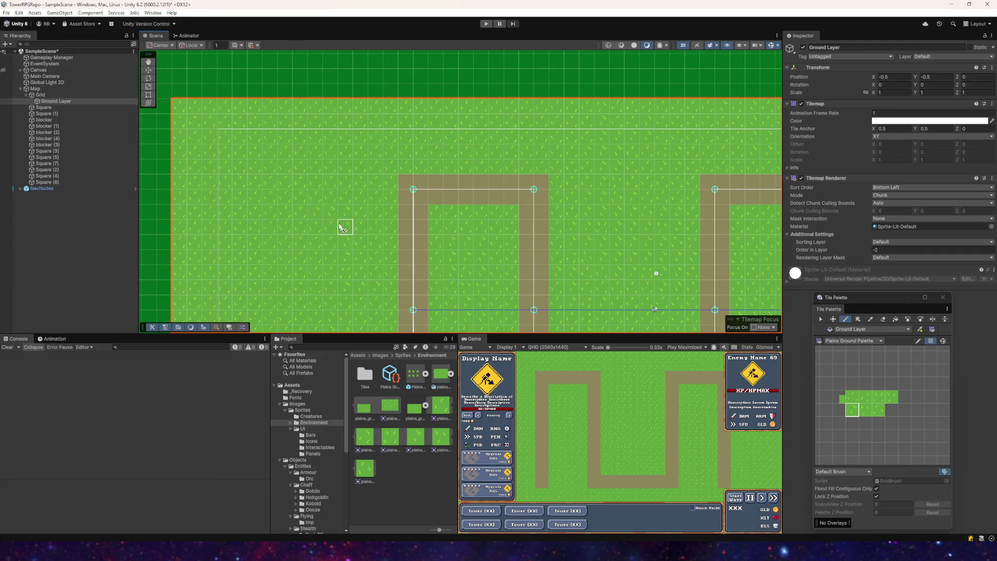
{"action": "scroll", "coordinate": [256, 256], "scroll_direction": "down", "scroll_amount": 5}
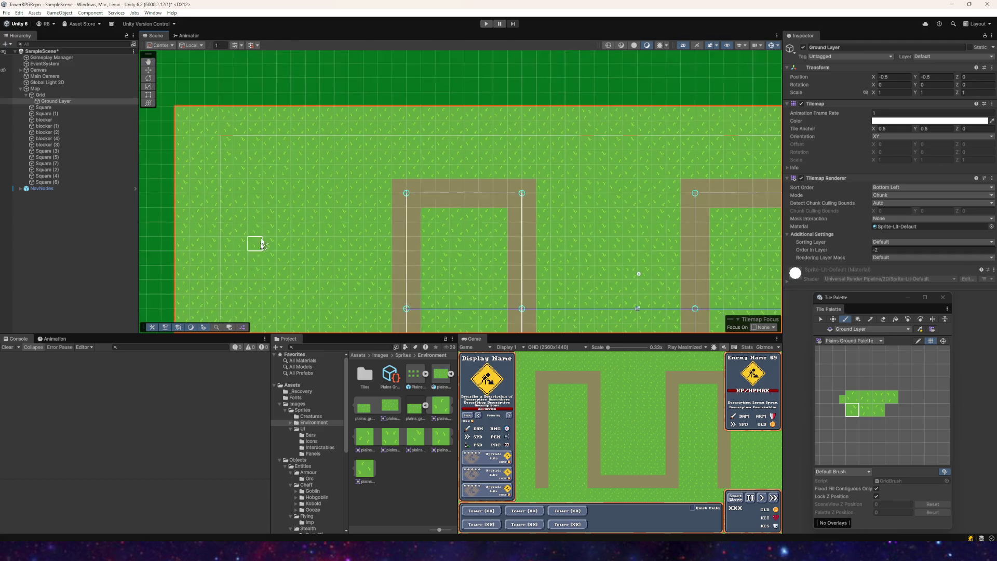
{"action": "scroll", "coordinate": [301, 303], "scroll_direction": "down", "scroll_amount": 5}
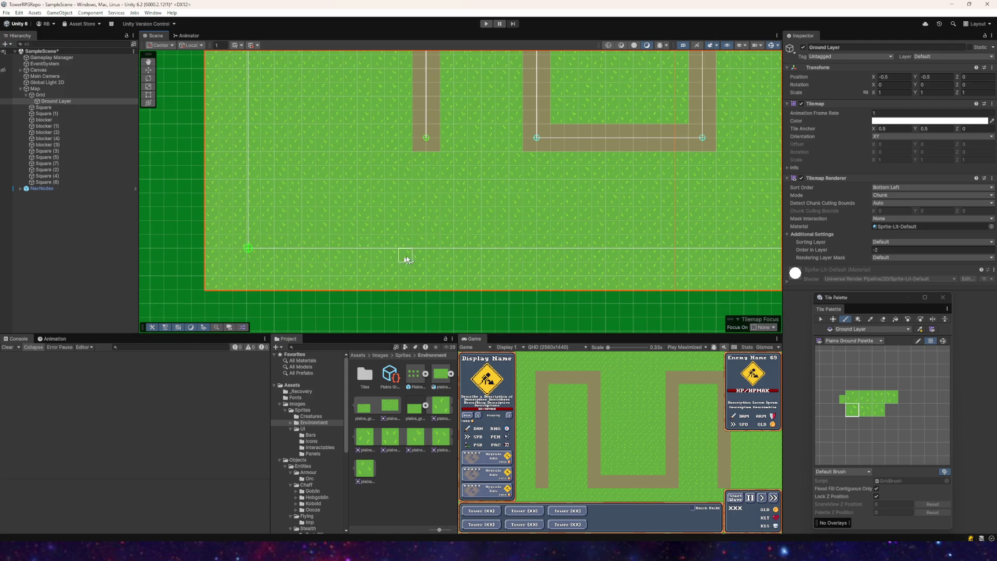
{"action": "scroll", "coordinate": [659, 202], "scroll_direction": "down", "scroll_amount": 3}
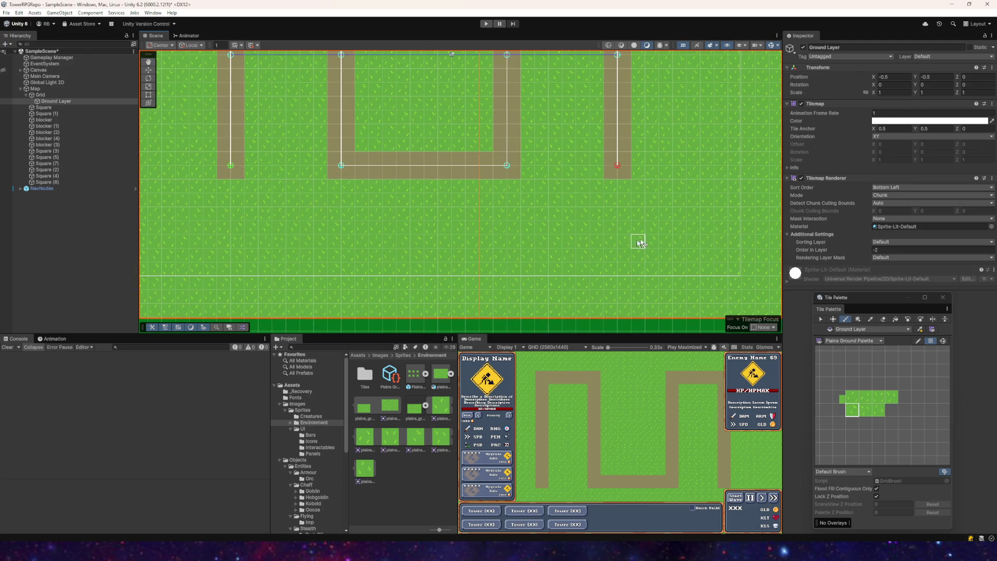
{"action": "scroll", "coordinate": [665, 201], "scroll_direction": "up", "scroll_amount": 3}
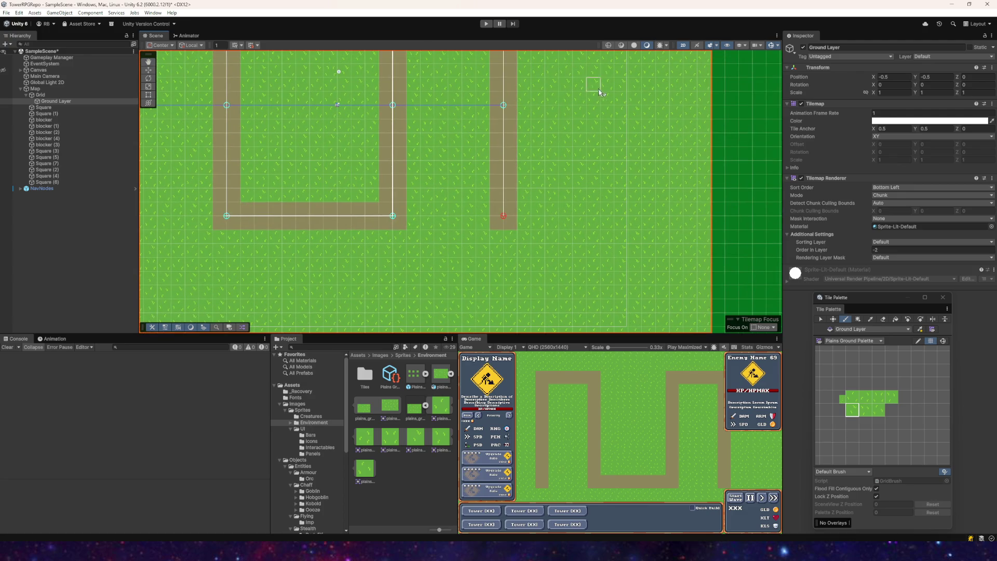
{"action": "scroll", "coordinate": [545, 202], "scroll_direction": "up", "scroll_amount": 5}
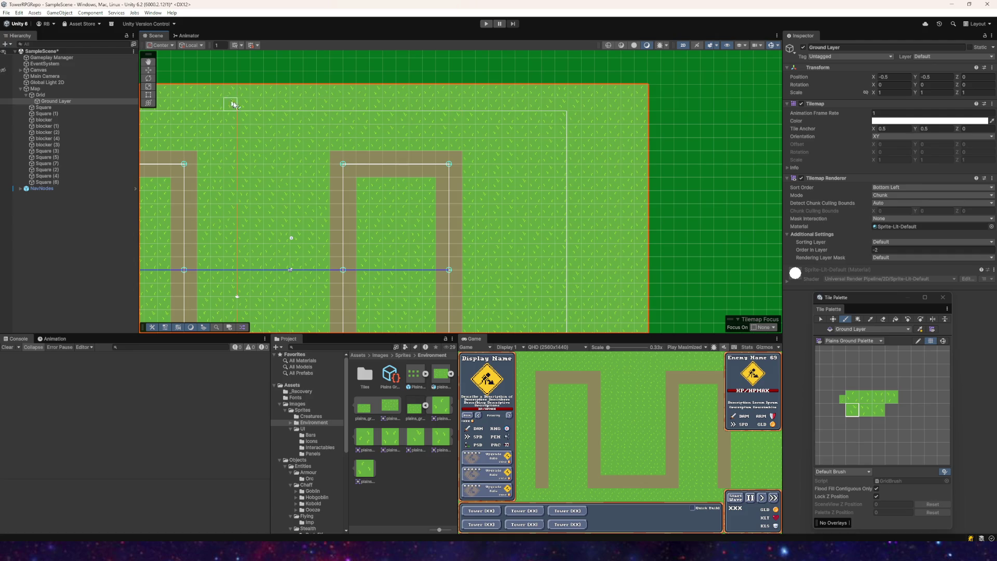
{"action": "scroll", "coordinate": [274, 253], "scroll_direction": "down", "scroll_amount": 3}
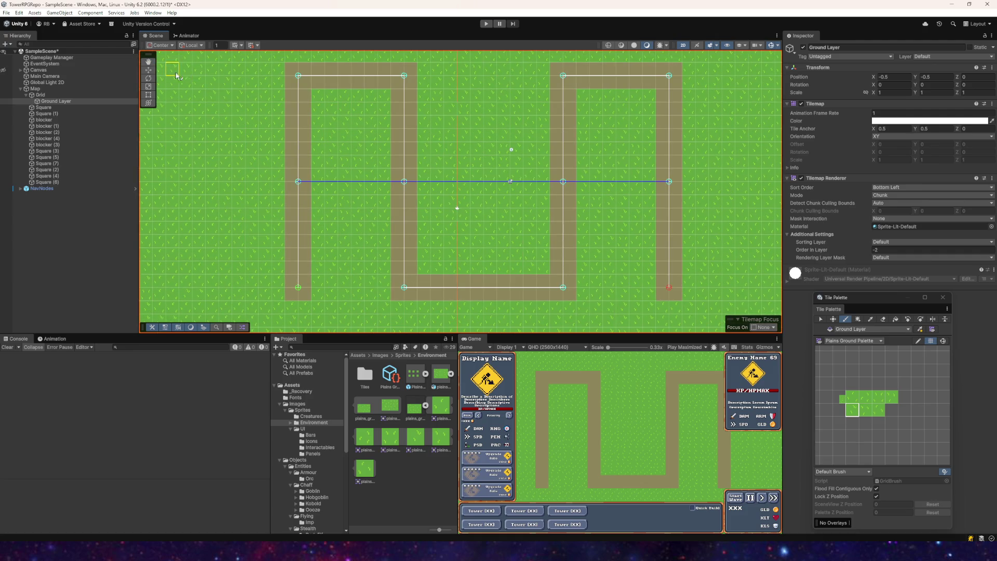
{"action": "scroll", "coordinate": [288, 134], "scroll_direction": "up", "scroll_amount": 3}
- Paint a grass tile past the left edge, then erase the stray notch tile there
{"action": "left_click", "coordinate": [208, 157]}
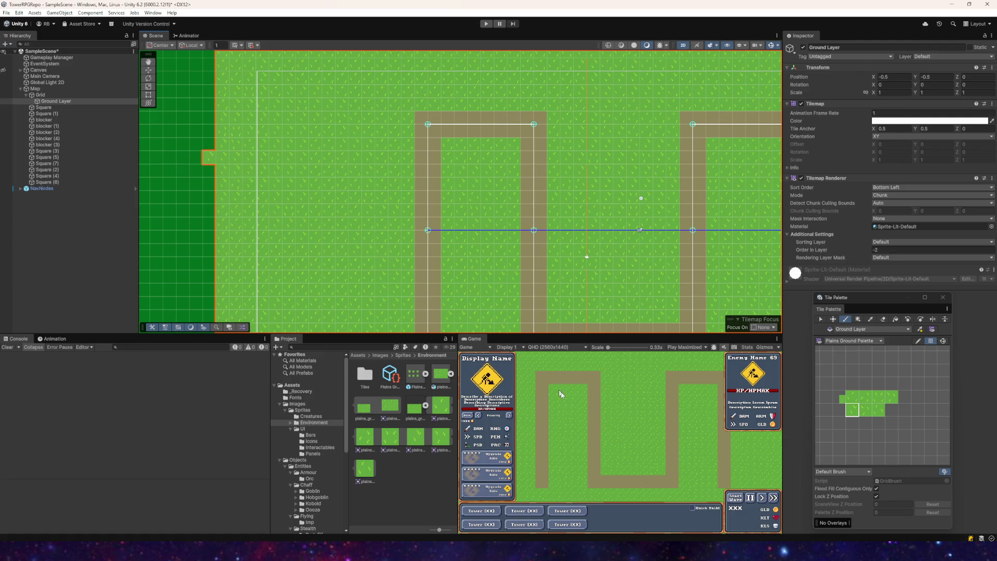
{"action": "scroll", "coordinate": [471, 218], "scroll_direction": "left", "scroll_amount": 3}
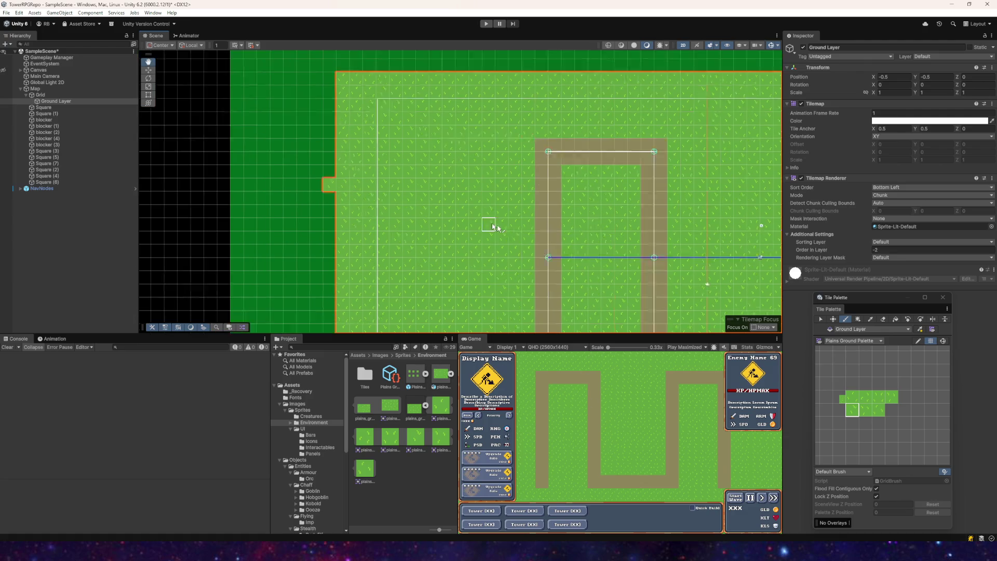
{"action": "scroll", "coordinate": [572, 257], "scroll_direction": "up", "scroll_amount": 2}
{"action": "scroll", "coordinate": [417, 194], "scroll_direction": "left", "scroll_amount": 3}
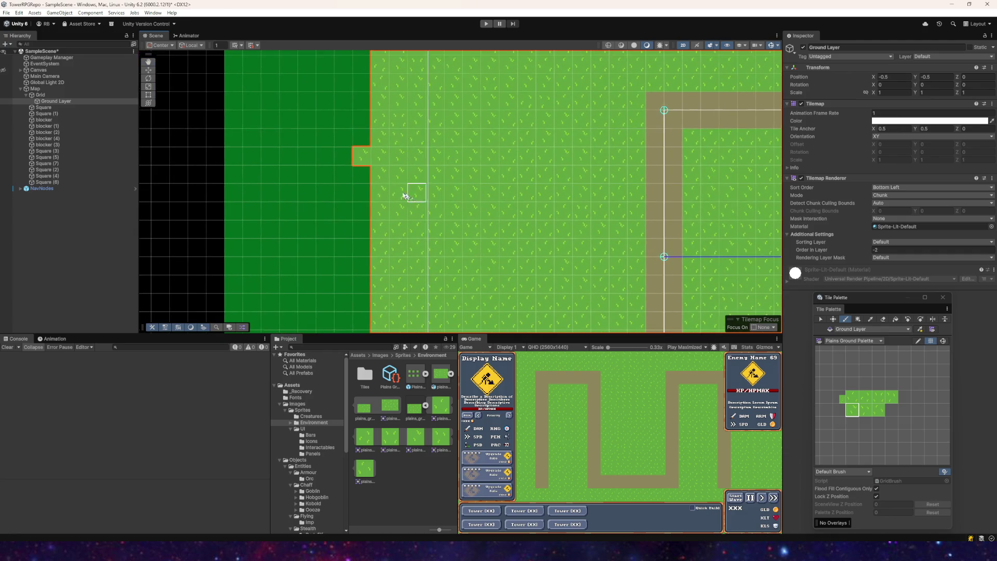
{"action": "scroll", "coordinate": [314, 212], "scroll_direction": "right", "scroll_amount": 2}
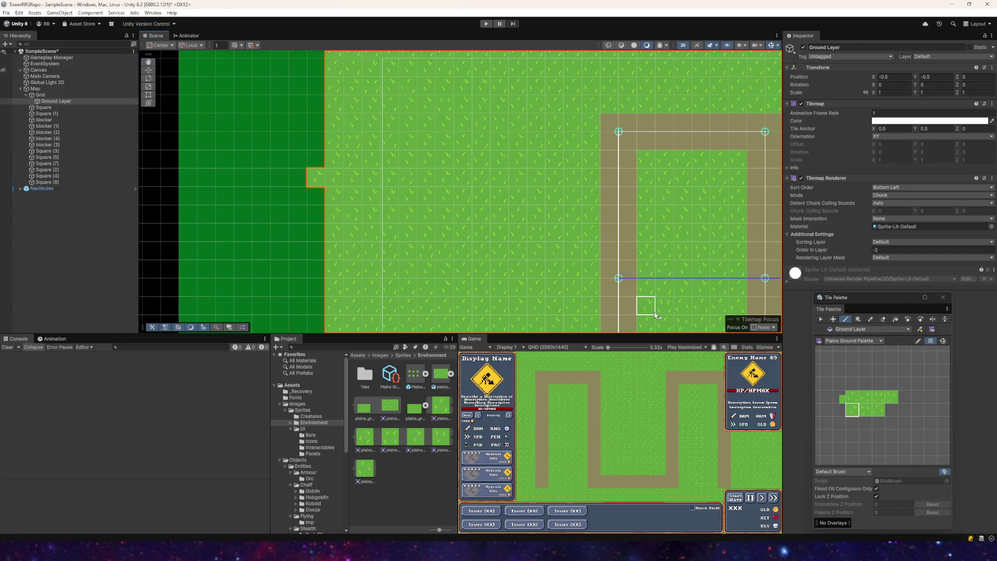
{"action": "left_click", "coordinate": [884, 319]}
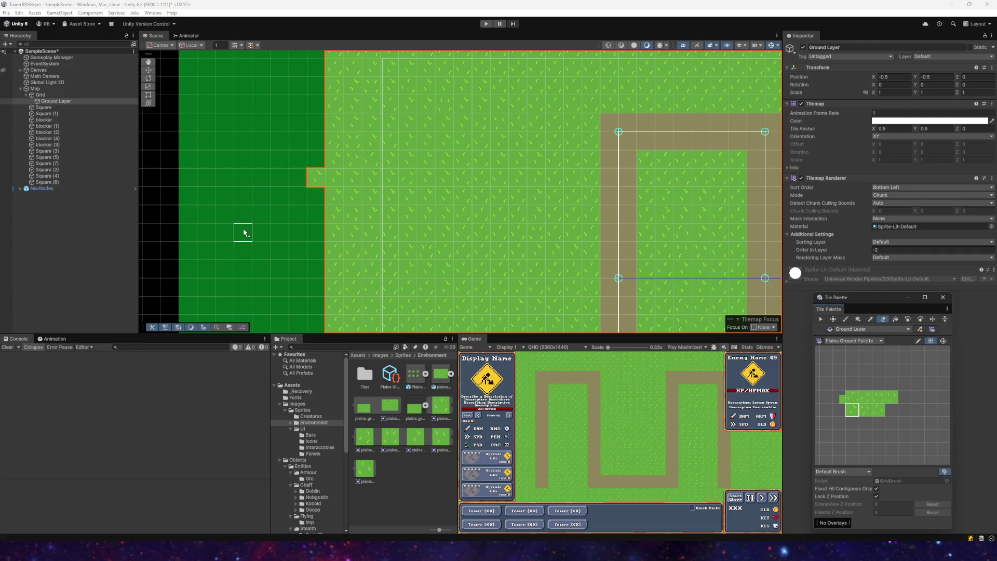
{"action": "left_click", "coordinate": [315, 177]}
{"action": "scroll", "coordinate": [452, 194], "scroll_direction": "down", "scroll_amount": 2}
{"action": "scroll", "coordinate": [386, 142], "scroll_direction": "down", "scroll_amount": 1}
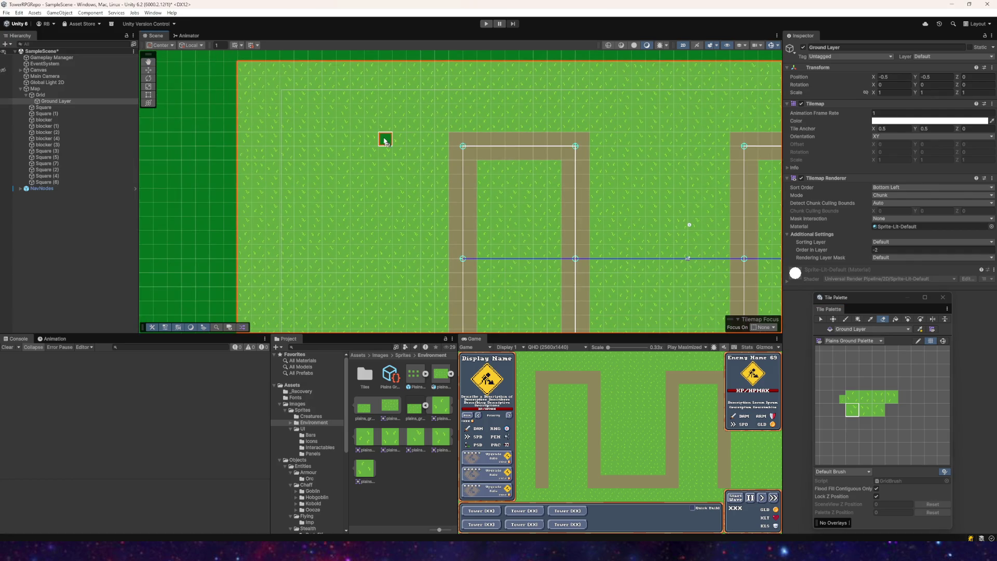
{"action": "left_click", "coordinate": [846, 319]}
- Recentre the path in the scene and drag the image search browser over it
{"action": "scroll", "coordinate": [525, 196], "scroll_direction": "down", "scroll_amount": 3}
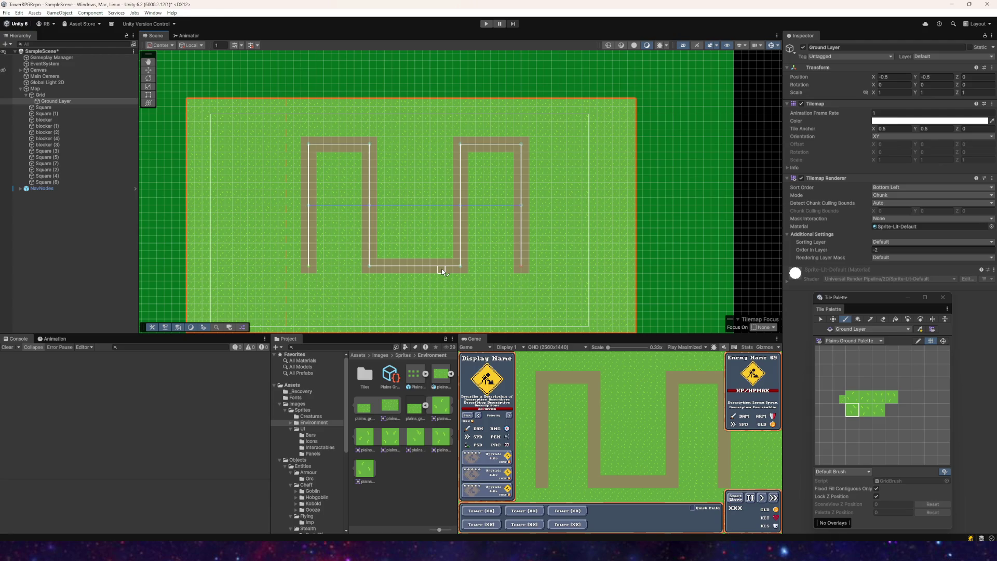
{"action": "scroll", "coordinate": [434, 256], "scroll_direction": "up", "scroll_amount": 2}
{"action": "mouse_move", "coordinate": [427, 116]}
{"action": "left_mouse_down"}
{"action": "mouse_move", "coordinate": [482, 182]}
{"action": "mouse_move", "coordinate": [363, 184]}
{"action": "mouse_move", "coordinate": [430, 196]}
{"action": "mouse_move", "coordinate": [383, 167]}
{"action": "mouse_move", "coordinate": [400, 243]}
{"action": "left_mouse_up"}
{"action": "scroll", "coordinate": [383, 168], "scroll_direction": "down", "scroll_amount": 3}
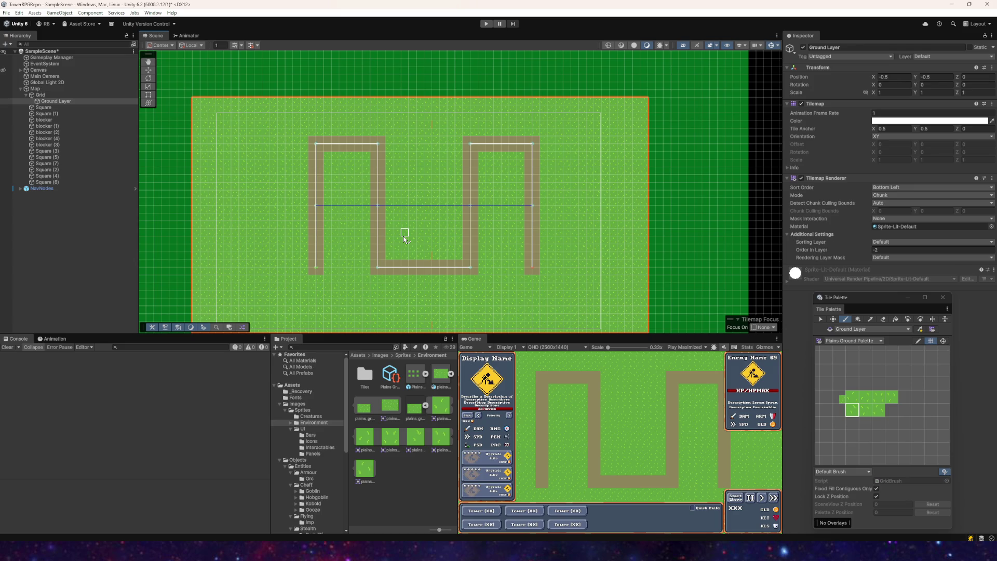
{"action": "scroll", "coordinate": [403, 237], "scroll_direction": "up", "scroll_amount": 5}
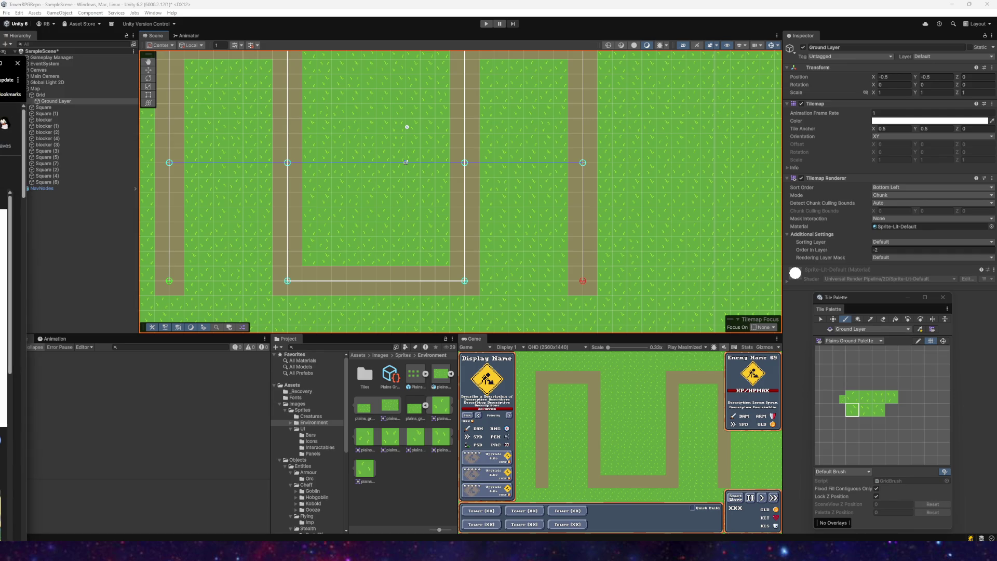
{"action": "left_click_drag", "start_coordinate": [47, 76], "coordinate": [186, 74]}
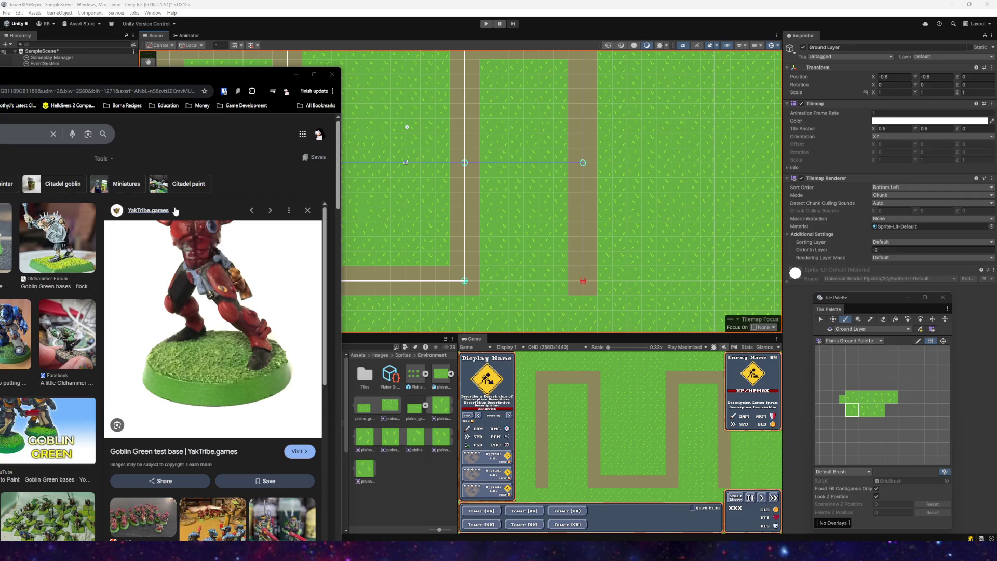
- Preview the DakkaDakka, Citadel Colour, Tale of Painters and TikTok Goblin Green results
{"action": "mouse_move", "coordinate": [154, 74]}
{"action": "left_mouse_down"}
{"action": "mouse_move", "coordinate": [399, 69]}
{"action": "mouse_move", "coordinate": [567, 47]}
{"action": "left_mouse_up"}
{"action": "scroll", "coordinate": [153, 326], "scroll_direction": "down", "scroll_amount": 5}
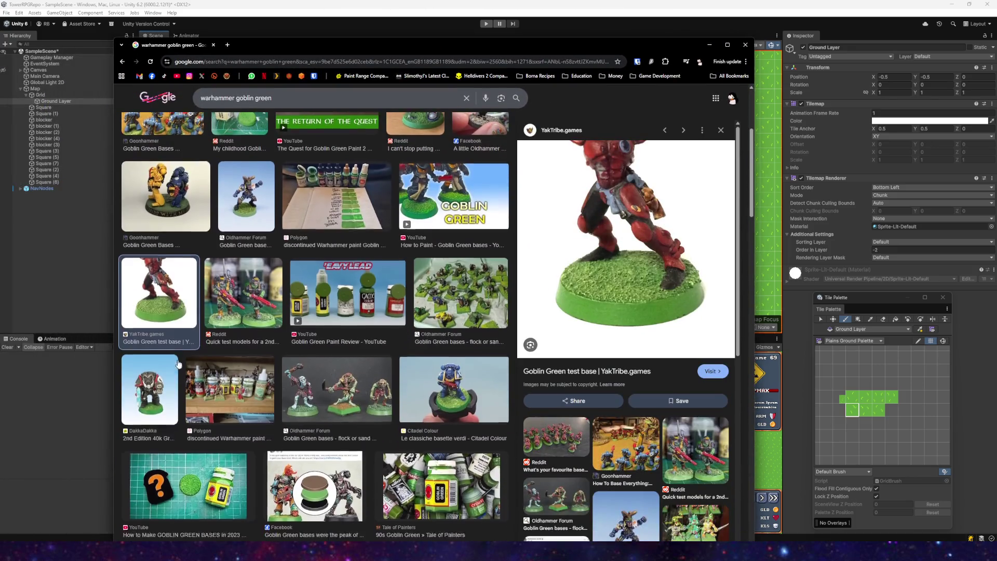
{"action": "left_click", "coordinate": [153, 326]}
{"action": "scroll", "coordinate": [154, 326], "scroll_direction": "down", "scroll_amount": 2}
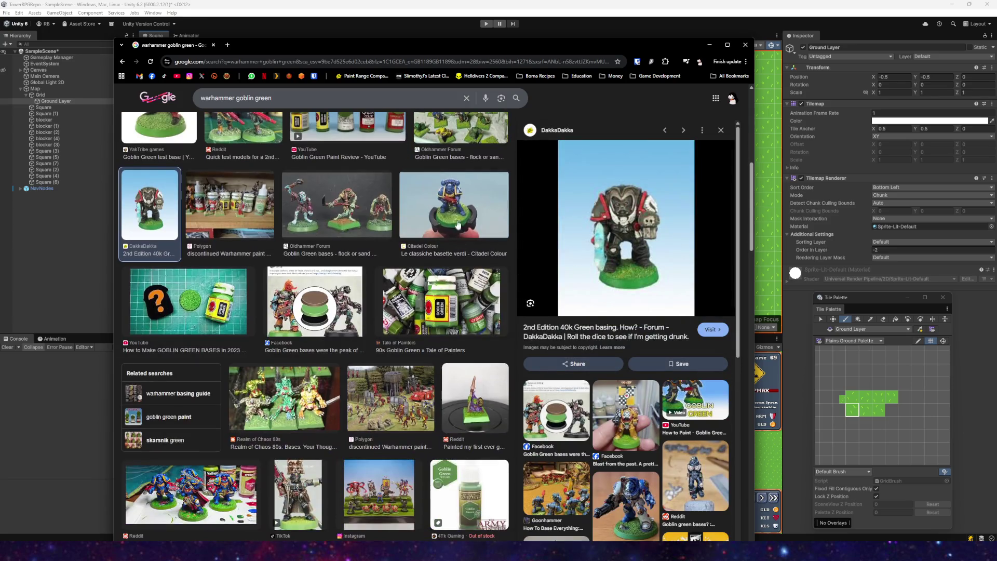
{"action": "left_click", "coordinate": [483, 218]}
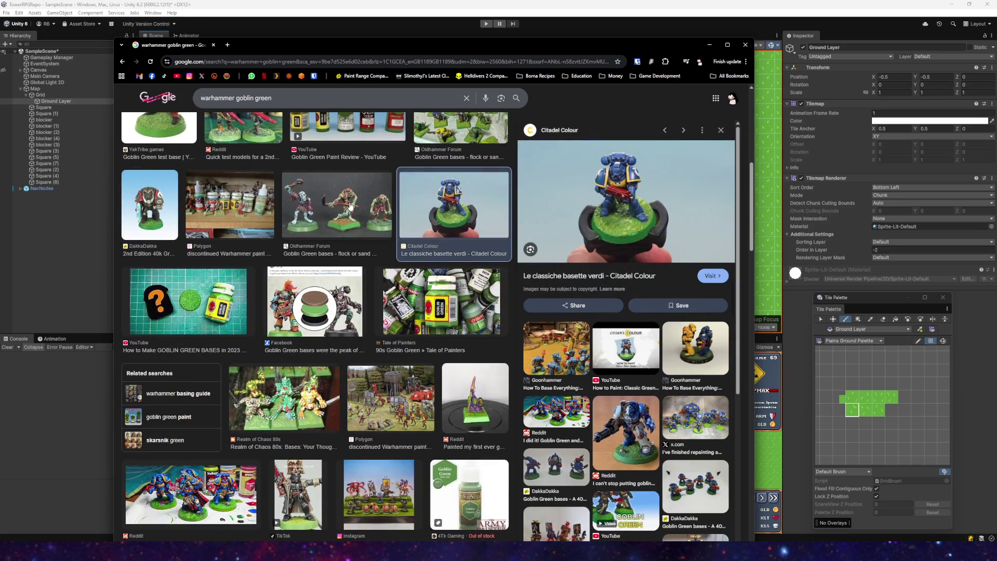
{"action": "left_click", "coordinate": [432, 288]}
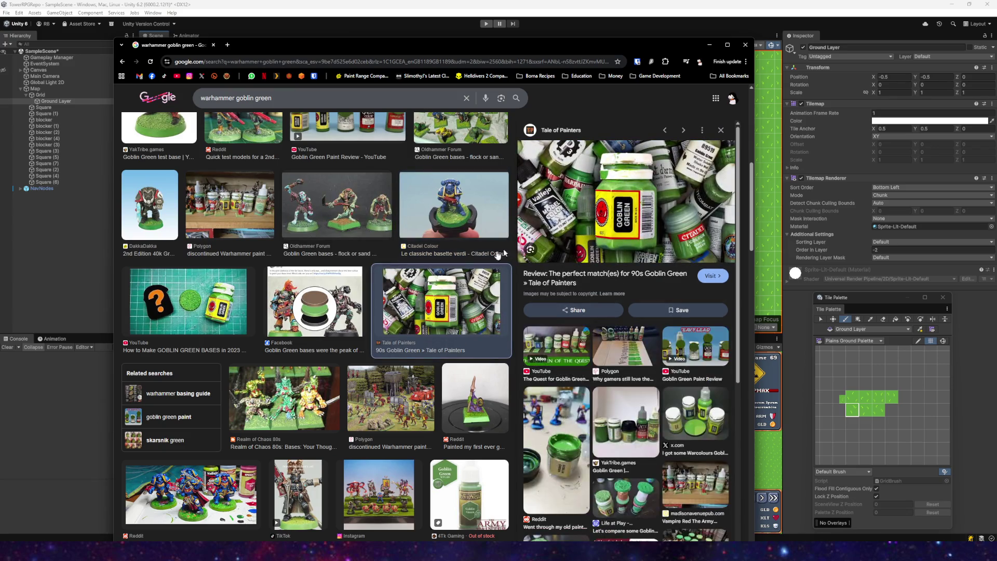
{"action": "scroll", "coordinate": [324, 274], "scroll_direction": "down", "scroll_amount": 4}
{"action": "left_click", "coordinate": [325, 276]}
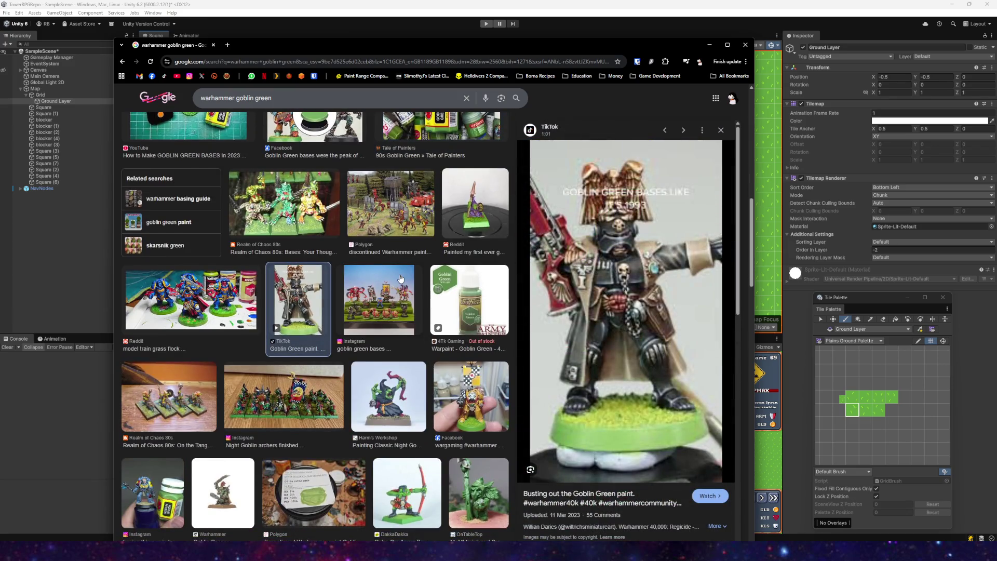
- Preview the Instagram Eldar Avatar photo further down, then minimize Chrome
{"action": "scroll", "coordinate": [396, 279], "scroll_direction": "down", "scroll_amount": 5}
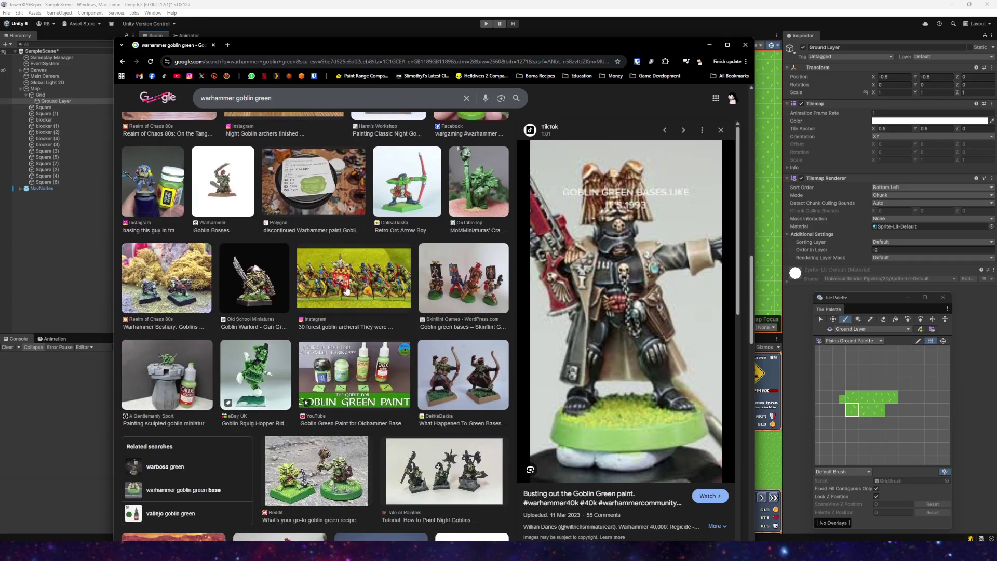
{"action": "scroll", "coordinate": [314, 276], "scroll_direction": "down", "scroll_amount": 2}
{"action": "scroll", "coordinate": [278, 388], "scroll_direction": "down", "scroll_amount": 3}
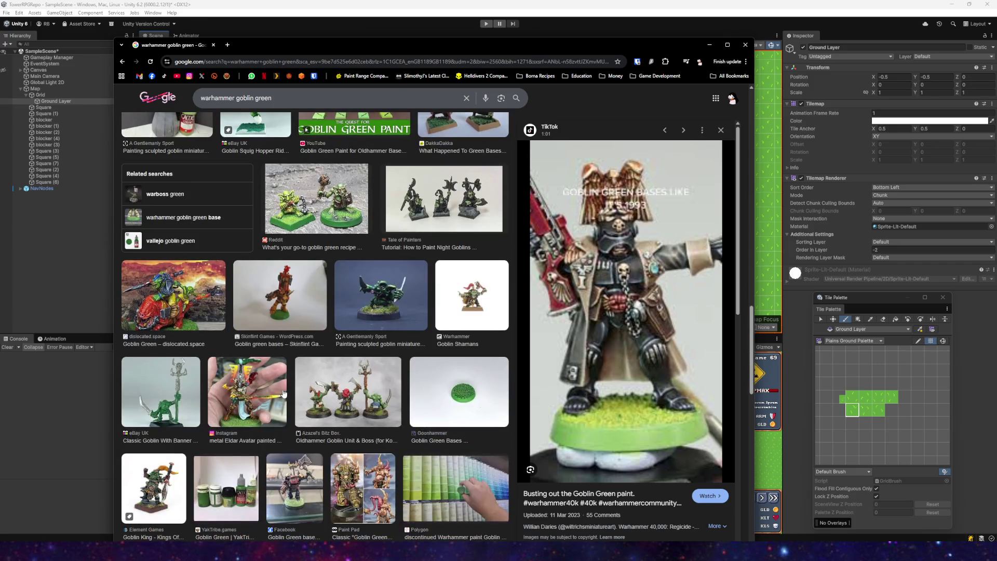
{"action": "scroll", "coordinate": [272, 388], "scroll_direction": "down", "scroll_amount": 2}
{"action": "left_click", "coordinate": [239, 297]}
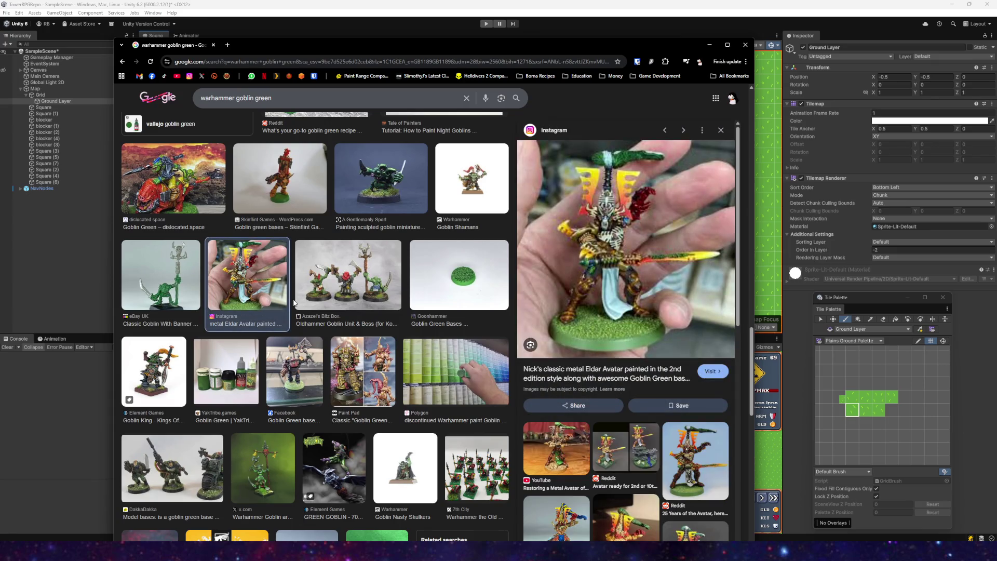
{"action": "scroll", "coordinate": [294, 303], "scroll_direction": "down", "scroll_amount": 5}
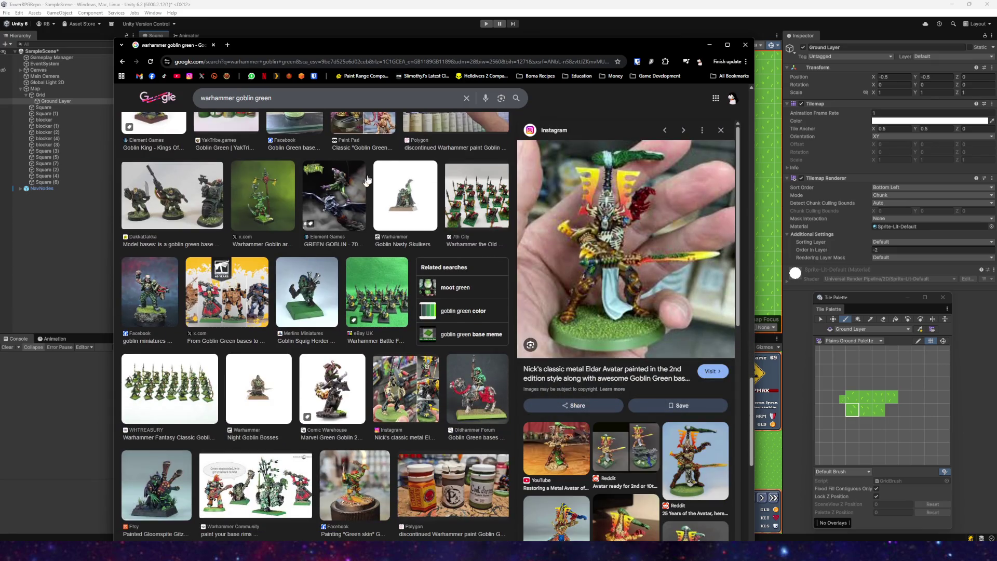
{"action": "left_click", "coordinate": [707, 47]}
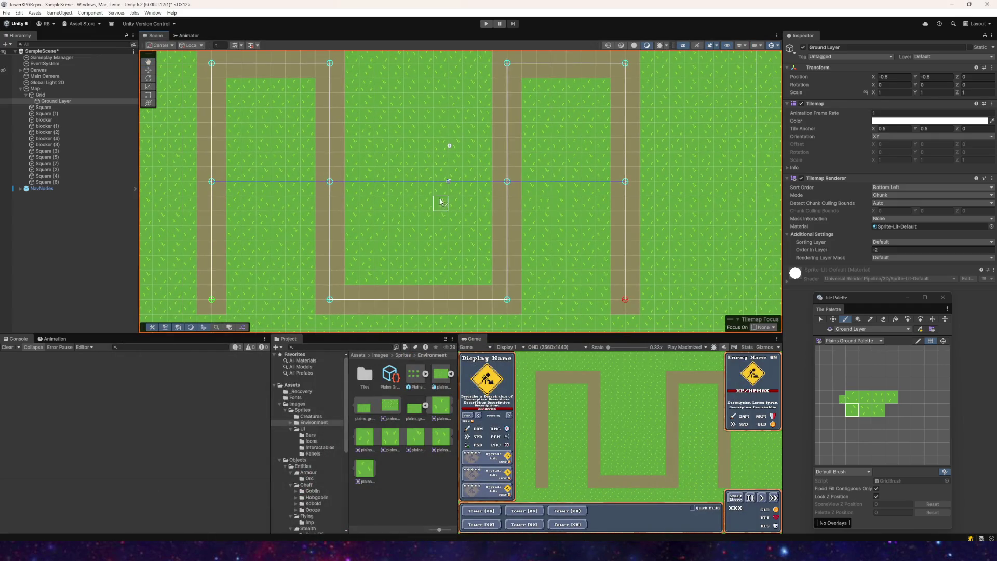
{"action": "mouse_move", "coordinate": [426, 202]}
{"action": "left_mouse_down"}
{"action": "mouse_move", "coordinate": [383, 211]}
{"action": "mouse_move", "coordinate": [401, 213]}
{"action": "mouse_move", "coordinate": [378, 207]}
{"action": "mouse_move", "coordinate": [400, 225]}
{"action": "left_mouse_up"}
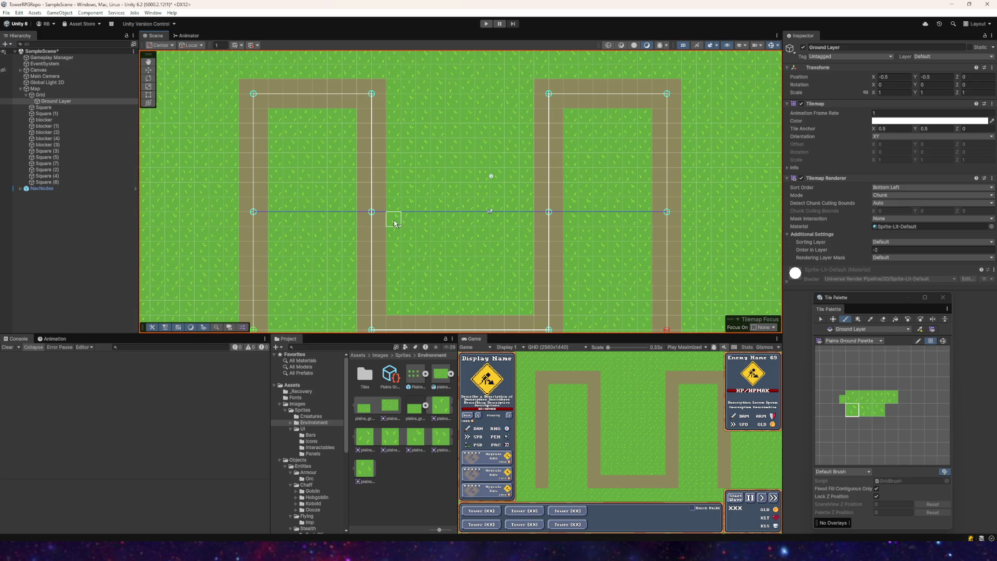
{"action": "scroll", "coordinate": [394, 223], "scroll_direction": "down", "scroll_amount": 3}
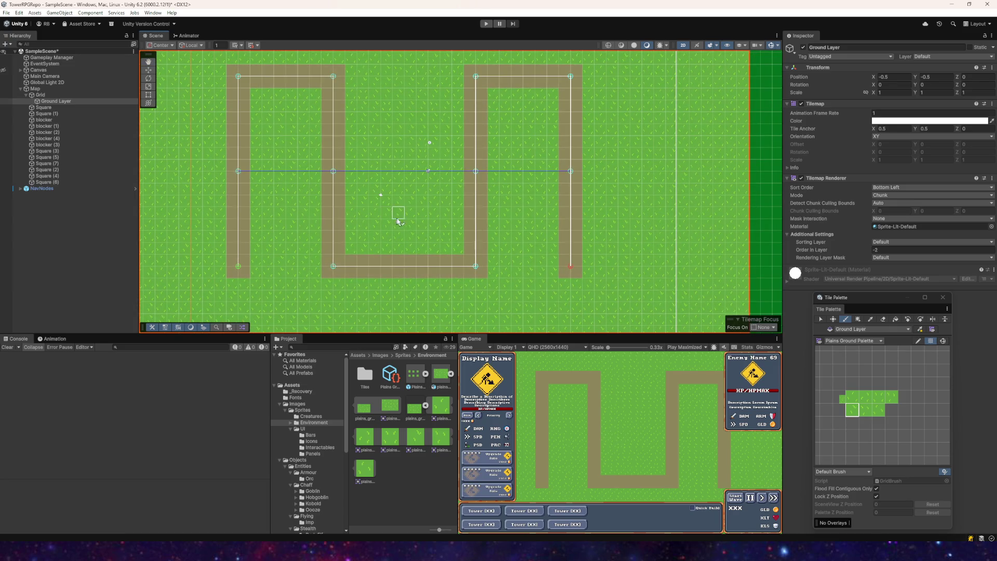
{"action": "left_click_drag", "start_coordinate": [395, 221], "coordinate": [435, 213]}
{"action": "mouse_move", "coordinate": [423, 250]}
{"action": "left_mouse_down"}
{"action": "mouse_move", "coordinate": [351, 252]}
{"action": "mouse_move", "coordinate": [389, 227]}
{"action": "mouse_move", "coordinate": [362, 236]}
{"action": "mouse_move", "coordinate": [412, 240]}
{"action": "mouse_move", "coordinate": [411, 216]}
{"action": "mouse_move", "coordinate": [331, 237]}
{"action": "mouse_move", "coordinate": [356, 216]}
{"action": "mouse_move", "coordinate": [327, 225]}
{"action": "left_mouse_up"}
{"action": "left_click_drag", "start_coordinate": [493, 228], "coordinate": [436, 210]}
{"action": "mouse_move", "coordinate": [367, 217]}
{"action": "left_mouse_down"}
{"action": "mouse_move", "coordinate": [372, 195]}
{"action": "mouse_move", "coordinate": [422, 218]}
{"action": "mouse_move", "coordinate": [400, 234]}
{"action": "left_mouse_up"}
- On the second plains_grass sprite, flood-fill the grass tile area with grass green
{"action": "mouse_move", "coordinate": [273, 550]}
{"action": "left_click", "coordinate": [272, 514]}
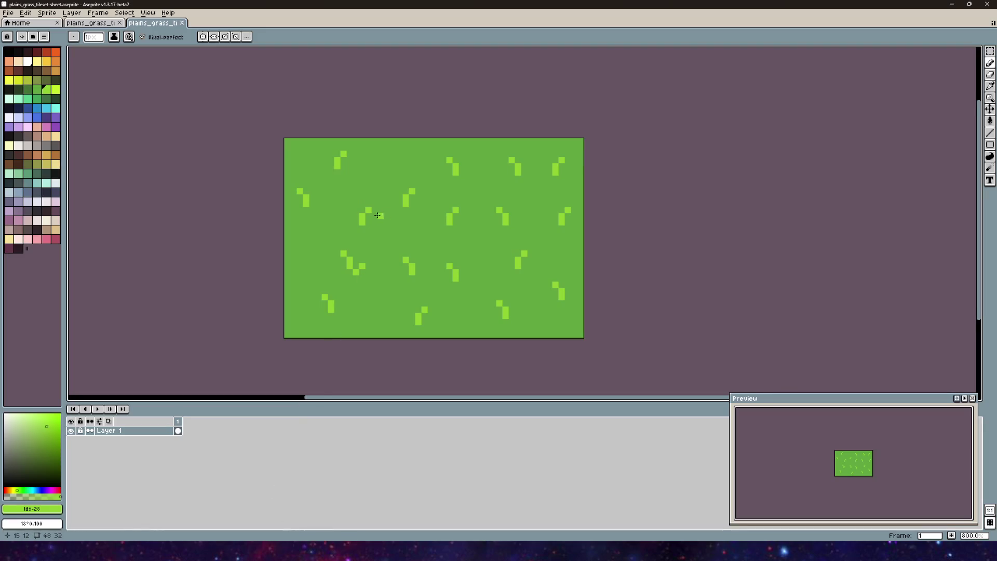
{"action": "left_click_drag", "start_coordinate": [378, 215], "coordinate": [371, 222]}
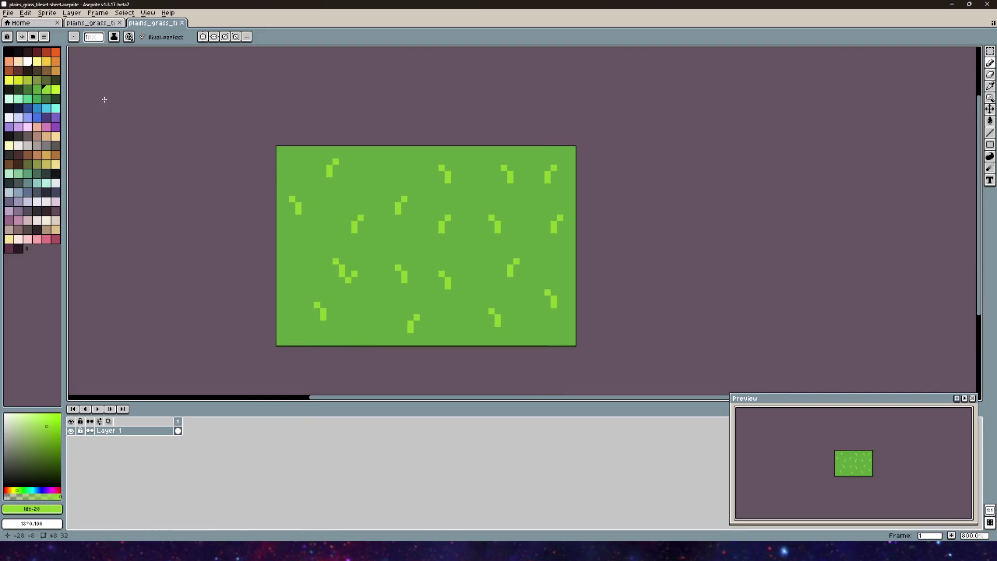
{"action": "left_click", "coordinate": [83, 23]}
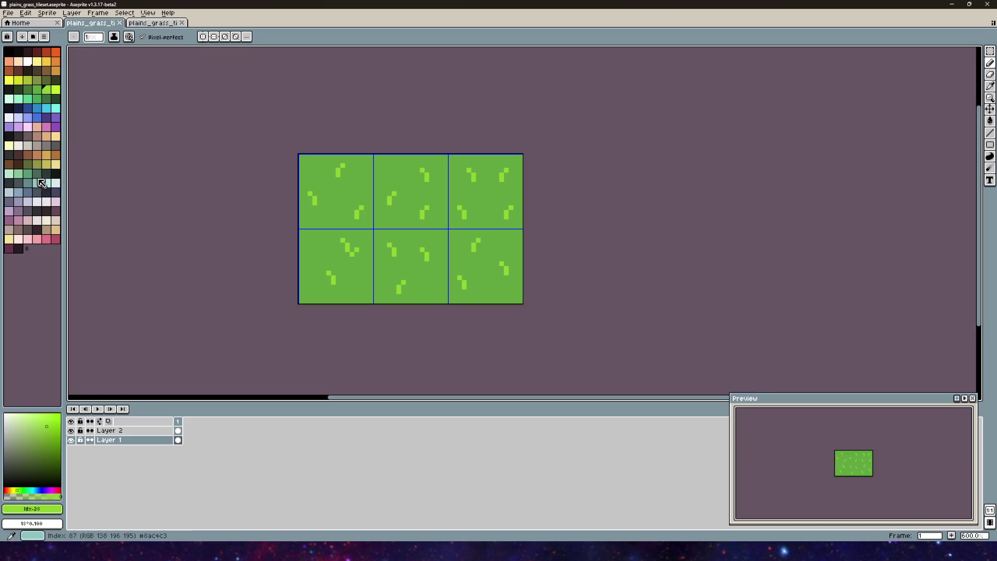
{"action": "left_click", "coordinate": [38, 91]}
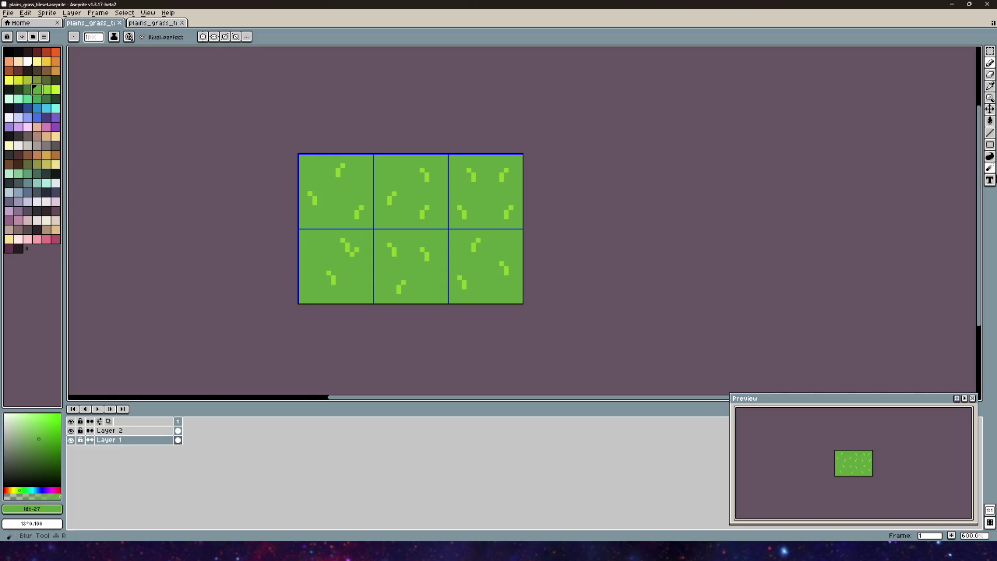
{"action": "left_click", "coordinate": [989, 120]}
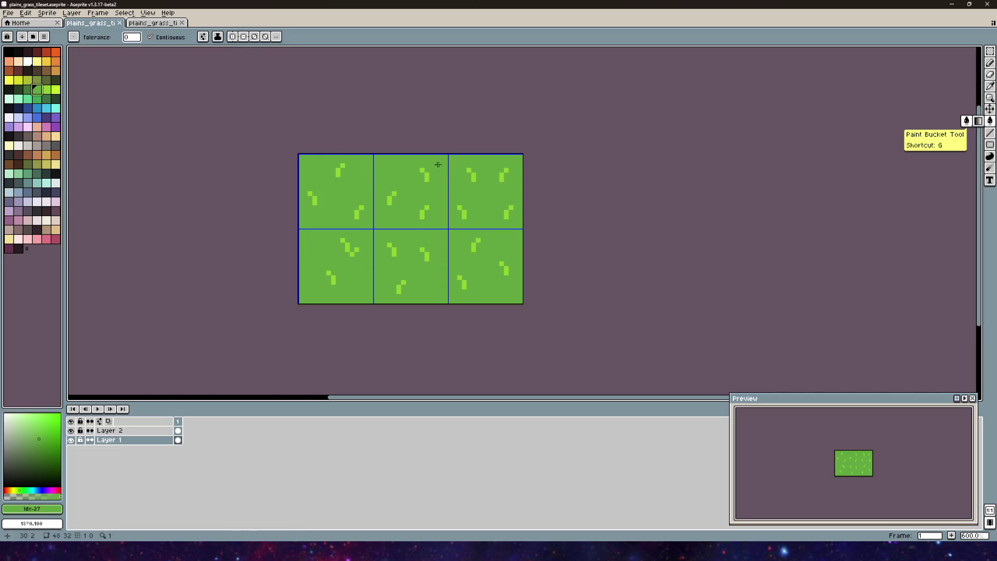
{"action": "left_click", "coordinate": [402, 169]}
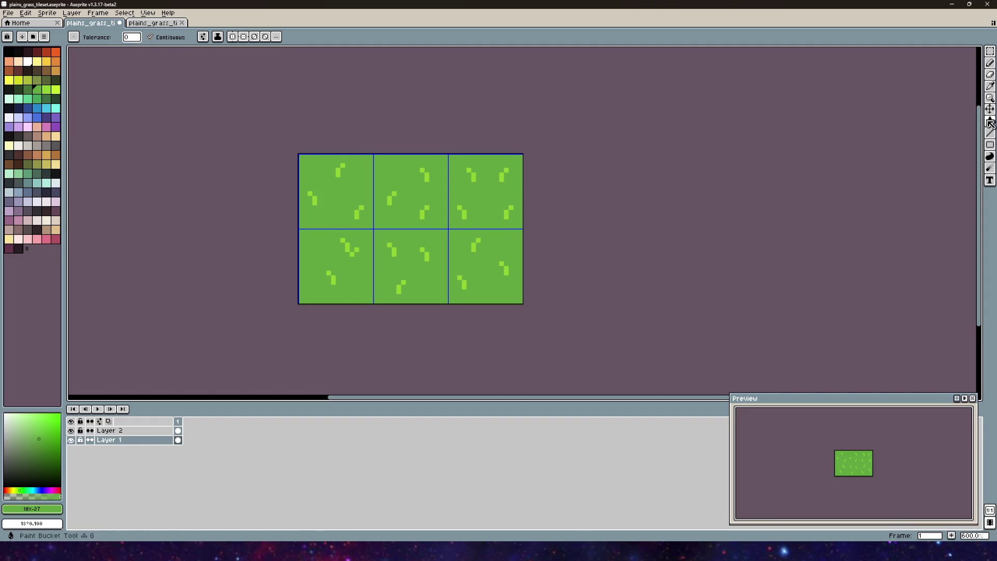
{"action": "left_click_drag", "start_coordinate": [378, 178], "coordinate": [327, 127]}
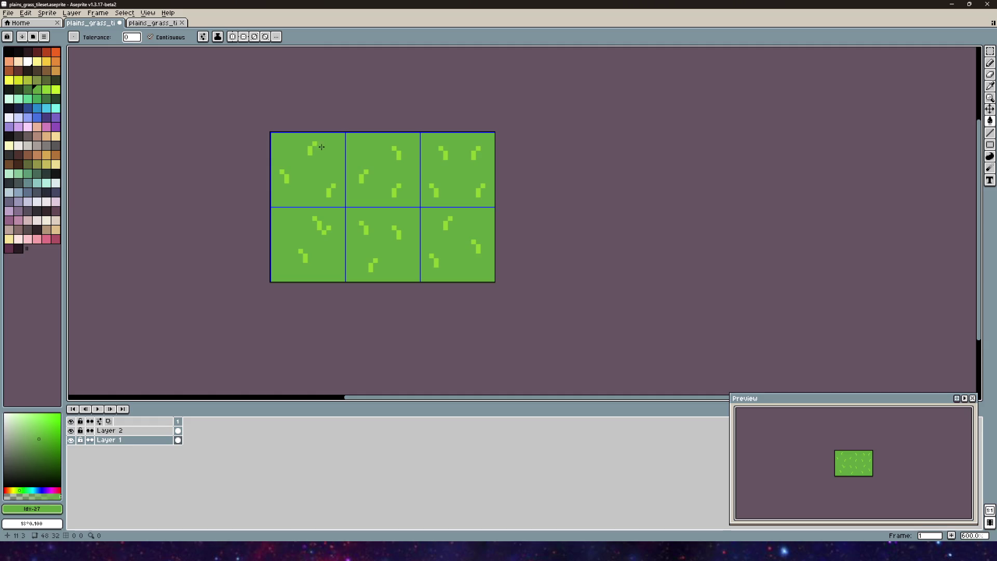
- Check the tiles in Unity, then return to the tileset and use the Pencil on Layer 2
{"action": "key", "text": "alt+Tab"}
{"action": "scroll", "coordinate": [379, 193], "scroll_direction": "up", "scroll_amount": 6}
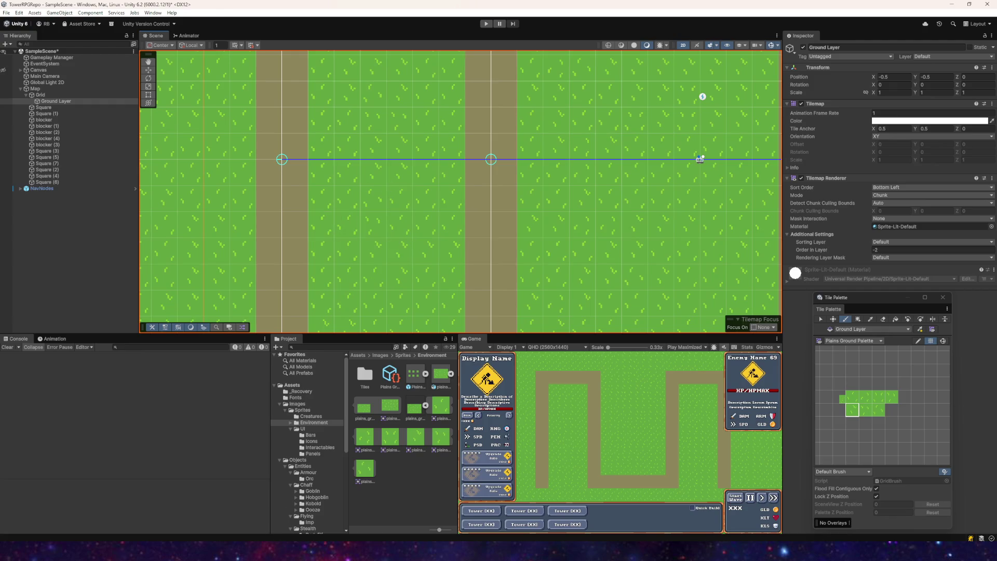
{"action": "mouse_move", "coordinate": [271, 550]}
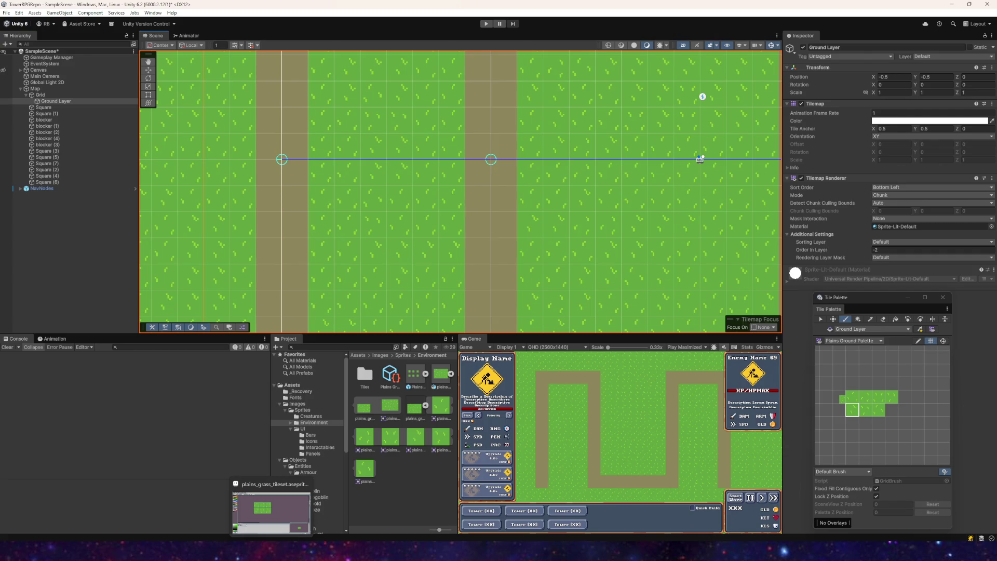
{"action": "left_click", "coordinate": [270, 509]}
{"action": "scroll", "coordinate": [297, 168], "scroll_direction": "up", "scroll_amount": 2}
{"action": "scroll", "coordinate": [296, 164], "scroll_direction": "down", "scroll_amount": 3}
{"action": "scroll", "coordinate": [322, 204], "scroll_direction": "up", "scroll_amount": 2}
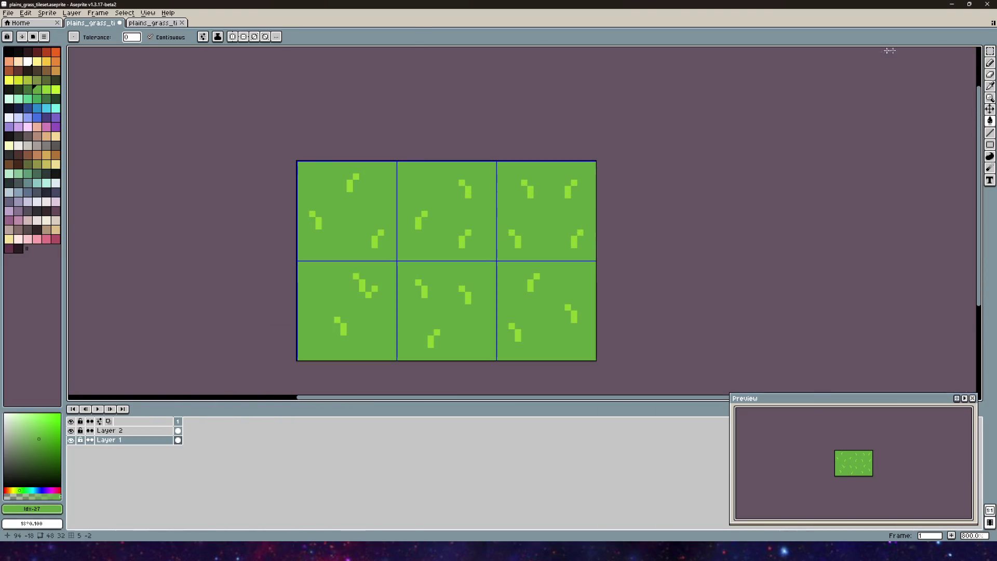
{"action": "left_click", "coordinate": [990, 63]}
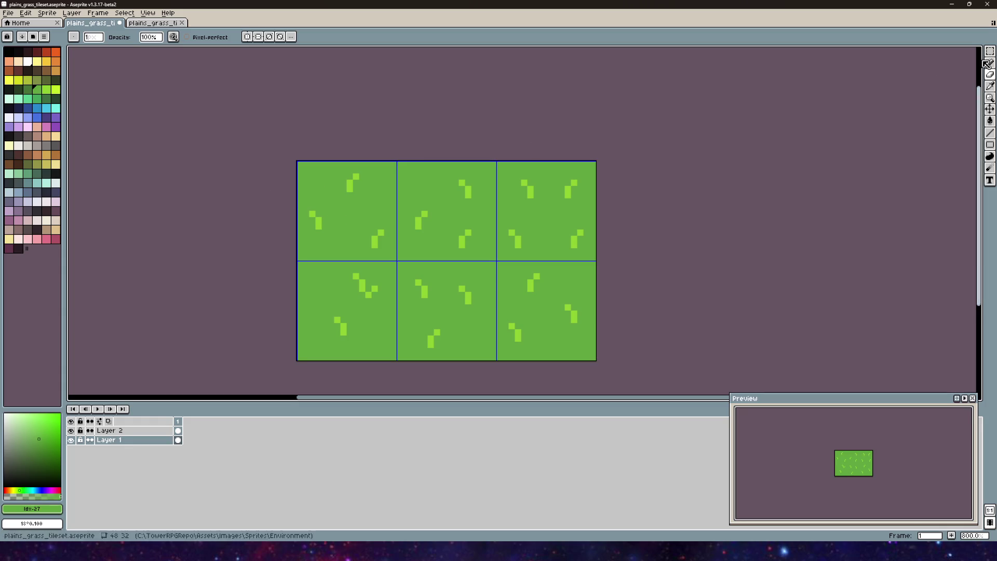
{"action": "left_click", "coordinate": [129, 431]}
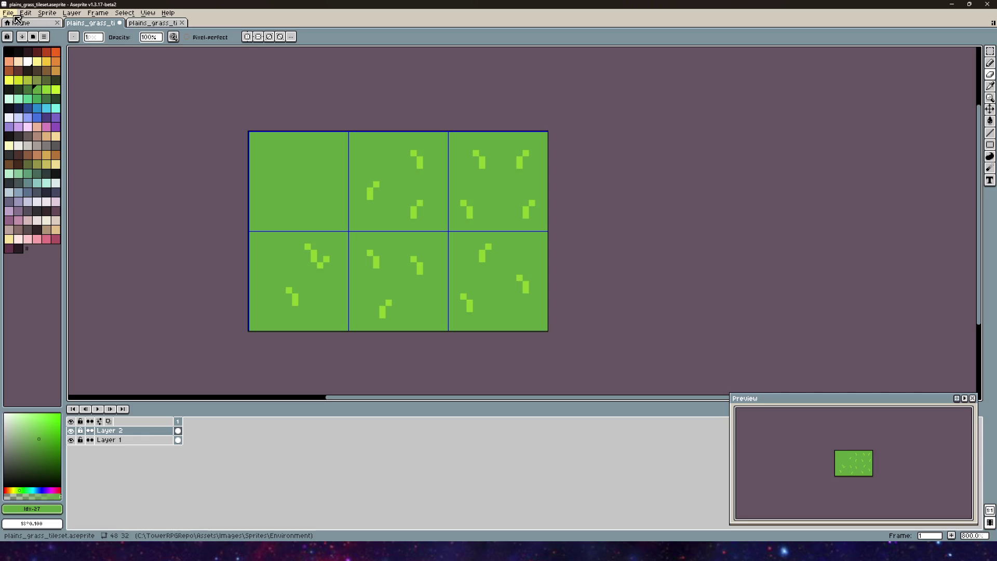
- Save the edited grass tileset and export a copy of its image
{"action": "left_click", "coordinate": [12, 16]}
{"action": "left_click", "coordinate": [17, 54]}
{"action": "left_click", "coordinate": [11, 15]}
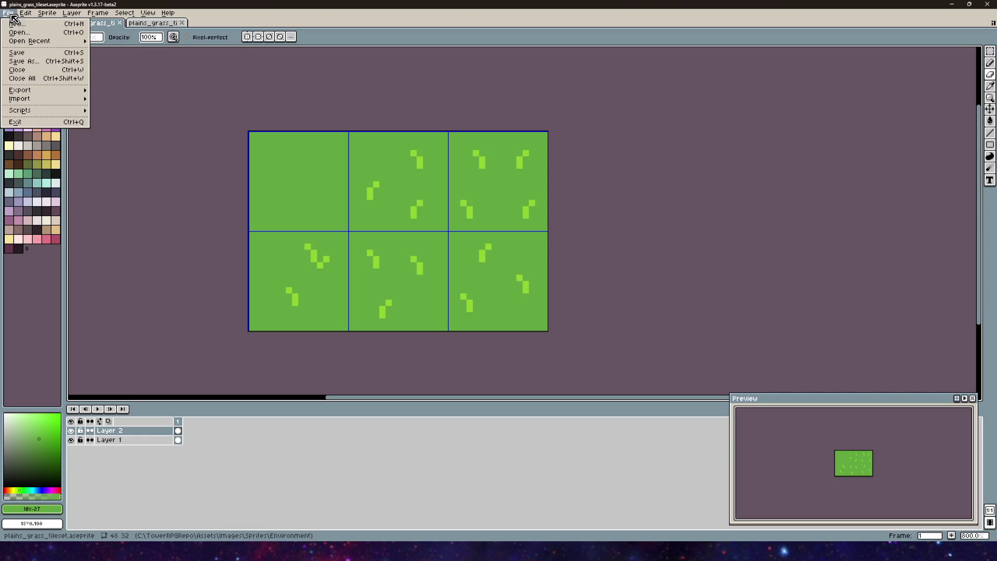
{"action": "mouse_move", "coordinate": [19, 92]}
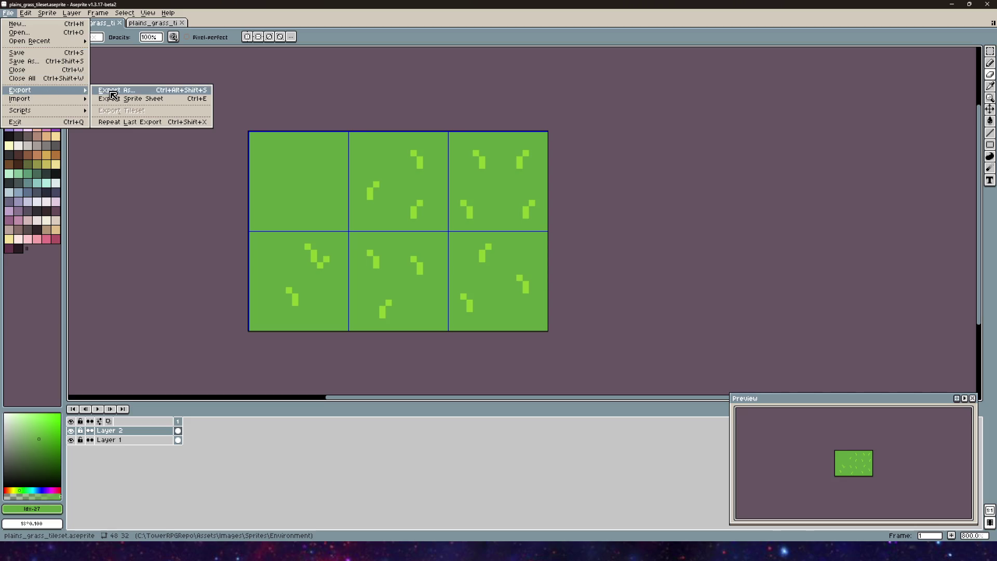
{"action": "left_click", "coordinate": [109, 93]}
{"action": "left_click", "coordinate": [512, 331]}
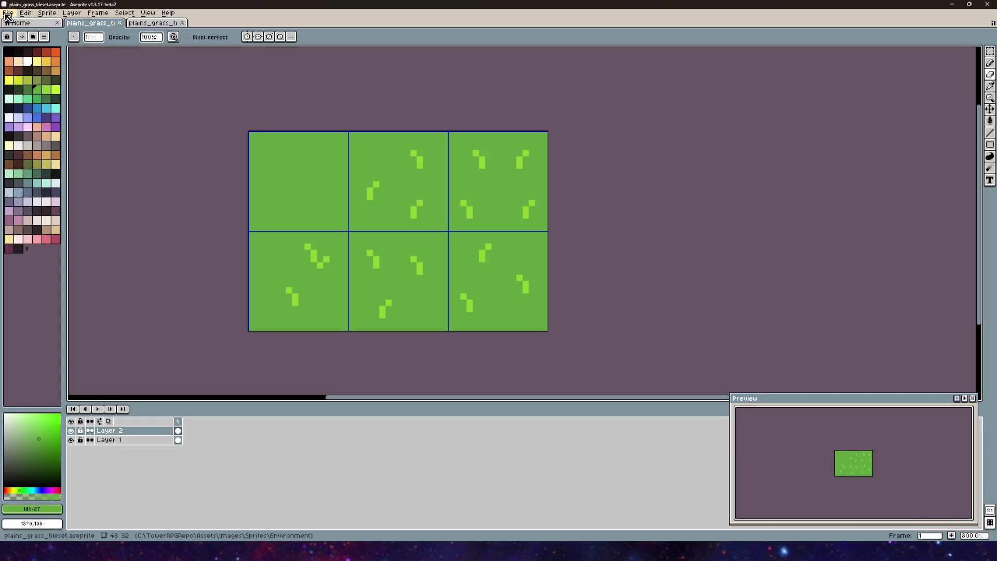
- Export the tileset as a sprite sheet
{"action": "left_click", "coordinate": [8, 13]}
{"action": "mouse_move", "coordinate": [24, 91]}
{"action": "left_click", "coordinate": [133, 98]}
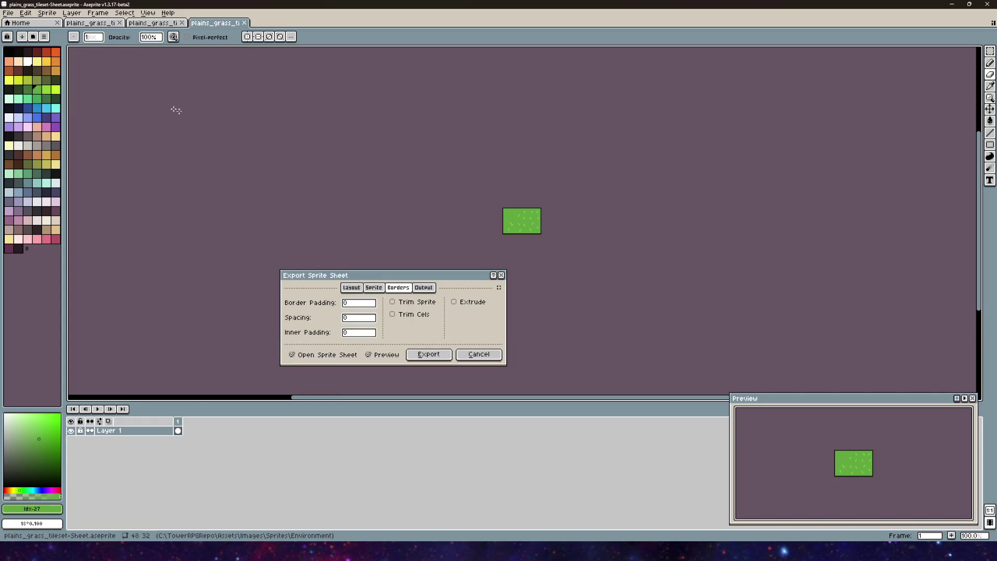
{"action": "left_click", "coordinate": [429, 354]}
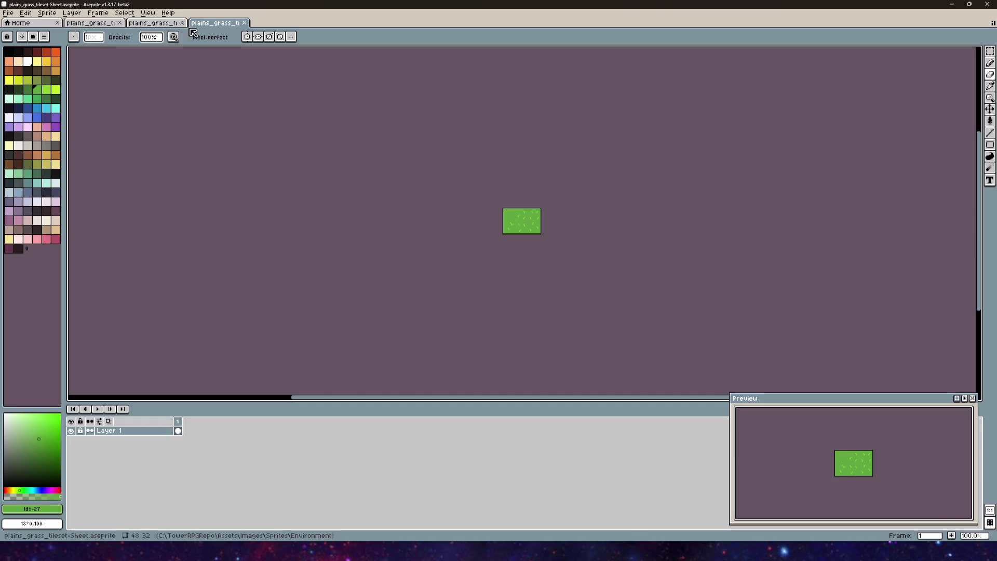
- Save the new sheet over the existing plains_grass_tileset-sheet.aseprite file
{"action": "left_click", "coordinate": [8, 13]}
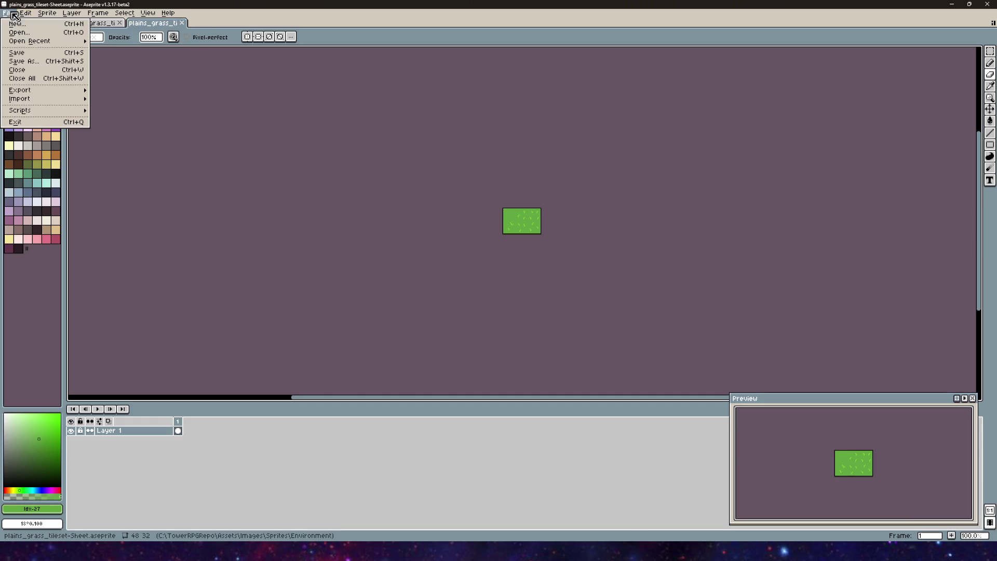
{"action": "left_click", "coordinate": [31, 62]}
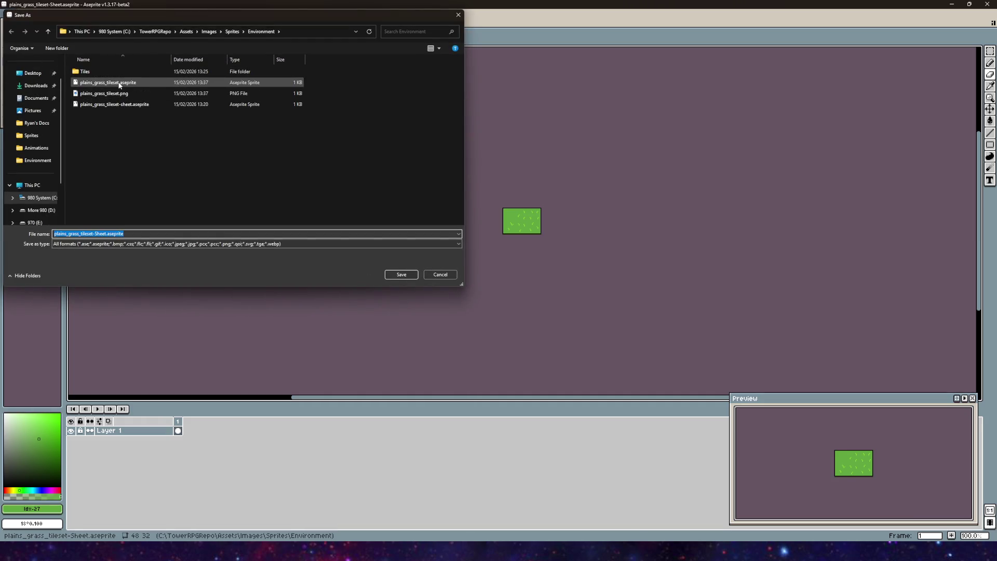
{"action": "left_click", "coordinate": [115, 104]}
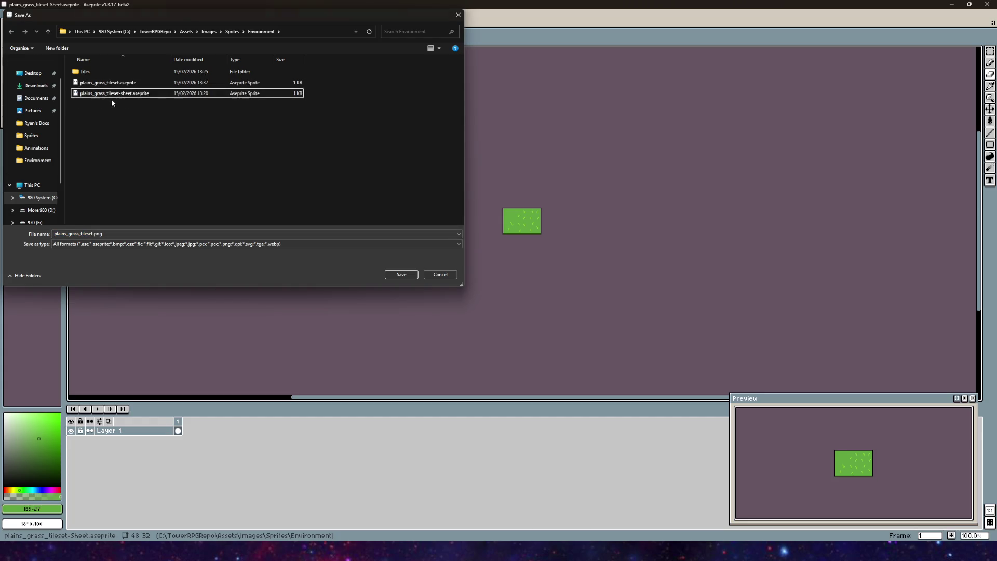
{"action": "left_click", "coordinate": [401, 274]}
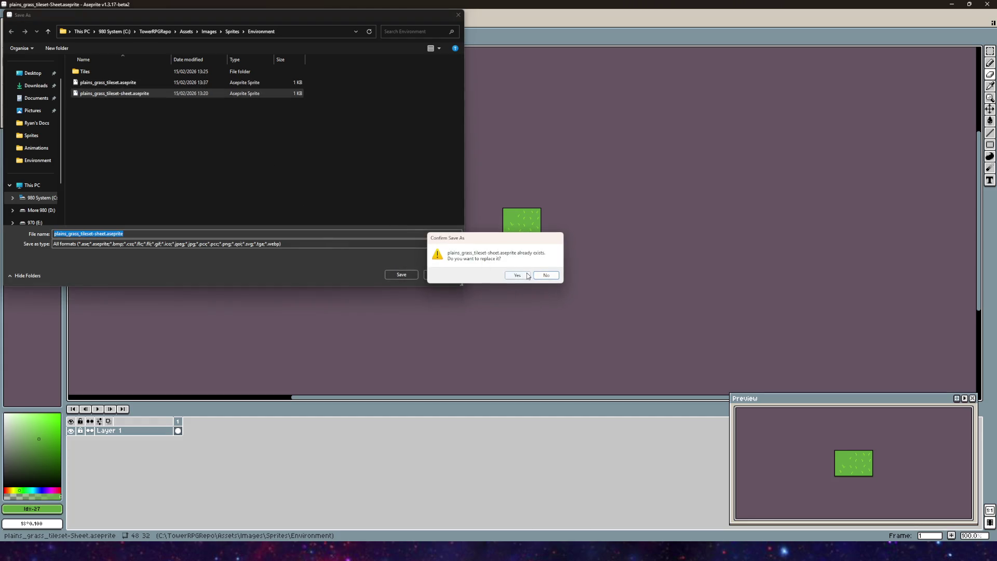
{"action": "left_click", "coordinate": [518, 276]}
{"action": "key", "text": "alt+Tab"}
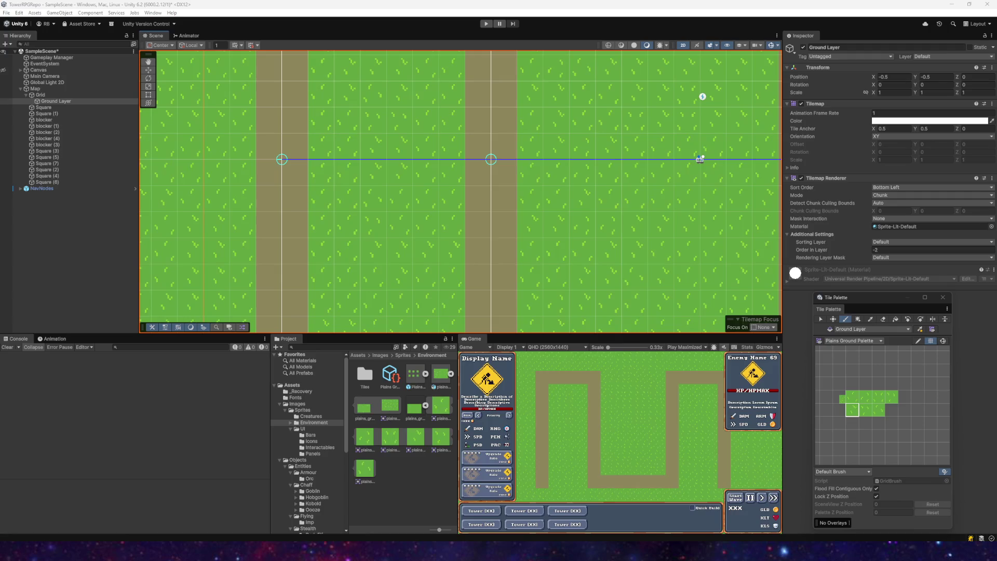
{"action": "scroll", "coordinate": [436, 218], "scroll_direction": "down", "scroll_amount": 5}
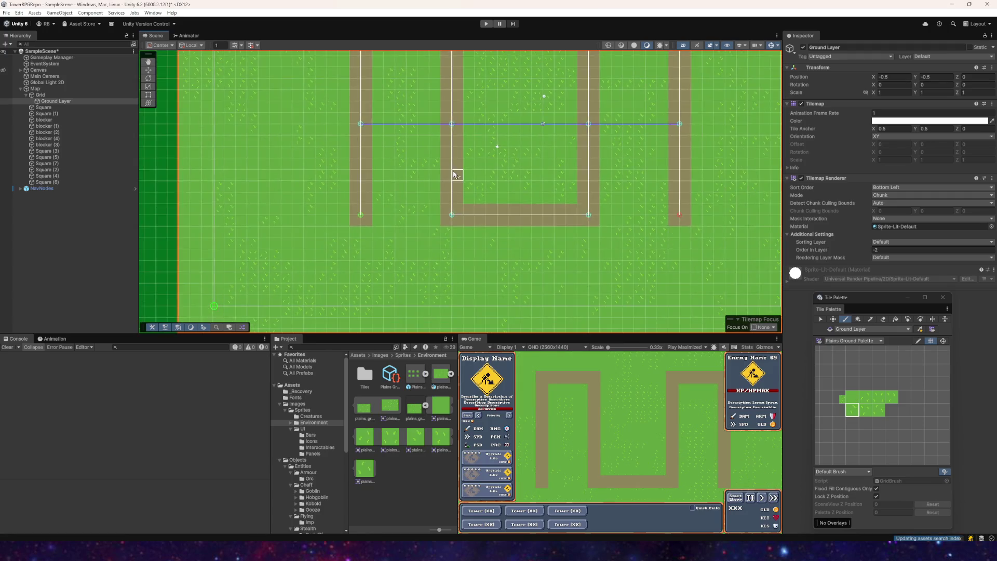
{"action": "scroll", "coordinate": [453, 237], "scroll_direction": "up", "scroll_amount": 6}
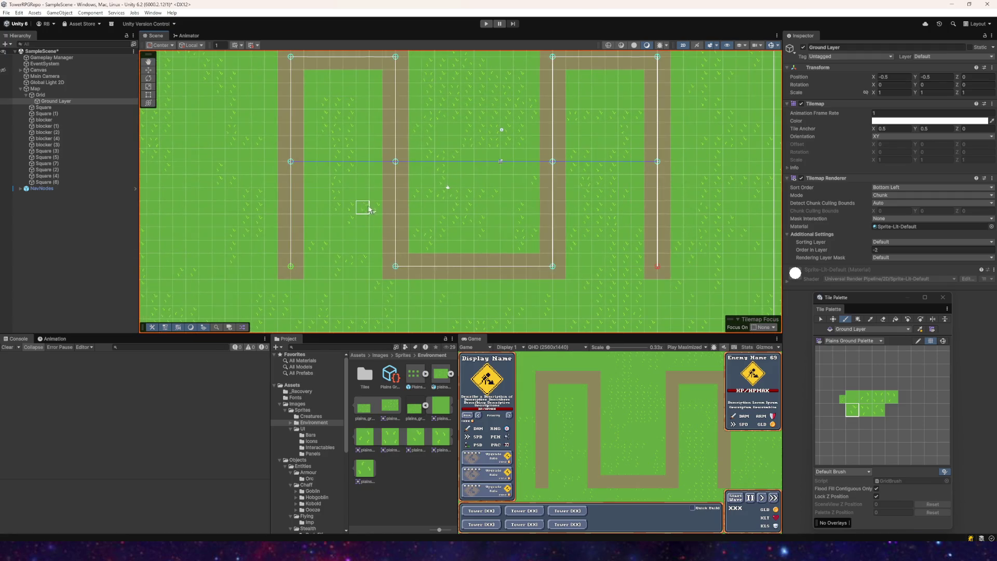
{"action": "left_click_drag", "start_coordinate": [429, 246], "coordinate": [414, 223]}
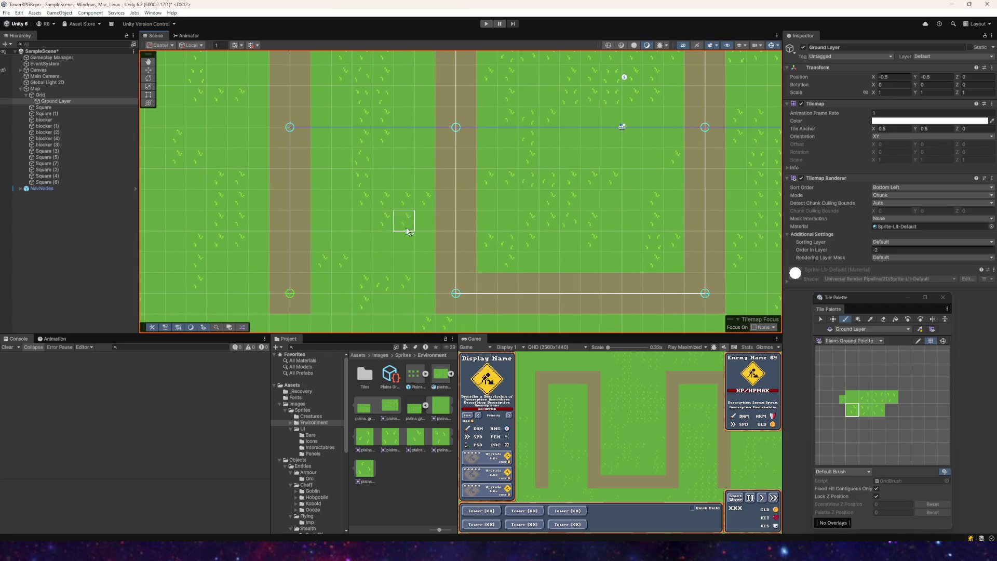
{"action": "scroll", "coordinate": [555, 187], "scroll_direction": "down", "scroll_amount": 2}
{"action": "left_click_drag", "start_coordinate": [555, 186], "coordinate": [463, 220]}
{"action": "scroll", "coordinate": [464, 219], "scroll_direction": "down", "scroll_amount": 2}
{"action": "left_click_drag", "start_coordinate": [412, 238], "coordinate": [441, 163]}
{"action": "scroll", "coordinate": [497, 232], "scroll_direction": "down", "scroll_amount": 2}
{"action": "left_click_drag", "start_coordinate": [497, 232], "coordinate": [434, 237]}
{"action": "scroll", "coordinate": [434, 236], "scroll_direction": "up", "scroll_amount": 2}
{"action": "left_click_drag", "start_coordinate": [383, 211], "coordinate": [400, 214]}
{"action": "mouse_move", "coordinate": [428, 256]}
{"action": "left_mouse_down"}
{"action": "mouse_move", "coordinate": [350, 183]}
{"action": "mouse_move", "coordinate": [419, 220]}
{"action": "mouse_move", "coordinate": [417, 238]}
{"action": "mouse_move", "coordinate": [387, 232]}
{"action": "left_mouse_up"}
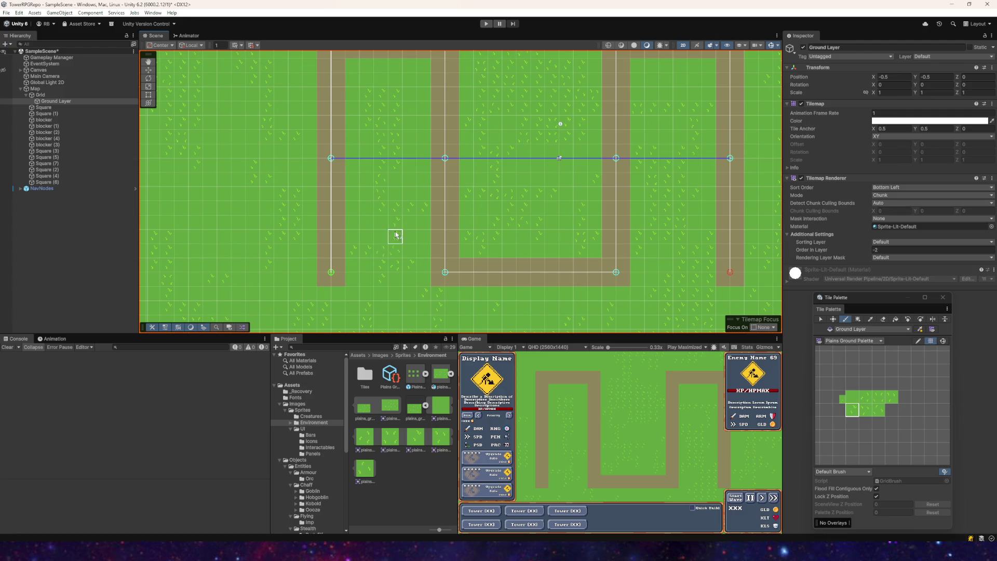
{"action": "left_click_drag", "start_coordinate": [394, 237], "coordinate": [430, 211]}
{"action": "scroll", "coordinate": [430, 223], "scroll_direction": "up", "scroll_amount": 5}
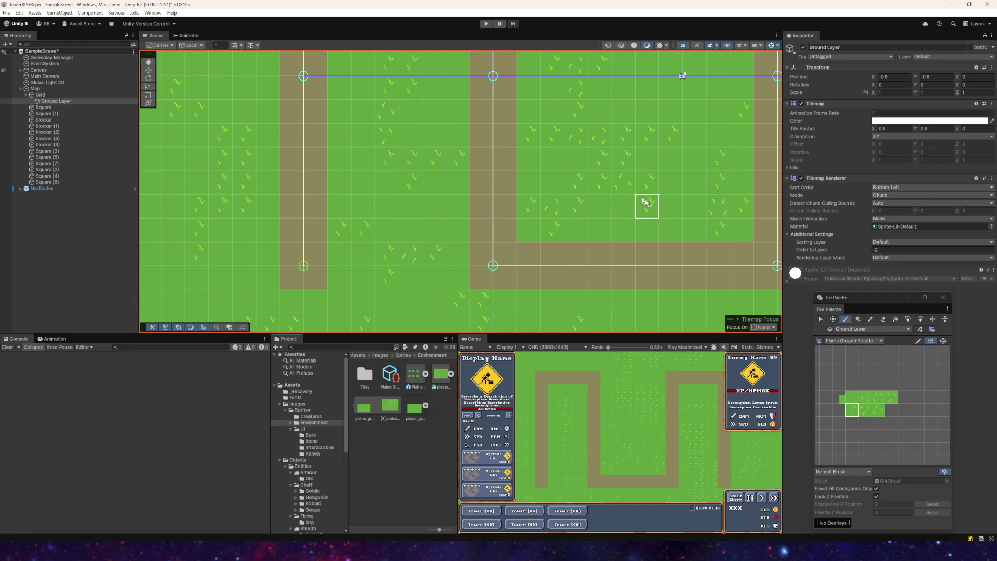
{"action": "scroll", "coordinate": [516, 212], "scroll_direction": "down", "scroll_amount": 3}
{"action": "scroll", "coordinate": [518, 200], "scroll_direction": "up", "scroll_amount": 1}
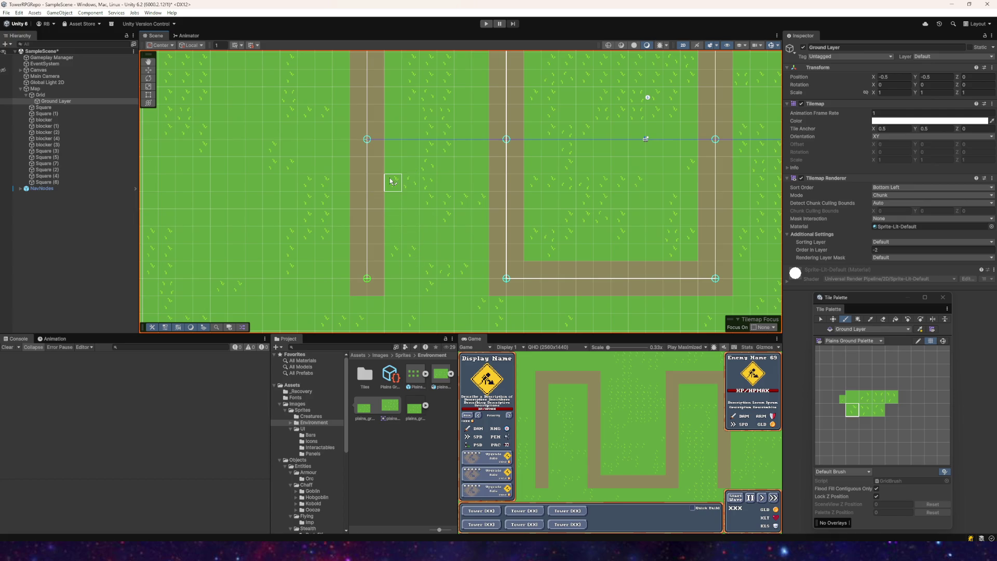
{"action": "left_click", "coordinate": [865, 397]}
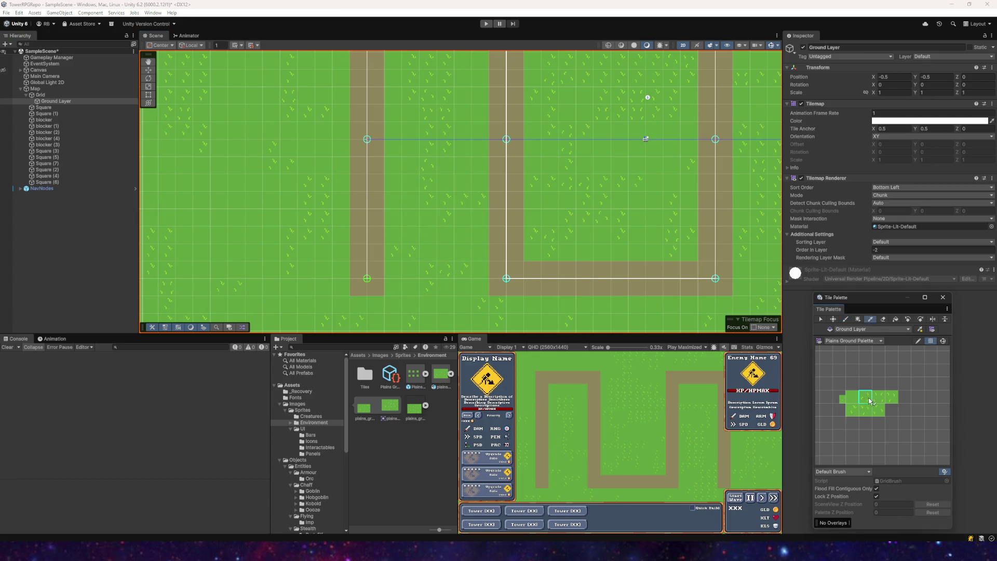
- Open the Plains Grass Tile settings and mark all six mask cells in the Inspector
{"action": "left_click", "coordinate": [892, 397]}
{"action": "left_click", "coordinate": [837, 400]}
{"action": "left_click", "coordinate": [891, 399]}
{"action": "left_click", "coordinate": [391, 379]}
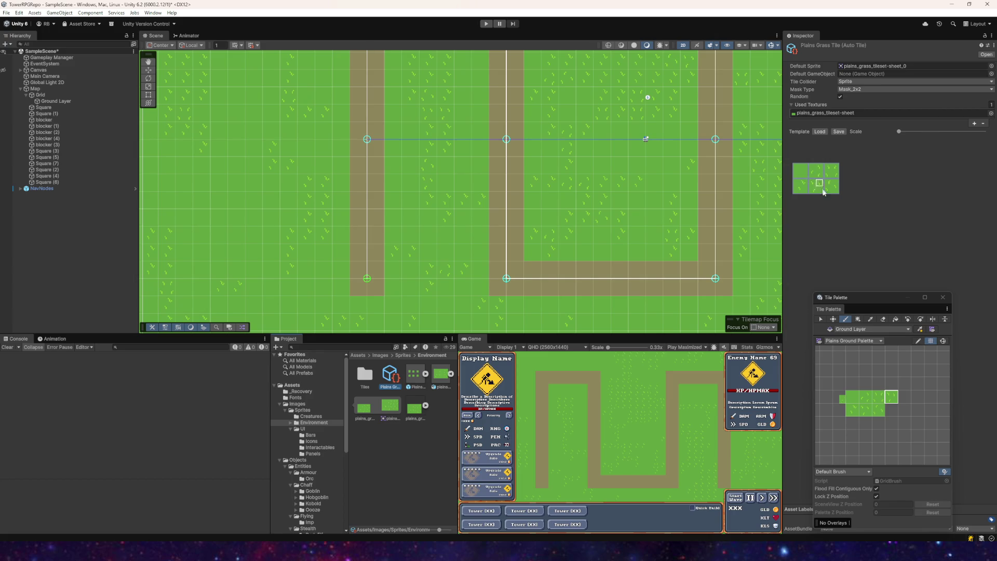
{"action": "left_click", "coordinate": [800, 171]}
{"action": "left_click", "coordinate": [816, 170]}
{"action": "left_click", "coordinate": [831, 171]}
{"action": "left_click_drag", "start_coordinate": [800, 185], "coordinate": [834, 187]}
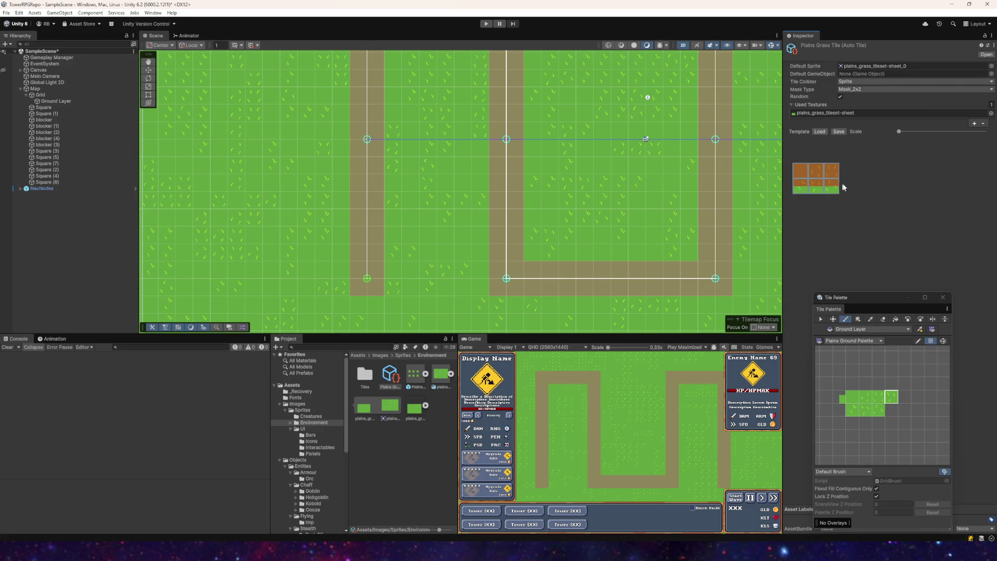
- Reposition the path in the scene, close the Tile Palette and start Play mode
{"action": "scroll", "coordinate": [445, 249], "scroll_direction": "down", "scroll_amount": 5}
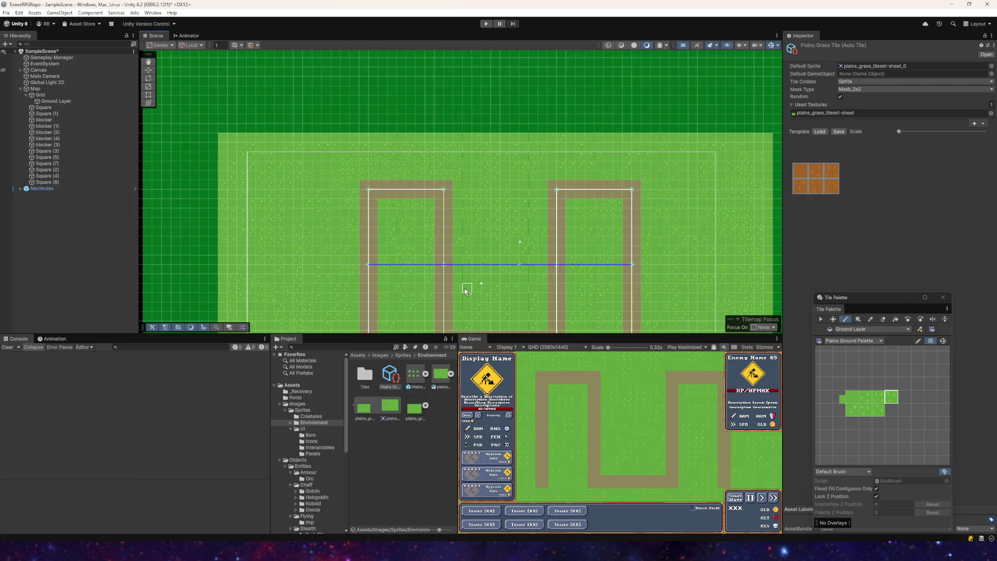
{"action": "scroll", "coordinate": [503, 208], "scroll_direction": "up", "scroll_amount": 5}
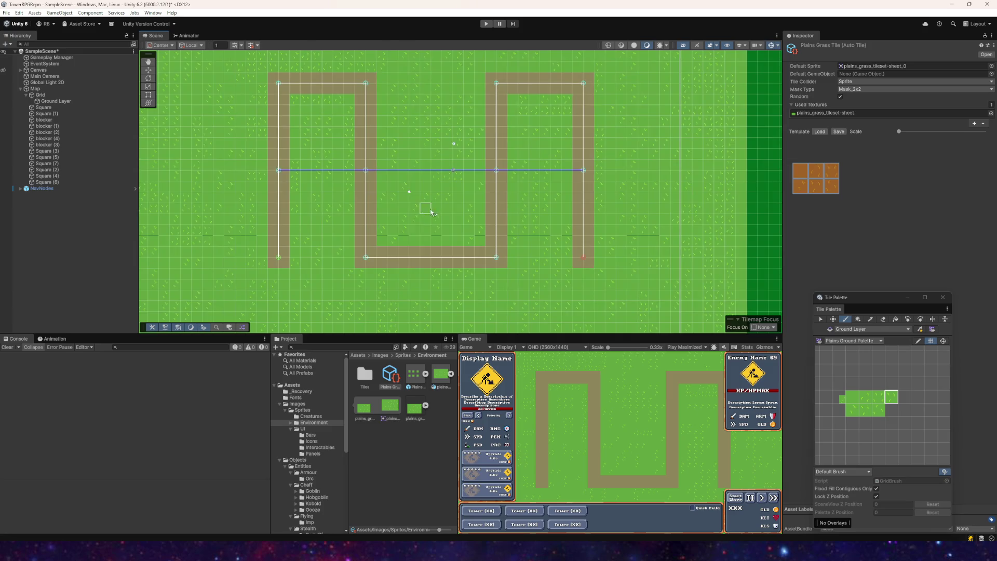
{"action": "mouse_move", "coordinate": [441, 198]}
{"action": "left_mouse_down"}
{"action": "mouse_move", "coordinate": [430, 314]}
{"action": "mouse_move", "coordinate": [448, 223]}
{"action": "mouse_move", "coordinate": [460, 226]}
{"action": "left_mouse_up"}
{"action": "scroll", "coordinate": [460, 226], "scroll_direction": "down", "scroll_amount": 2}
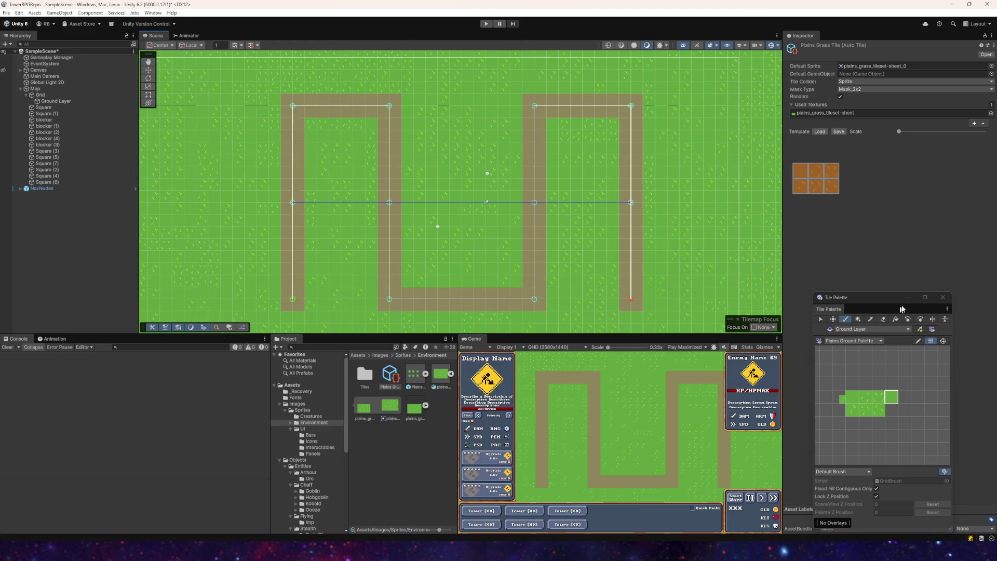
{"action": "left_click", "coordinate": [941, 297]}
{"action": "scroll", "coordinate": [460, 184], "scroll_direction": "down", "scroll_amount": 3}
{"action": "scroll", "coordinate": [445, 164], "scroll_direction": "up", "scroll_amount": 3}
{"action": "left_click_drag", "start_coordinate": [445, 164], "coordinate": [365, 190]}
{"action": "scroll", "coordinate": [383, 149], "scroll_direction": "up", "scroll_amount": 4}
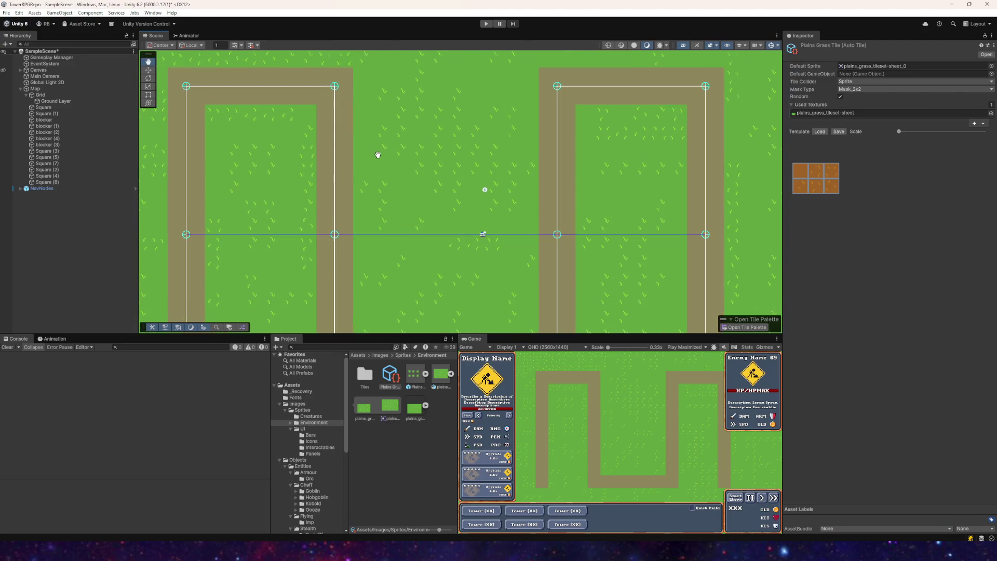
{"action": "scroll", "coordinate": [363, 150], "scroll_direction": "down", "scroll_amount": 3}
{"action": "scroll", "coordinate": [434, 171], "scroll_direction": "up", "scroll_amount": 1}
{"action": "scroll", "coordinate": [463, 178], "scroll_direction": "down", "scroll_amount": 2}
{"action": "scroll", "coordinate": [460, 166], "scroll_direction": "up", "scroll_amount": 1}
{"action": "scroll", "coordinate": [429, 154], "scroll_direction": "down", "scroll_amount": 2}
{"action": "left_click", "coordinate": [486, 23]}
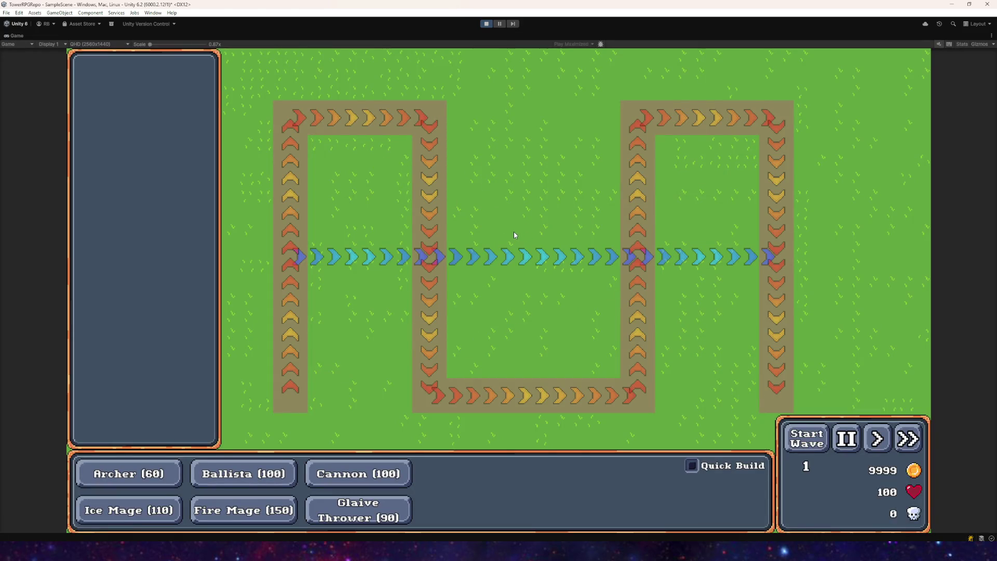
- Stop Play mode, select the Ground Layer, then switch to Aseprite's plains_grass_tileset-sheet
{"action": "left_click", "coordinate": [485, 25]}
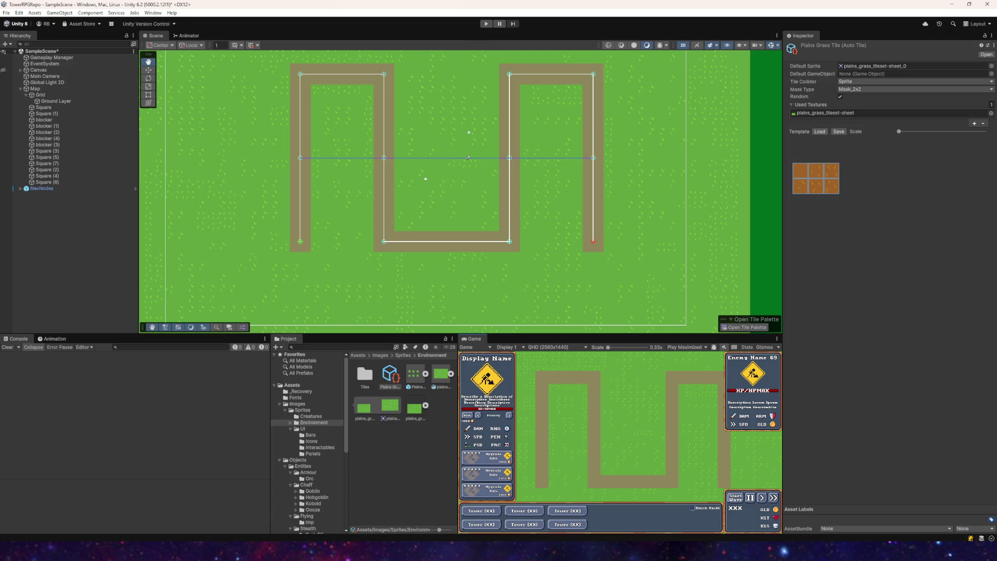
{"action": "left_click", "coordinate": [48, 102]}
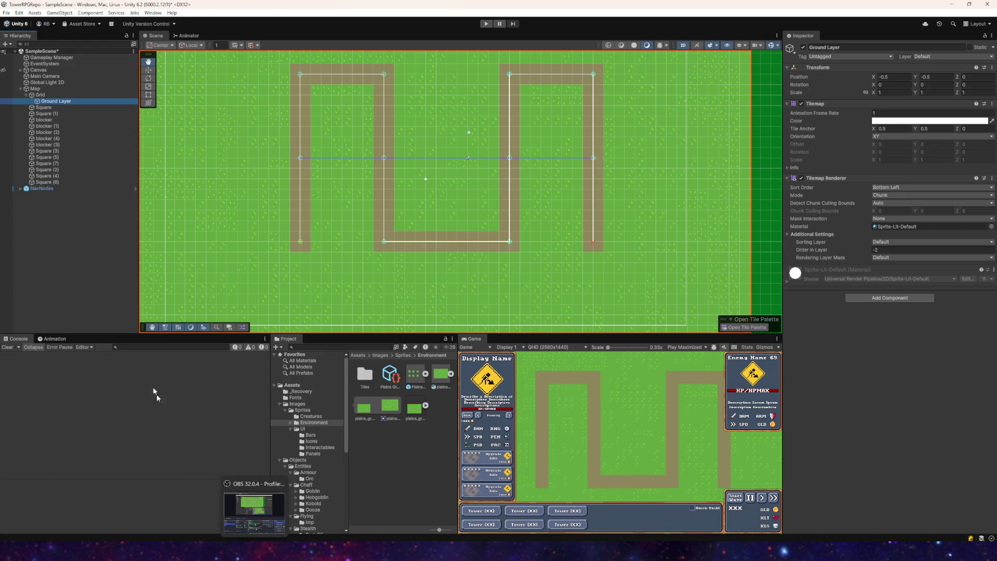
{"action": "left_click_drag", "start_coordinate": [389, 149], "coordinate": [403, 203]}
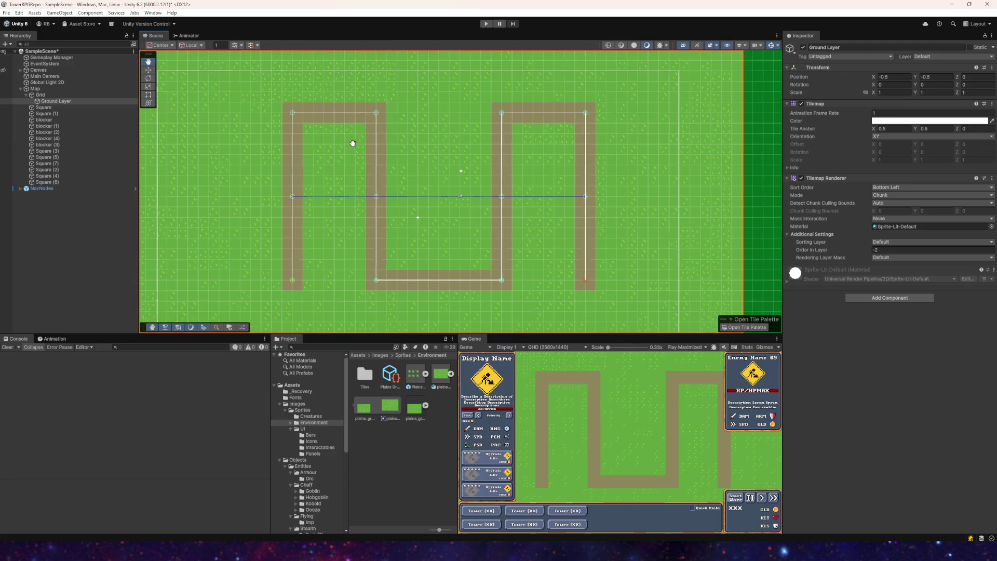
{"action": "scroll", "coordinate": [339, 127], "scroll_direction": "up", "scroll_amount": 2}
{"action": "mouse_move", "coordinate": [405, 209]}
{"action": "left_mouse_down"}
{"action": "mouse_move", "coordinate": [325, 142]}
{"action": "mouse_move", "coordinate": [371, 142]}
{"action": "mouse_move", "coordinate": [365, 163]}
{"action": "left_mouse_up"}
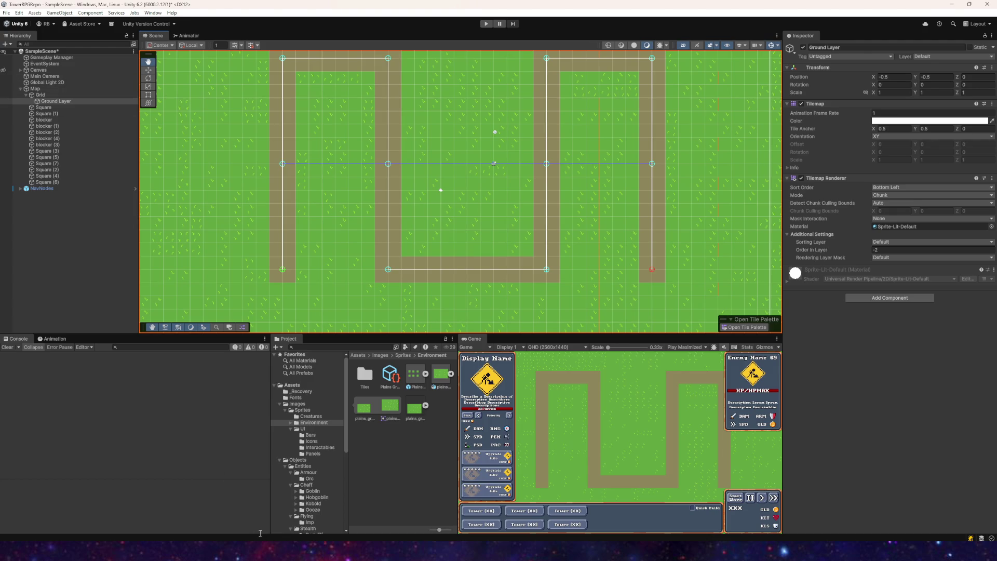
{"action": "mouse_move", "coordinate": [271, 552]}
{"action": "left_click", "coordinate": [272, 511]}
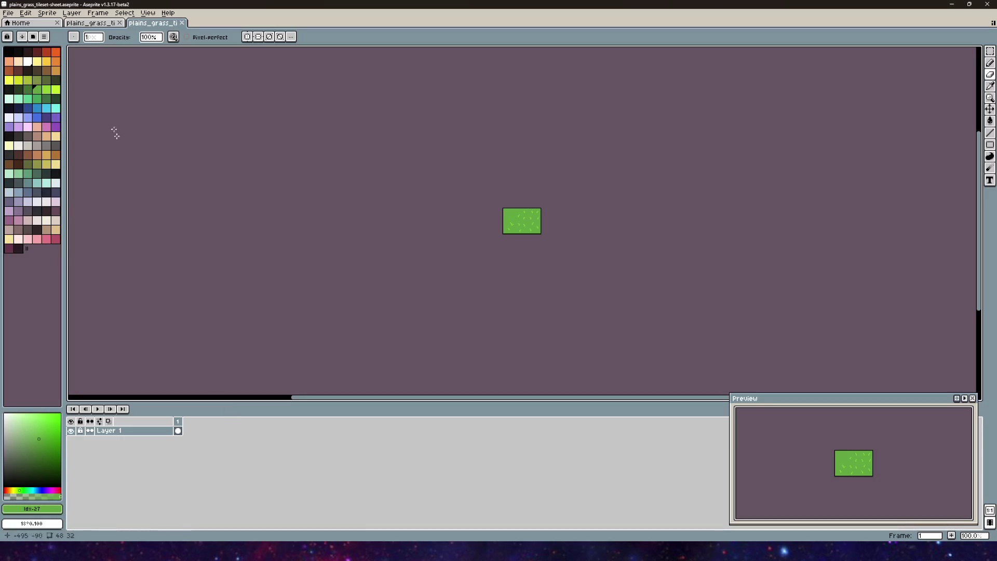
- Make a new blank sprite, Sprite-0002, with width and height changed from 48 to 64
{"action": "left_click", "coordinate": [91, 22]}
{"action": "left_click", "coordinate": [9, 13]}
{"action": "key", "text": "Escape"}
{"action": "left_click", "coordinate": [9, 13]}
{"action": "left_click", "coordinate": [15, 21]}
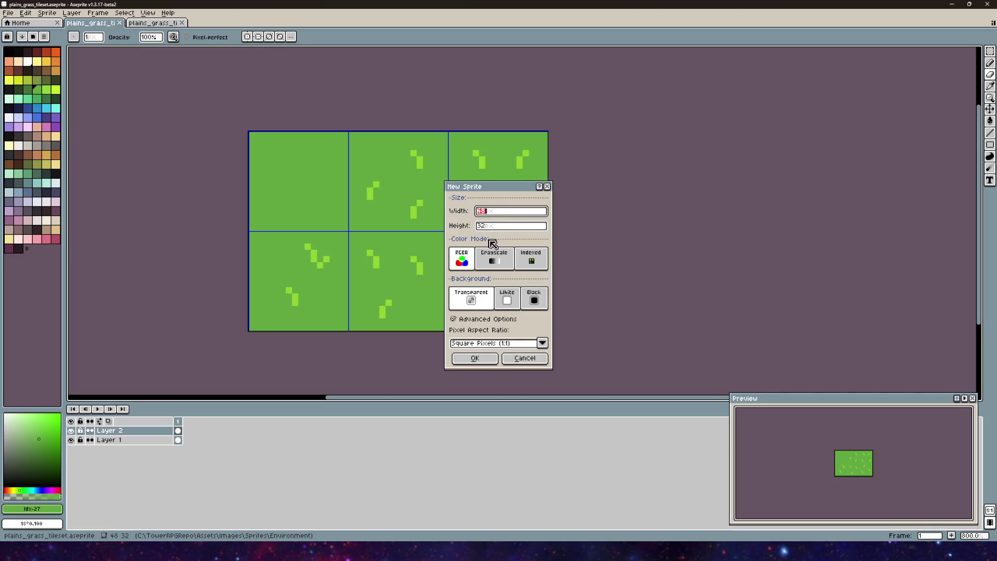
{"action": "left_click", "coordinate": [476, 359]}
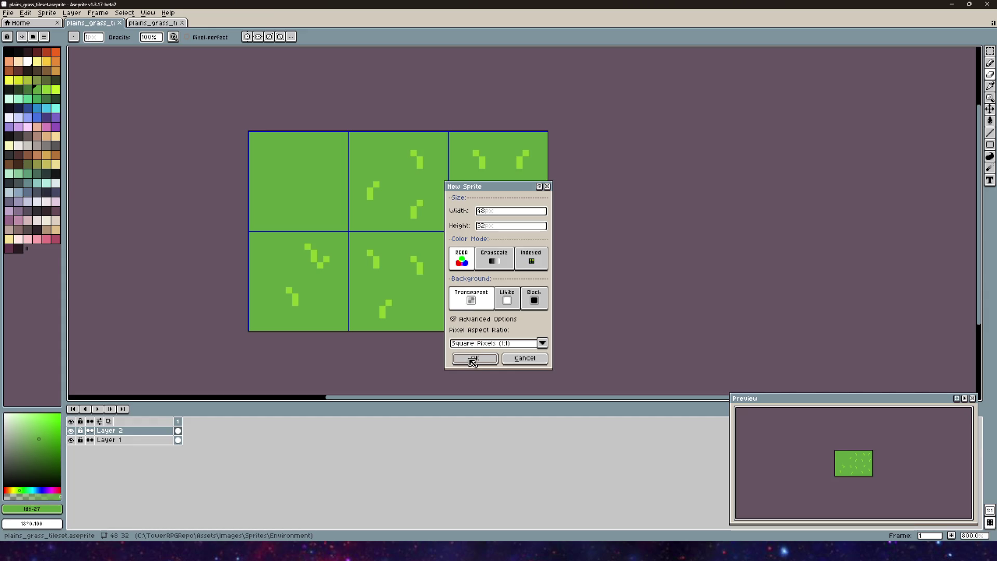
{"action": "left_click", "coordinate": [484, 213]}
{"action": "double_click", "coordinate": [494, 215]}
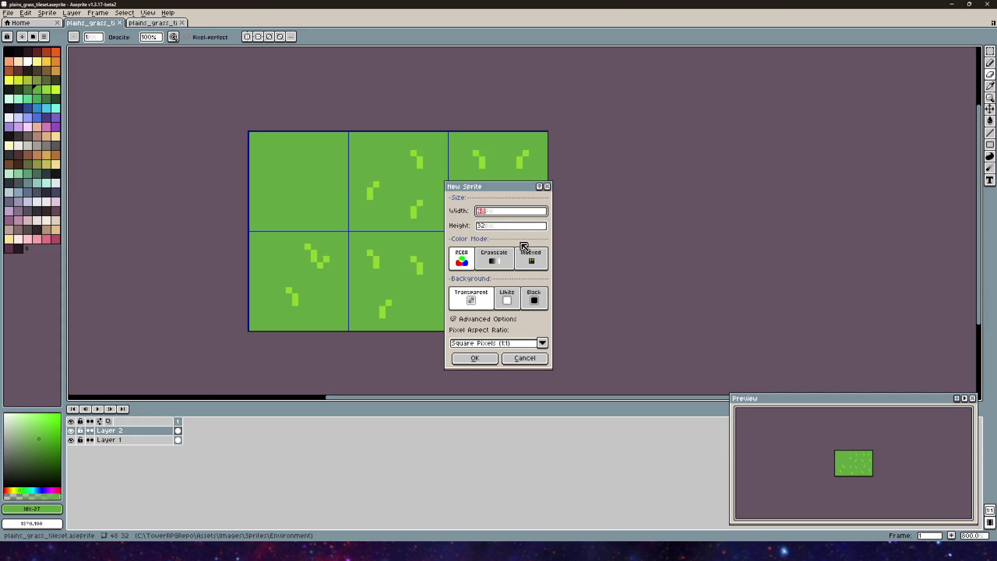
{"action": "type", "text": "64"}
{"action": "double_click", "coordinate": [483, 225]}
{"action": "type", "text": "64"}
{"action": "left_click", "coordinate": [474, 358]}
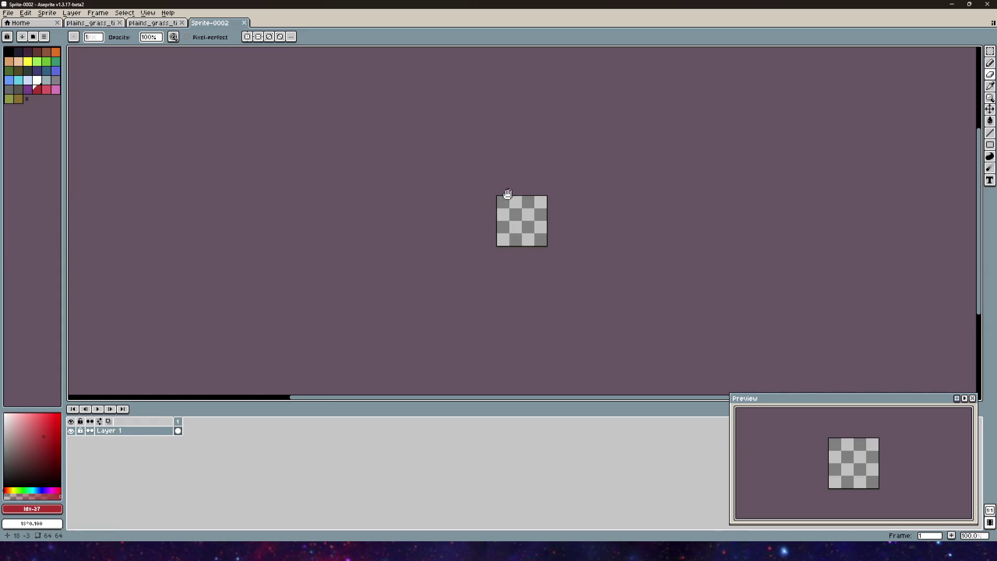
- Turn on the grid over Sprite-0002 through View > Grid > Grid Settings, dividing it into 16-pixel cells
{"action": "scroll", "coordinate": [278, 135], "scroll_direction": "up", "scroll_amount": 5}
{"action": "scroll", "coordinate": [352, 278], "scroll_direction": "down", "scroll_amount": 2}
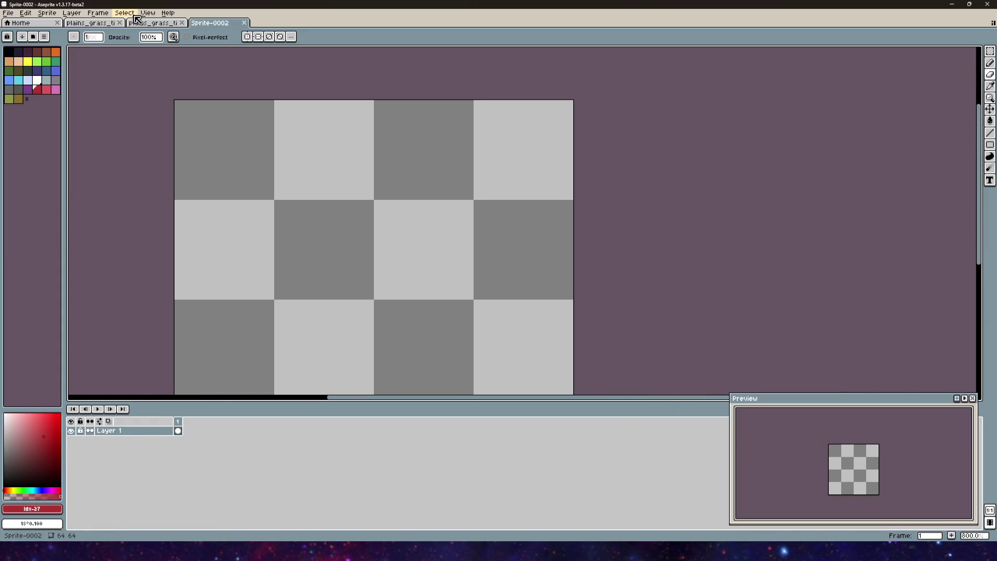
{"action": "left_click", "coordinate": [148, 12]}
{"action": "mouse_move", "coordinate": [154, 73]}
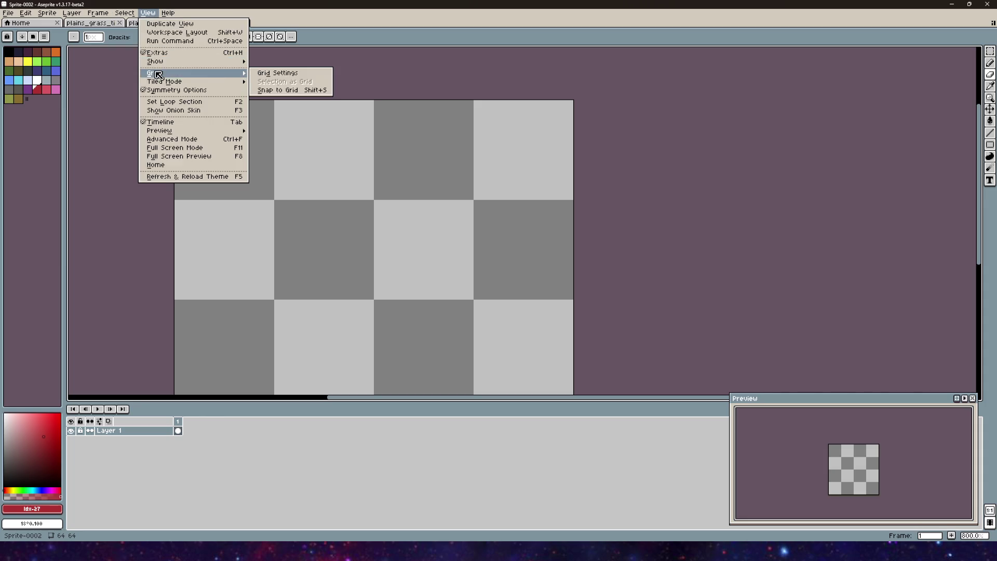
{"action": "left_click", "coordinate": [283, 75]}
{"action": "left_click", "coordinate": [488, 297]}
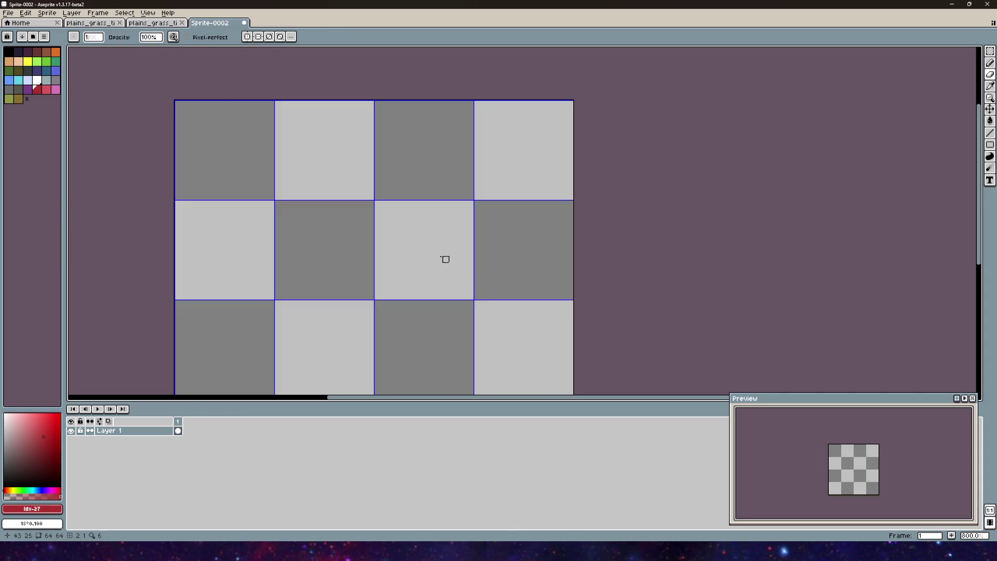
{"action": "scroll", "coordinate": [401, 216], "scroll_direction": "down", "scroll_amount": 6}
{"action": "scroll", "coordinate": [483, 285], "scroll_direction": "up", "scroll_amount": 6}
{"action": "scroll", "coordinate": [245, 165], "scroll_direction": "down", "scroll_amount": 1}
{"action": "scroll", "coordinate": [245, 165], "scroll_direction": "up", "scroll_amount": 1}
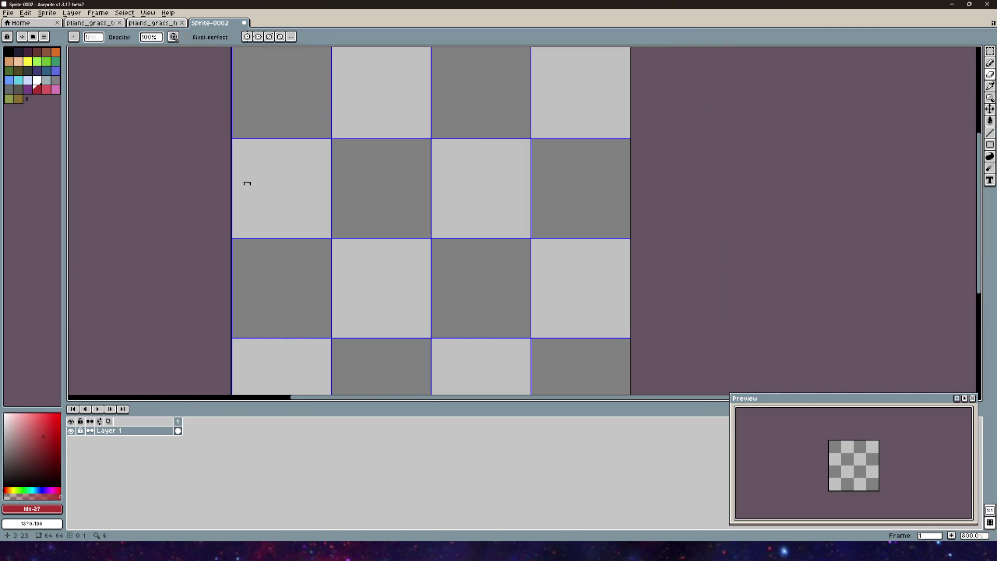
{"action": "scroll", "coordinate": [247, 207], "scroll_direction": "down", "scroll_amount": 1}
{"action": "scroll", "coordinate": [247, 207], "scroll_direction": "up", "scroll_amount": 1}
{"action": "scroll", "coordinate": [266, 255], "scroll_direction": "down", "scroll_amount": 1}
{"action": "scroll", "coordinate": [266, 255], "scroll_direction": "up", "scroll_amount": 1}
{"action": "scroll", "coordinate": [266, 255], "scroll_direction": "down", "scroll_amount": 1}
{"action": "scroll", "coordinate": [270, 281], "scroll_direction": "up", "scroll_amount": 1}
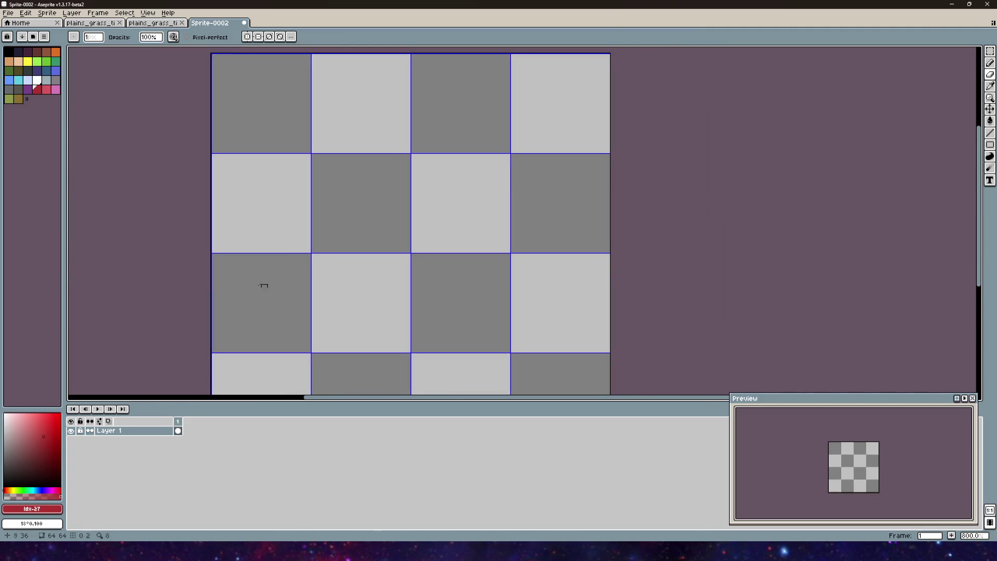
- Select the Pencil and a tan swatch, then bring up palette presets on plains_grass_tileset
{"action": "left_click", "coordinate": [989, 63]}
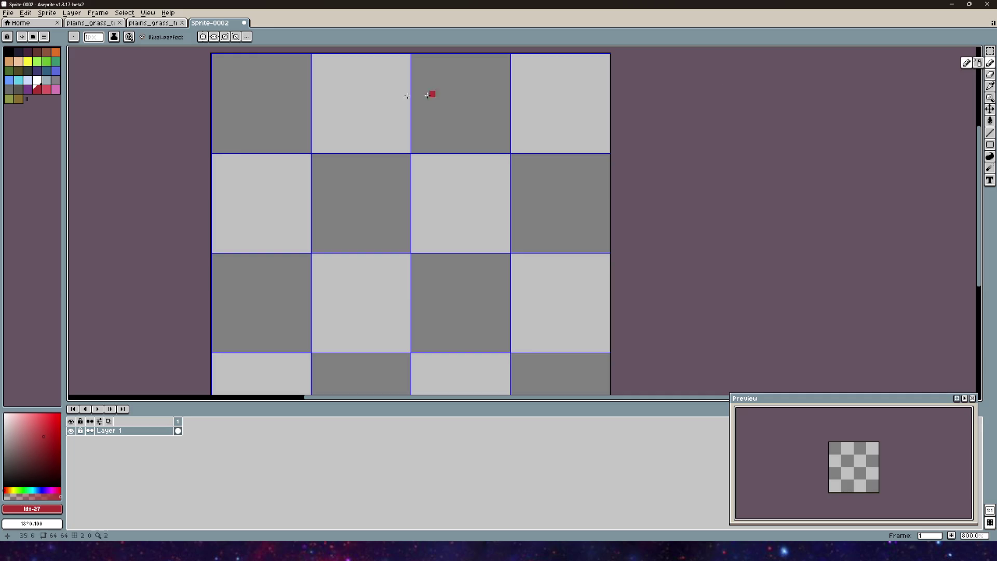
{"action": "left_click", "coordinate": [15, 63]}
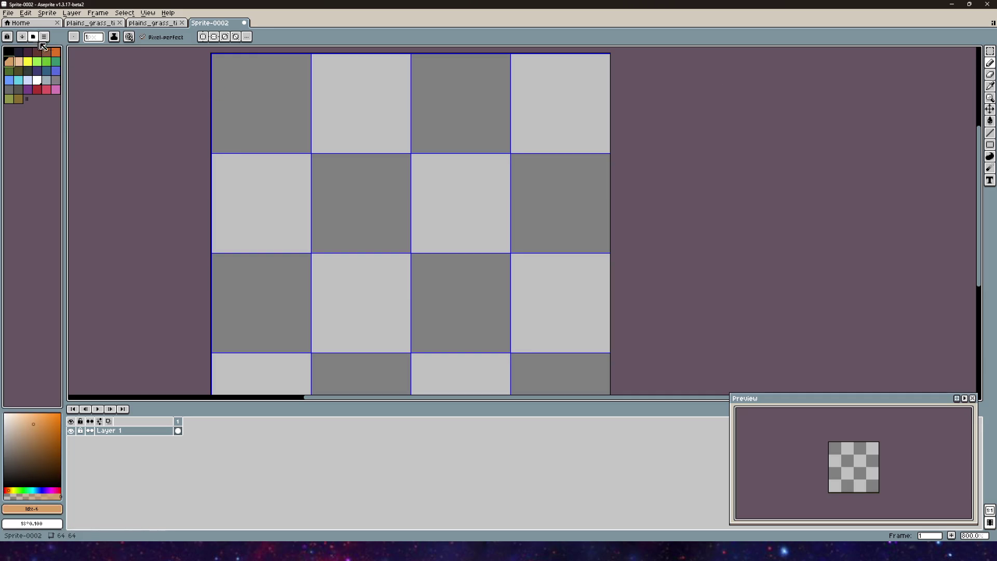
{"action": "left_click", "coordinate": [89, 24]}
{"action": "left_click", "coordinate": [33, 37]}
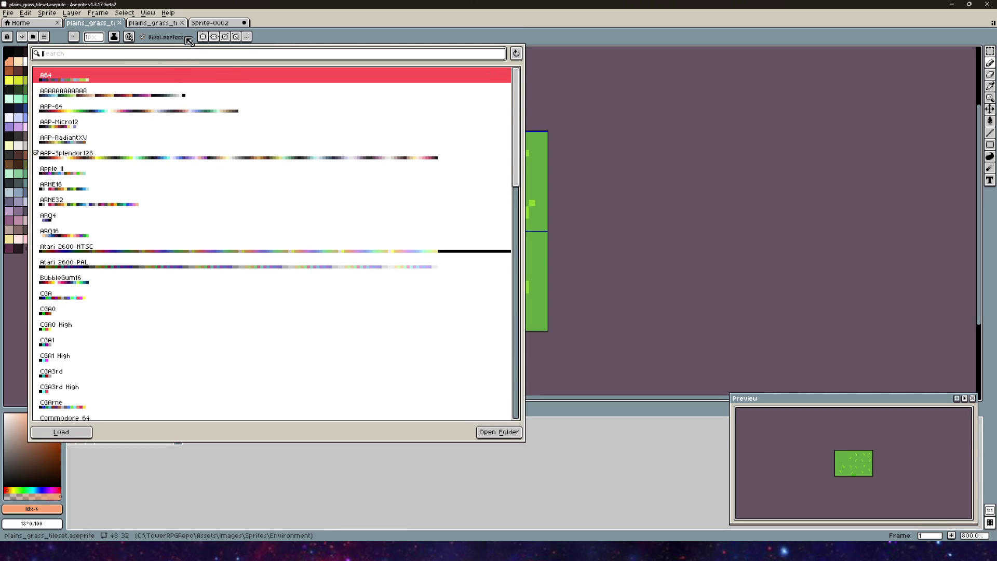
- Load the AAP-Splendor128 preset palette into Sprite-0002 and pick a colour from it
{"action": "left_click", "coordinate": [202, 24]}
{"action": "left_click", "coordinate": [202, 25]}
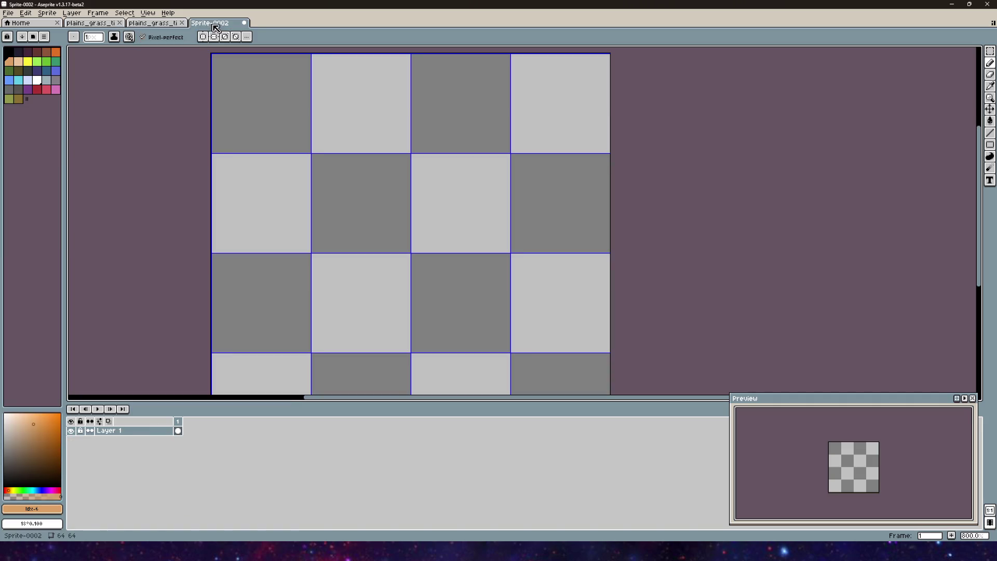
{"action": "left_click", "coordinate": [33, 36]}
{"action": "left_click", "coordinate": [115, 156]}
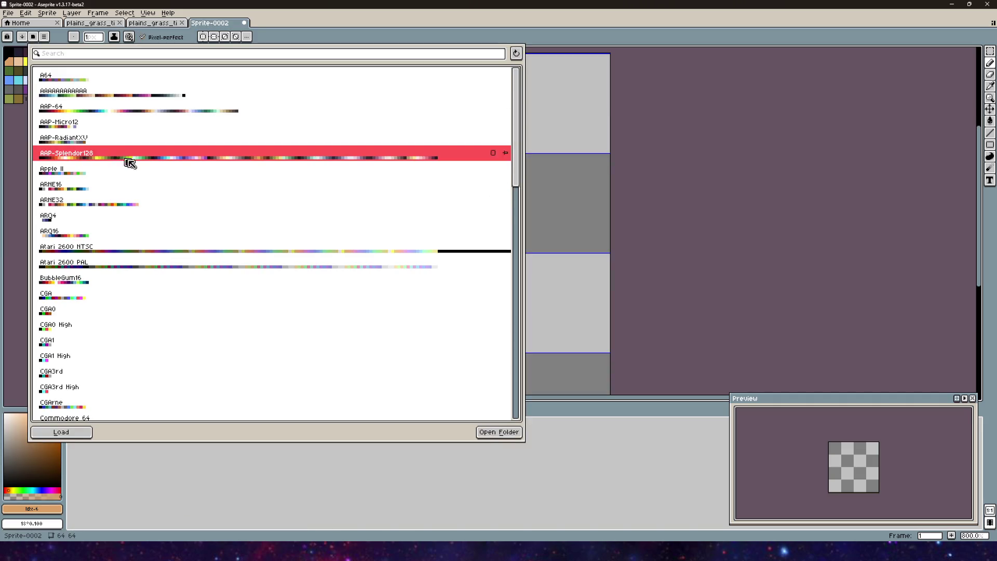
{"action": "left_click", "coordinate": [667, 257]}
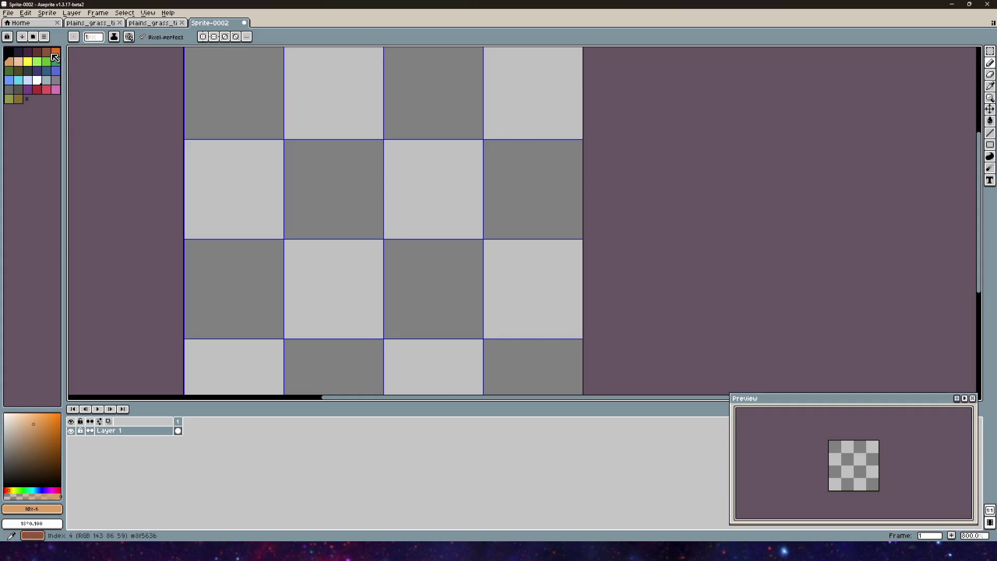
{"action": "left_click", "coordinate": [33, 37]}
{"action": "left_click", "coordinate": [98, 155]}
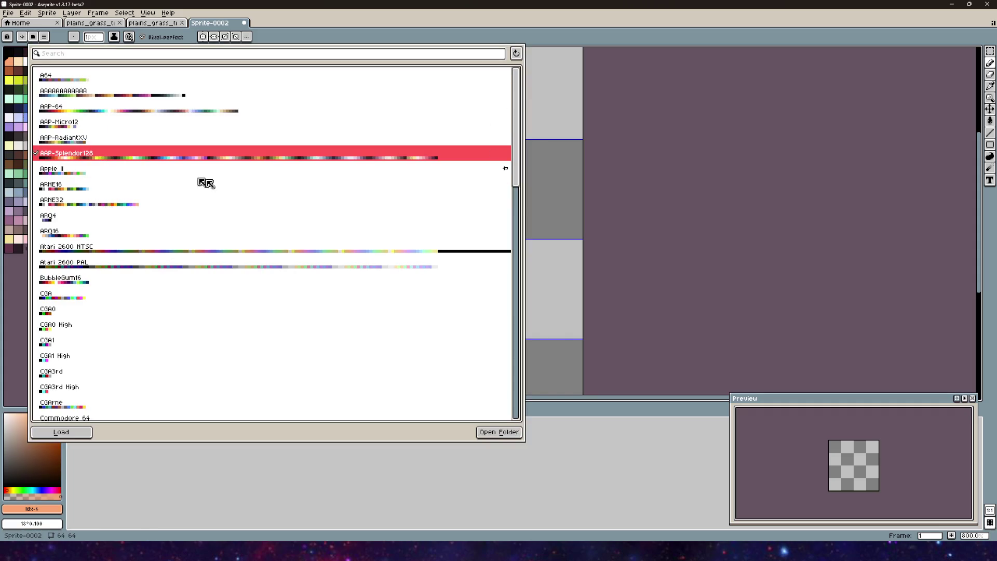
{"action": "left_click", "coordinate": [613, 200]}
{"action": "scroll", "coordinate": [152, 110], "scroll_direction": "down", "scroll_amount": 1}
{"action": "scroll", "coordinate": [334, 138], "scroll_direction": "left", "scroll_amount": 3}
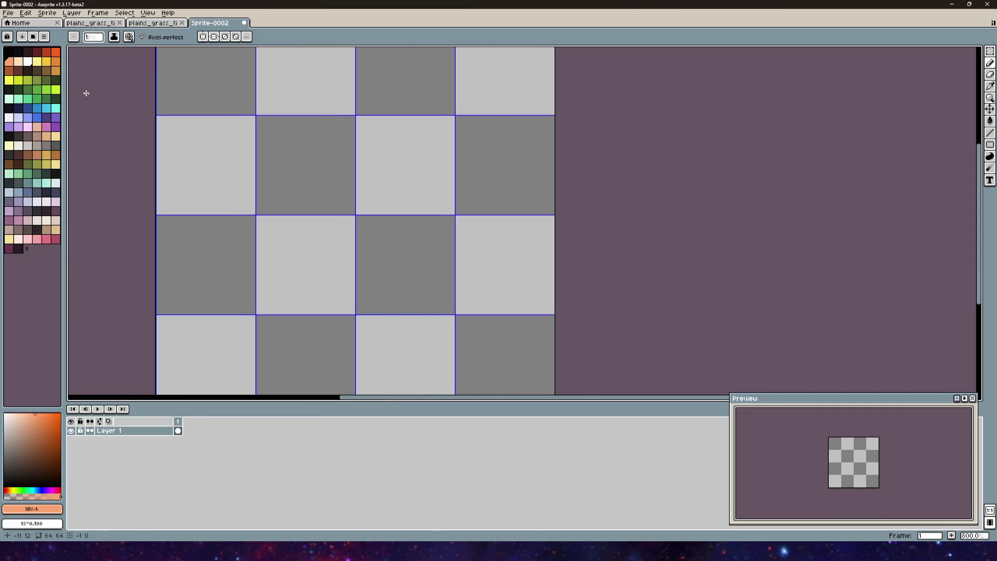
{"action": "left_click", "coordinate": [36, 155]}
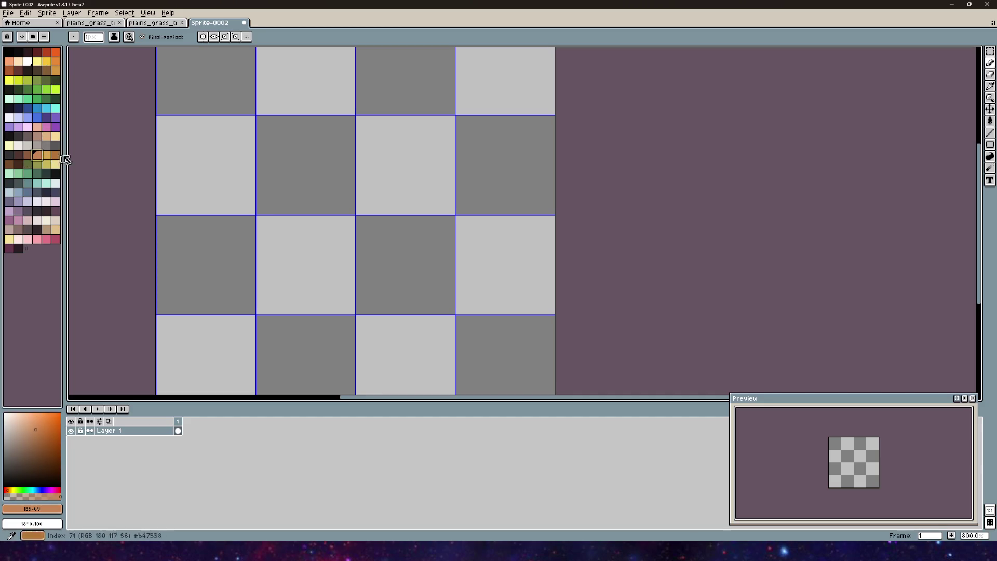
- Choose a lighter tan colour and set the rectangle tool to draw filled rectangles
{"action": "scroll", "coordinate": [237, 165], "scroll_direction": "down", "scroll_amount": 2}
{"action": "mouse_move", "coordinate": [277, 182]}
{"action": "left_mouse_down"}
{"action": "mouse_move", "coordinate": [362, 223]}
{"action": "mouse_move", "coordinate": [291, 176]}
{"action": "mouse_move", "coordinate": [219, 179]}
{"action": "left_mouse_up"}
{"action": "scroll", "coordinate": [362, 222], "scroll_direction": "up", "scroll_amount": 2}
{"action": "scroll", "coordinate": [372, 193], "scroll_direction": "up", "scroll_amount": 2}
{"action": "scroll", "coordinate": [372, 194], "scroll_direction": "down", "scroll_amount": 2}
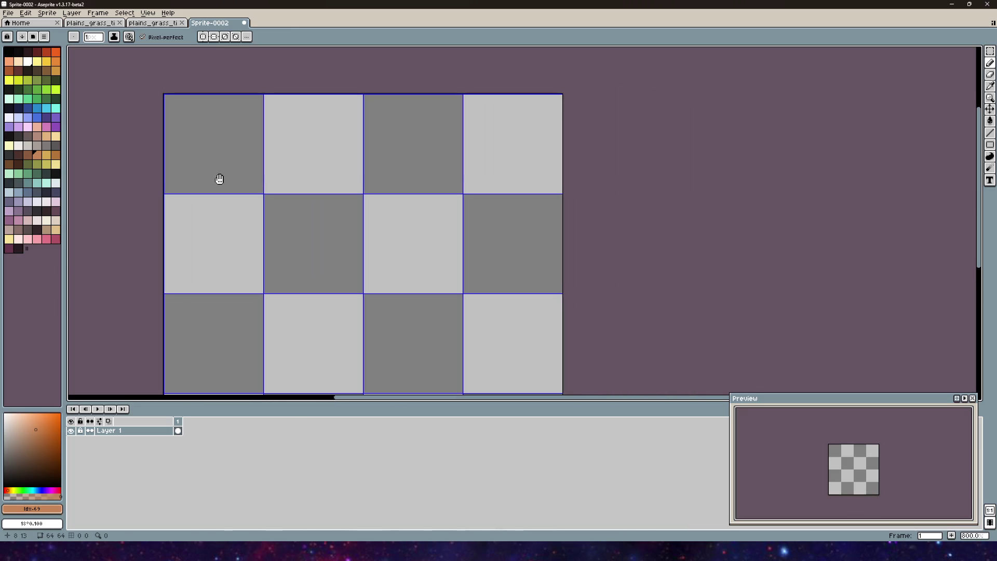
{"action": "left_click", "coordinate": [46, 155]}
{"action": "scroll", "coordinate": [227, 169], "scroll_direction": "down", "scroll_amount": 2}
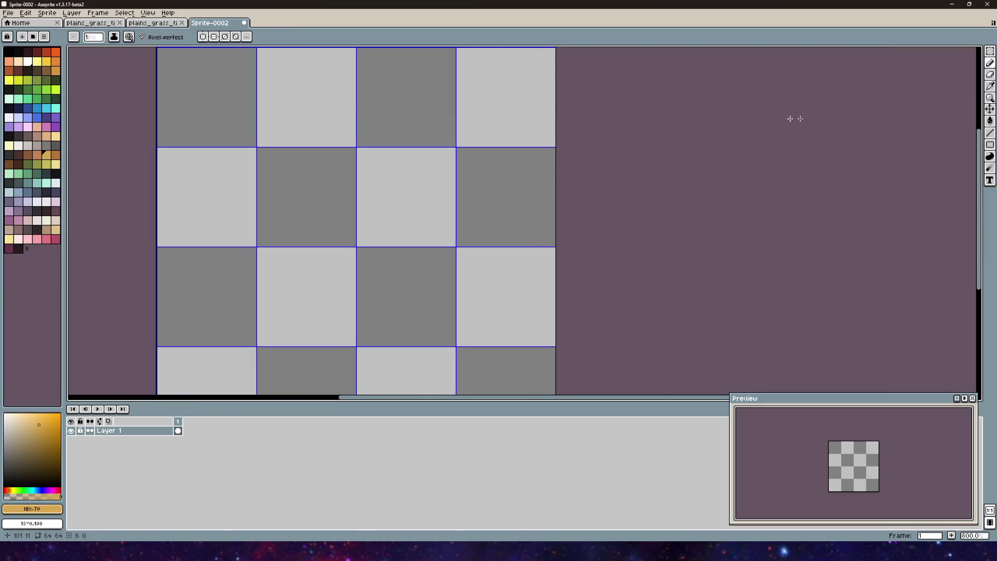
{"action": "left_click", "coordinate": [989, 145]}
{"action": "left_click", "coordinate": [943, 145]}
- Draw a filled tan square over the upper-left 16-pixel grid cells
{"action": "scroll", "coordinate": [500, 177], "scroll_direction": "down", "scroll_amount": 5}
{"action": "scroll", "coordinate": [363, 160], "scroll_direction": "down", "scroll_amount": 2}
{"action": "scroll", "coordinate": [336, 158], "scroll_direction": "up", "scroll_amount": 5}
{"action": "scroll", "coordinate": [397, 180], "scroll_direction": "up", "scroll_amount": 2}
{"action": "scroll", "coordinate": [364, 185], "scroll_direction": "down", "scroll_amount": 2}
{"action": "scroll", "coordinate": [329, 189], "scroll_direction": "up", "scroll_amount": 2}
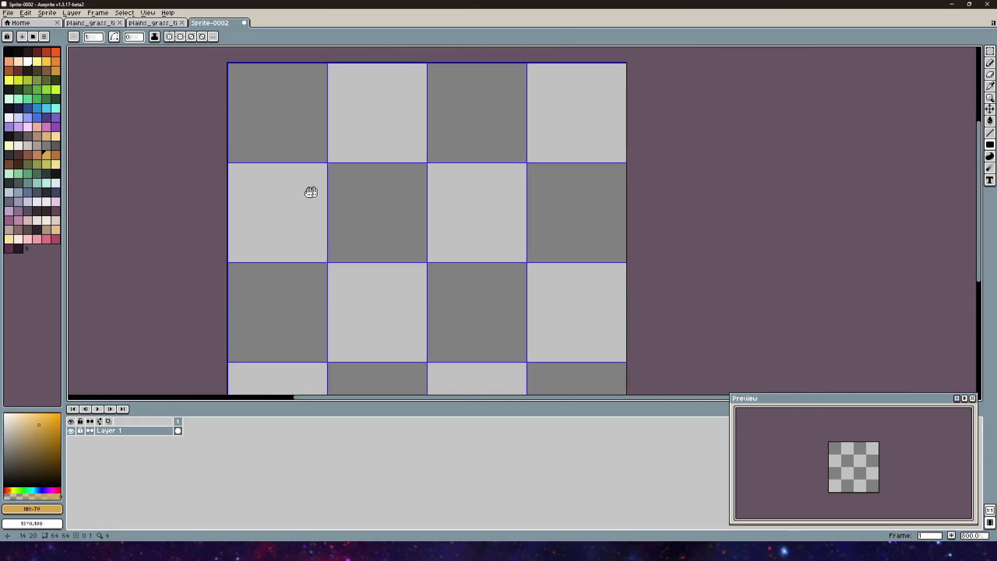
{"action": "scroll", "coordinate": [332, 202], "scroll_direction": "down", "scroll_amount": 2}
{"action": "scroll", "coordinate": [340, 221], "scroll_direction": "up", "scroll_amount": 2}
{"action": "mouse_move", "coordinate": [298, 151]}
{"action": "left_mouse_down"}
{"action": "mouse_move", "coordinate": [512, 352]}
{"action": "mouse_move", "coordinate": [510, 370]}
{"action": "mouse_move", "coordinate": [507, 351]}
{"action": "mouse_move", "coordinate": [491, 352]}
{"action": "left_mouse_up"}
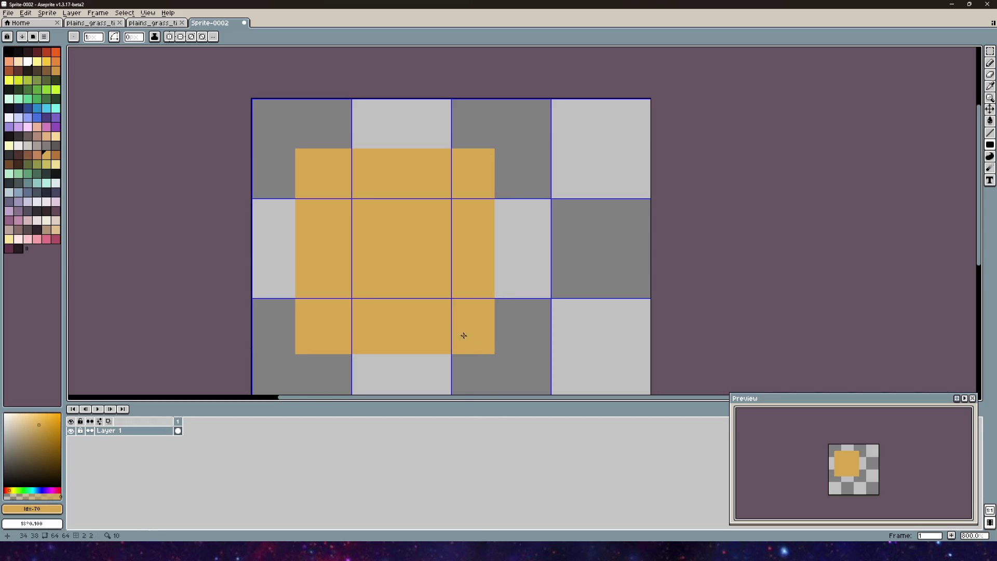
- Nudge the square one pixel right and shorten it to 32×32 with a marquee transform
{"action": "left_click", "coordinate": [989, 108]}
{"action": "left_click_drag", "start_coordinate": [387, 252], "coordinate": [397, 254]}
{"action": "scroll", "coordinate": [494, 189], "scroll_direction": "down", "scroll_amount": 3}
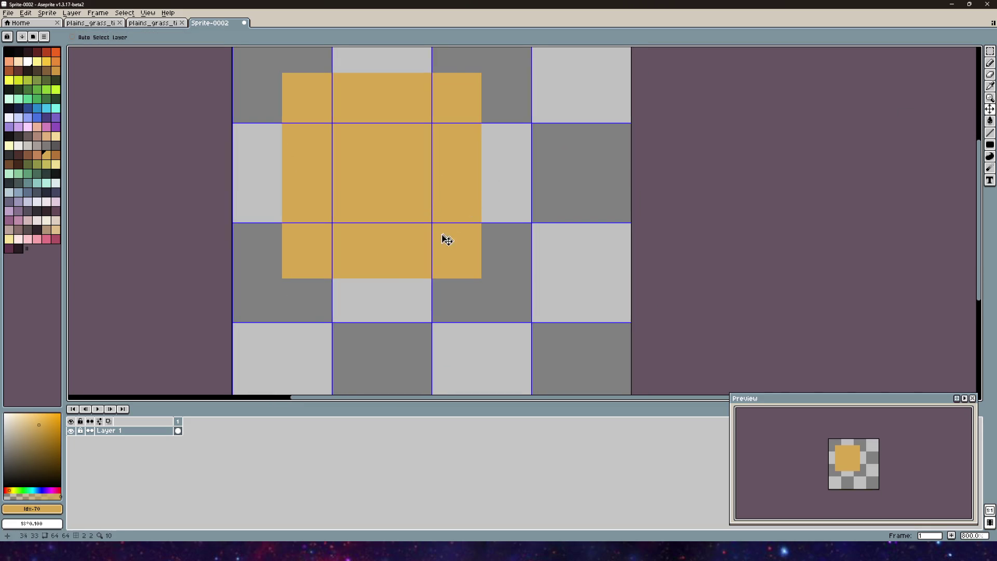
{"action": "left_click", "coordinate": [990, 51]}
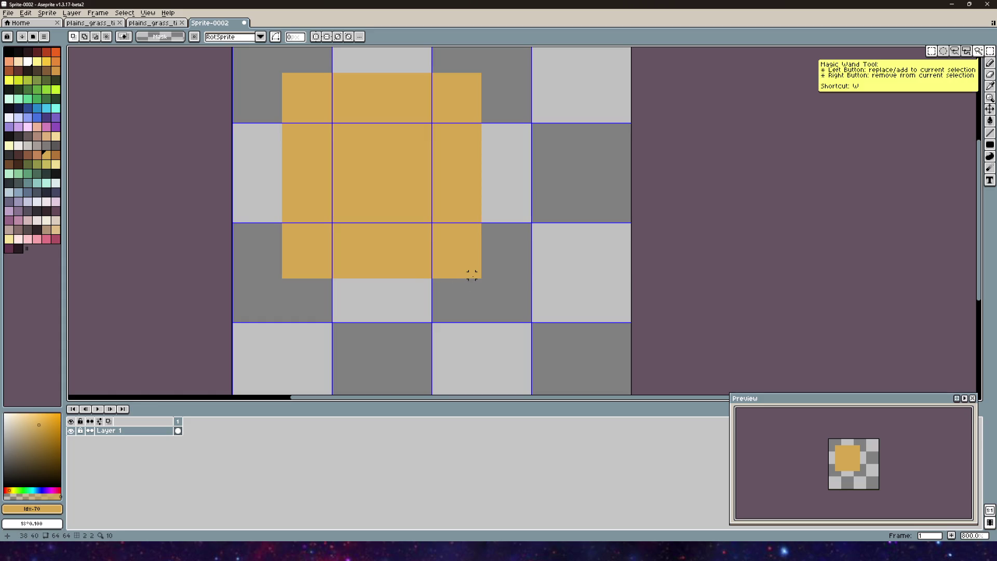
{"action": "mouse_move", "coordinate": [480, 278]}
{"action": "left_mouse_down"}
{"action": "mouse_move", "coordinate": [322, 85]}
{"action": "mouse_move", "coordinate": [288, 76]}
{"action": "left_mouse_up"}
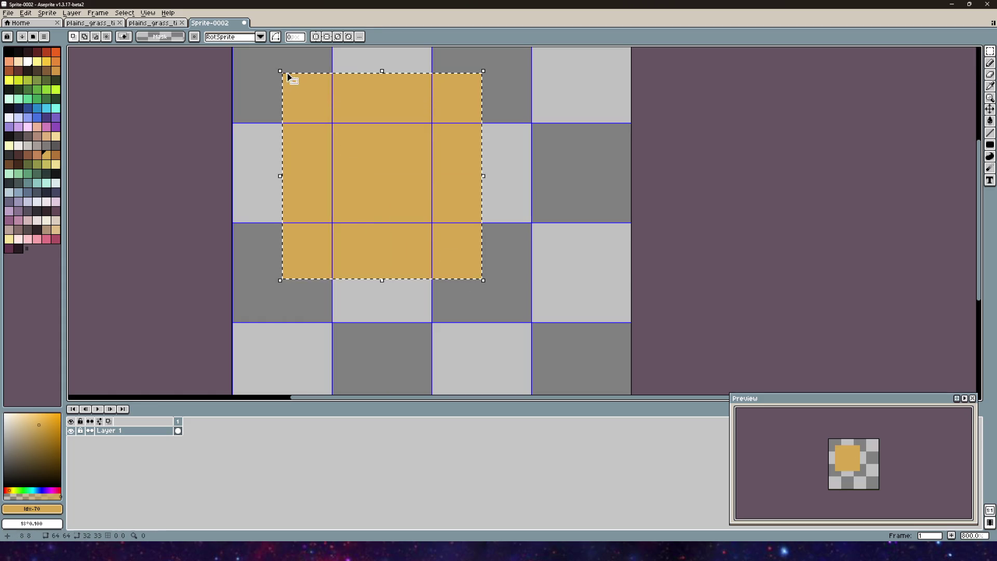
{"action": "mouse_move", "coordinate": [381, 280]}
{"action": "left_mouse_down"}
{"action": "mouse_move", "coordinate": [471, 169]}
{"action": "mouse_move", "coordinate": [461, 251]}
{"action": "mouse_move", "coordinate": [489, 182]}
{"action": "mouse_move", "coordinate": [471, 188]}
{"action": "mouse_move", "coordinate": [468, 148]}
{"action": "left_mouse_up"}
{"action": "key", "text": "ctrl+d"}
{"action": "key", "text": "b"}
{"action": "scroll", "coordinate": [331, 152], "scroll_direction": "down", "scroll_amount": 1}
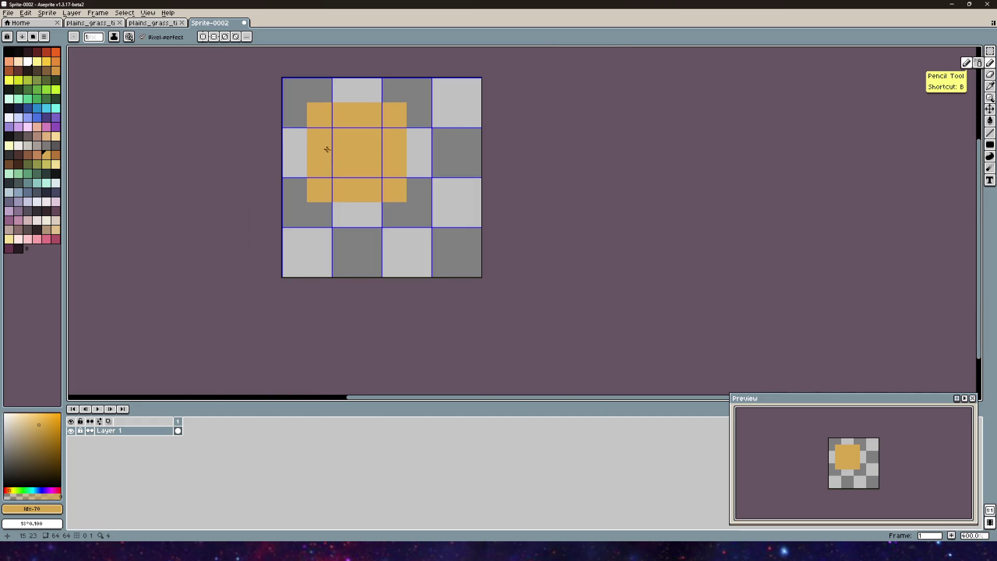
{"action": "left_click", "coordinate": [8, 12]}
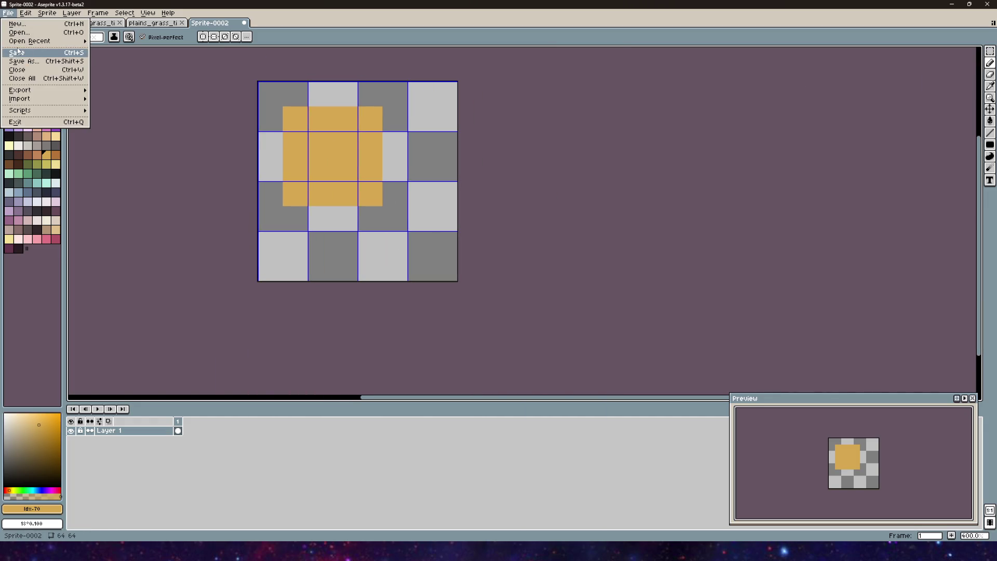
- Save the new sprite as plains_track_tileset.aseprite
{"action": "left_click", "coordinate": [17, 53]}
{"action": "left_click", "coordinate": [77, 234]}
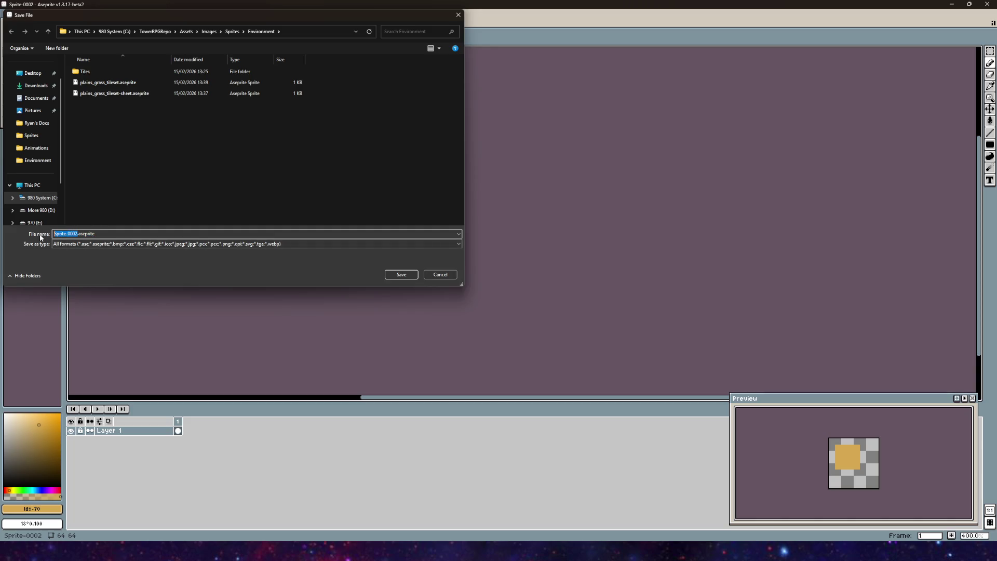
{"action": "type", "text": "pla"}
{"action": "key", "text": "Return"}
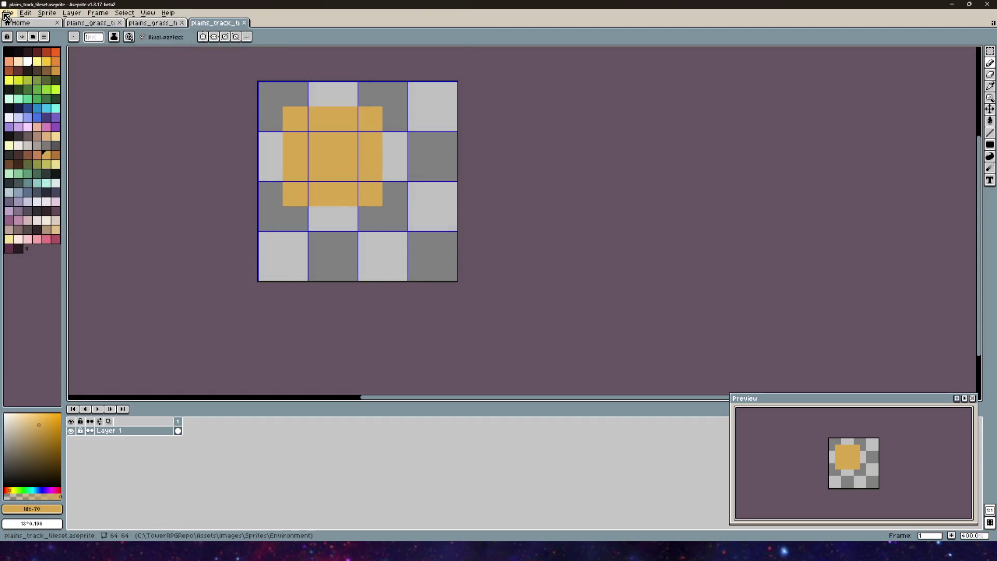
- Export the track tileset as a sprite sheet and return to the Unity editor
{"action": "left_click", "coordinate": [6, 15]}
{"action": "mouse_move", "coordinate": [23, 93]}
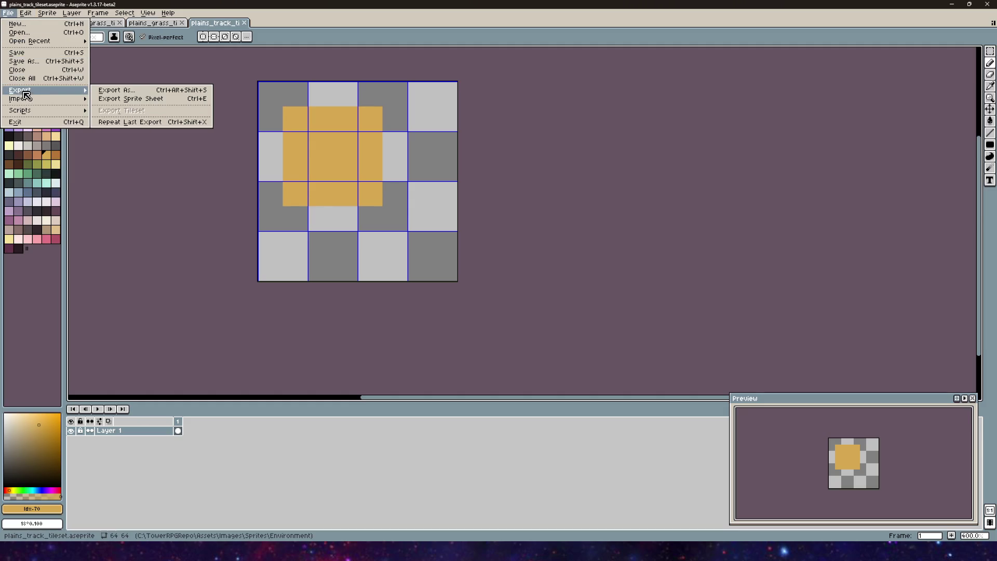
{"action": "left_click", "coordinate": [124, 98]}
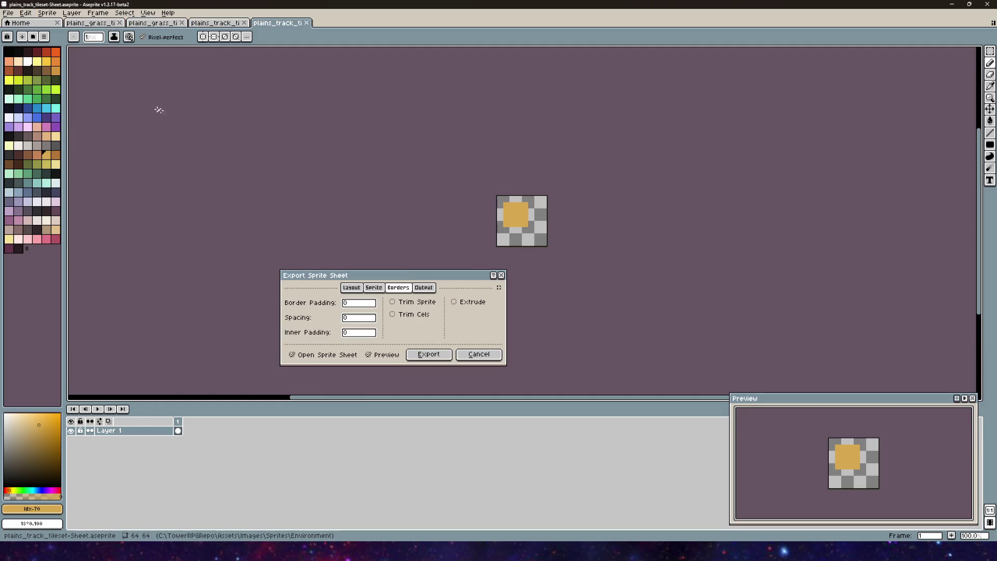
{"action": "left_click", "coordinate": [478, 354]}
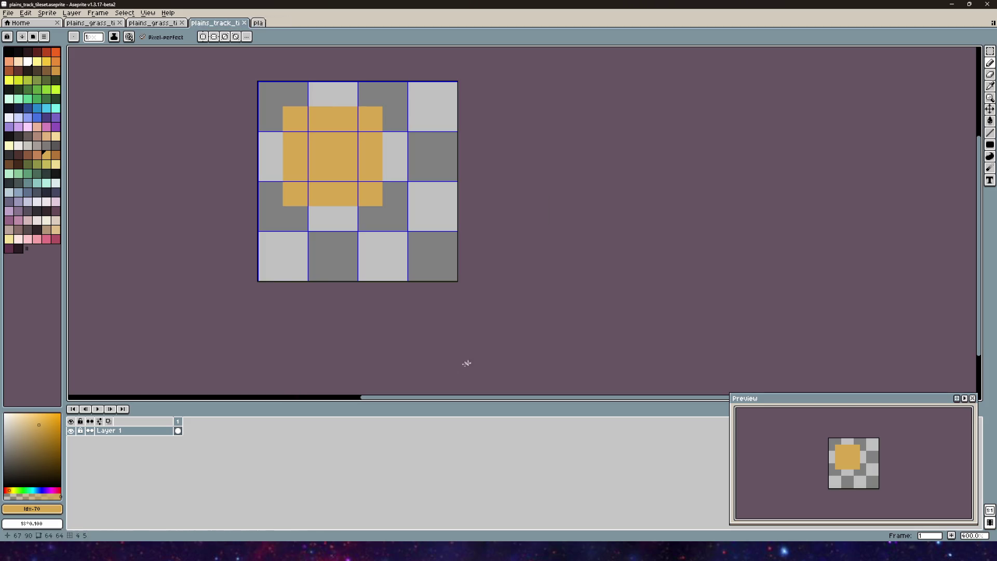
{"action": "key", "text": "alt+Tab"}
{"action": "left_click_drag", "start_coordinate": [486, 271], "coordinate": [391, 247]}
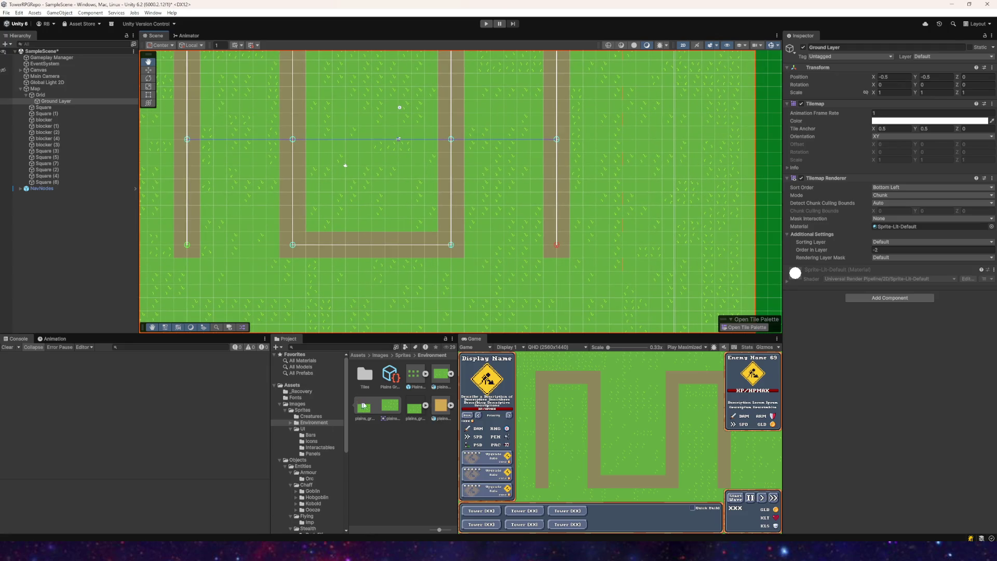
- Inspect the Plains Ground Palette and plains_grass_tileset assets in the Environment folder
{"action": "left_click", "coordinate": [426, 378]}
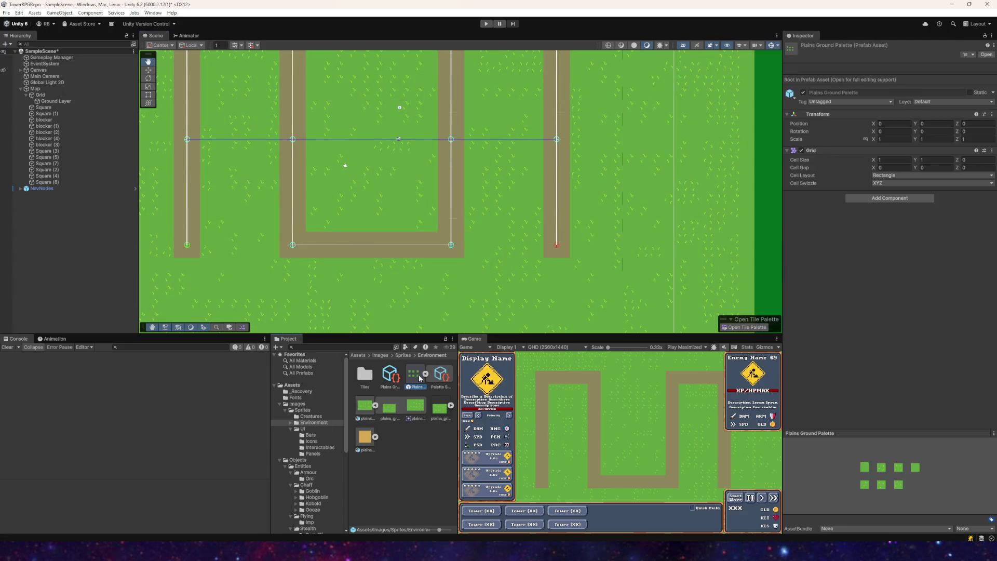
{"action": "left_click", "coordinate": [439, 378]}
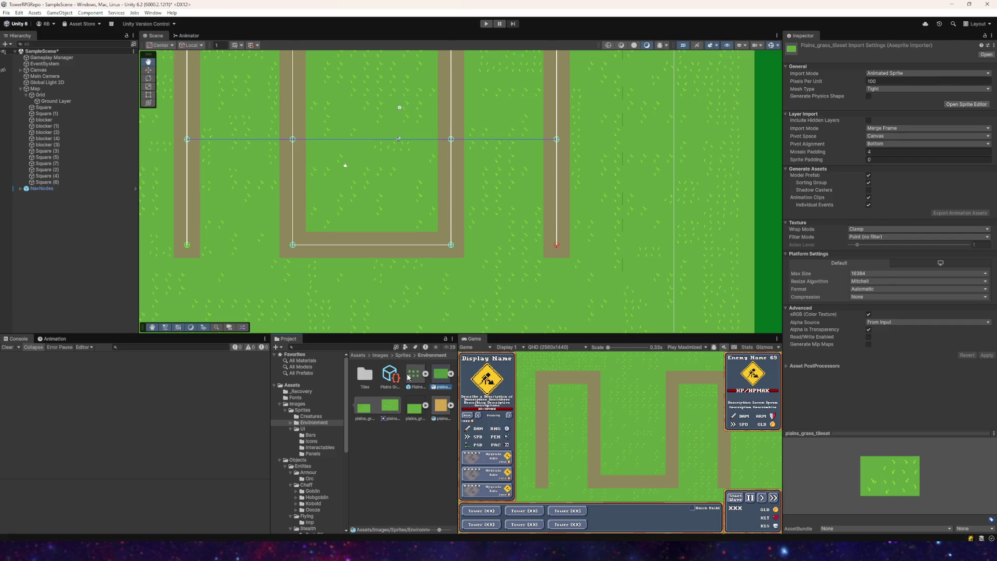
{"action": "left_click", "coordinate": [415, 377]}
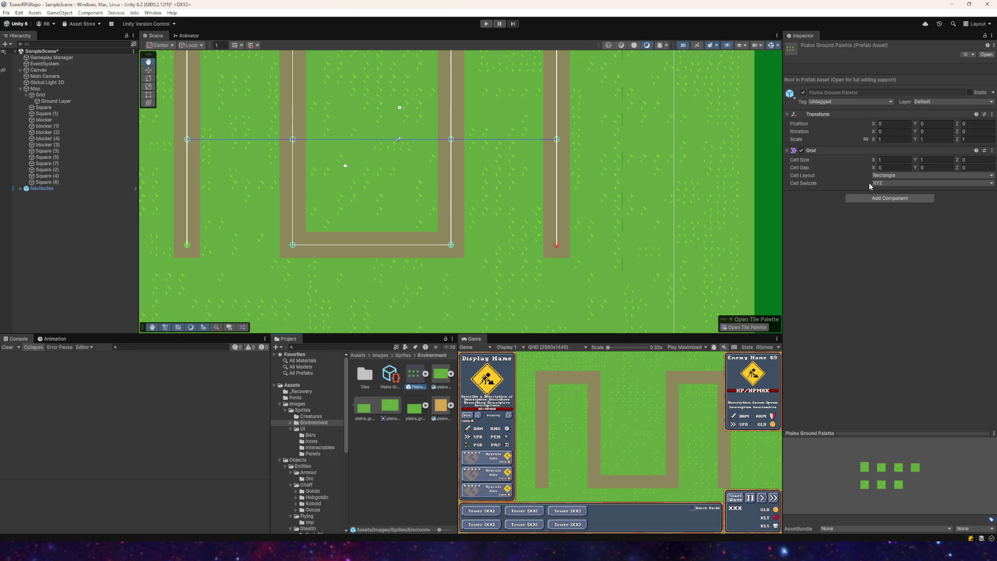
{"action": "left_click", "coordinate": [426, 374]}
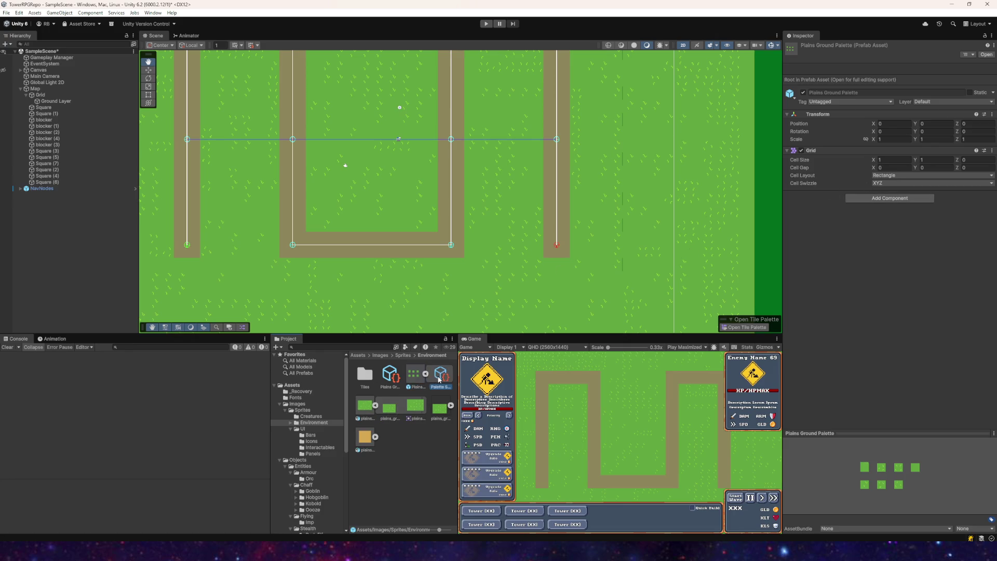
{"action": "left_click", "coordinate": [425, 374]}
- Delete the plains_grass_tileset asset and clear the Console error
{"action": "left_click", "coordinate": [439, 378]}
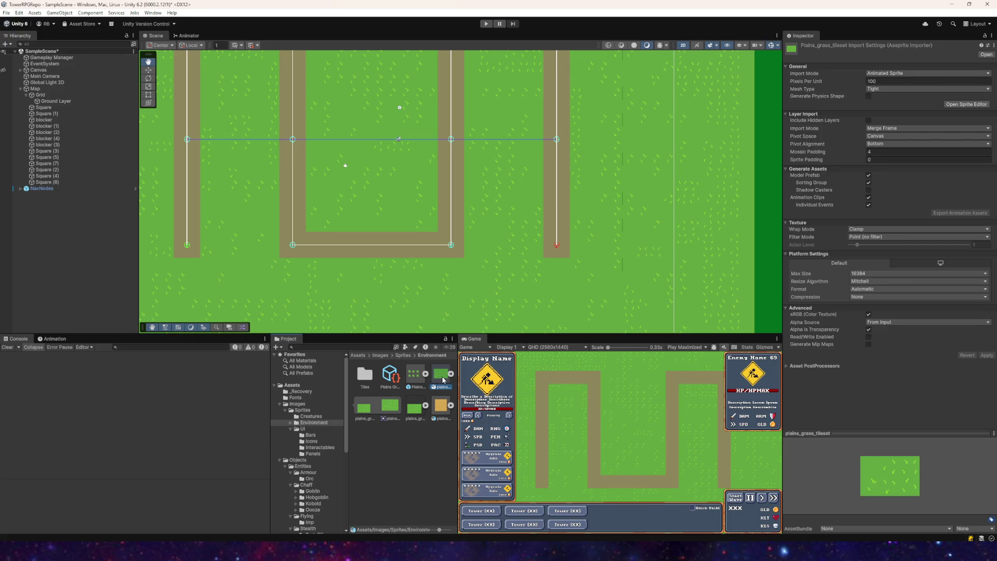
{"action": "key", "text": "Delete"}
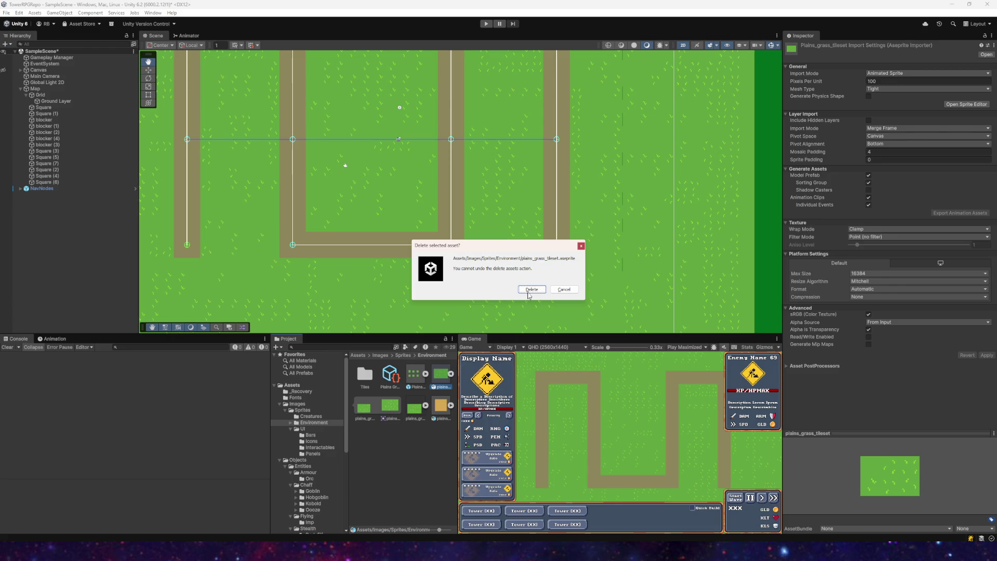
{"action": "left_click", "coordinate": [528, 291]}
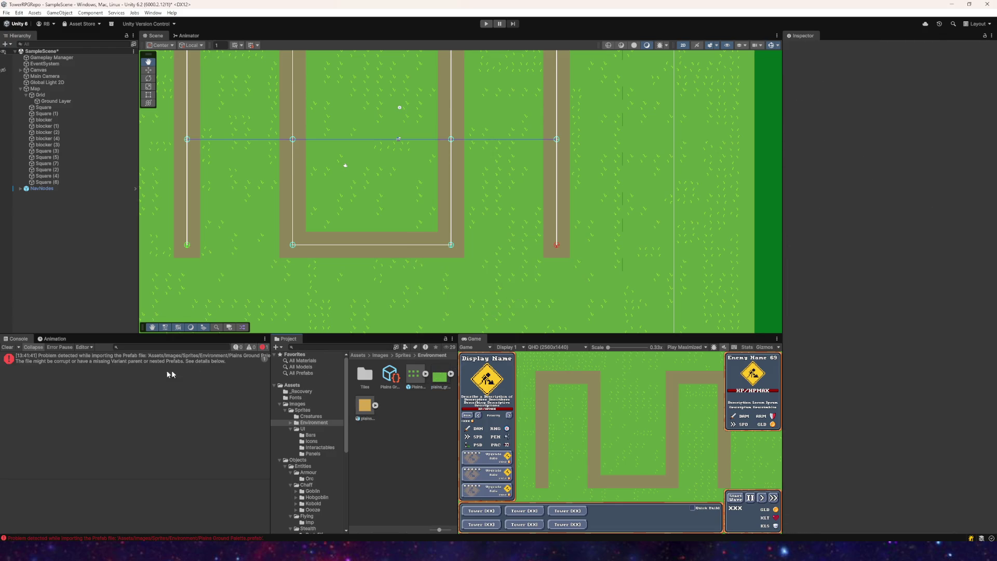
{"action": "left_click", "coordinate": [7, 347]}
- Review the grass sheet, Plains Grass Tile and tile palette, then select plains_track_tileset
{"action": "left_click", "coordinate": [440, 378]}
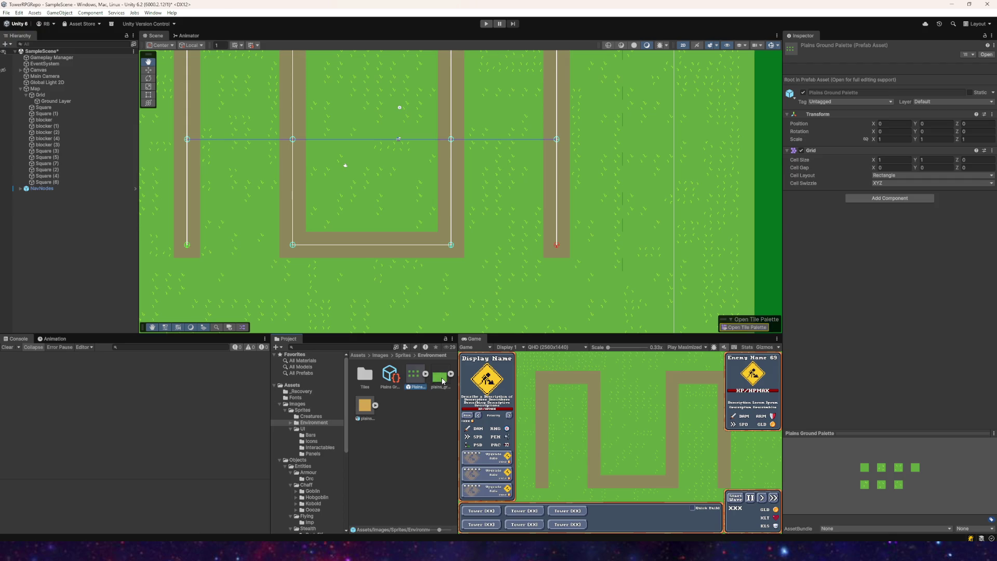
{"action": "left_click", "coordinate": [391, 378]}
{"action": "scroll", "coordinate": [466, 264], "scroll_direction": "down", "scroll_amount": 1}
{"action": "left_click_drag", "start_coordinate": [467, 264], "coordinate": [475, 308]}
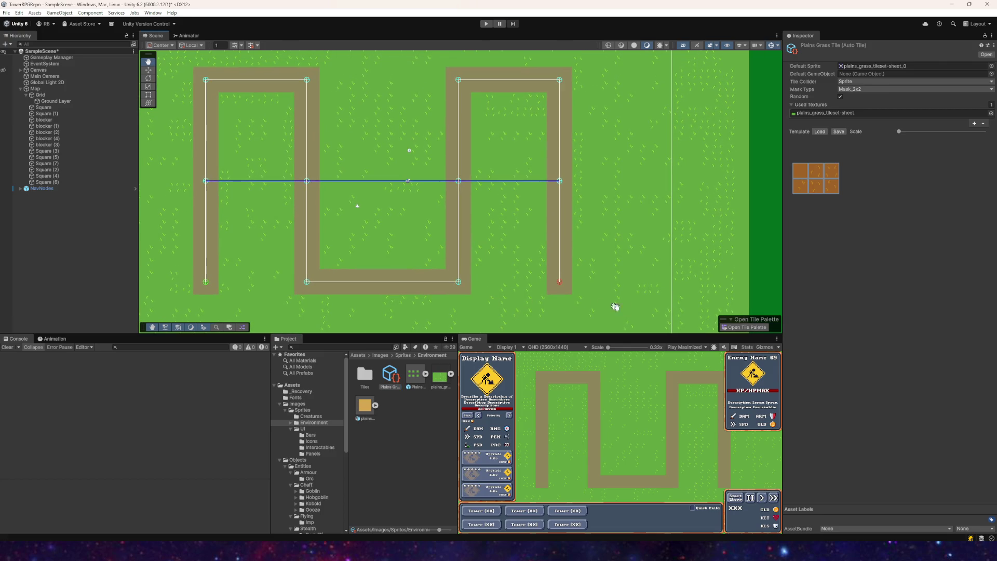
{"action": "left_click", "coordinate": [732, 327]}
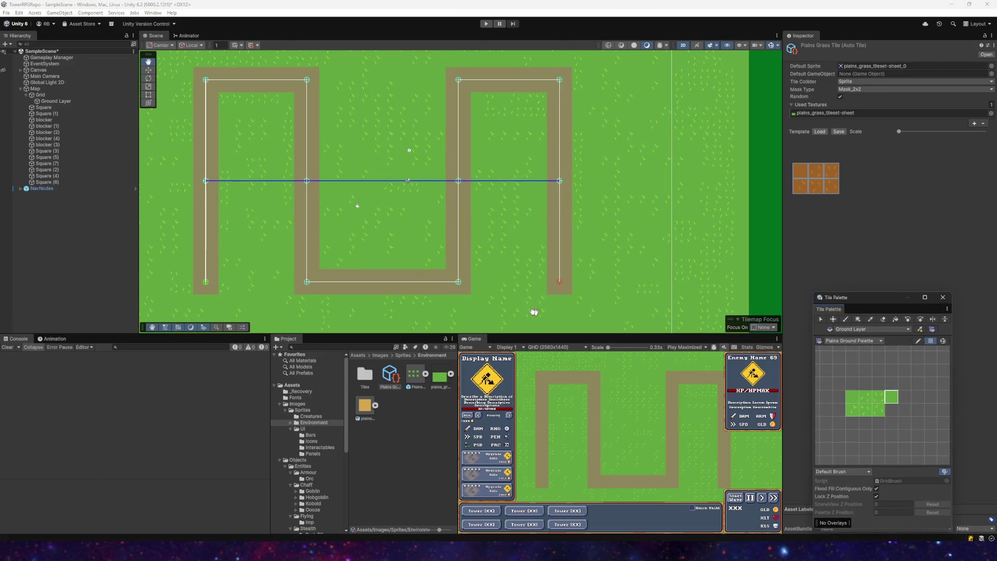
{"action": "left_click", "coordinate": [942, 297]}
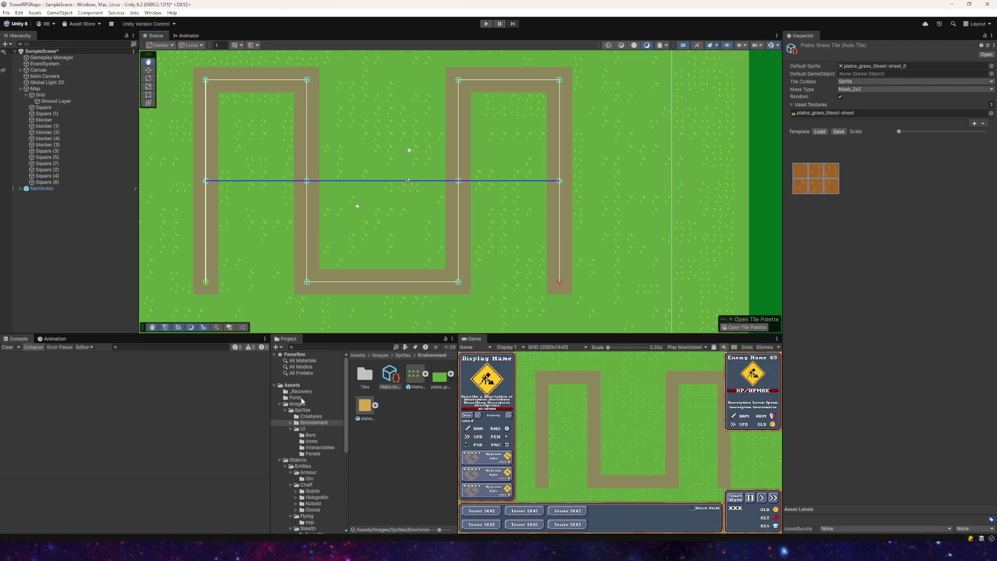
{"action": "left_click", "coordinate": [377, 409]}
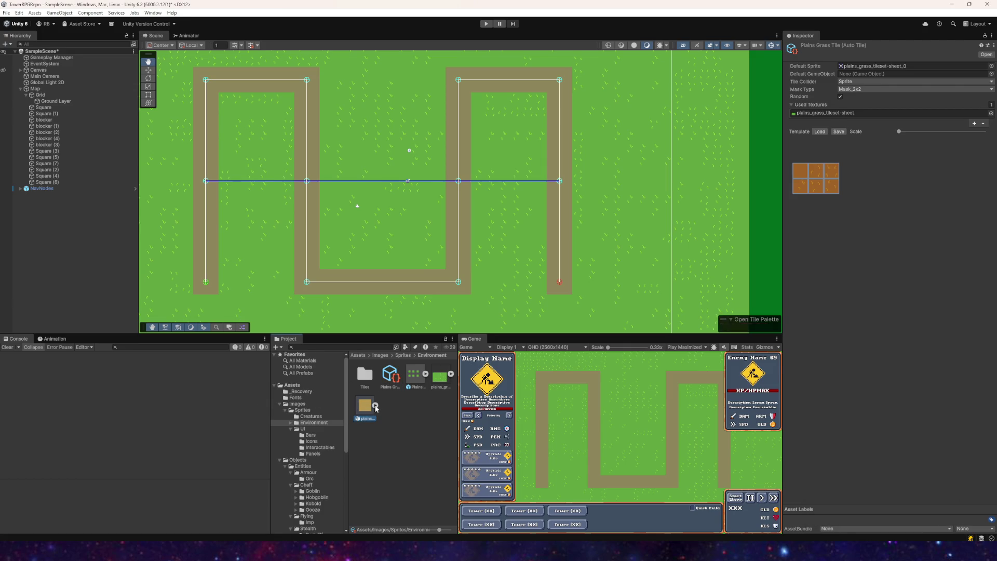
- Set the track tileset's Pixels Per Unit to 32 and apply the import settings
{"action": "left_click", "coordinate": [905, 75]}
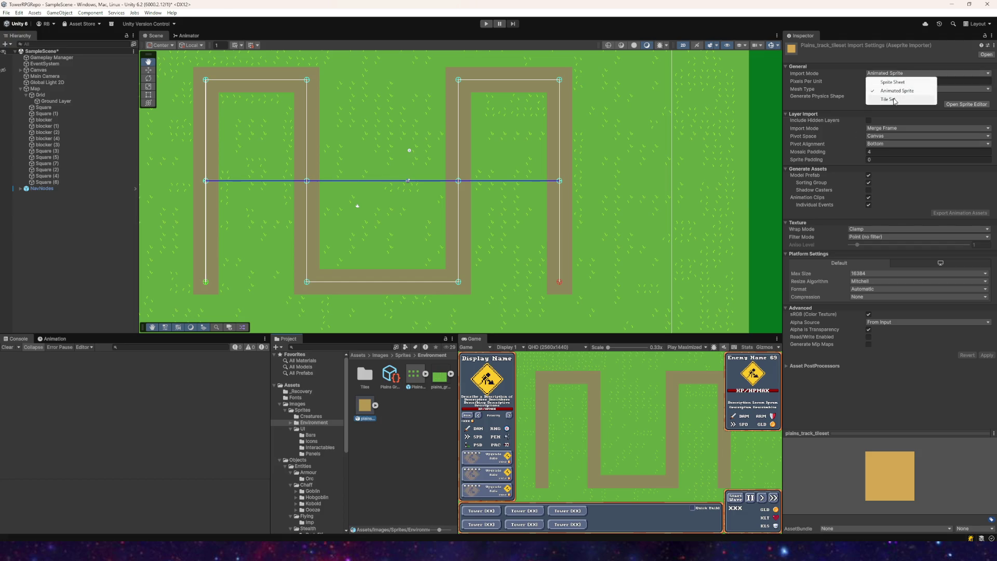
{"action": "left_click", "coordinate": [894, 100]}
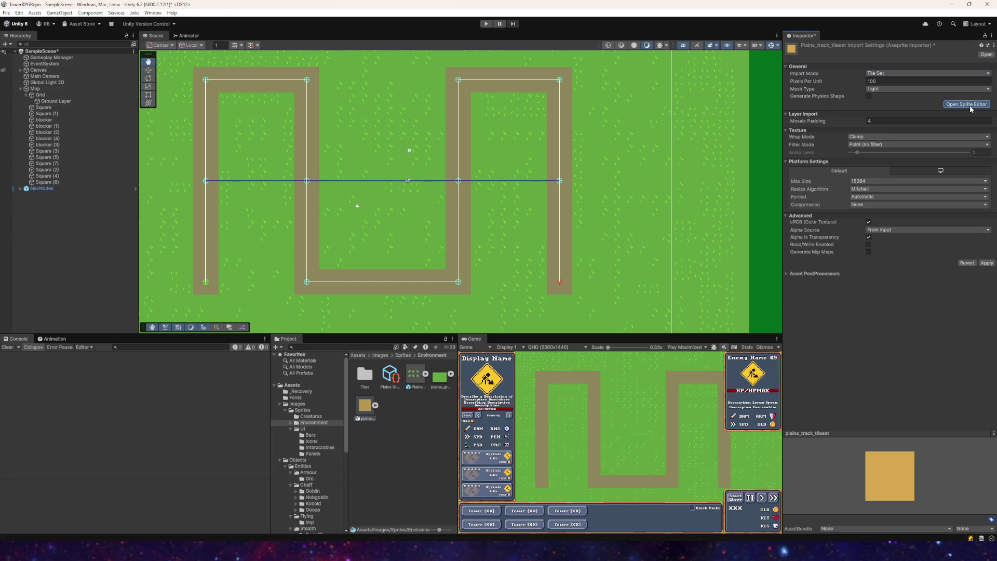
{"action": "left_click", "coordinate": [878, 80]}
{"action": "type", "text": "32"}
{"action": "left_click", "coordinate": [964, 104]}
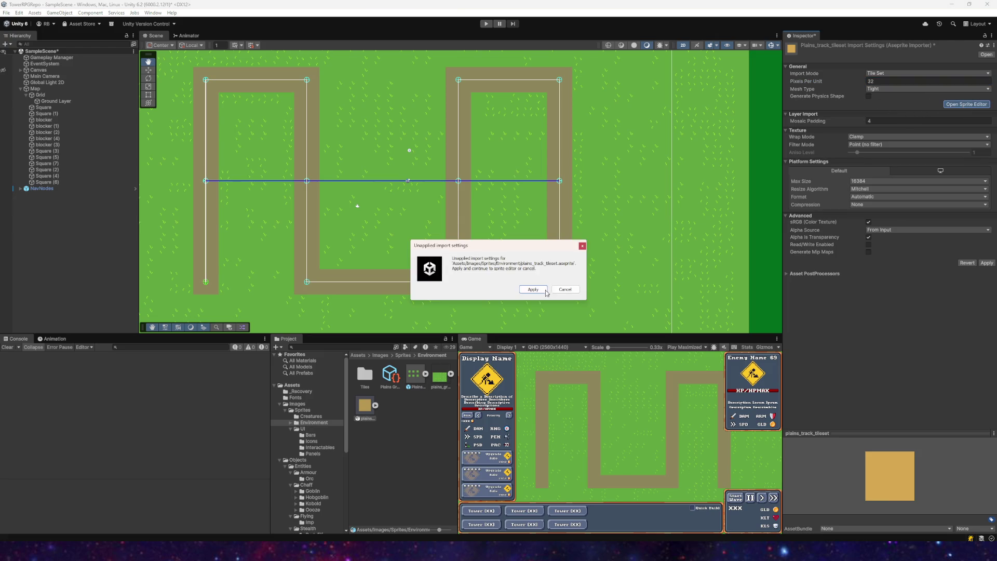
{"action": "left_click", "coordinate": [546, 289]}
- Try the Sprite Editor's Custom Outline mode, return to sprite editing, and close the editor
{"action": "left_click", "coordinate": [241, 65]}
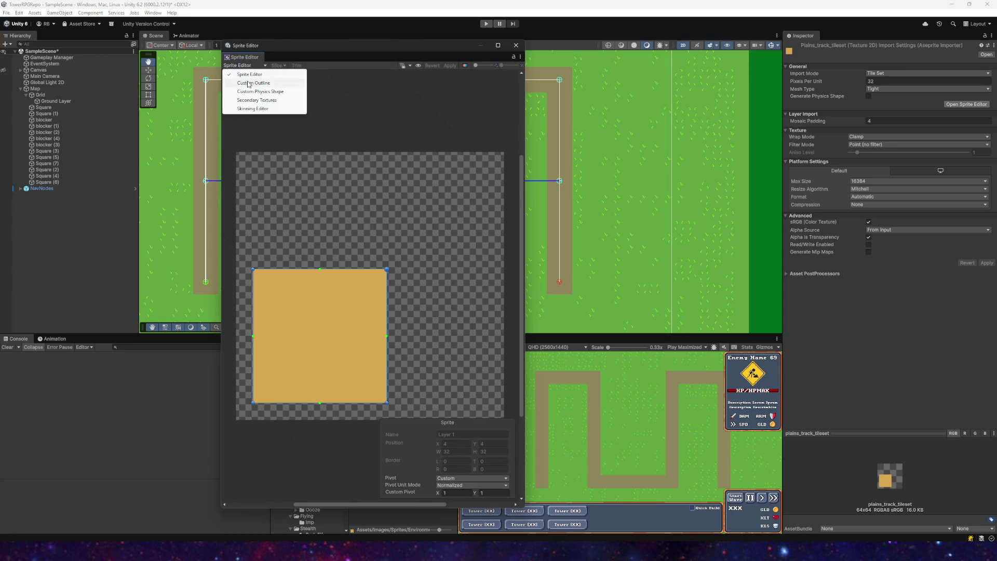
{"action": "left_click", "coordinate": [248, 83]}
{"action": "left_click", "coordinate": [242, 66]}
{"action": "left_click", "coordinate": [249, 74]}
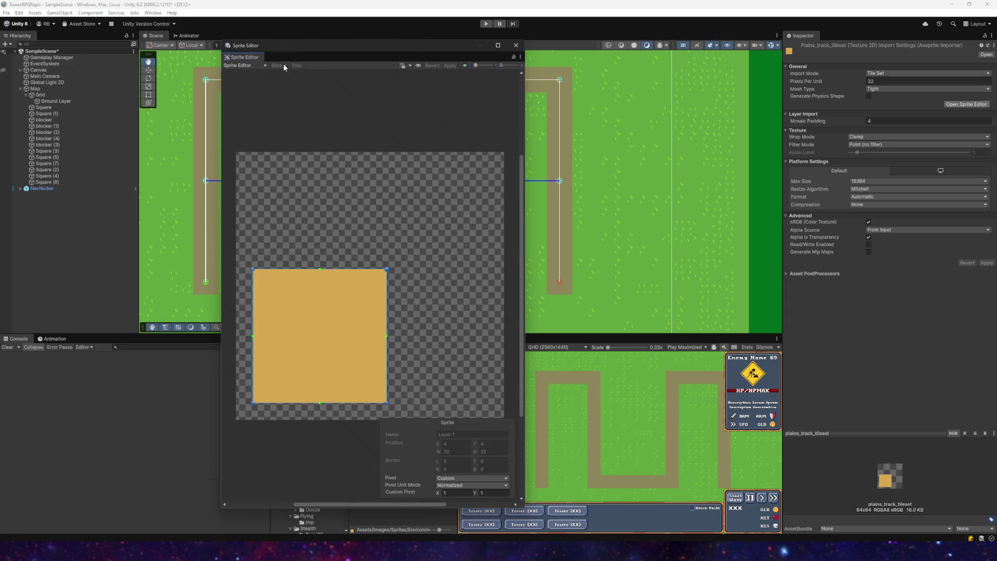
{"action": "left_click", "coordinate": [516, 45]}
- Switch the track tileset's Import Mode to Sprite Sheet, apply it, and open the Sprite Editor
{"action": "left_click", "coordinate": [447, 381]}
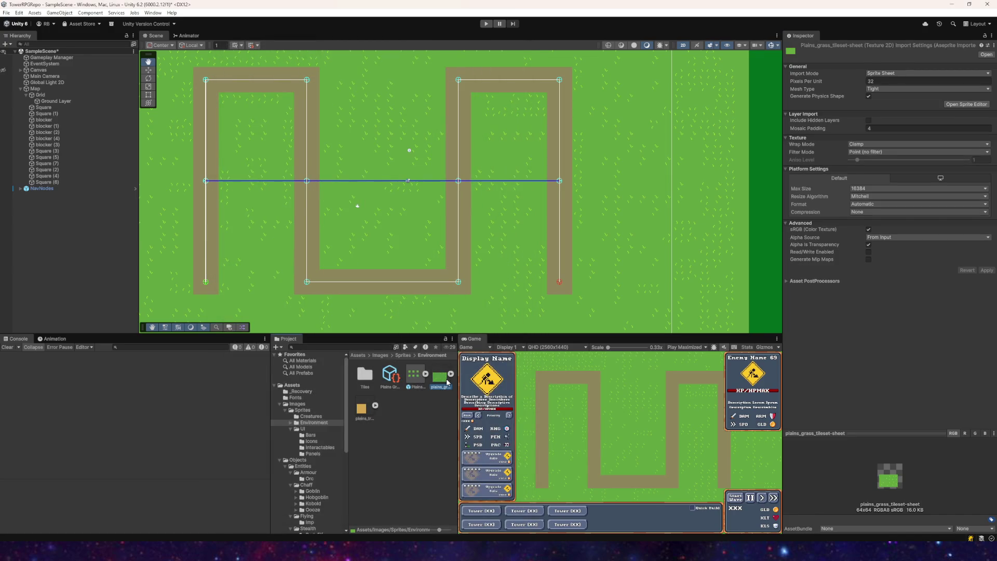
{"action": "left_click", "coordinate": [361, 408]}
{"action": "left_click", "coordinate": [927, 73]}
{"action": "left_click", "coordinate": [892, 83]}
{"action": "left_click", "coordinate": [891, 83]}
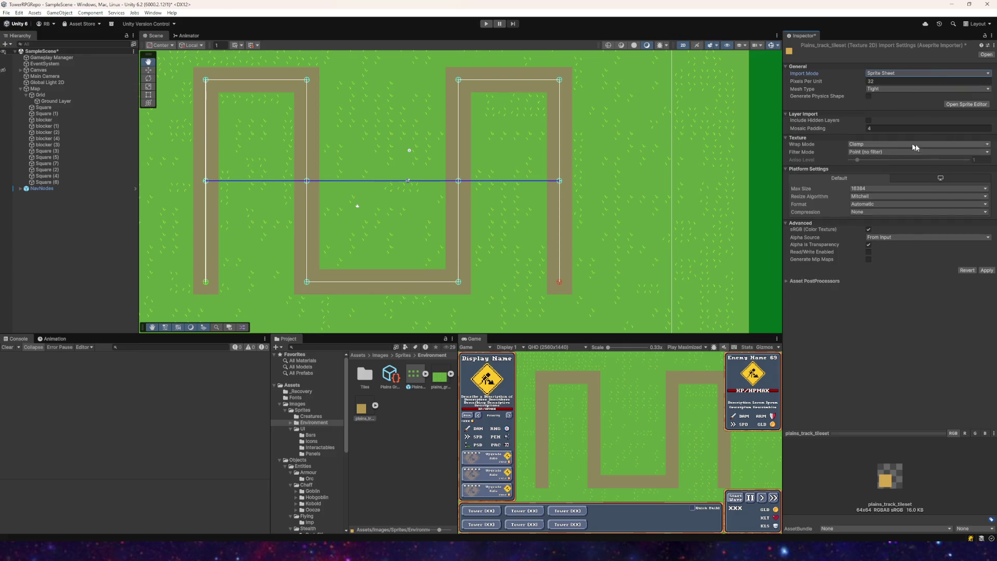
{"action": "left_click", "coordinate": [986, 270]}
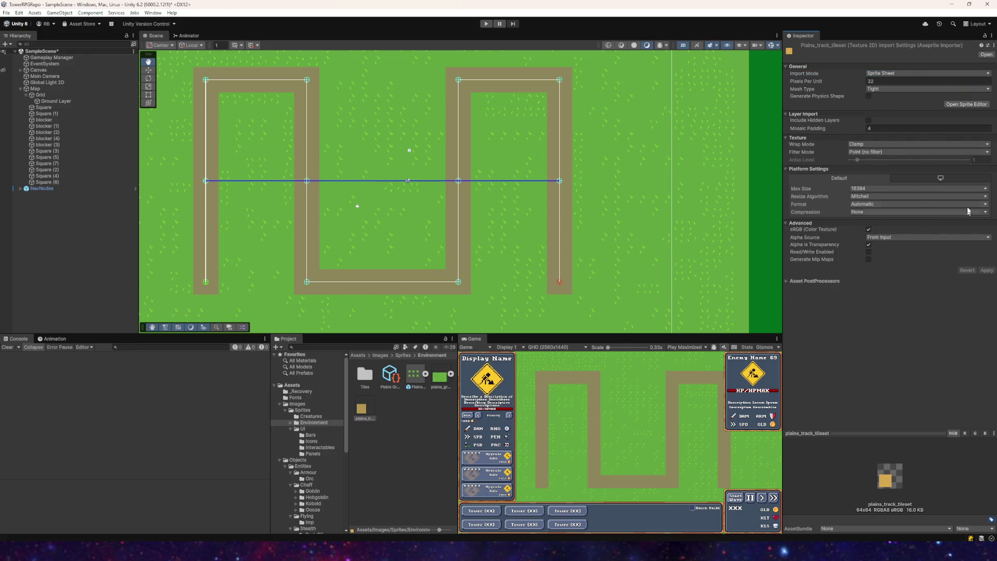
{"action": "left_click", "coordinate": [967, 103]}
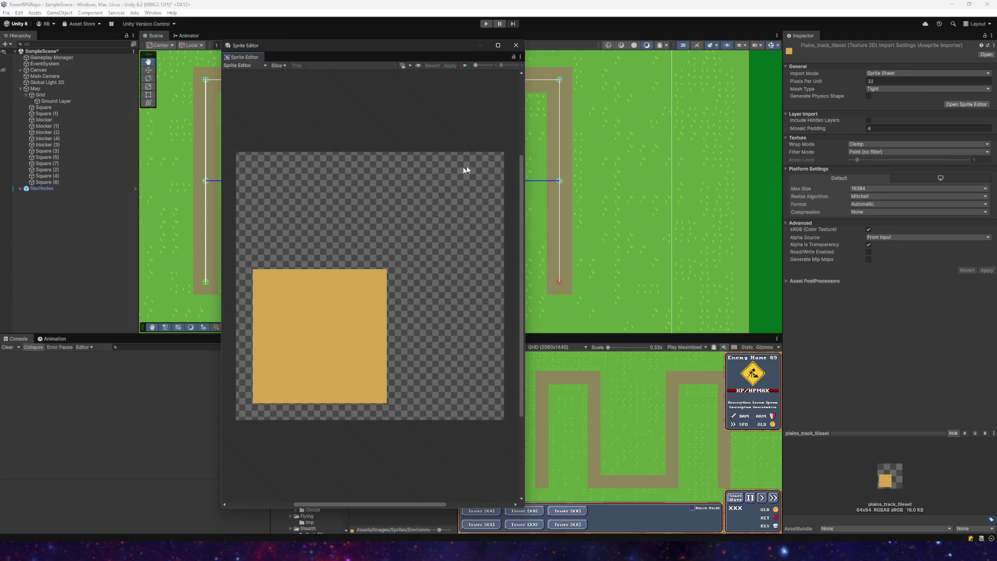
- Enter a 16×16 cell size in the grid slicing options, keeping the offset at 0
{"action": "left_click", "coordinate": [277, 65]}
{"action": "left_click", "coordinate": [329, 91]}
{"action": "type", "text": "16"}
{"action": "key", "text": "Tab"}
{"action": "type", "text": "16"}
{"action": "left_click", "coordinate": [323, 99]}
{"action": "type", "text": "3"}
{"action": "left_click_drag", "start_coordinate": [326, 100], "coordinate": [324, 101]}
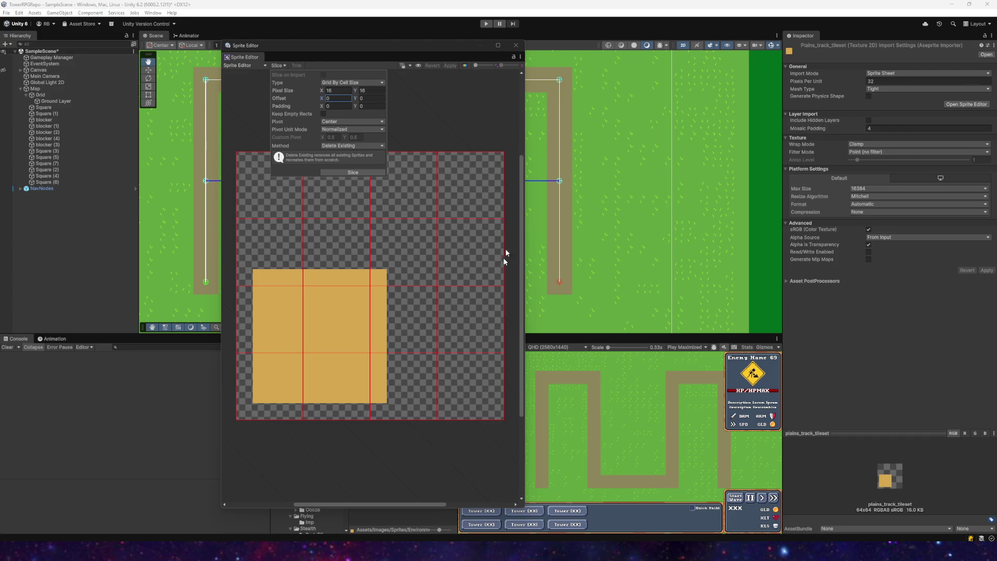
- Set the Mesh Type to Full Rect, apply, and reopen the Sprite Editor
{"action": "left_click", "coordinate": [516, 45]}
{"action": "left_click", "coordinate": [906, 89]}
{"action": "left_click", "coordinate": [889, 98]}
{"action": "left_click", "coordinate": [986, 271]}
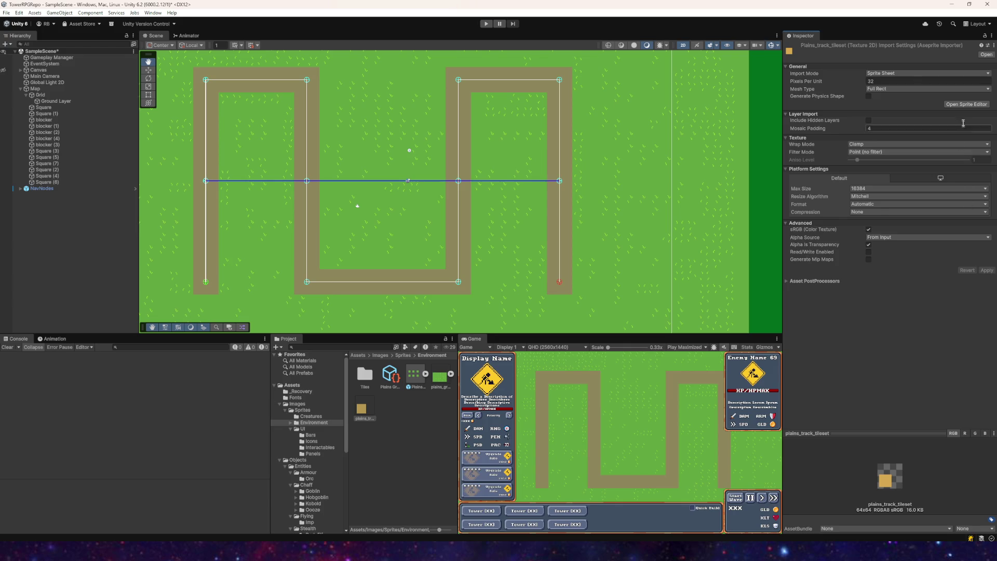
{"action": "left_click", "coordinate": [963, 102]}
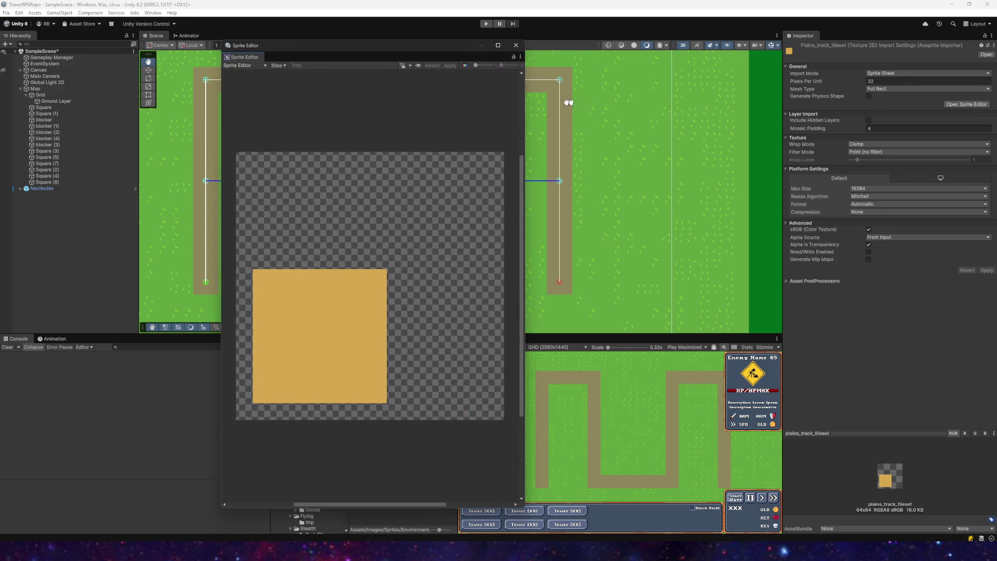
- In Aseprite, re-export the track tileset as a sprite sheet with 10px border padding
{"action": "left_click", "coordinate": [515, 45]}
{"action": "key", "text": "alt+Tab"}
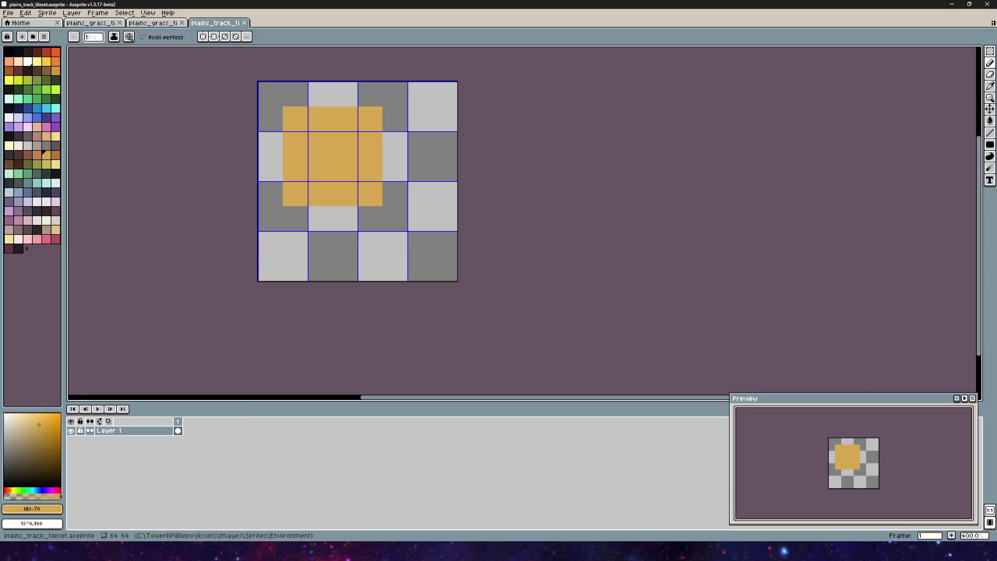
{"action": "left_click", "coordinate": [89, 23]}
{"action": "left_click", "coordinate": [215, 22]}
{"action": "left_click", "coordinate": [9, 13]}
{"action": "mouse_move", "coordinate": [23, 93]}
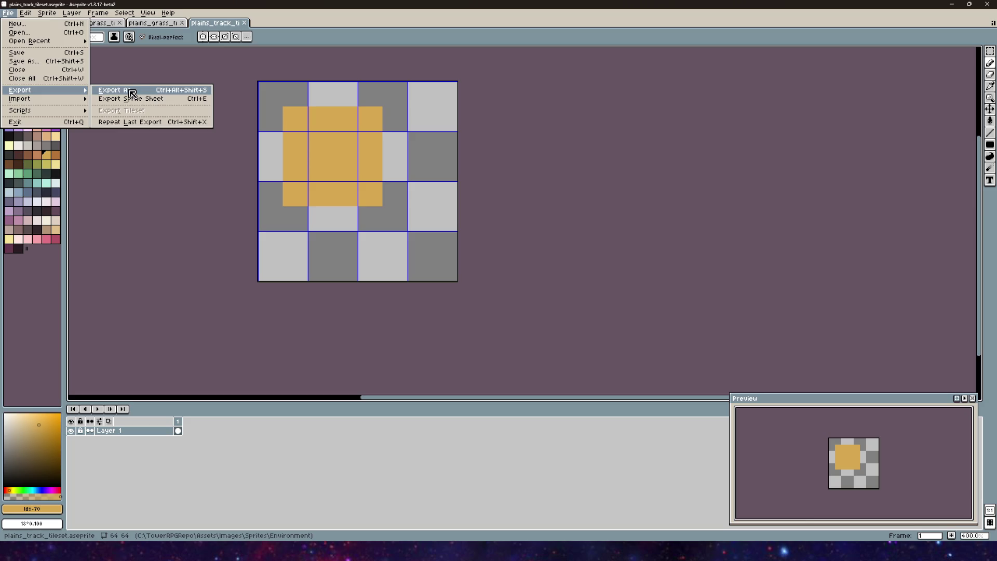
{"action": "left_click", "coordinate": [124, 99]}
{"action": "left_click", "coordinate": [362, 305]}
{"action": "type", "text": "10"}
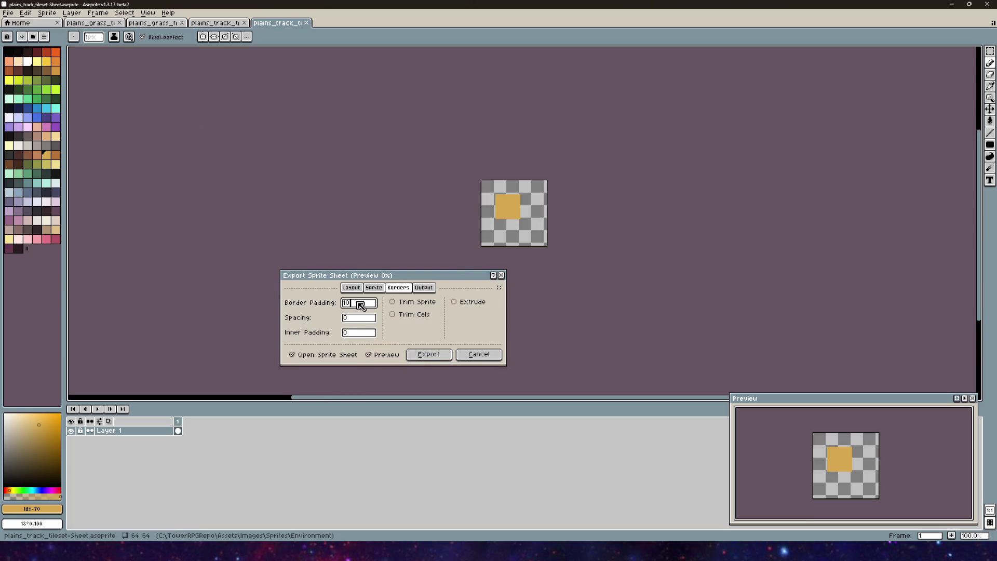
{"action": "left_click", "coordinate": [433, 355]}
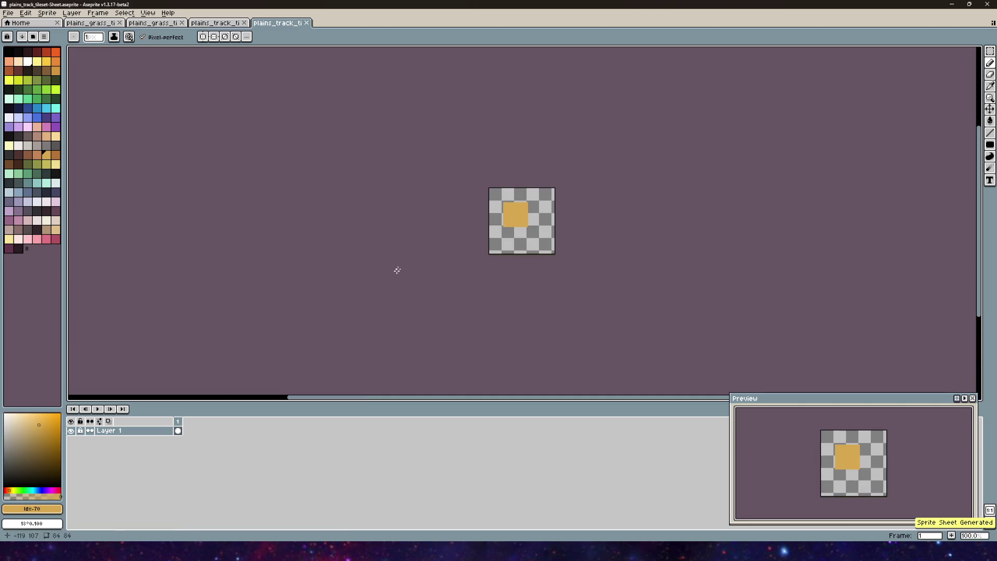
- Save the sheet as plains_track_tileset-sheet.aseprite and return to the Unity editor
{"action": "left_click", "coordinate": [9, 12]}
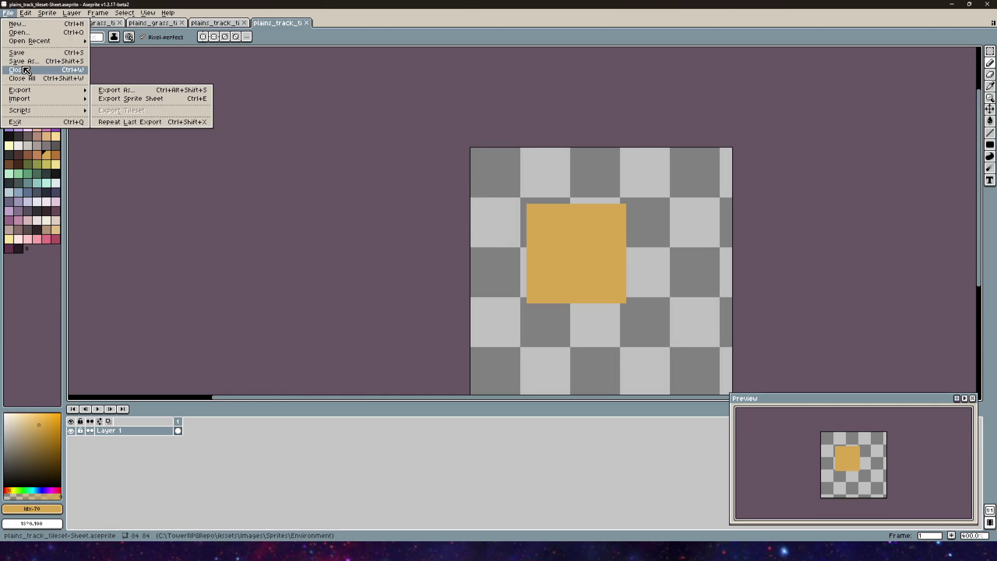
{"action": "left_click", "coordinate": [22, 62]}
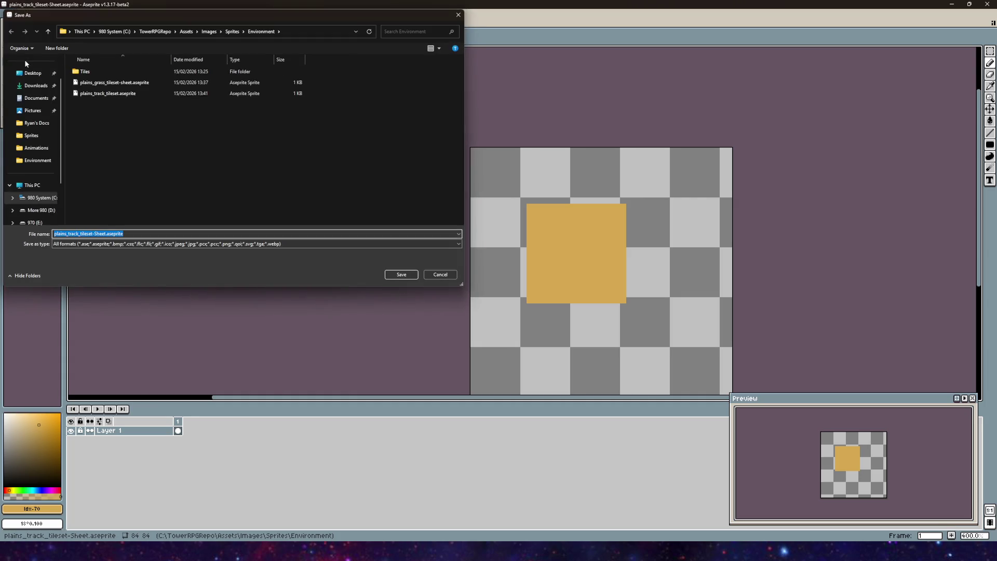
{"action": "left_click", "coordinate": [103, 234]}
{"action": "left_click", "coordinate": [401, 275]}
{"action": "mouse_move", "coordinate": [255, 553]}
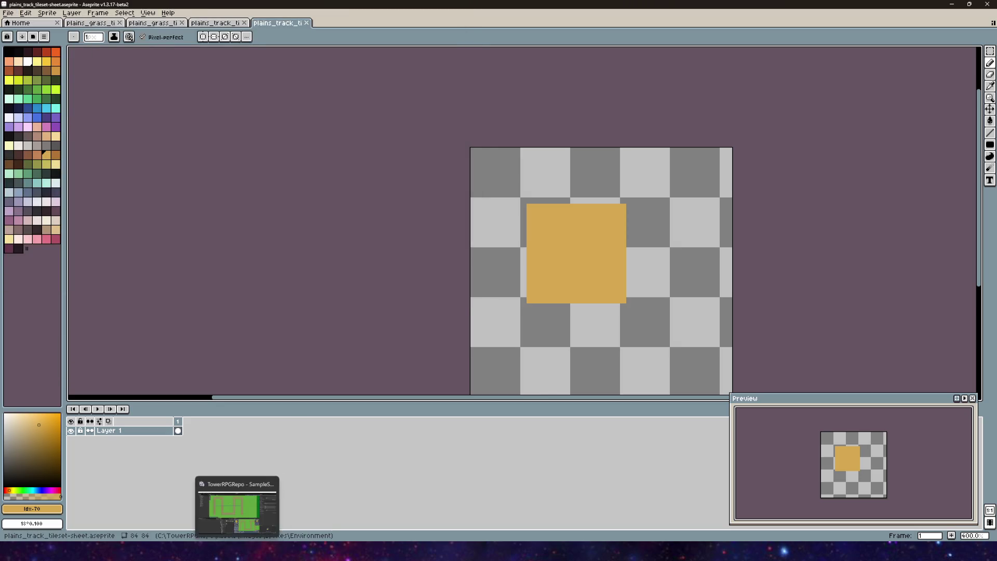
{"action": "left_click", "coordinate": [248, 501]}
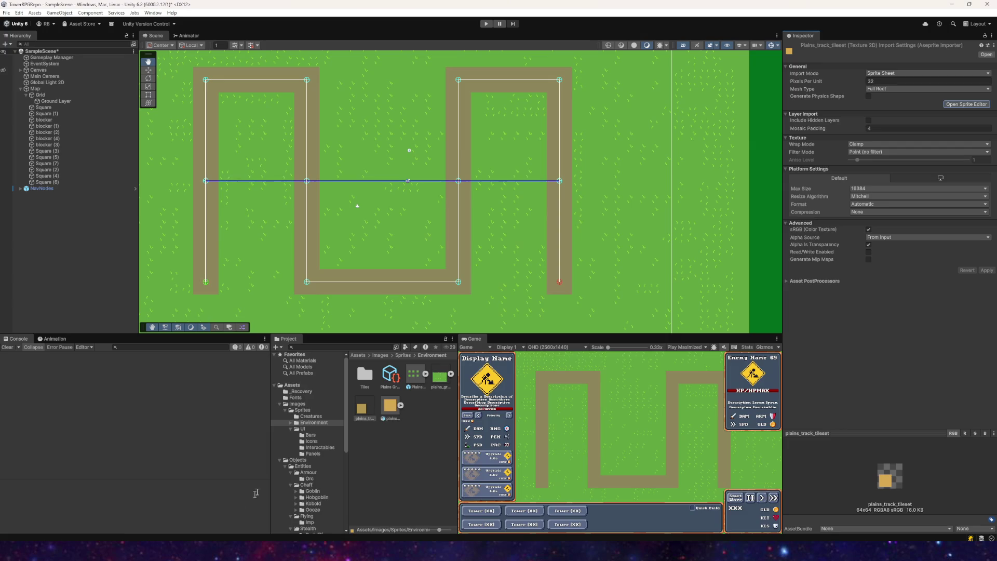
- Switch the original track tileset to the Animated Sprite import mode and apply it
{"action": "left_click", "coordinate": [385, 415]}
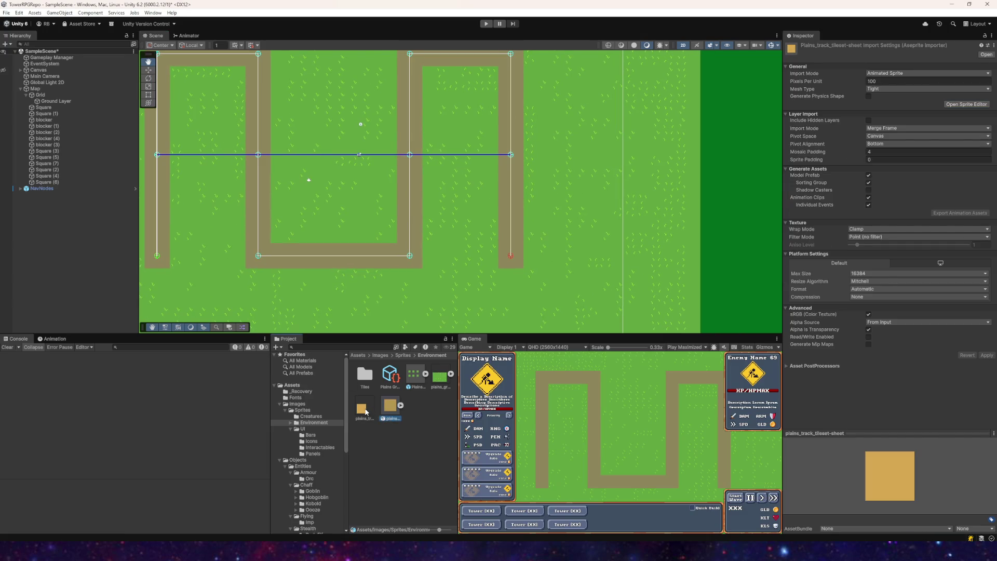
{"action": "left_click", "coordinate": [365, 411]}
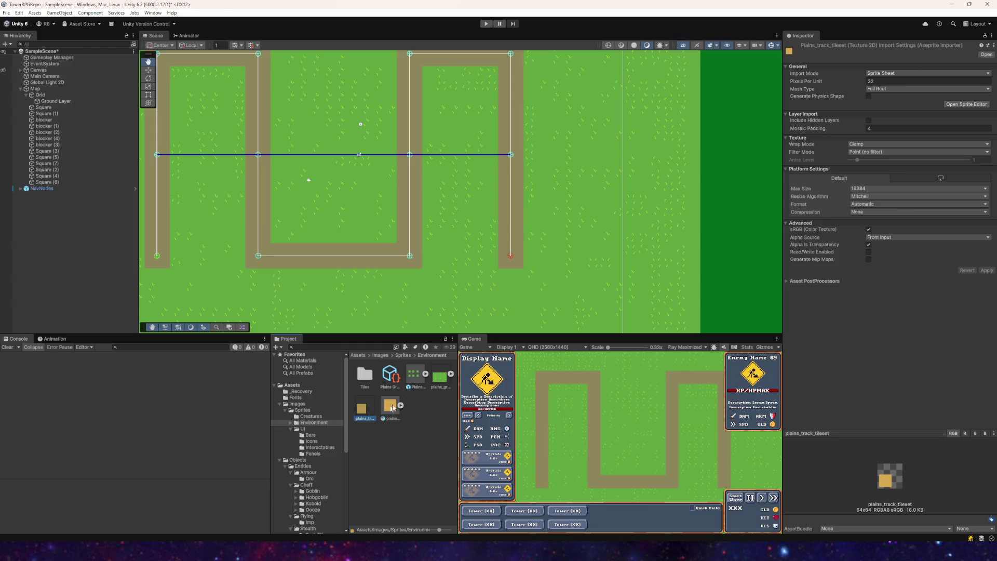
{"action": "left_click", "coordinate": [918, 74]}
{"action": "left_click", "coordinate": [898, 91]}
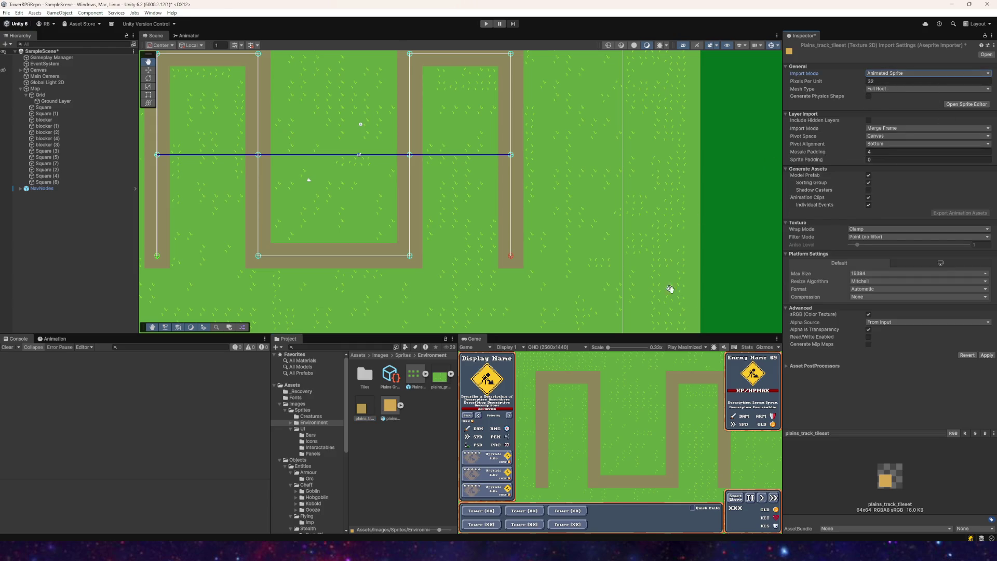
{"action": "left_click", "coordinate": [986, 355]}
- Give the tileset-sheet asset 32 pixels per unit and apply
{"action": "left_click", "coordinate": [393, 407]}
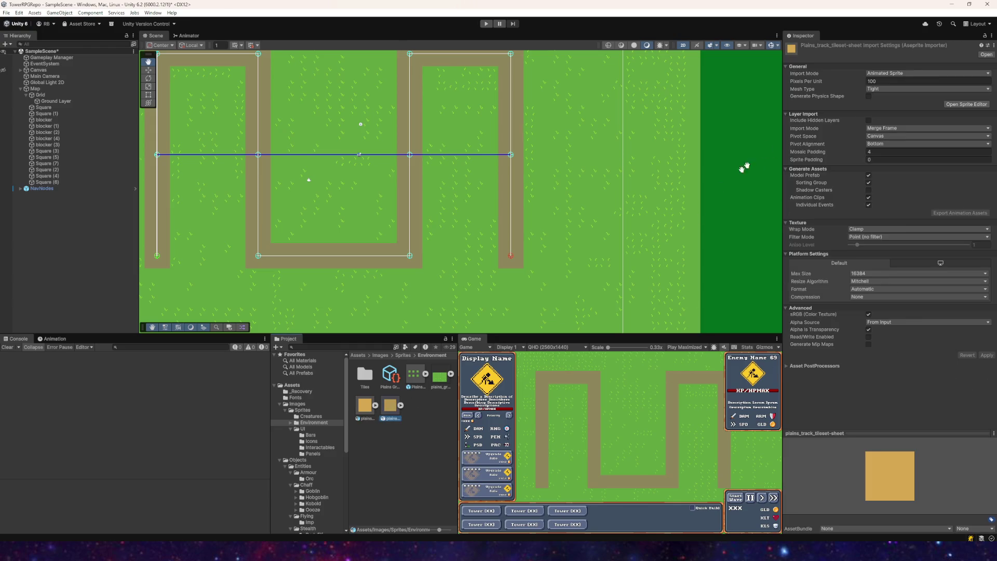
{"action": "left_click", "coordinate": [885, 74]}
{"action": "left_click", "coordinate": [925, 82]}
{"action": "type", "text": "3"}
{"action": "left_click", "coordinate": [986, 355]}
- Import the tileset sheet as a Sprite Sheet with mosaic padding raised to 8
{"action": "left_click", "coordinate": [885, 73]}
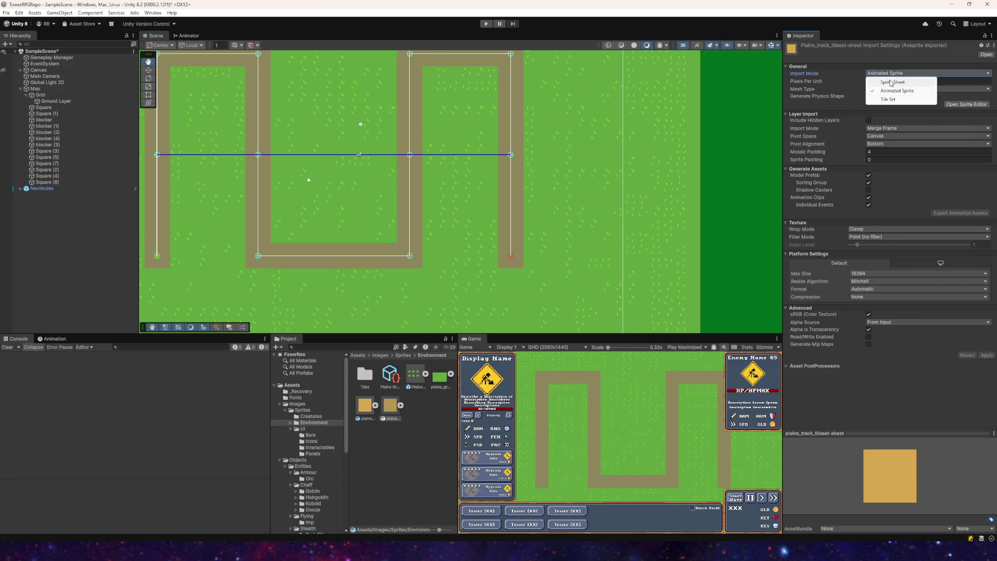
{"action": "left_click", "coordinate": [888, 77]}
{"action": "left_click", "coordinate": [986, 271]}
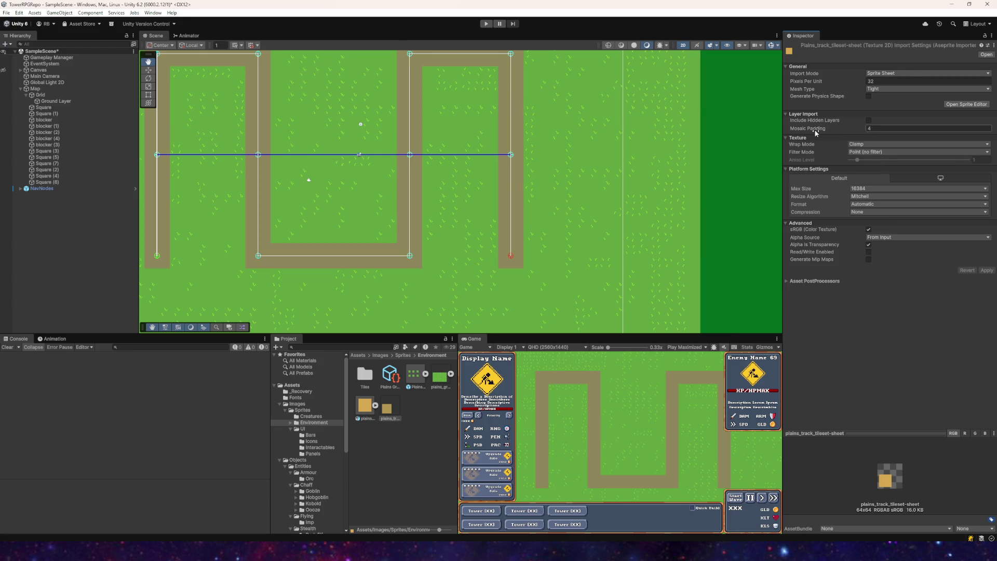
{"action": "left_click_drag", "start_coordinate": [816, 132], "coordinate": [841, 134]}
{"action": "left_click", "coordinate": [986, 271]}
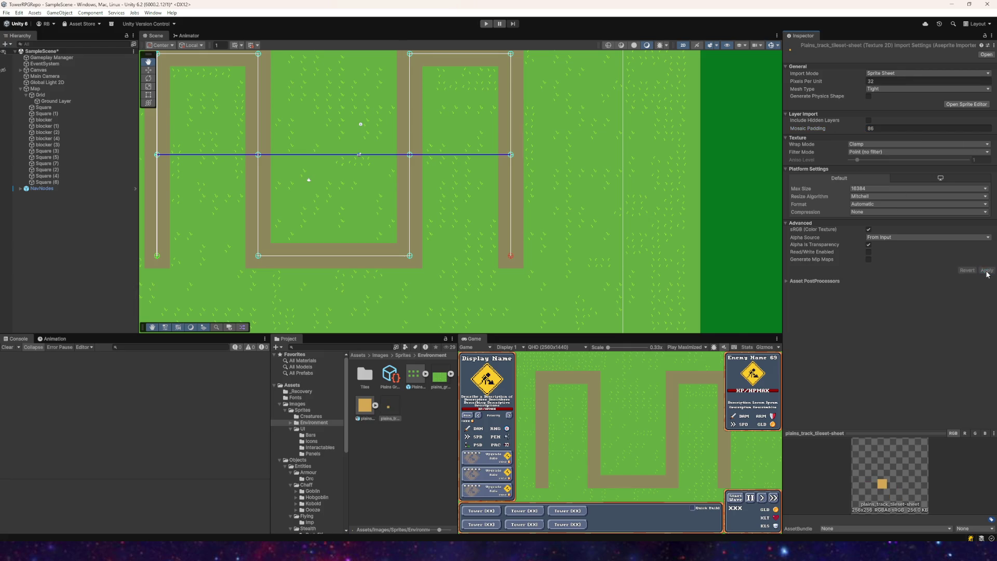
- Delete the extra tileset-sheet asset from the project
{"action": "left_click", "coordinate": [389, 409]}
{"action": "key", "text": "Delete"}
{"action": "left_click", "coordinate": [537, 289]}
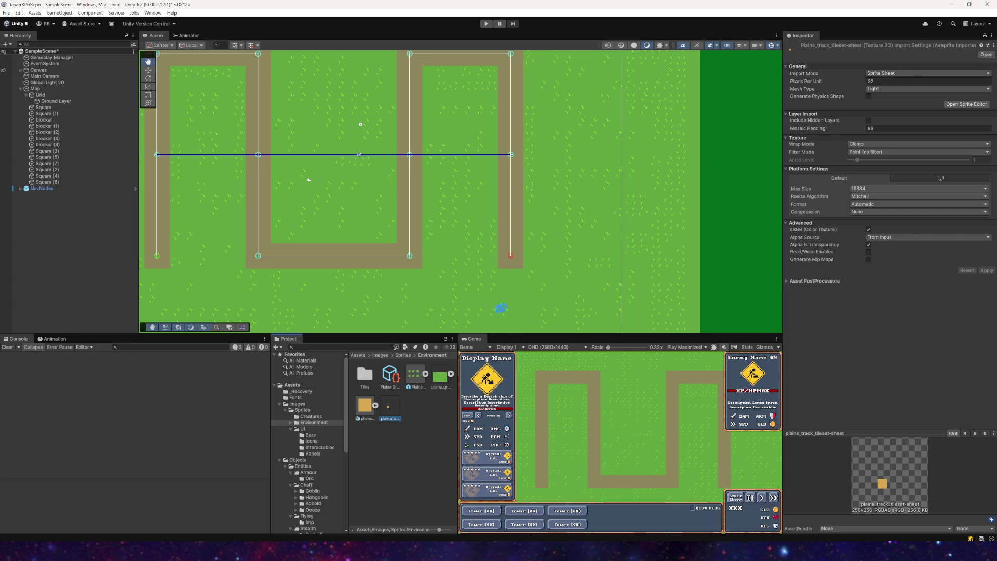
- Apply a Mosaic Padding of 15 to the track tileset and open it in Aseprite
{"action": "left_click", "coordinate": [365, 405]}
{"action": "left_click", "coordinate": [876, 151]}
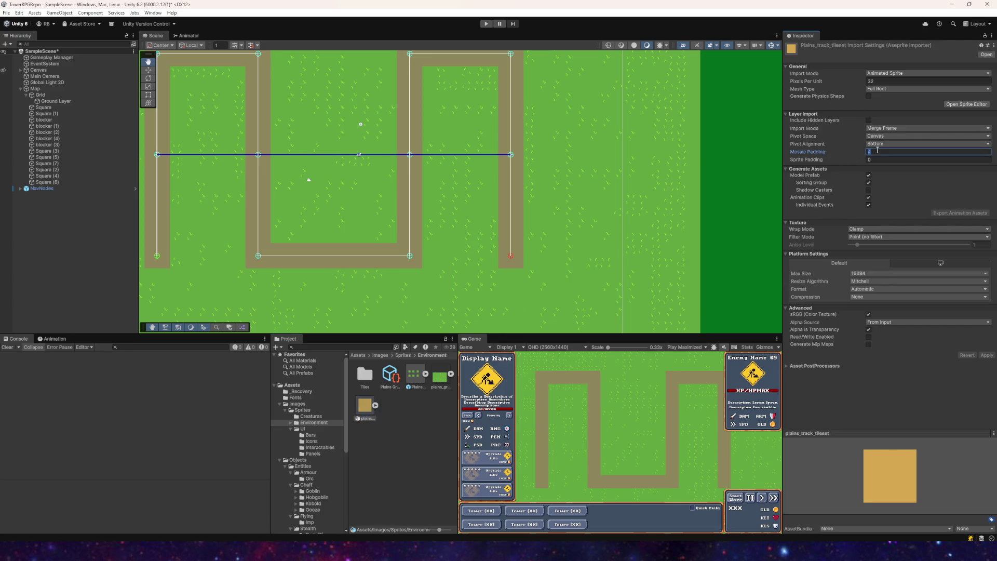
{"action": "type", "text": "15"}
{"action": "left_click", "coordinate": [986, 355]}
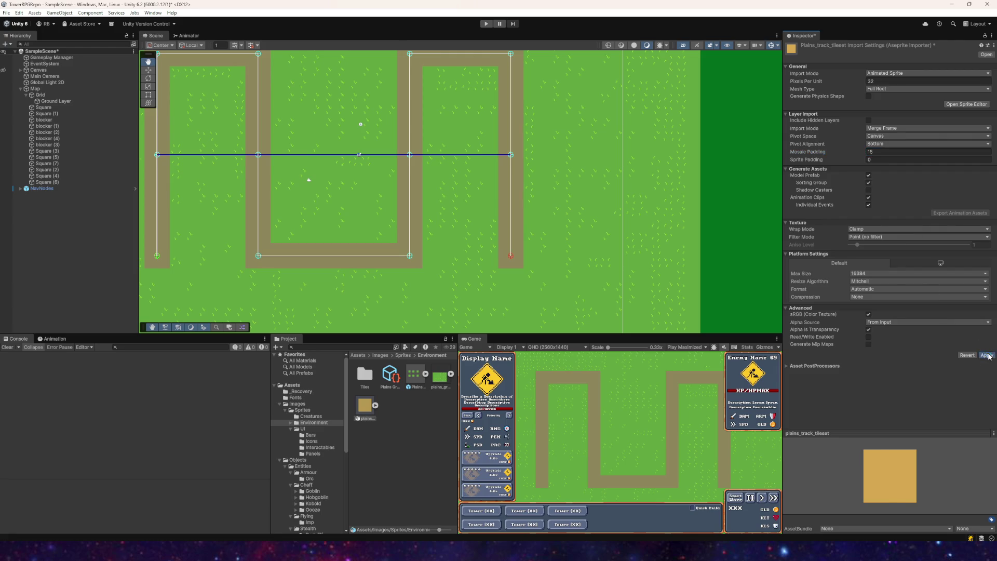
{"action": "double_click", "coordinate": [366, 404]}
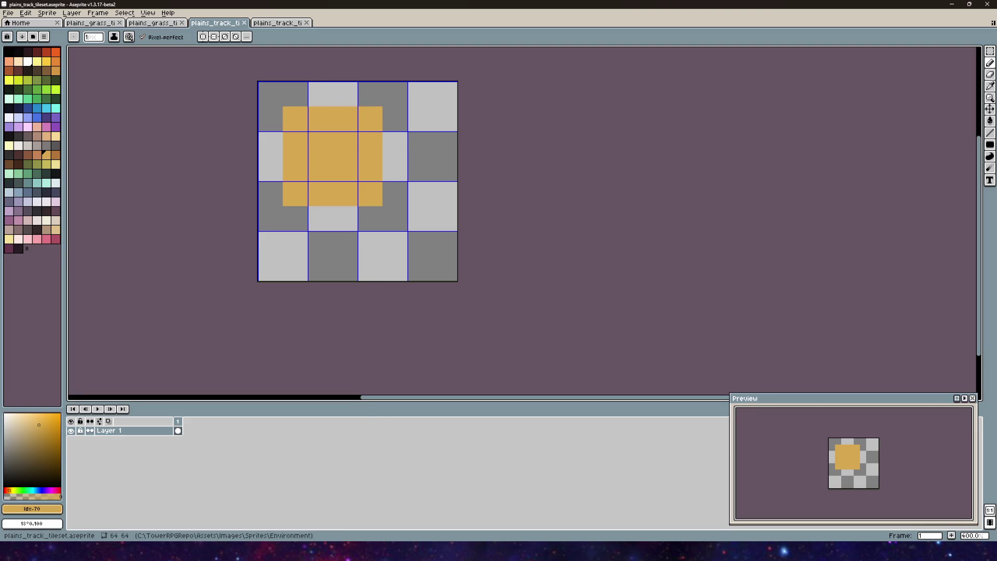
- Switch back to Unity and open the Sprite Editor on plains_track_tileset
{"action": "key", "text": "alt+Tab"}
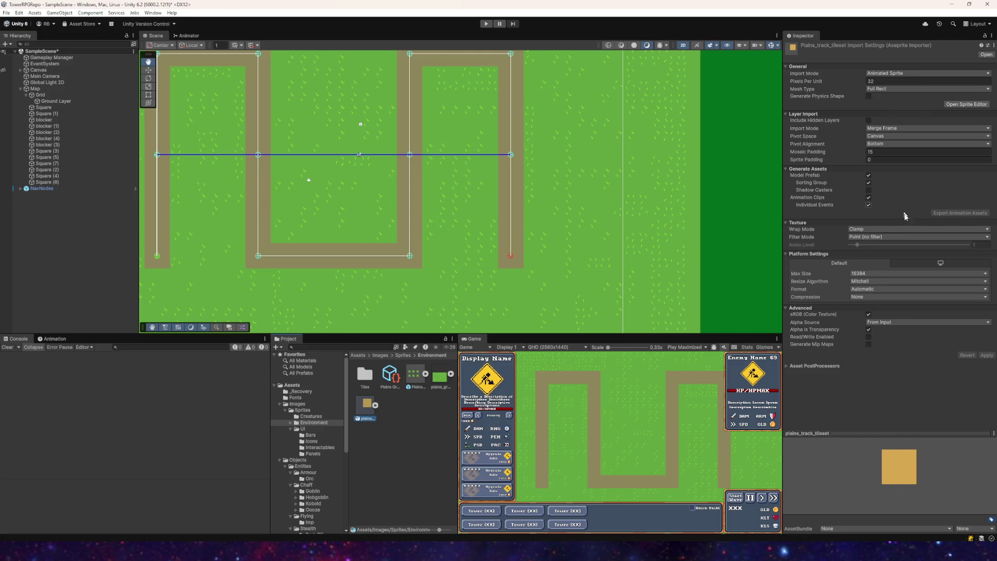
{"action": "left_click", "coordinate": [966, 104]}
- Try the Custom Outline mode, revert to plain Sprite Editor mode, and close the editor
{"action": "left_click", "coordinate": [243, 66]}
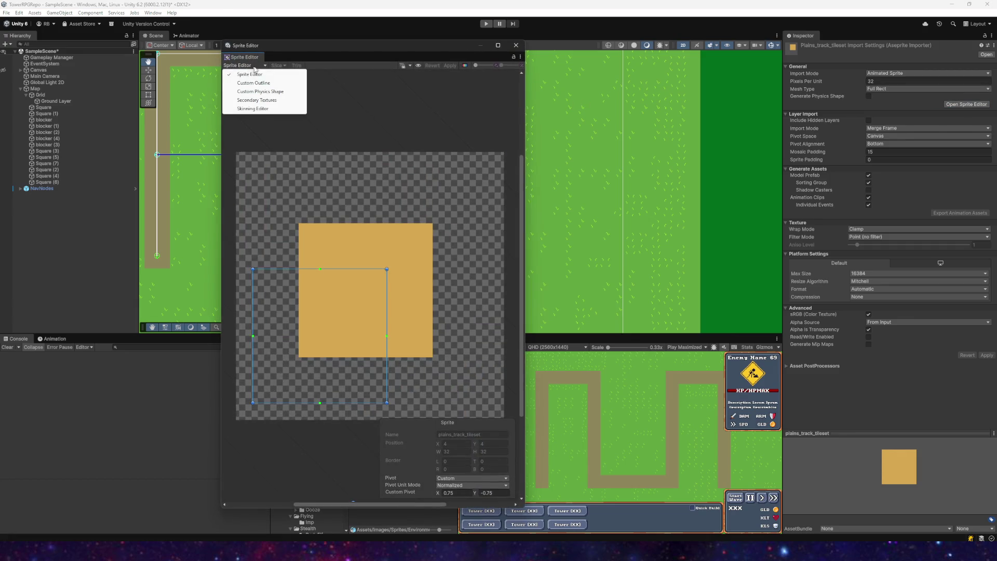
{"action": "left_click", "coordinate": [251, 83]}
{"action": "left_click", "coordinate": [268, 64]}
{"action": "left_click", "coordinate": [250, 74]}
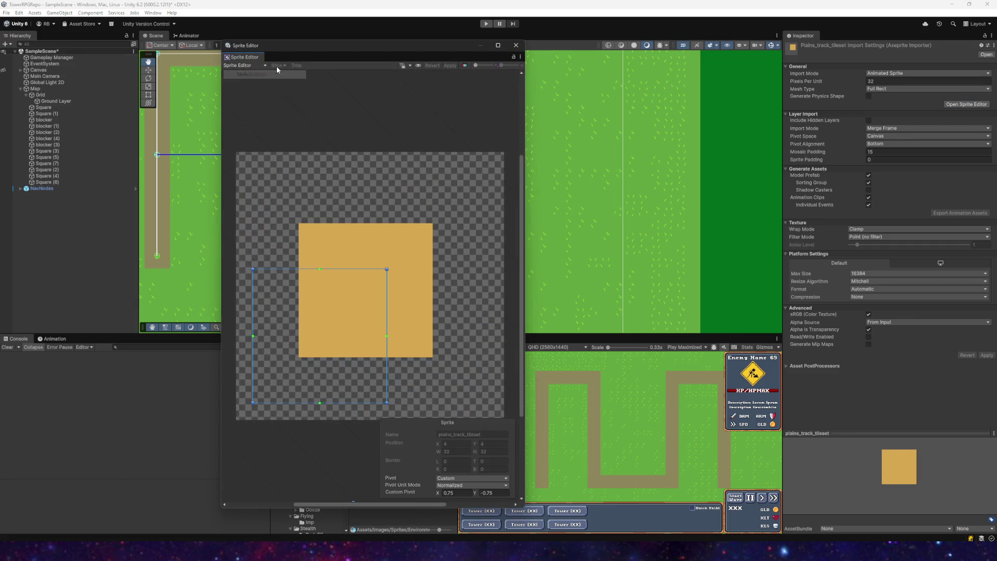
{"action": "left_click", "coordinate": [516, 45]}
- Set the track tileset's import mode to Sprite Sheet, after briefly choosing Tile Set, and apply
{"action": "left_click", "coordinate": [899, 74]}
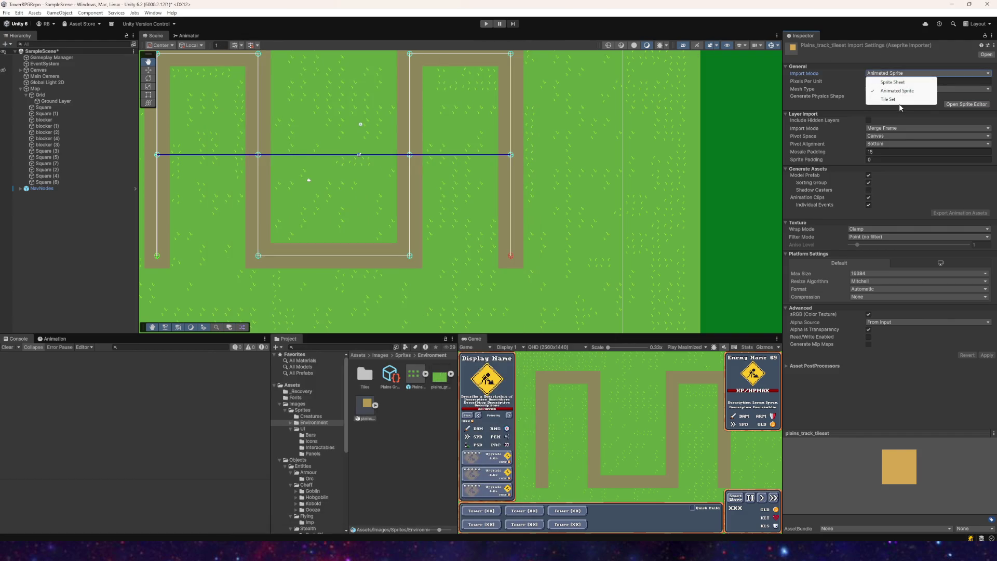
{"action": "left_click", "coordinate": [897, 99]}
{"action": "left_click", "coordinate": [895, 72]}
{"action": "left_click", "coordinate": [895, 79]}
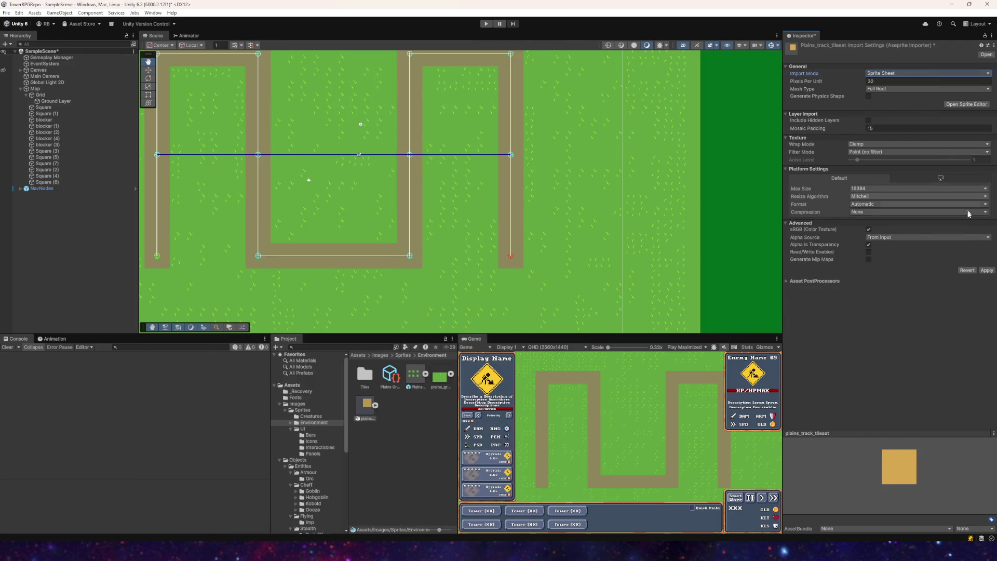
{"action": "left_click", "coordinate": [987, 270]}
- Preview a 16×16 grid slice with X offset 7 in the tileset's Sprite Editor
{"action": "left_click", "coordinate": [362, 414]}
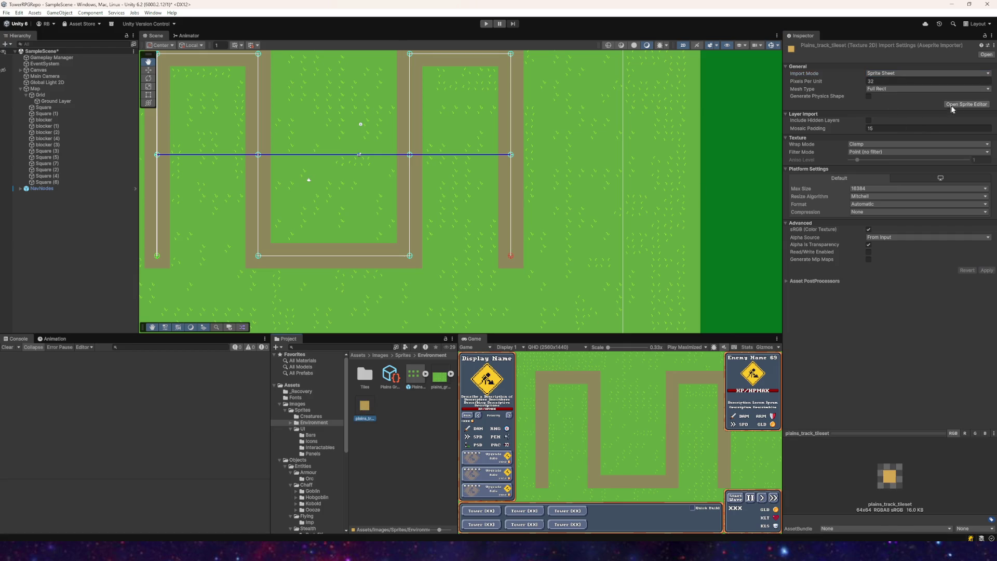
{"action": "left_click", "coordinate": [949, 106]}
{"action": "left_click", "coordinate": [282, 66]}
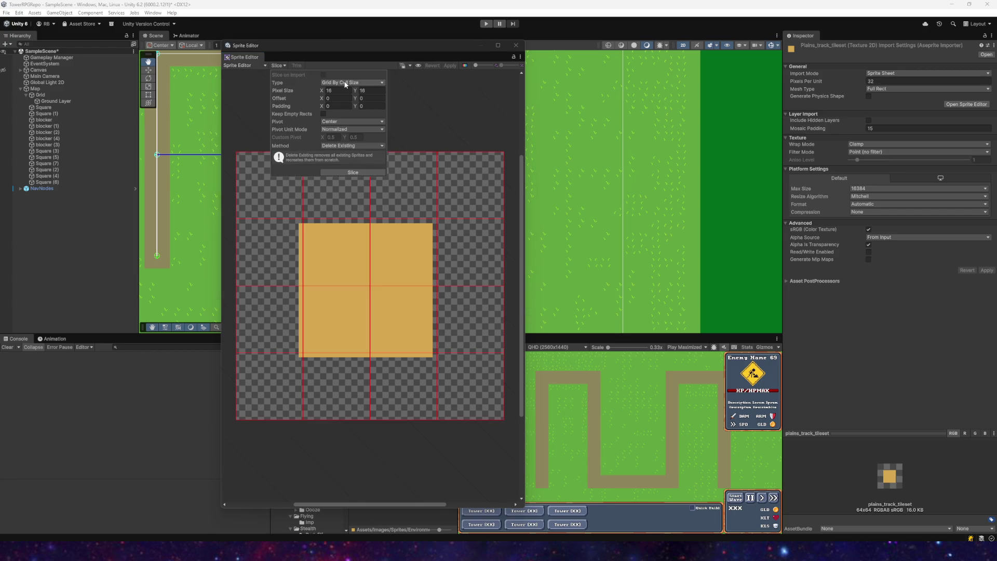
{"action": "left_click_drag", "start_coordinate": [323, 96], "coordinate": [326, 100]}
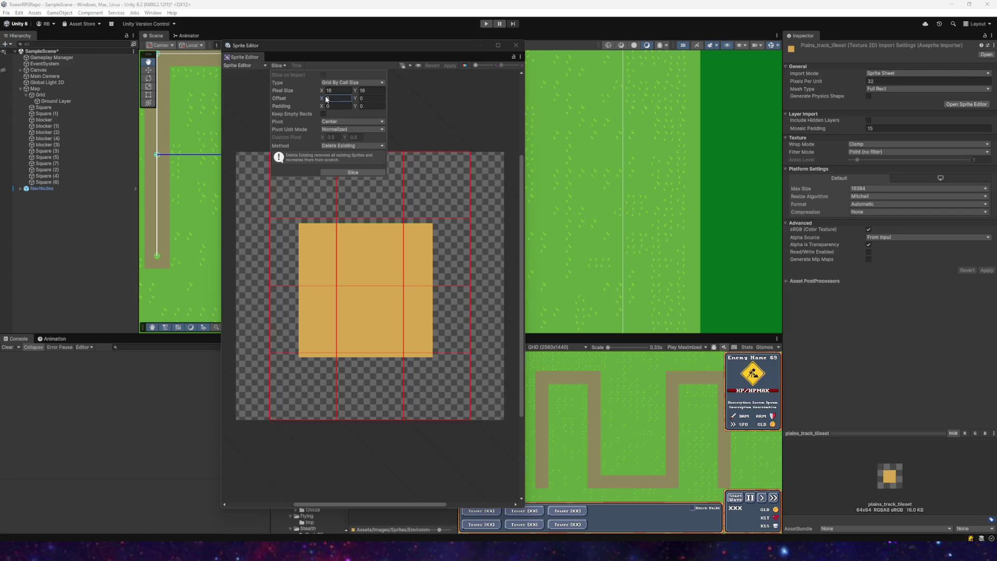
{"action": "type", "text": "7"}
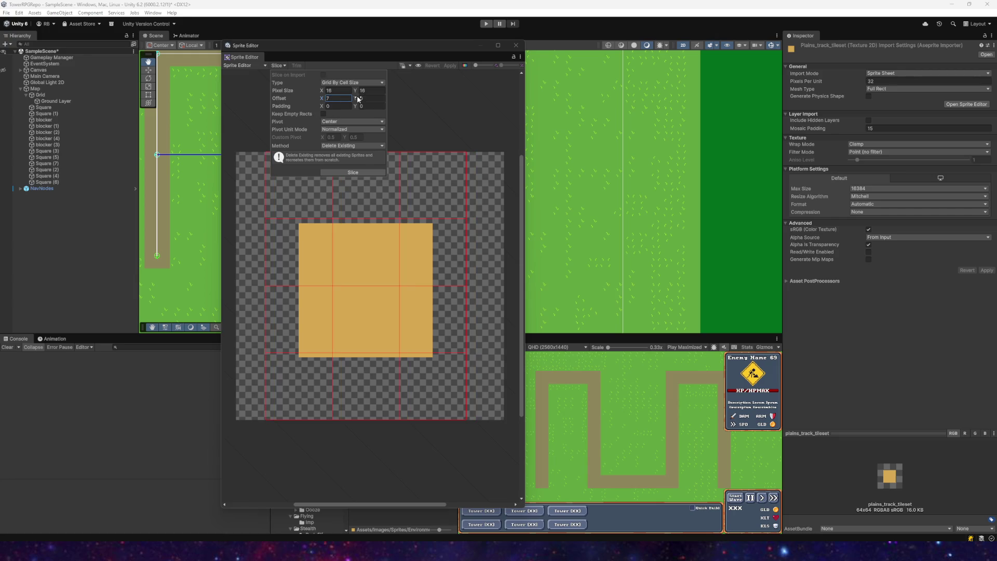
{"action": "left_click_drag", "start_coordinate": [356, 99], "coordinate": [362, 100]}
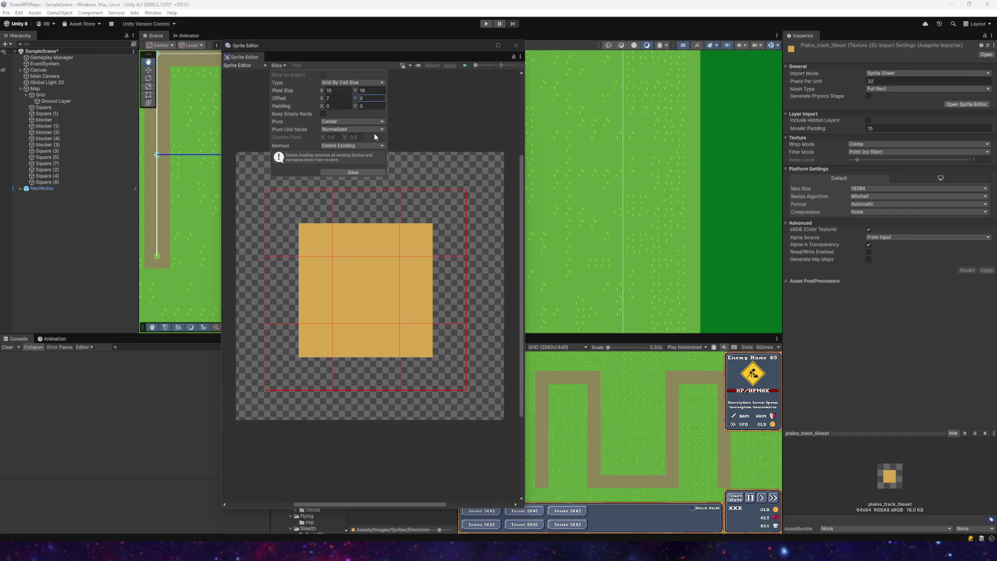
- Slice the sheet into 16x16 cells offset 7,7, then inspect the top-middle and center sprites
{"action": "left_click", "coordinate": [357, 175]}
{"action": "left_click", "coordinate": [422, 168]}
{"action": "left_click", "coordinate": [374, 235]}
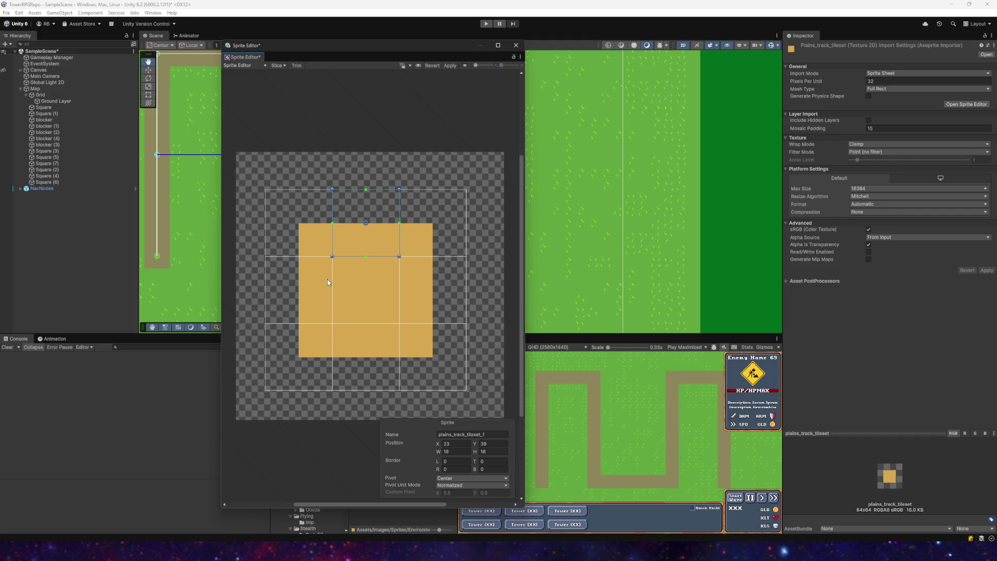
{"action": "left_click", "coordinate": [356, 286]}
{"action": "left_click", "coordinate": [357, 334]}
{"action": "left_click", "coordinate": [360, 288]}
- Check the corner and edge slices, then apply the new slicing and close the Sprite Editor
{"action": "left_click", "coordinate": [365, 246]}
{"action": "left_click", "coordinate": [300, 241]}
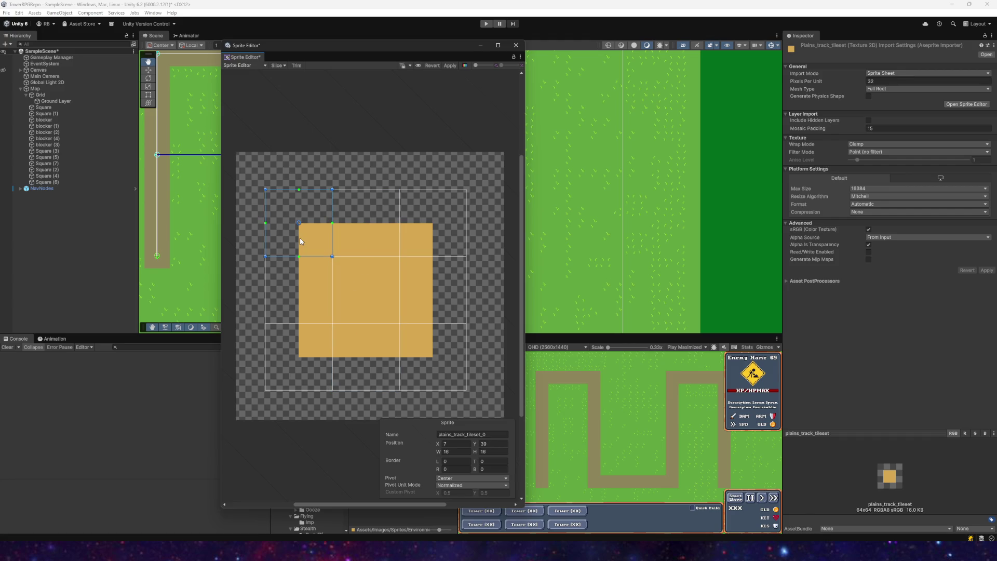
{"action": "left_click", "coordinate": [337, 240]}
{"action": "left_click", "coordinate": [433, 231]}
{"action": "left_click", "coordinate": [423, 342]}
{"action": "left_click", "coordinate": [304, 350]}
{"action": "left_click", "coordinate": [450, 65]}
{"action": "left_click", "coordinate": [516, 45]}
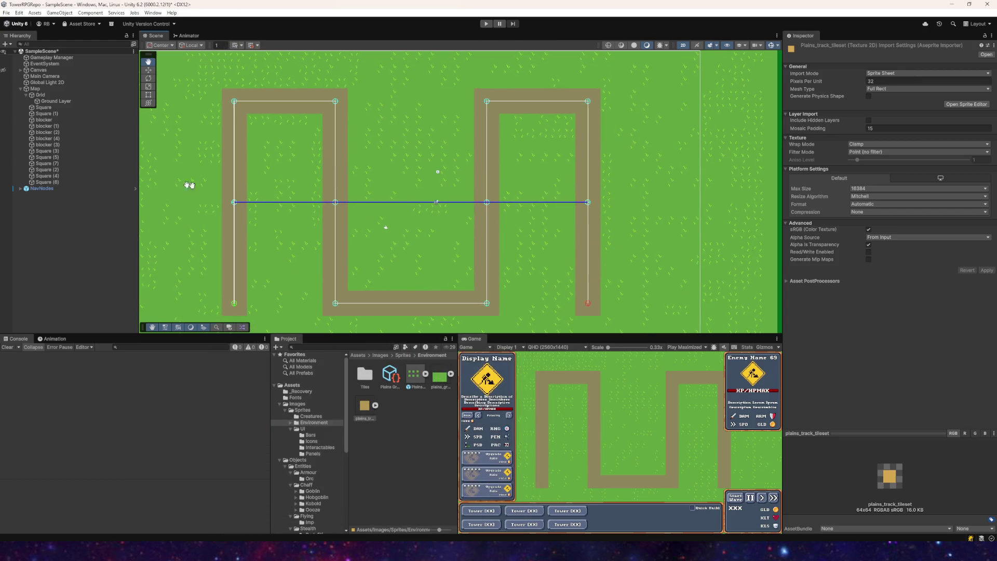
- Create a rectangular tilemap under Grid named Track Layer
{"action": "left_click", "coordinate": [48, 100]}
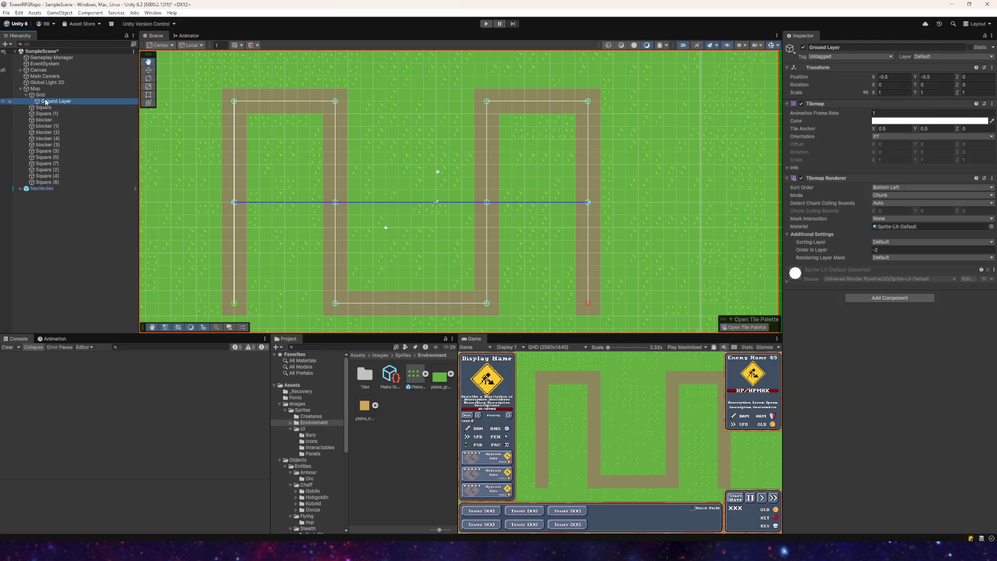
{"action": "right_click", "coordinate": [41, 95]}
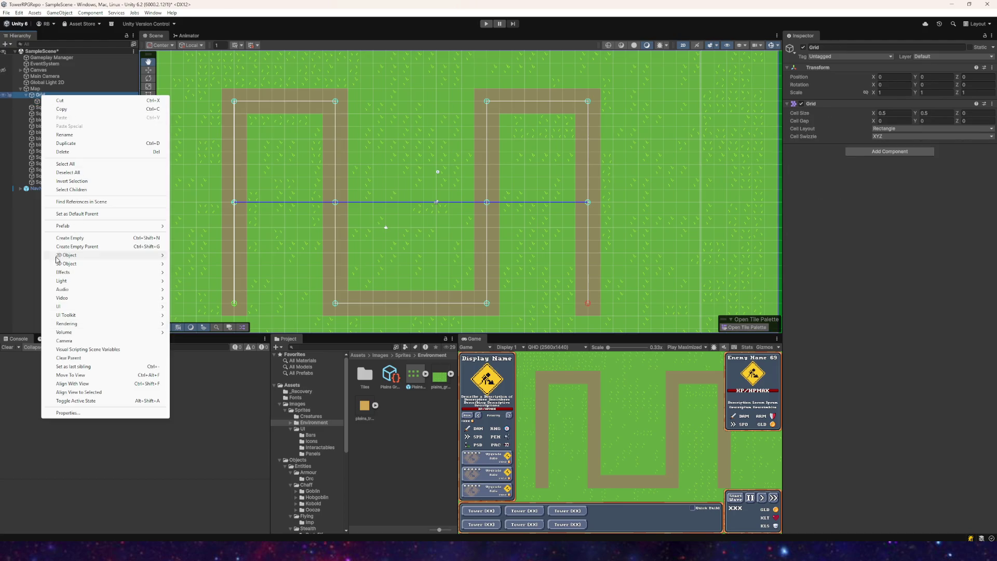
{"action": "mouse_move", "coordinate": [138, 257]}
{"action": "mouse_move", "coordinate": [215, 273]}
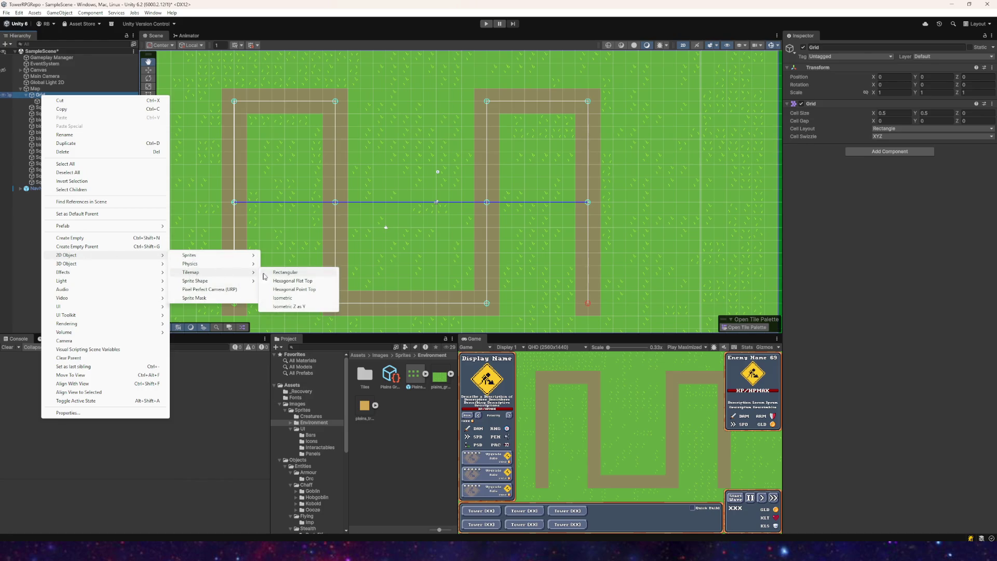
{"action": "left_click", "coordinate": [270, 272]}
{"action": "type", "text": "Track Layer"}
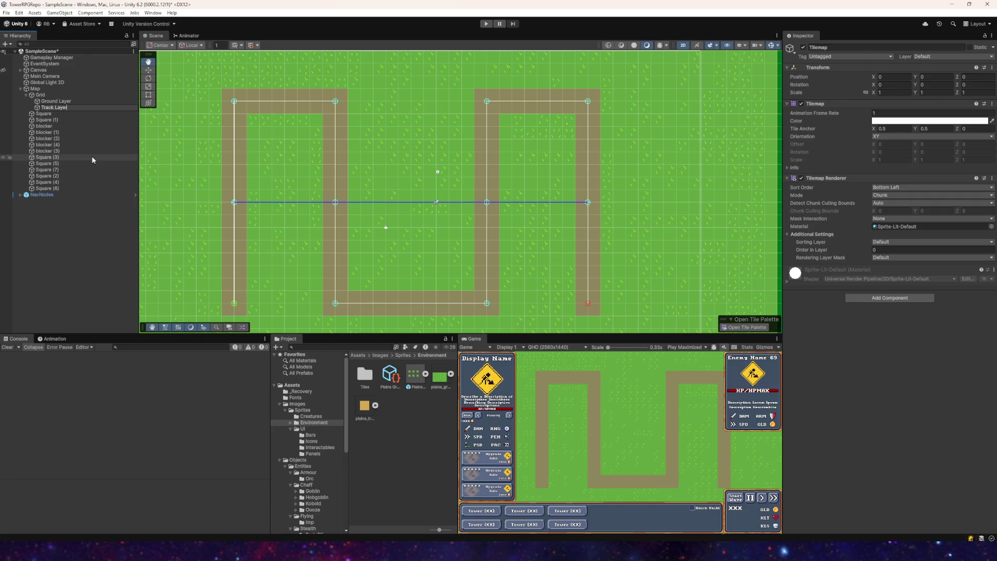
{"action": "key", "text": "Return"}
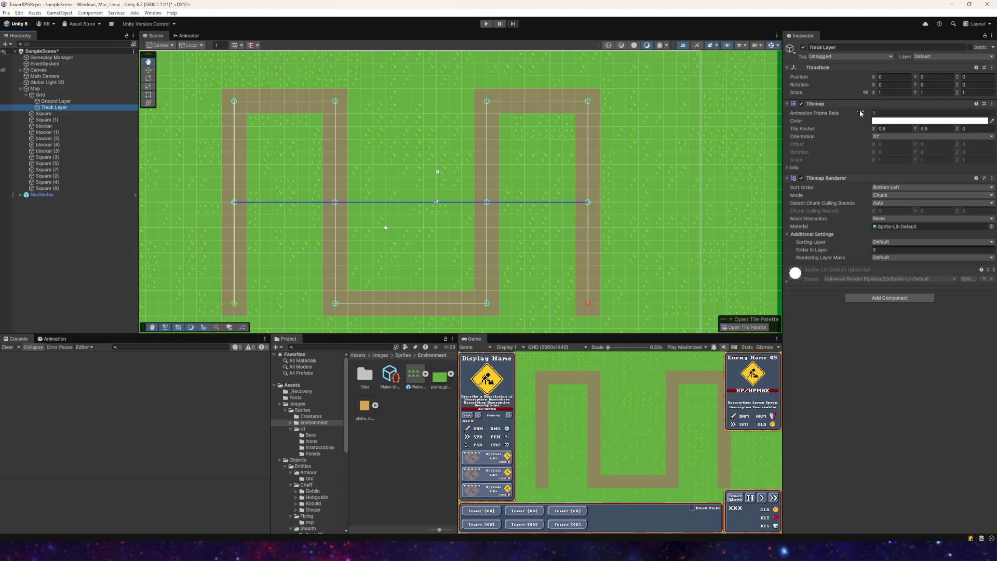
- Compare Track Layer with Ground Layer and move it above Ground Layer under Grid
{"action": "left_click", "coordinate": [891, 93]}
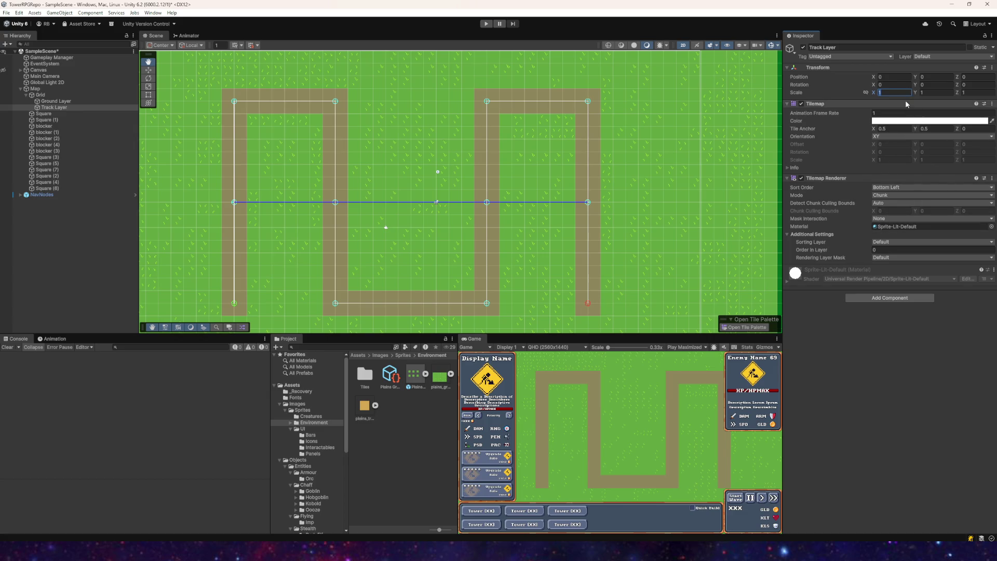
{"action": "left_click", "coordinate": [48, 101]}
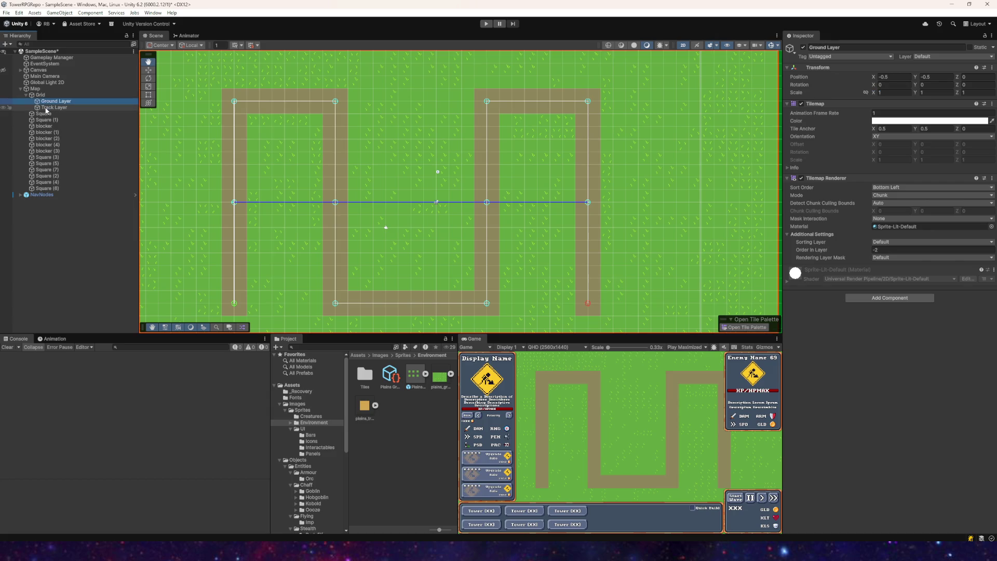
{"action": "left_click", "coordinate": [46, 108]}
{"action": "left_click", "coordinate": [47, 101]}
{"action": "key", "text": "f"}
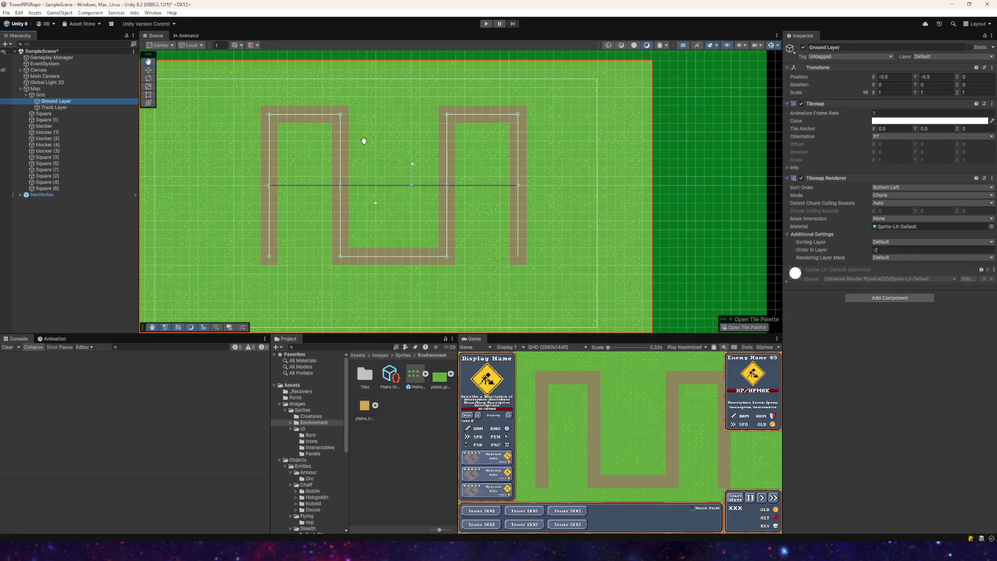
{"action": "left_click", "coordinate": [58, 107]}
{"action": "left_click", "coordinate": [56, 102]}
{"action": "left_click", "coordinate": [58, 107]}
{"action": "left_click_drag", "start_coordinate": [59, 108], "coordinate": [59, 99]}
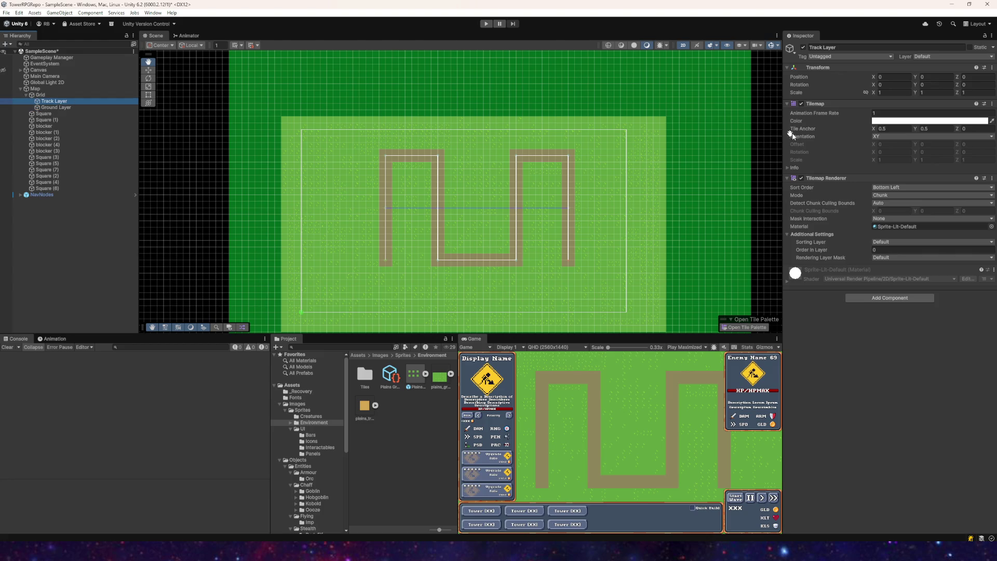
- Set the Track Layer's Order in Layer to -1
{"action": "left_click", "coordinate": [55, 107]}
{"action": "left_click", "coordinate": [49, 102]}
{"action": "left_click", "coordinate": [48, 107]}
{"action": "left_click", "coordinate": [54, 101]}
{"action": "left_click", "coordinate": [879, 250]}
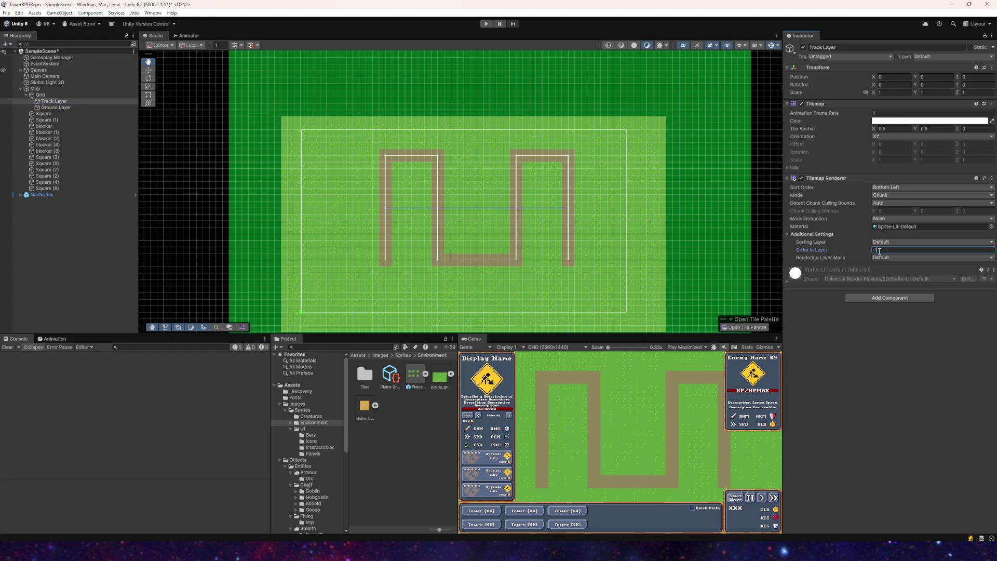
{"action": "scroll", "coordinate": [403, 187], "scroll_direction": "up", "scroll_amount": 10}
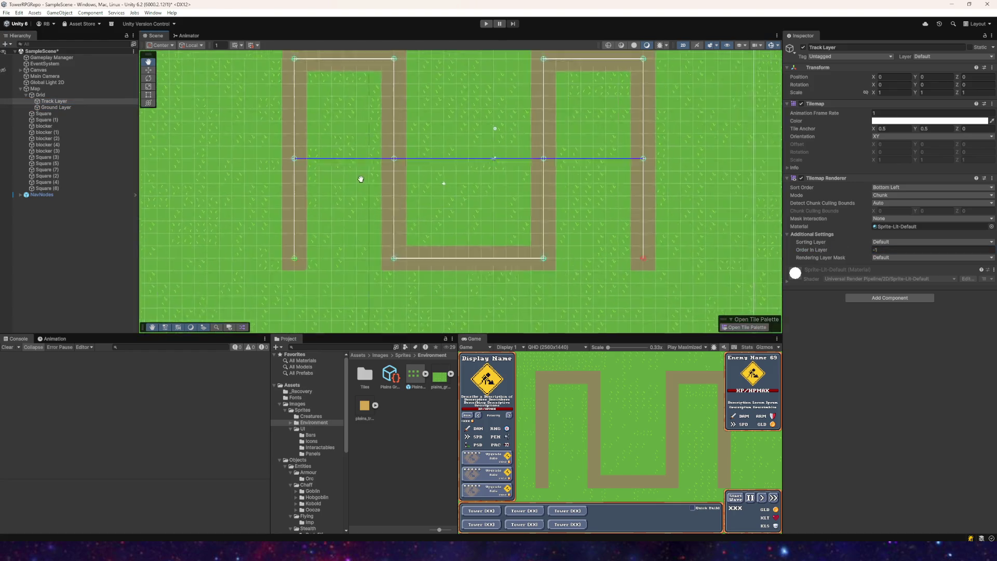
{"action": "left_click", "coordinate": [436, 381]}
{"action": "scroll", "coordinate": [404, 280], "scroll_direction": "up", "scroll_amount": 3}
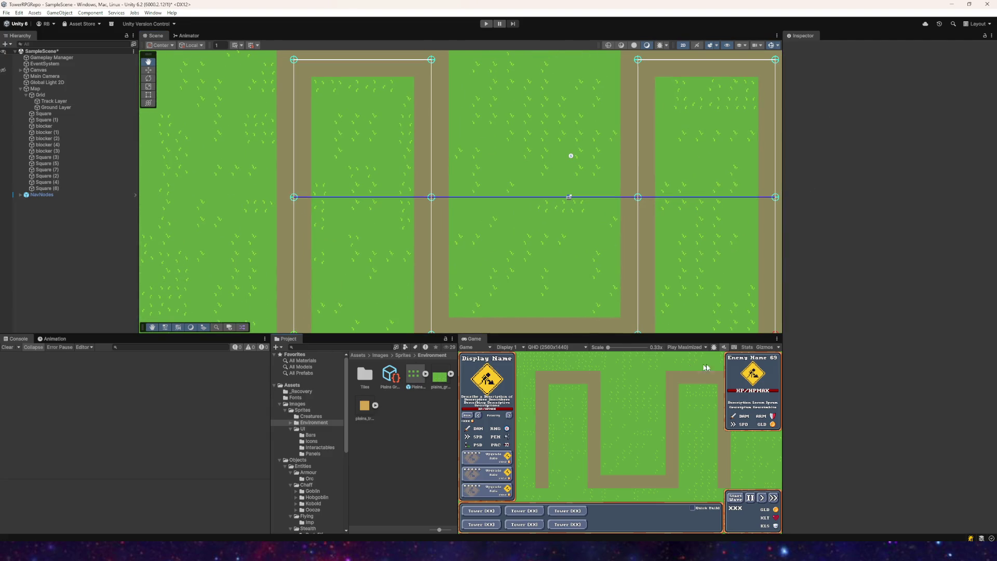
- With Track Layer selected, bring up the Tile Palette and locate the track sprite sheet
{"action": "left_click", "coordinate": [52, 101]}
{"action": "left_click", "coordinate": [751, 327]}
{"action": "scroll", "coordinate": [890, 379], "scroll_direction": "down", "scroll_amount": 2}
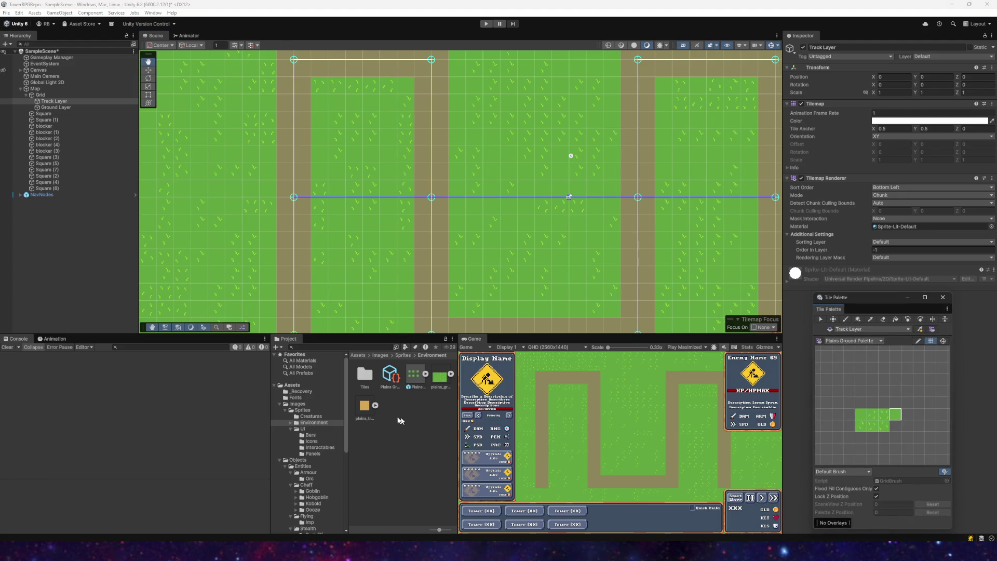
{"action": "left_click", "coordinate": [375, 406]}
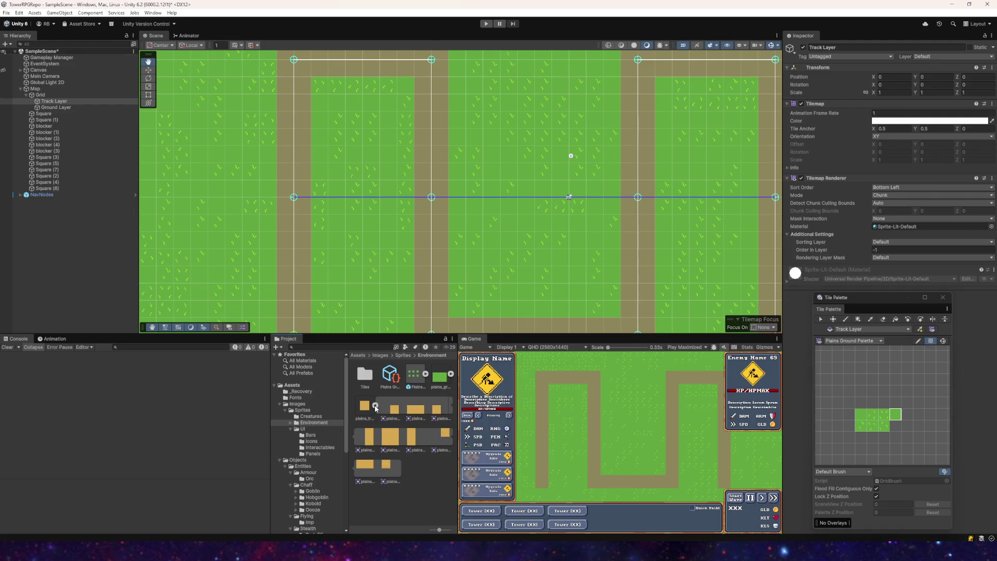
{"action": "left_click", "coordinate": [375, 406]}
- Drop the track sprites into the palette, generating their tiles into the Tiles folder
{"action": "left_click_drag", "start_coordinate": [883, 391], "coordinate": [867, 366]}
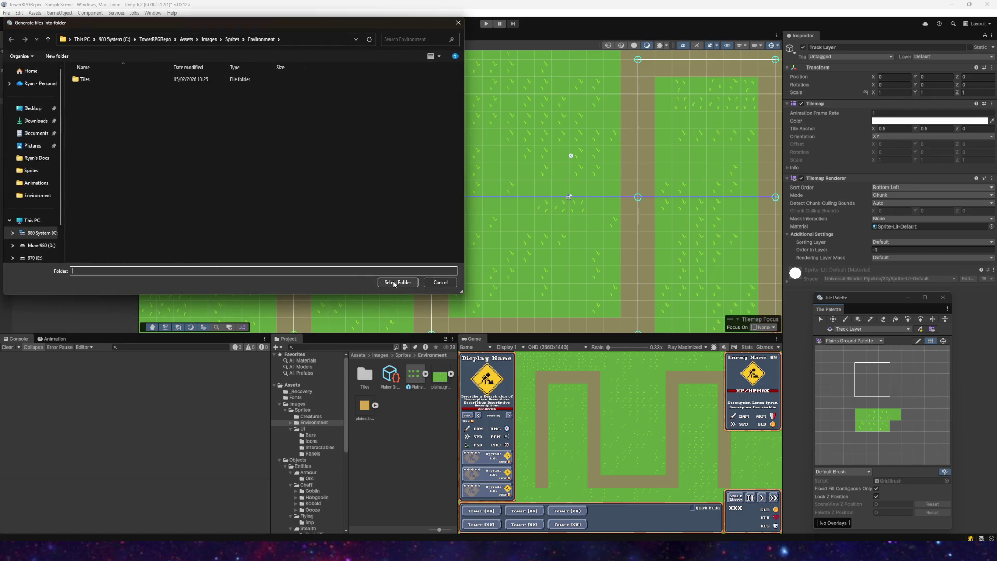
{"action": "double_click", "coordinate": [88, 81]}
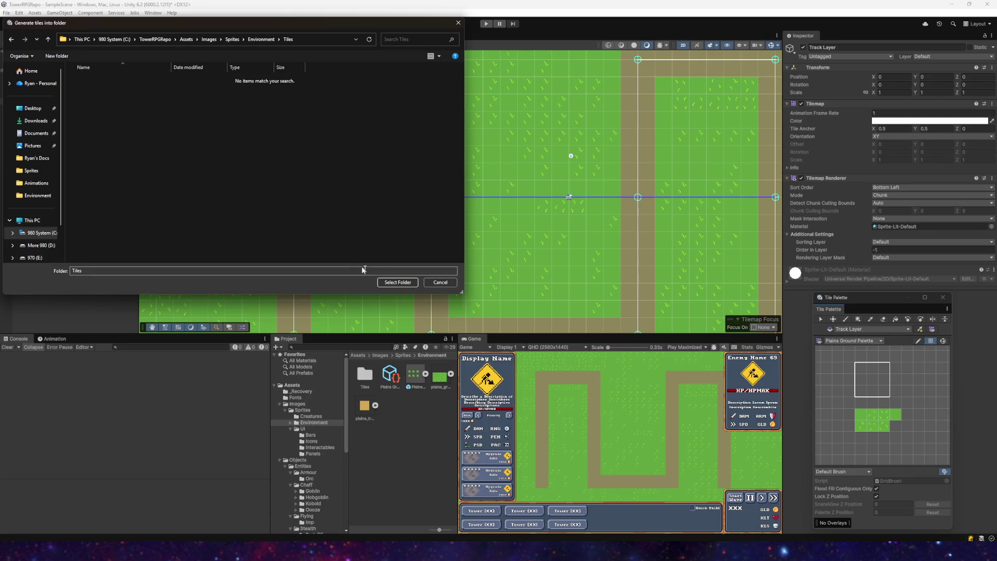
{"action": "left_click", "coordinate": [397, 282]}
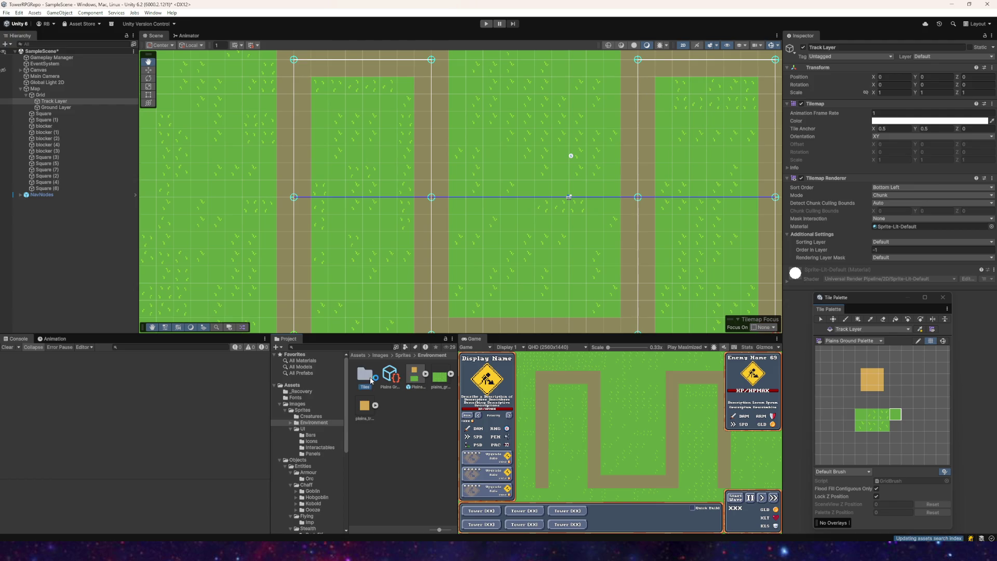
{"action": "double_click", "coordinate": [369, 379]}
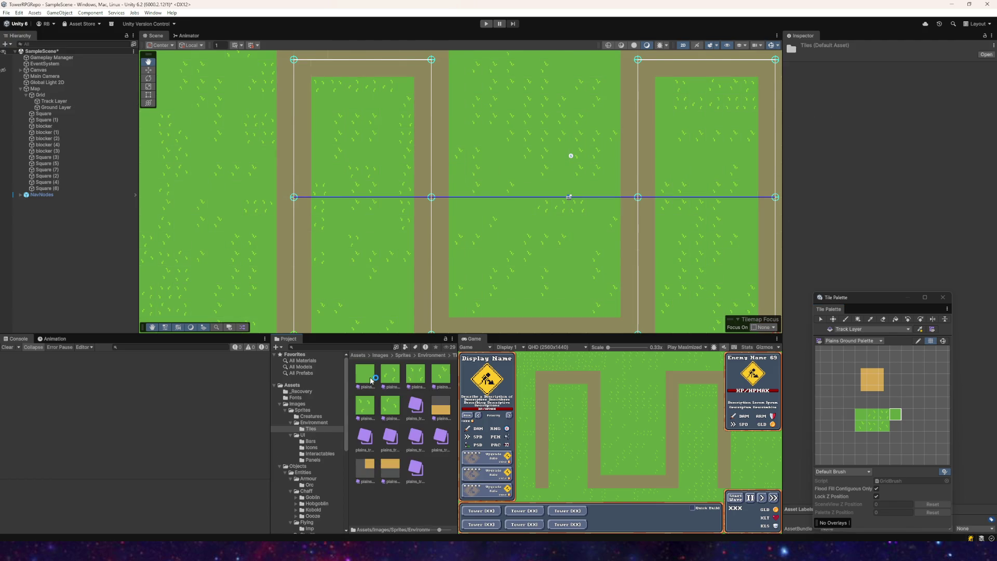
{"action": "left_click", "coordinate": [311, 422]}
{"action": "left_click", "coordinate": [409, 442]}
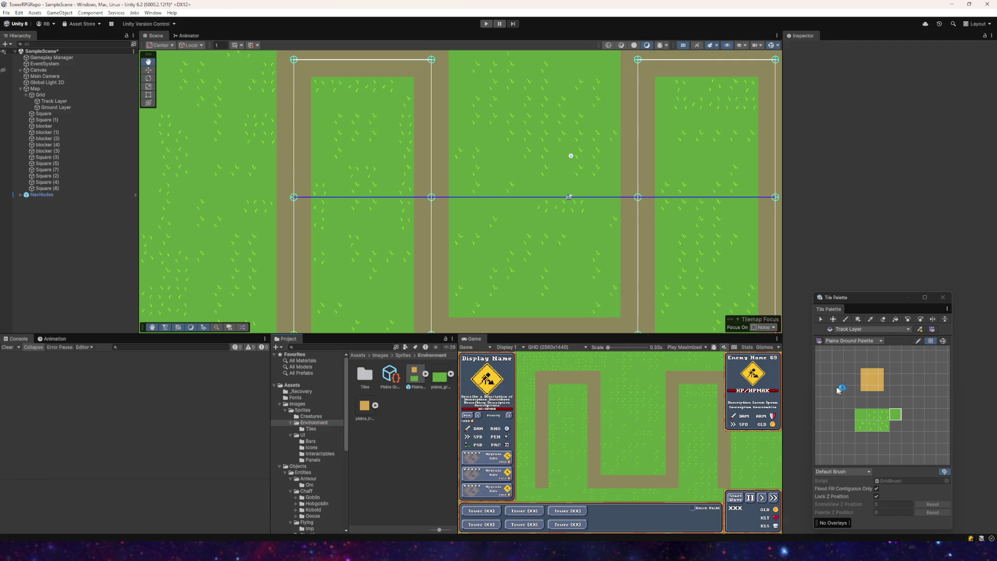
{"action": "scroll", "coordinate": [887, 382], "scroll_direction": "up", "scroll_amount": 5}
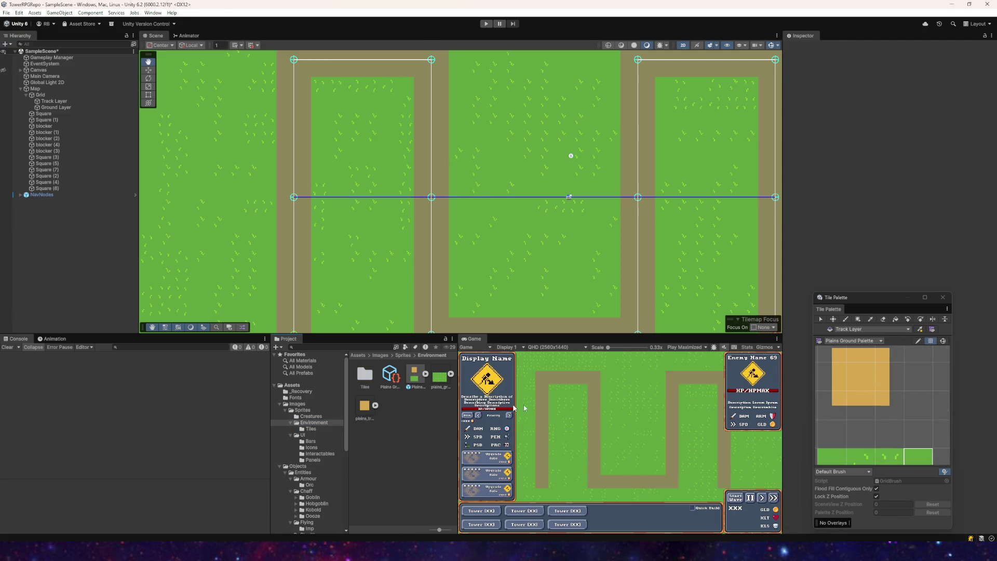
- Add an Auto Tile asset to Environment through Create > 2D > Tiles > Auto Tile
{"action": "scroll", "coordinate": [864, 392], "scroll_direction": "down", "scroll_amount": 1}
{"action": "right_click", "coordinate": [412, 417]}
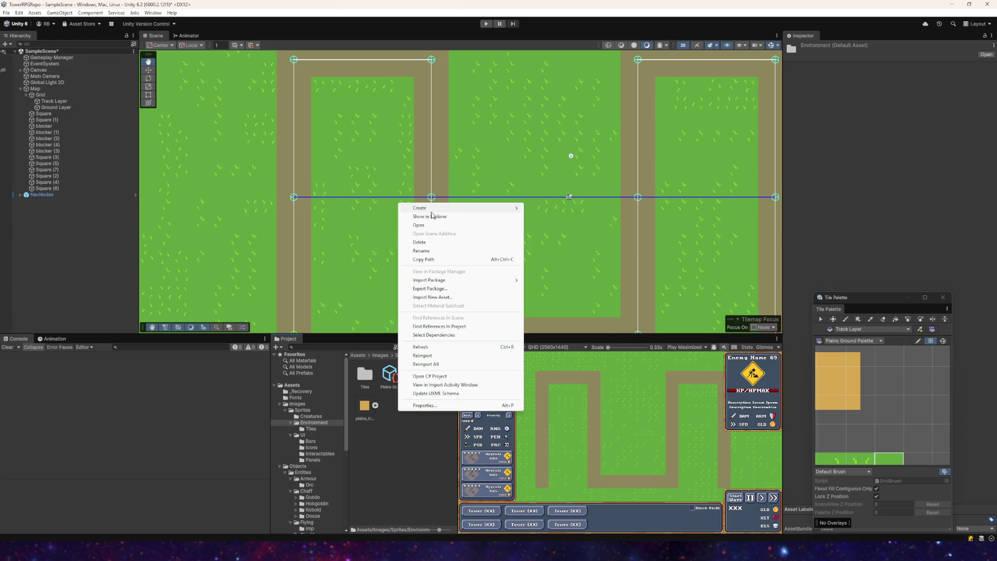
{"action": "mouse_move", "coordinate": [441, 208]}
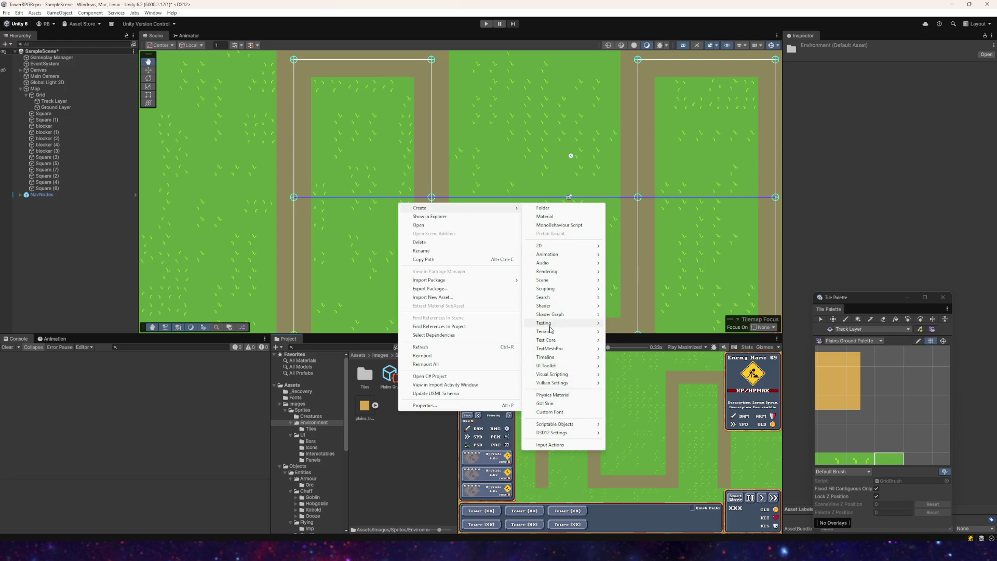
{"action": "mouse_move", "coordinate": [552, 255]}
{"action": "mouse_move", "coordinate": [551, 288]}
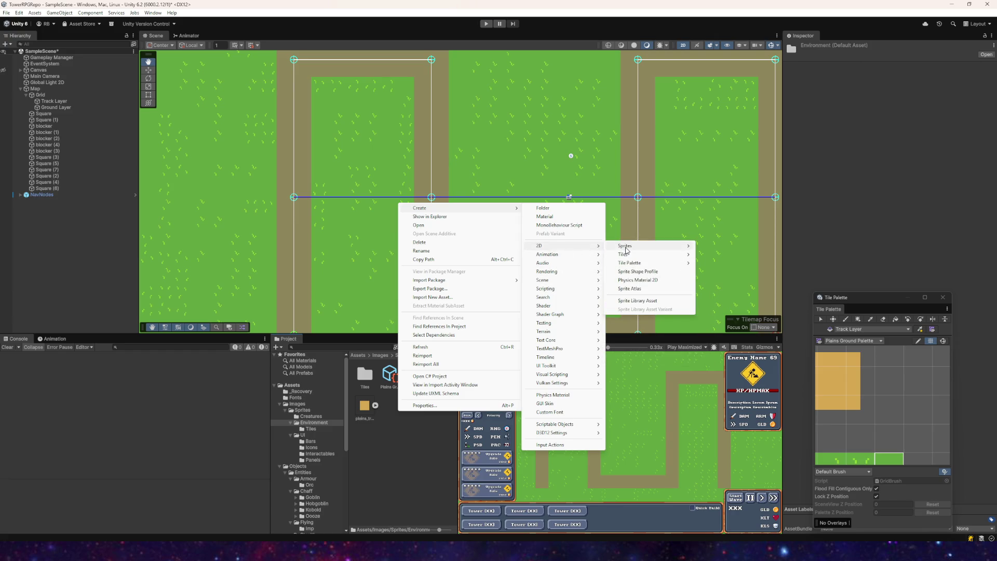
{"action": "mouse_move", "coordinate": [631, 246]}
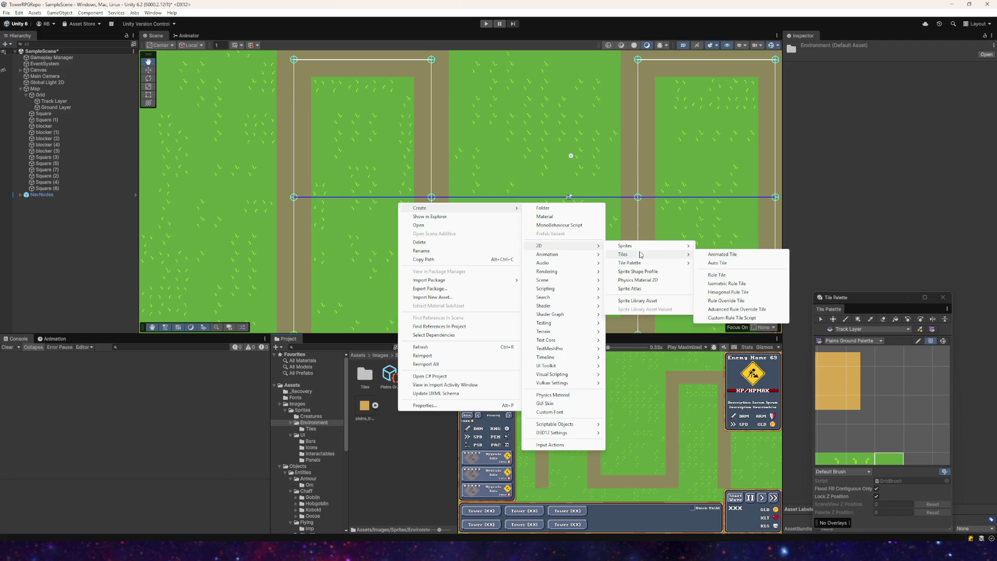
{"action": "left_click", "coordinate": [714, 261]}
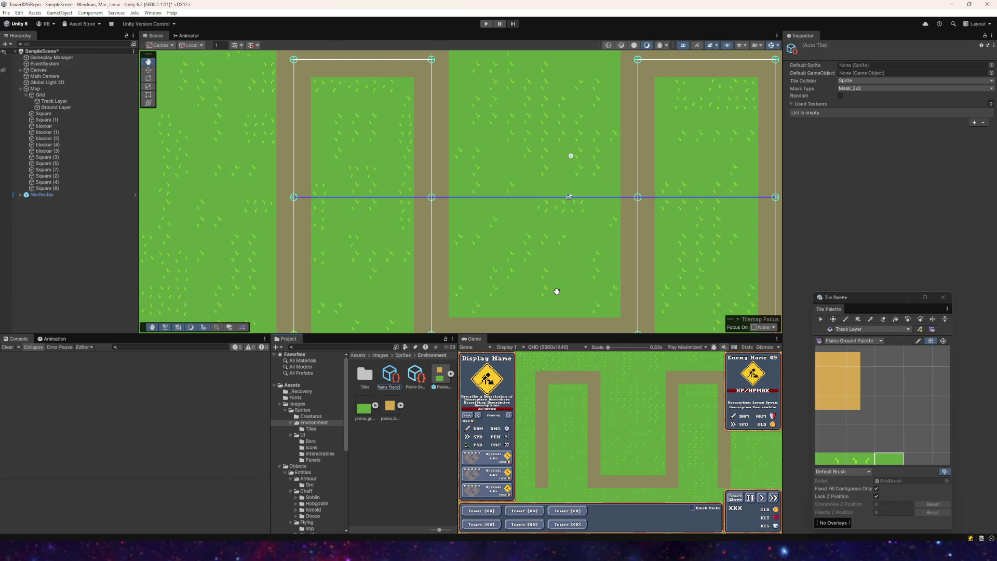
- Name the asset Plains Track Auto, add plains_track_tileset as used texture, and clear the template's bottom-left cell
{"action": "key", "text": "Return"}
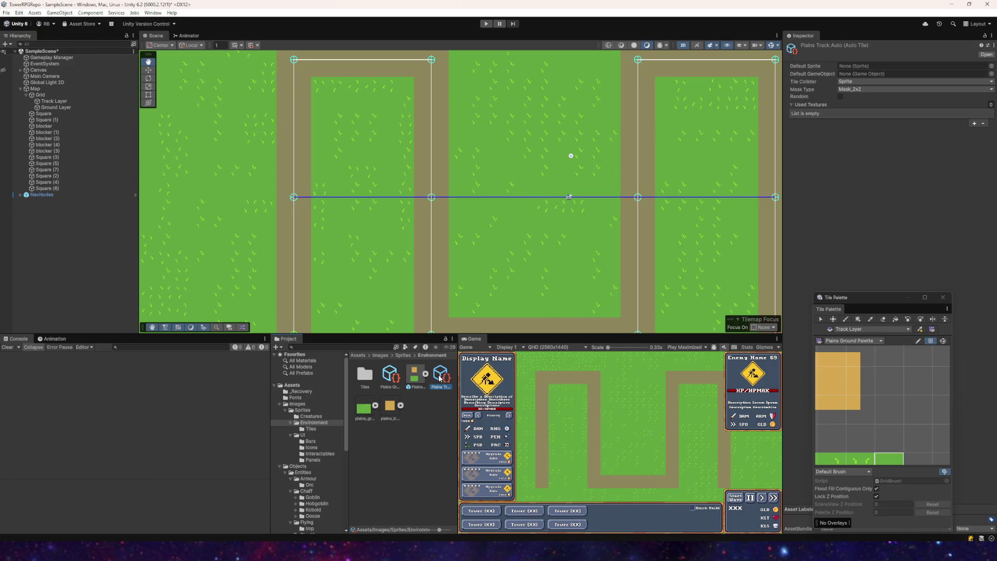
{"action": "left_click", "coordinate": [910, 372]}
{"action": "scroll", "coordinate": [610, 315], "scroll_direction": "down", "scroll_amount": 1}
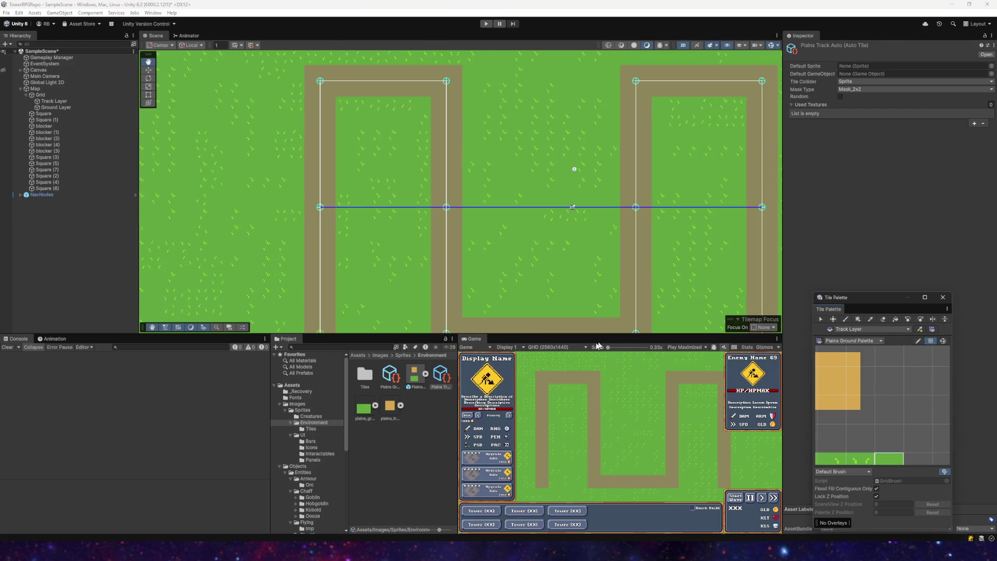
{"action": "left_click", "coordinate": [889, 107]}
{"action": "left_click", "coordinate": [974, 124]}
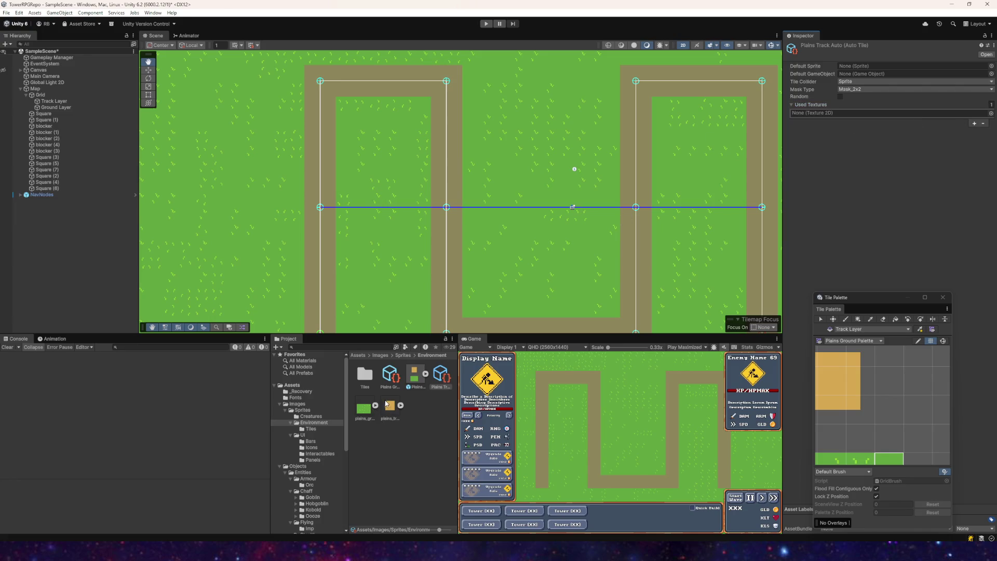
{"action": "mouse_move", "coordinate": [393, 413]}
{"action": "left_mouse_down"}
{"action": "mouse_move", "coordinate": [704, 261]}
{"action": "mouse_move", "coordinate": [838, 113]}
{"action": "left_mouse_up"}
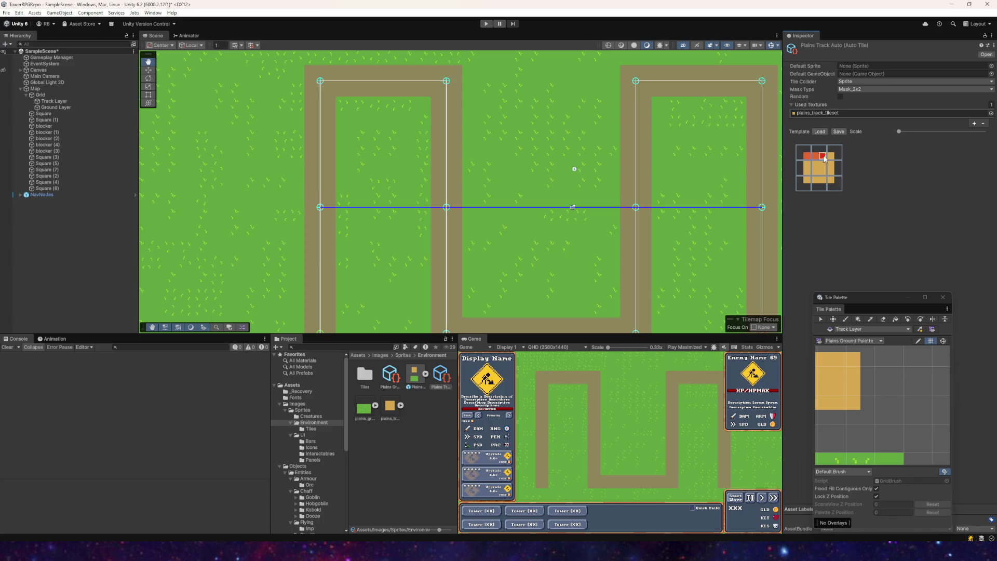
{"action": "left_click", "coordinate": [807, 181]}
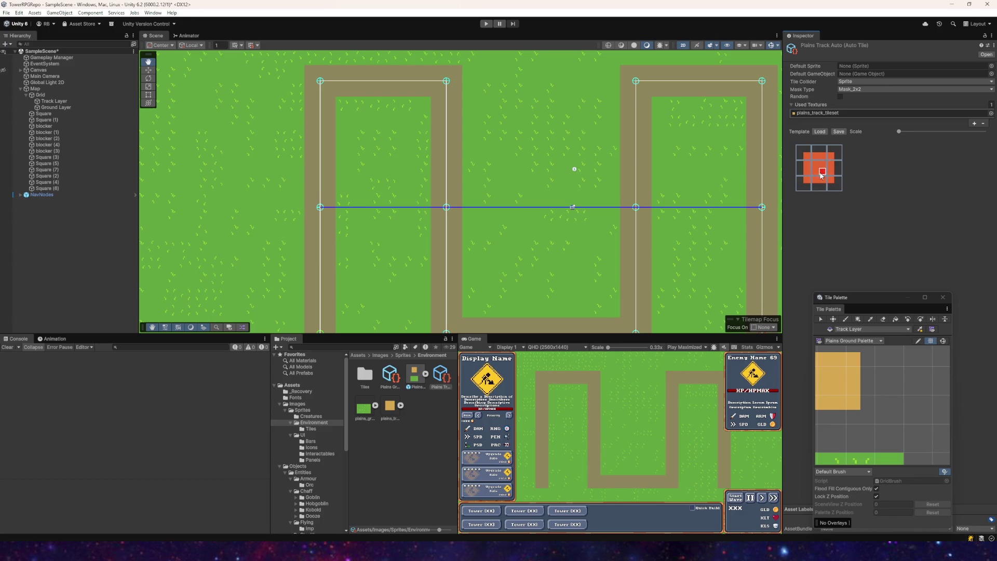
- Set plains_track_tileset_4 as the auto tile's Default Sprite
{"action": "key", "text": "f"}
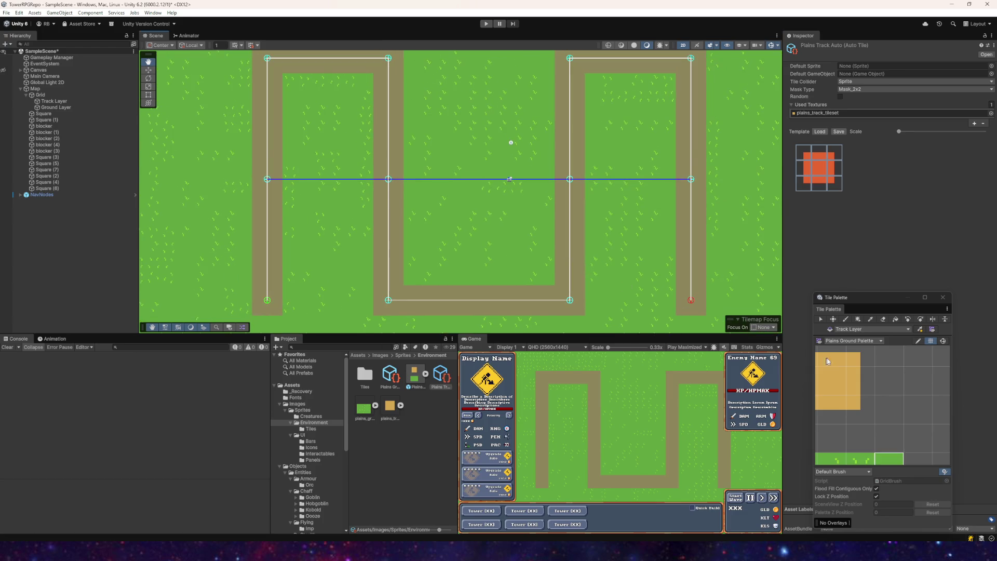
{"action": "left_click", "coordinate": [895, 383]}
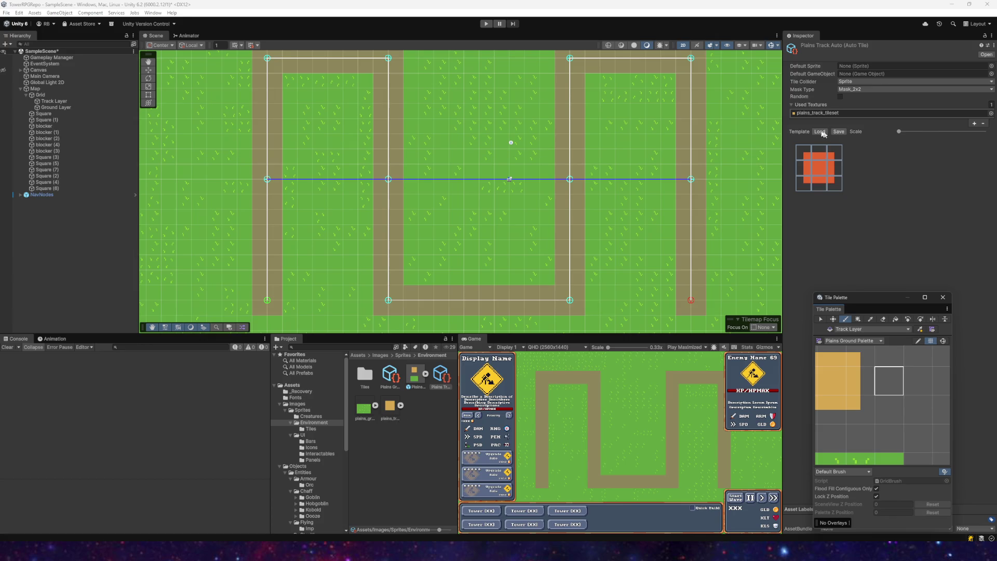
{"action": "left_click", "coordinate": [400, 405]}
{"action": "left_click_drag", "start_coordinate": [415, 436], "coordinate": [860, 69]}
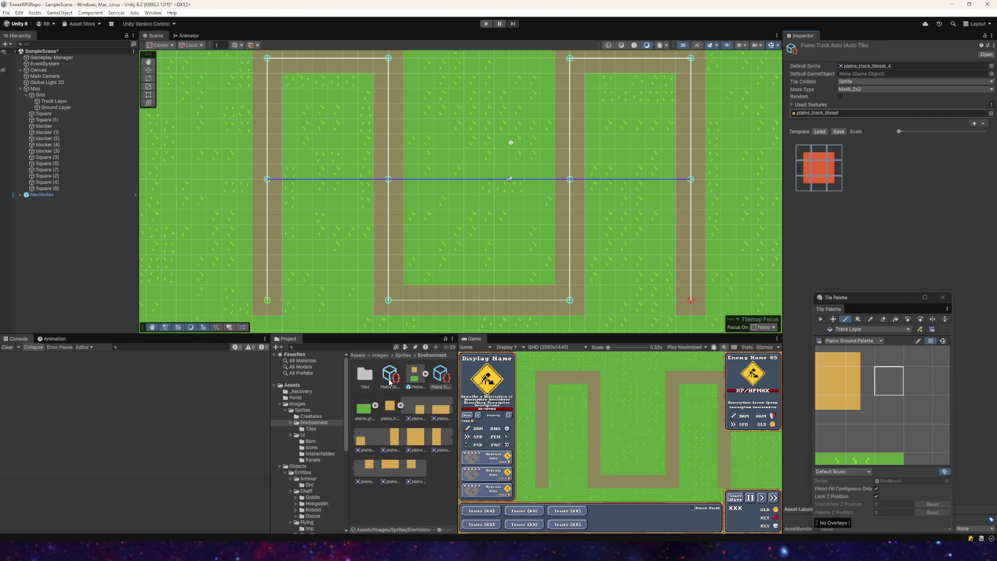
{"action": "left_click_drag", "start_coordinate": [391, 379], "coordinate": [402, 374]}
{"action": "left_click", "coordinate": [445, 378]}
- Add the Plains Track tile to the palette and test-paint on Track Layer, undoing the extra strokes
{"action": "left_click_drag", "start_coordinate": [805, 392], "coordinate": [889, 386]}
{"action": "scroll", "coordinate": [441, 201], "scroll_direction": "up", "scroll_amount": 1}
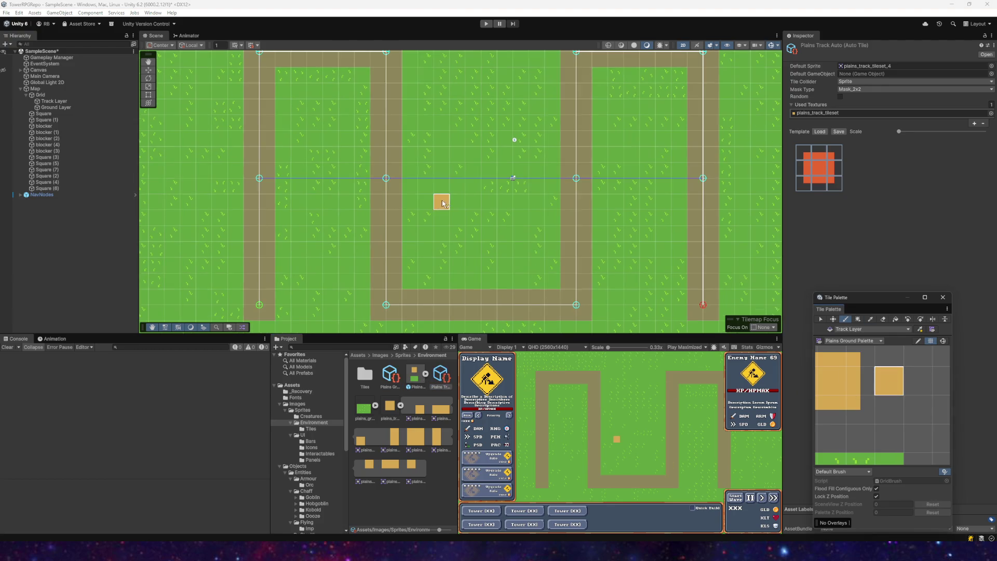
{"action": "left_click", "coordinate": [53, 101]}
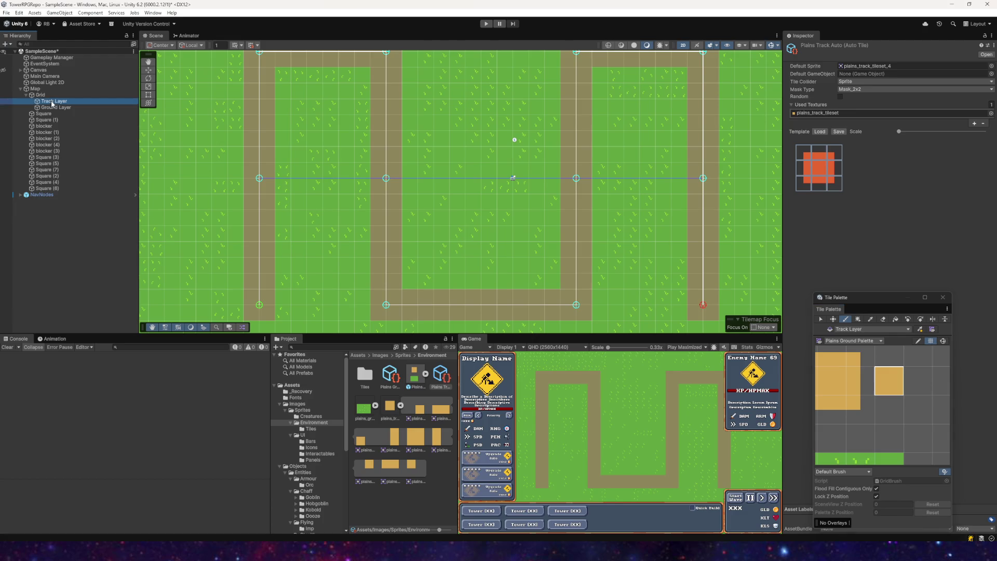
{"action": "scroll", "coordinate": [446, 213], "scroll_direction": "up", "scroll_amount": 1}
{"action": "mouse_move", "coordinate": [459, 190]}
{"action": "left_mouse_down"}
{"action": "mouse_move", "coordinate": [483, 213]}
{"action": "mouse_move", "coordinate": [470, 197]}
{"action": "mouse_move", "coordinate": [501, 195]}
{"action": "left_mouse_up"}
{"action": "scroll", "coordinate": [496, 249], "scroll_direction": "up", "scroll_amount": 1}
{"action": "scroll", "coordinate": [490, 245], "scroll_direction": "up", "scroll_amount": 3}
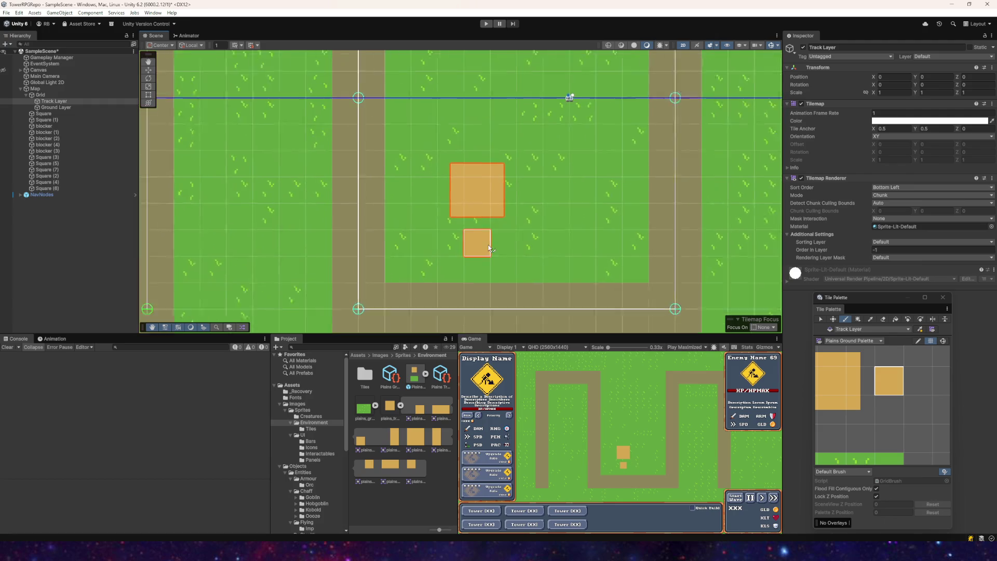
{"action": "scroll", "coordinate": [474, 262], "scroll_direction": "down", "scroll_amount": 1}
{"action": "scroll", "coordinate": [457, 249], "scroll_direction": "down", "scroll_amount": 1}
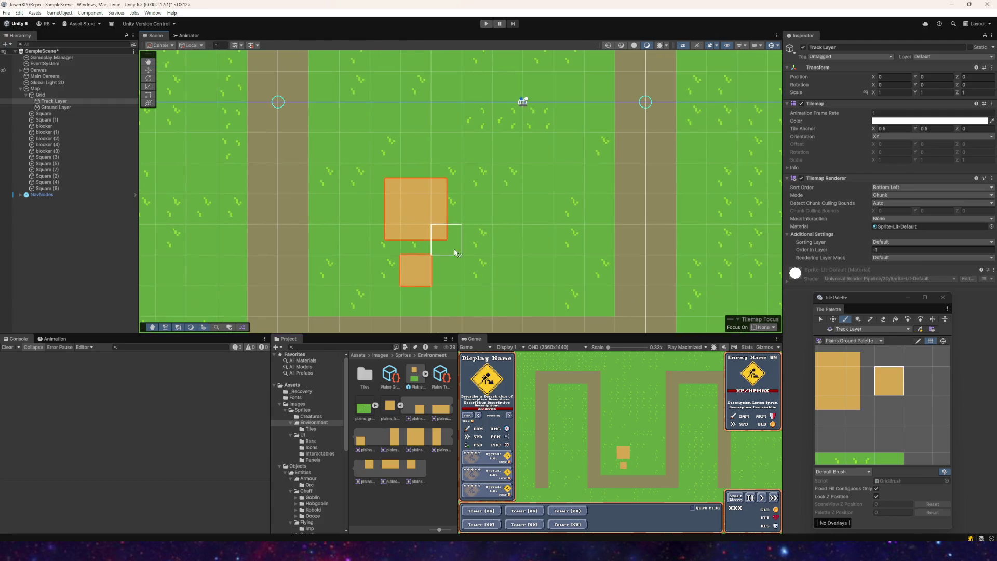
{"action": "left_click_drag", "start_coordinate": [476, 270], "coordinate": [541, 283]}
{"action": "mouse_move", "coordinate": [476, 259]}
{"action": "left_mouse_down"}
{"action": "mouse_move", "coordinate": [474, 207]}
{"action": "mouse_move", "coordinate": [416, 156]}
{"action": "mouse_move", "coordinate": [384, 176]}
{"action": "mouse_move", "coordinate": [374, 221]}
{"action": "left_mouse_up"}
{"action": "scroll", "coordinate": [500, 216], "scroll_direction": "down", "scroll_amount": 1}
{"action": "key", "text": "ctrl+z"}
{"action": "key", "text": "ctrl+z"}
{"action": "key", "text": "ctrl+z"}
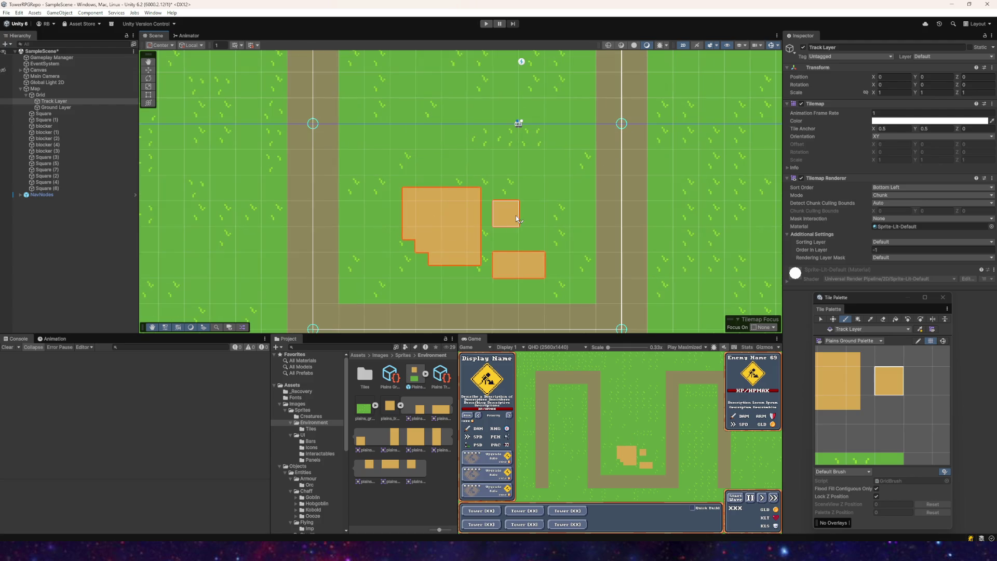
{"action": "scroll", "coordinate": [500, 216], "scroll_direction": "down", "scroll_amount": 3}
{"action": "scroll", "coordinate": [474, 238], "scroll_direction": "up", "scroll_amount": 2}
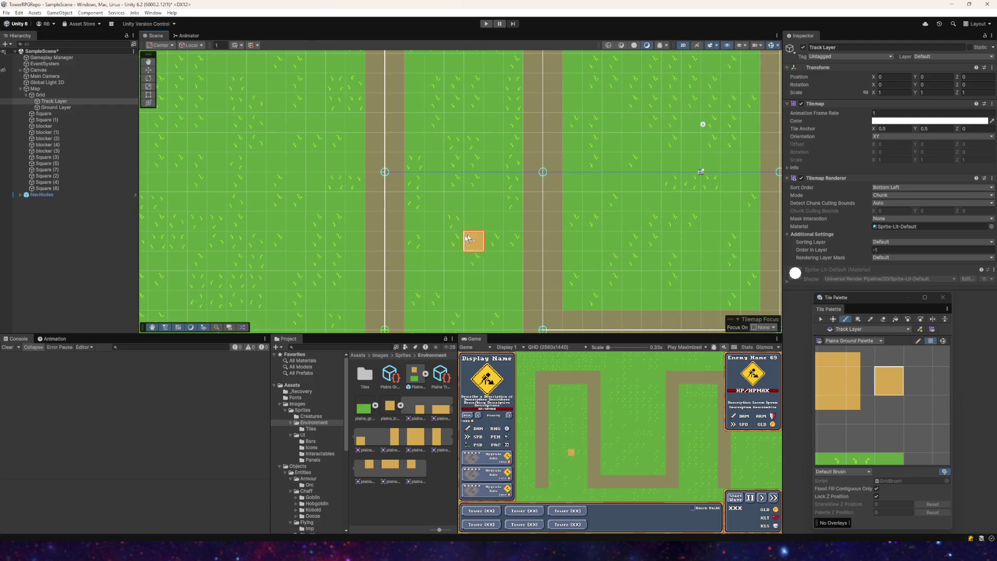
{"action": "scroll", "coordinate": [417, 202], "scroll_direction": "up", "scroll_amount": 2}
- Paint track along the left, bottom, middle, top and right corridors of the path
{"action": "mouse_move", "coordinate": [405, 262]}
{"action": "left_mouse_down"}
{"action": "mouse_move", "coordinate": [416, 251]}
{"action": "mouse_move", "coordinate": [418, 187]}
{"action": "left_mouse_up"}
{"action": "mouse_move", "coordinate": [403, 251]}
{"action": "left_mouse_down"}
{"action": "mouse_move", "coordinate": [418, 127]}
{"action": "mouse_move", "coordinate": [418, 262]}
{"action": "mouse_move", "coordinate": [396, 134]}
{"action": "mouse_move", "coordinate": [441, 136]}
{"action": "mouse_move", "coordinate": [464, 151]}
{"action": "mouse_move", "coordinate": [537, 151]}
{"action": "mouse_move", "coordinate": [522, 213]}
{"action": "mouse_move", "coordinate": [533, 174]}
{"action": "mouse_move", "coordinate": [524, 280]}
{"action": "left_mouse_up"}
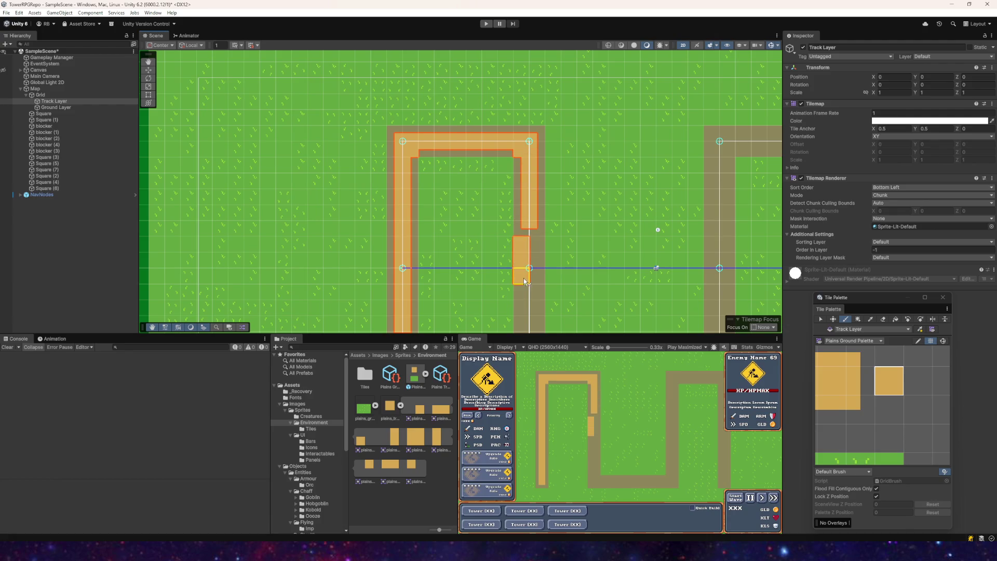
{"action": "scroll", "coordinate": [524, 280], "scroll_direction": "down", "scroll_amount": 3}
{"action": "mouse_move", "coordinate": [503, 133]}
{"action": "left_mouse_down"}
{"action": "mouse_move", "coordinate": [507, 280]}
{"action": "mouse_move", "coordinate": [657, 282]}
{"action": "mouse_move", "coordinate": [543, 276]}
{"action": "mouse_move", "coordinate": [434, 296]}
{"action": "mouse_move", "coordinate": [365, 291]}
{"action": "mouse_move", "coordinate": [434, 289]}
{"action": "left_mouse_up"}
{"action": "mouse_move", "coordinate": [460, 237]}
{"action": "left_mouse_down"}
{"action": "mouse_move", "coordinate": [503, 295]}
{"action": "mouse_move", "coordinate": [456, 250]}
{"action": "mouse_move", "coordinate": [460, 186]}
{"action": "left_mouse_up"}
{"action": "mouse_move", "coordinate": [468, 273]}
{"action": "left_mouse_down"}
{"action": "mouse_move", "coordinate": [469, 78]}
{"action": "mouse_move", "coordinate": [447, 249]}
{"action": "mouse_move", "coordinate": [445, 207]}
{"action": "mouse_move", "coordinate": [551, 205]}
{"action": "left_mouse_up"}
{"action": "mouse_move", "coordinate": [440, 221]}
{"action": "left_mouse_down"}
{"action": "mouse_move", "coordinate": [562, 208]}
{"action": "mouse_move", "coordinate": [575, 216]}
{"action": "mouse_move", "coordinate": [571, 278]}
{"action": "mouse_move", "coordinate": [542, 130]}
{"action": "mouse_move", "coordinate": [546, 251]}
{"action": "mouse_move", "coordinate": [534, 156]}
{"action": "mouse_move", "coordinate": [534, 271]}
{"action": "mouse_move", "coordinate": [519, 156]}
{"action": "mouse_move", "coordinate": [532, 144]}
{"action": "left_mouse_up"}
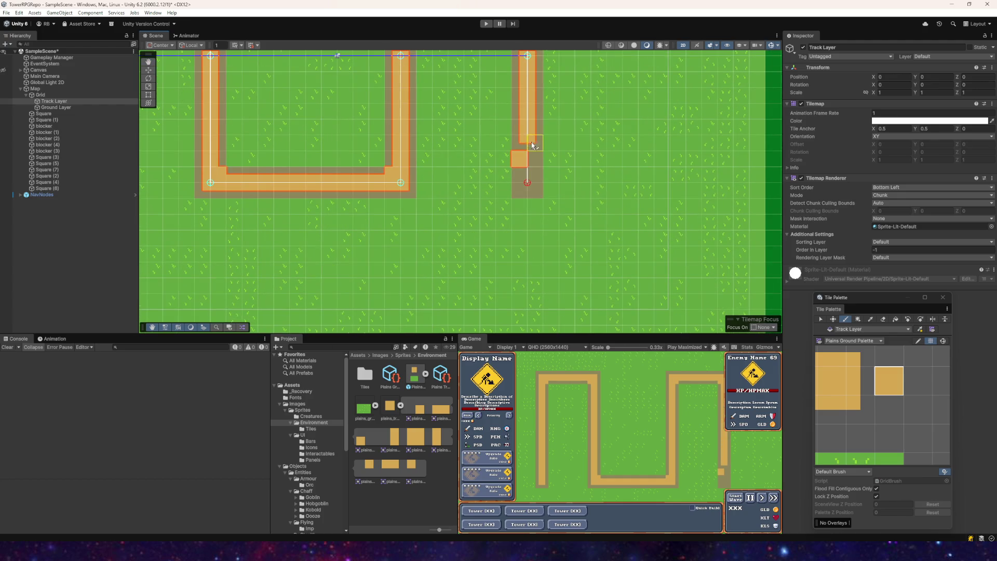
{"action": "key", "text": "f"}
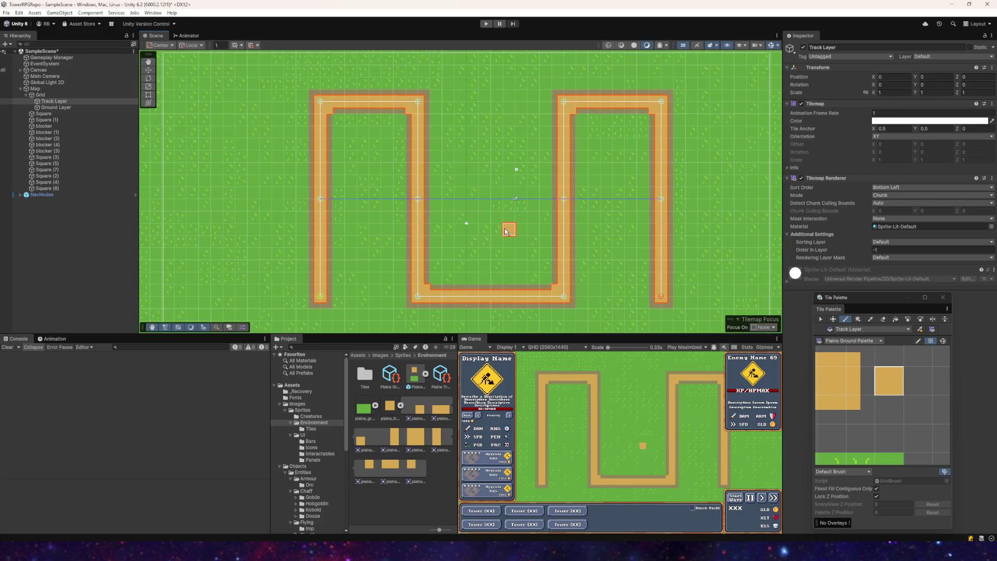
- Delete the old Square (1)–(7) track pieces from the Hierarchy
{"action": "left_click", "coordinate": [44, 119]}
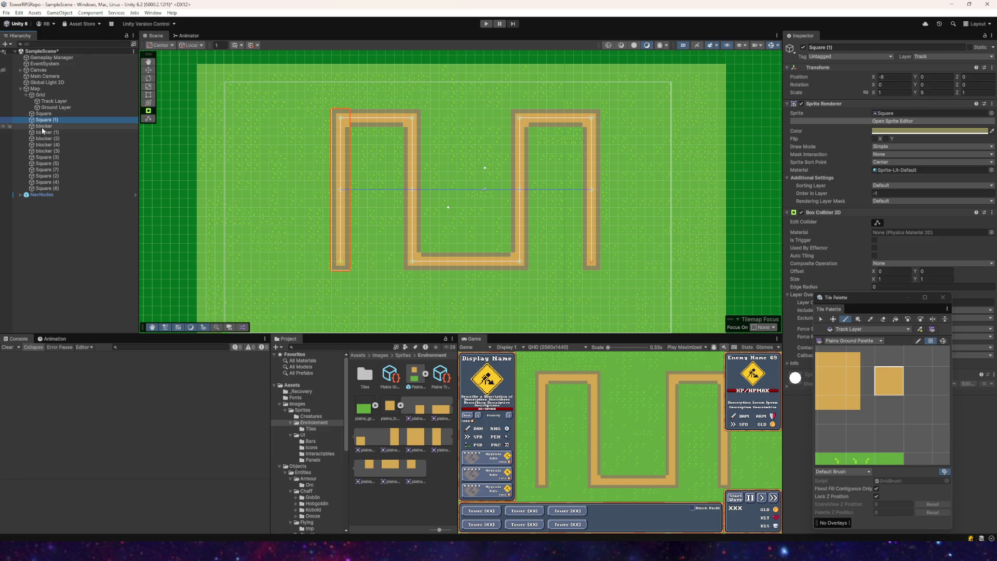
{"action": "left_click", "coordinate": [48, 158], "text": "ctrl"}
{"action": "left_click", "coordinate": [47, 163], "text": "ctrl"}
{"action": "left_click", "coordinate": [47, 169], "text": "ctrl"}
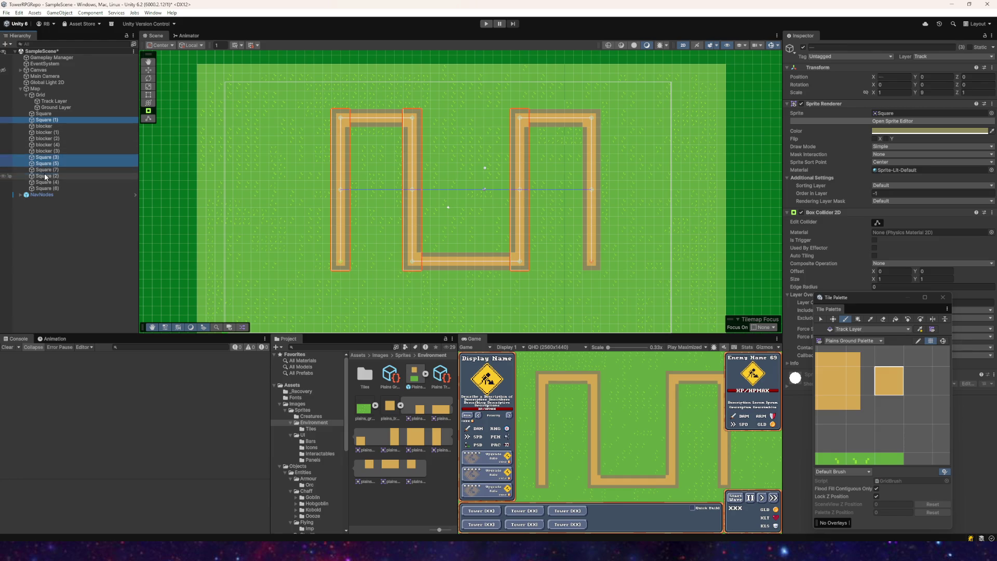
{"action": "left_click", "coordinate": [46, 176], "text": "ctrl"}
{"action": "left_click", "coordinate": [45, 182], "text": "ctrl"}
{"action": "left_click", "coordinate": [47, 188], "text": "ctrl"}
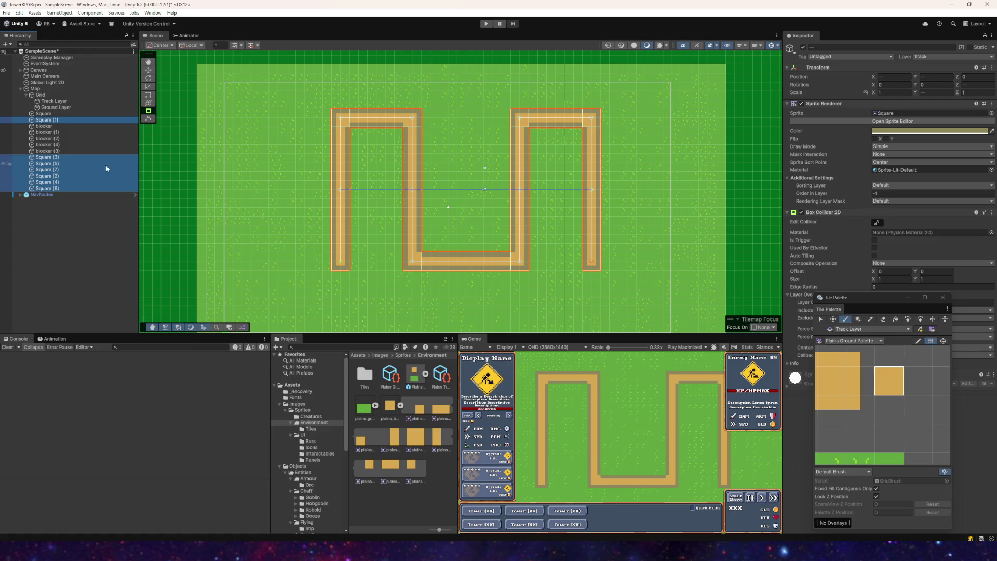
{"action": "key", "text": "Delete"}
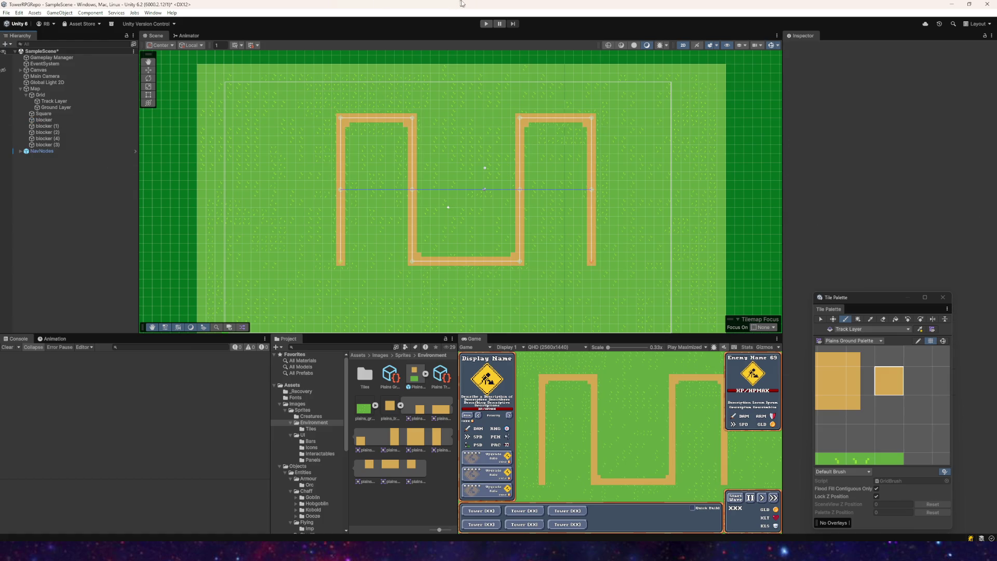
- Run the game, start two enemy waves, then stop and switch to Aseprite
{"action": "left_click", "coordinate": [486, 23]}
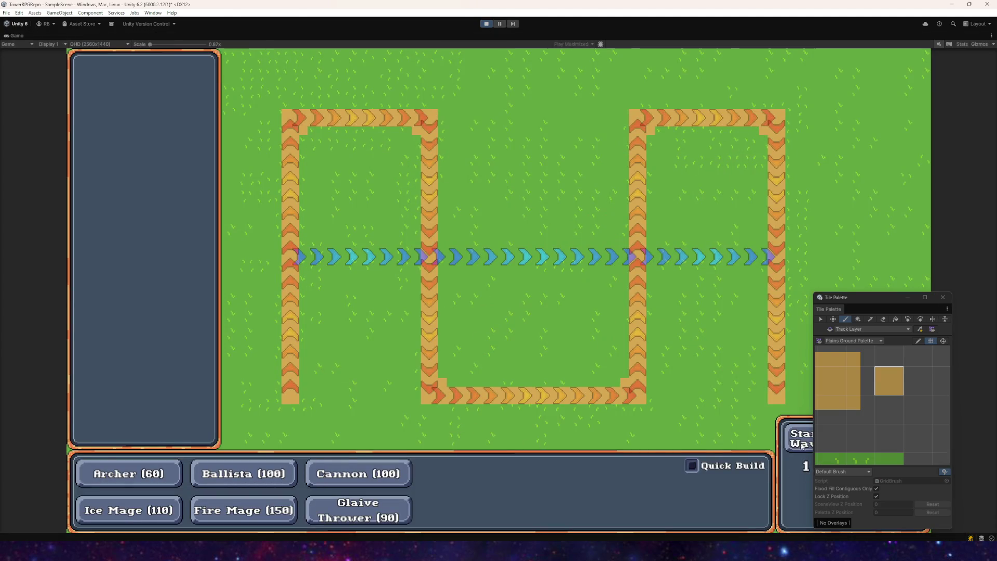
{"action": "left_click", "coordinate": [797, 442]}
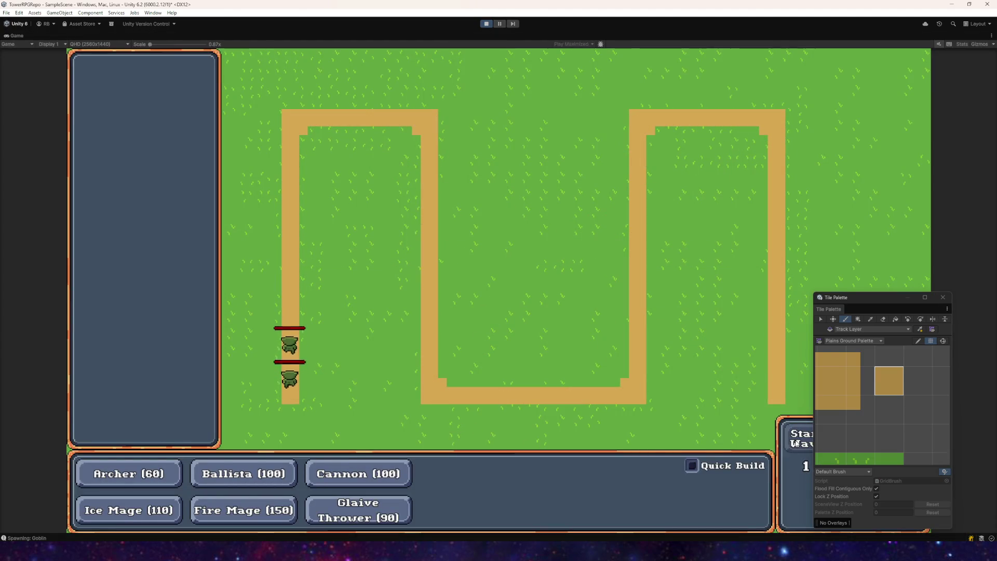
{"action": "left_click", "coordinate": [796, 442]}
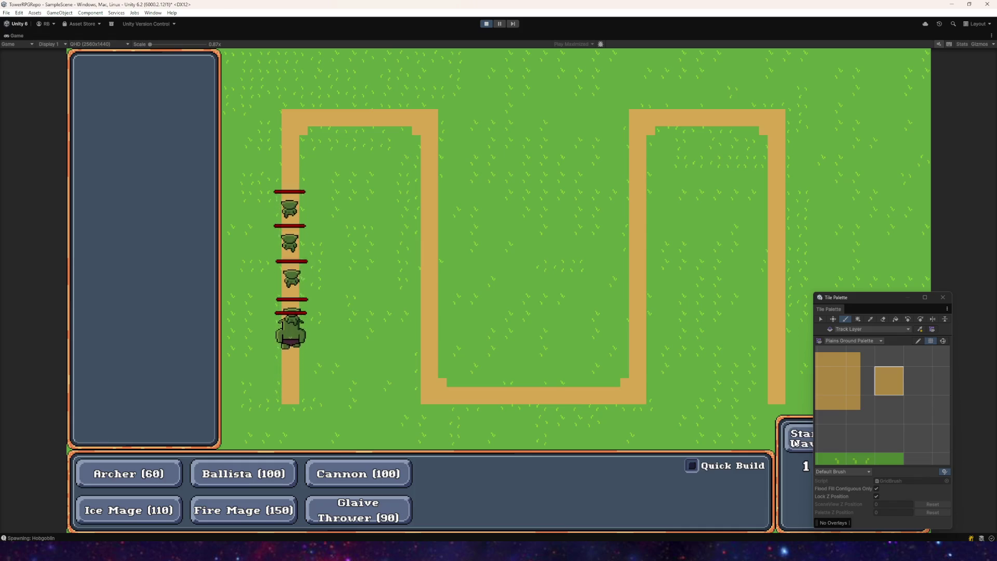
{"action": "left_click", "coordinate": [486, 23]}
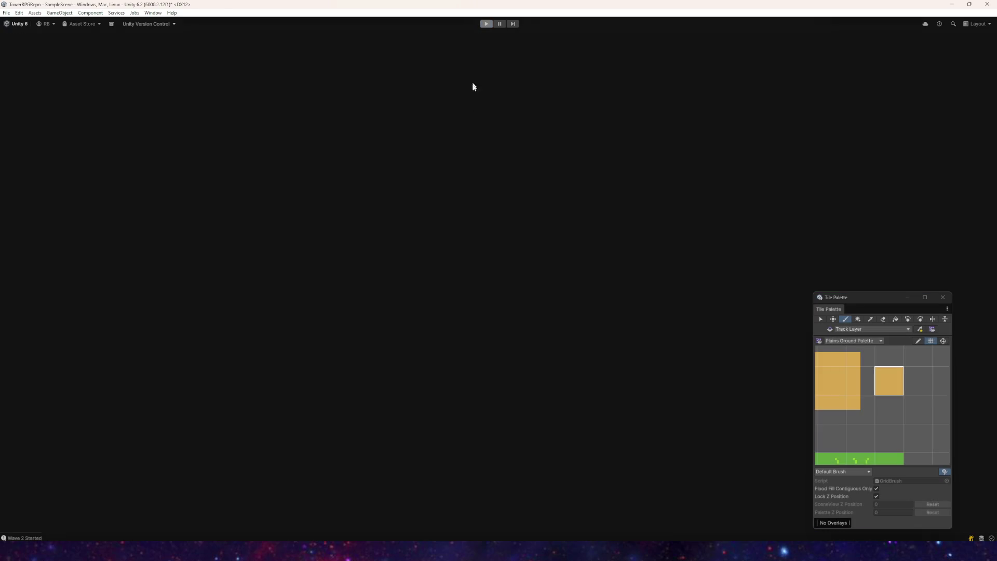
{"action": "key", "text": "alt+Tab"}
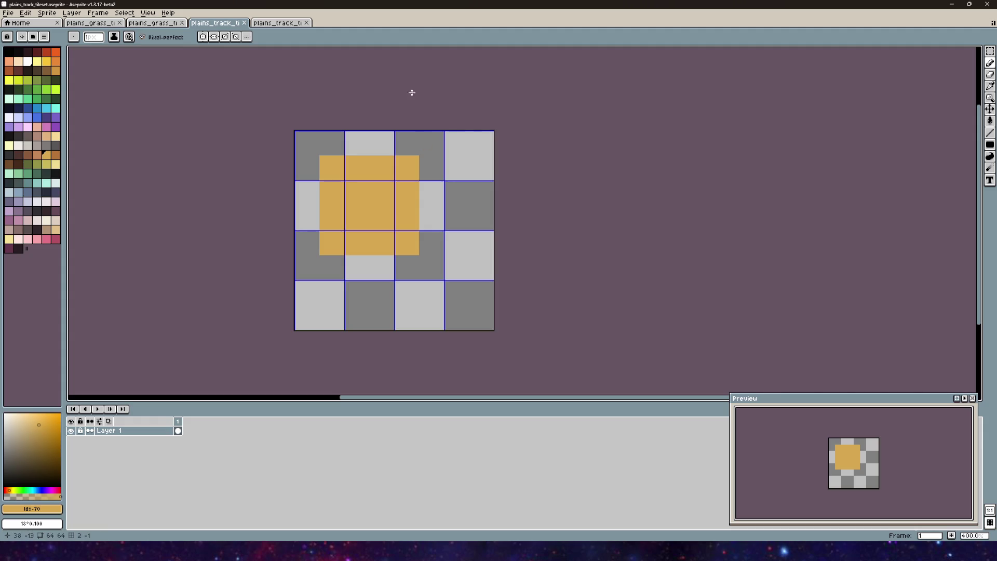
- Resize the plains_track_tileset canvas to 128 by 128 with a centred anchor
{"action": "mouse_move", "coordinate": [449, 310]}
{"action": "left_mouse_down"}
{"action": "mouse_move", "coordinate": [347, 258]}
{"action": "mouse_move", "coordinate": [400, 271]}
{"action": "left_mouse_up"}
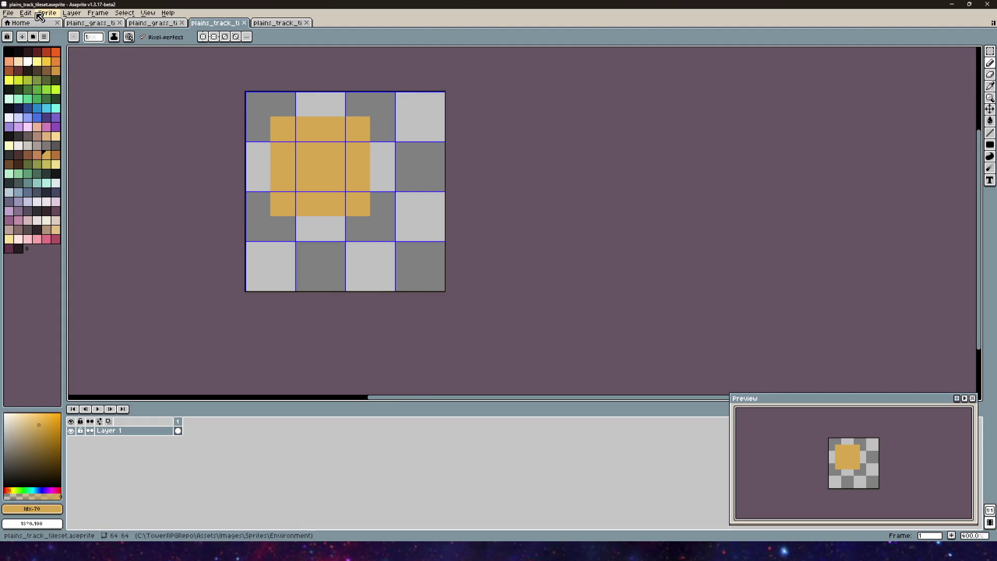
{"action": "left_click", "coordinate": [72, 13]}
{"action": "mouse_move", "coordinate": [97, 13]}
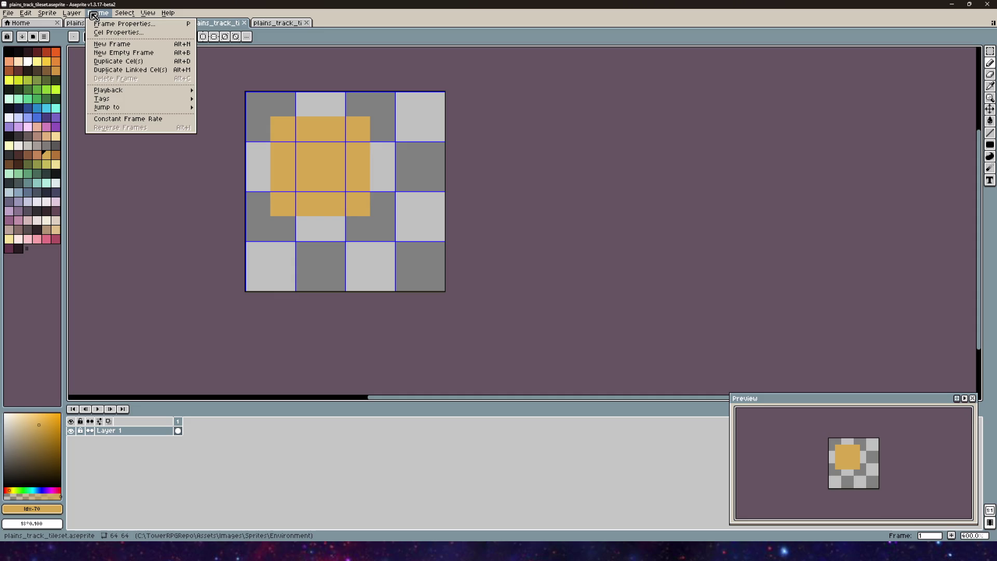
{"action": "mouse_move", "coordinate": [110, 92]}
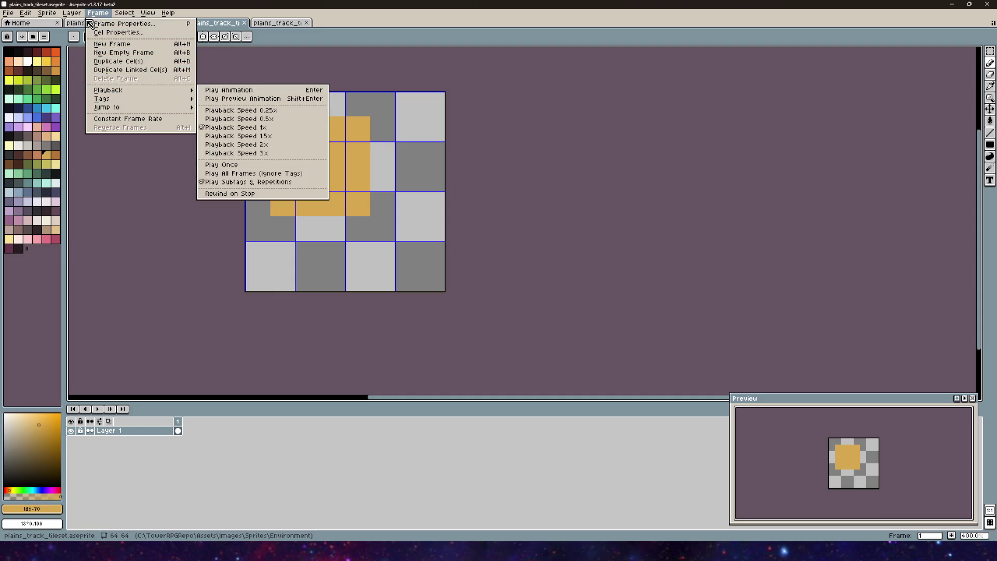
{"action": "mouse_move", "coordinate": [26, 12]}
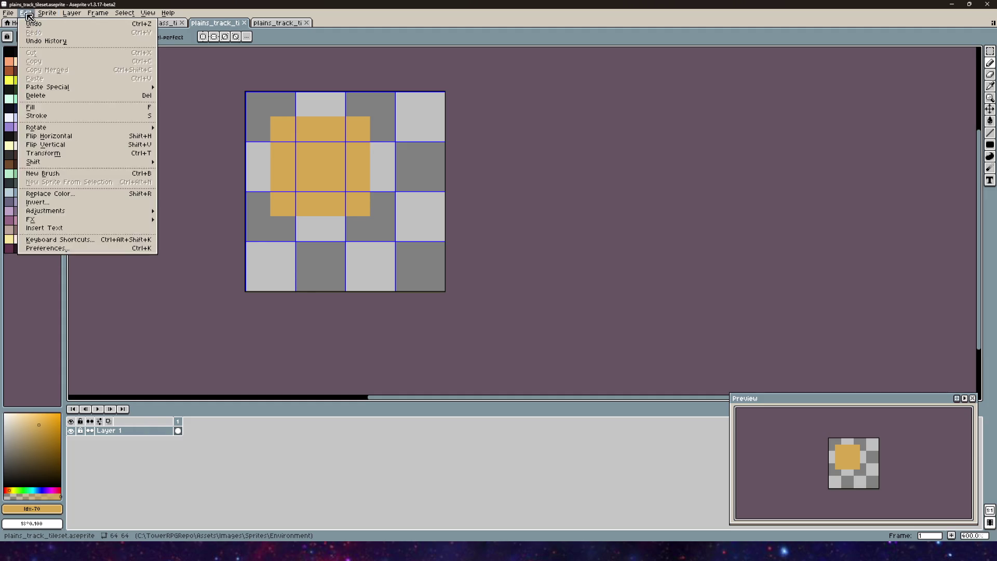
{"action": "mouse_move", "coordinate": [57, 17]}
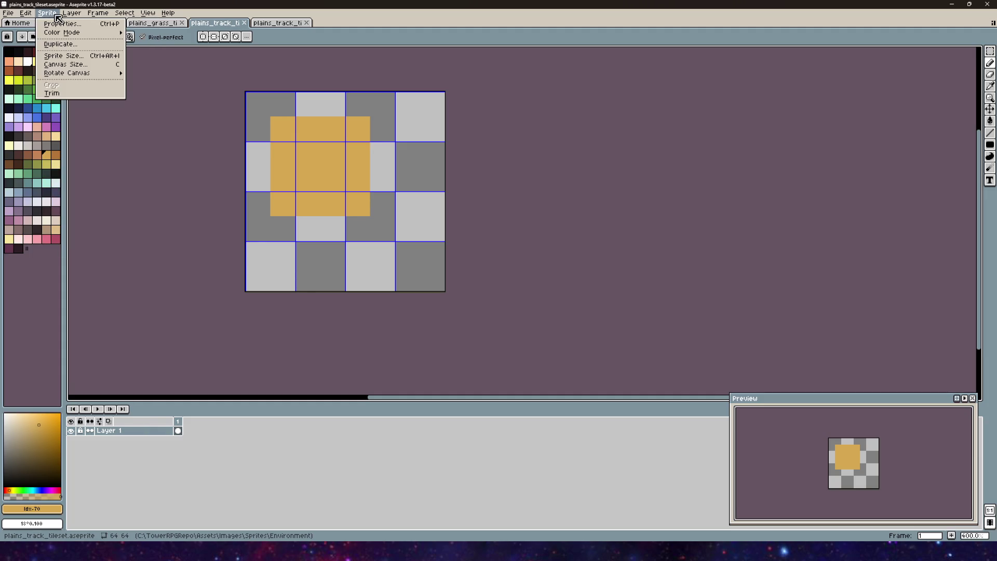
{"action": "left_click", "coordinate": [63, 65]}
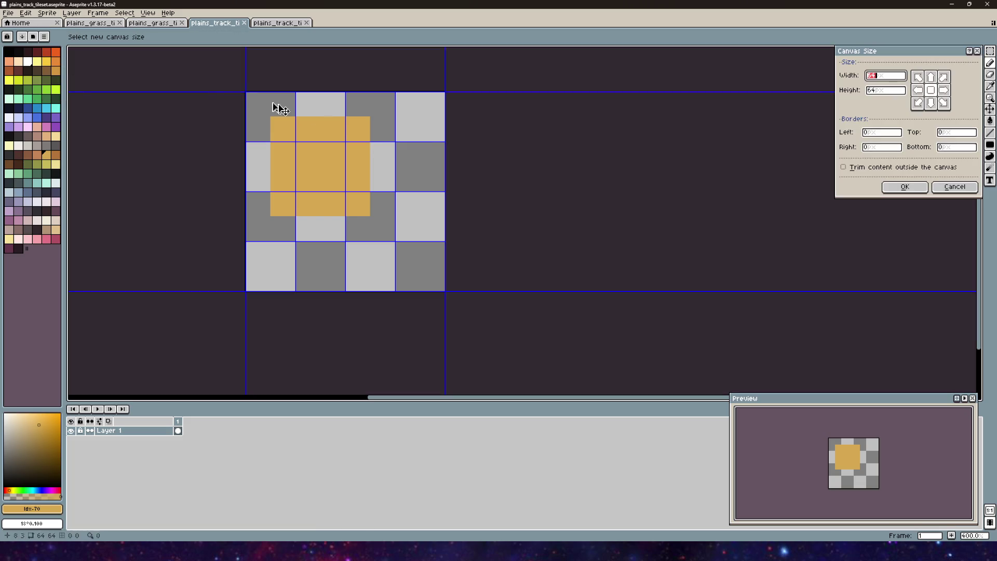
{"action": "type", "text": "128"}
{"action": "left_click", "coordinate": [892, 91]}
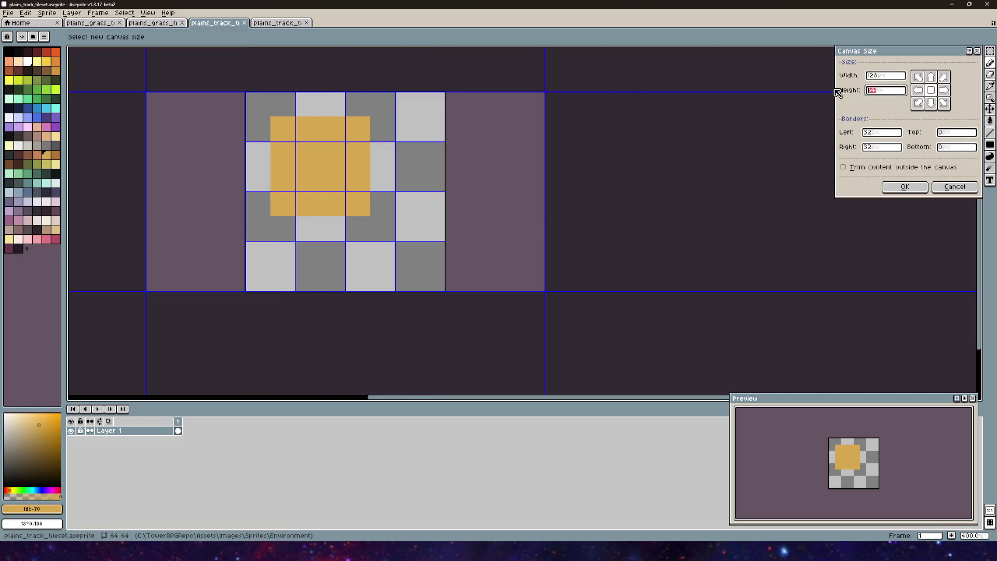
{"action": "type", "text": "128"}
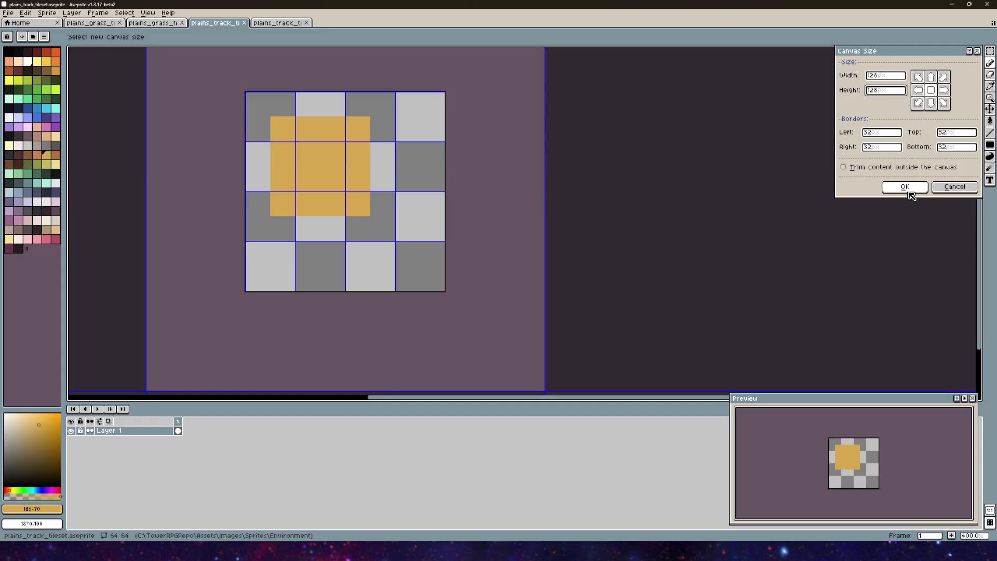
{"action": "left_click", "coordinate": [904, 188]}
{"action": "scroll", "coordinate": [379, 248], "scroll_direction": "down", "scroll_amount": 8}
{"action": "scroll", "coordinate": [405, 218], "scroll_direction": "up", "scroll_amount": 8}
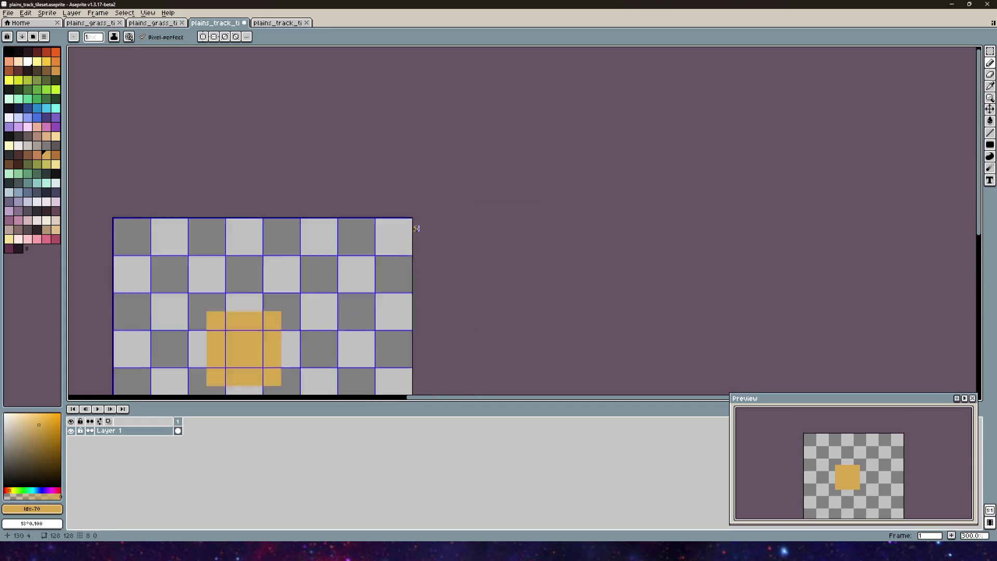
- Undo the stray orange pencil strokes to the right of the square
{"action": "scroll", "coordinate": [422, 197], "scroll_direction": "up", "scroll_amount": 6}
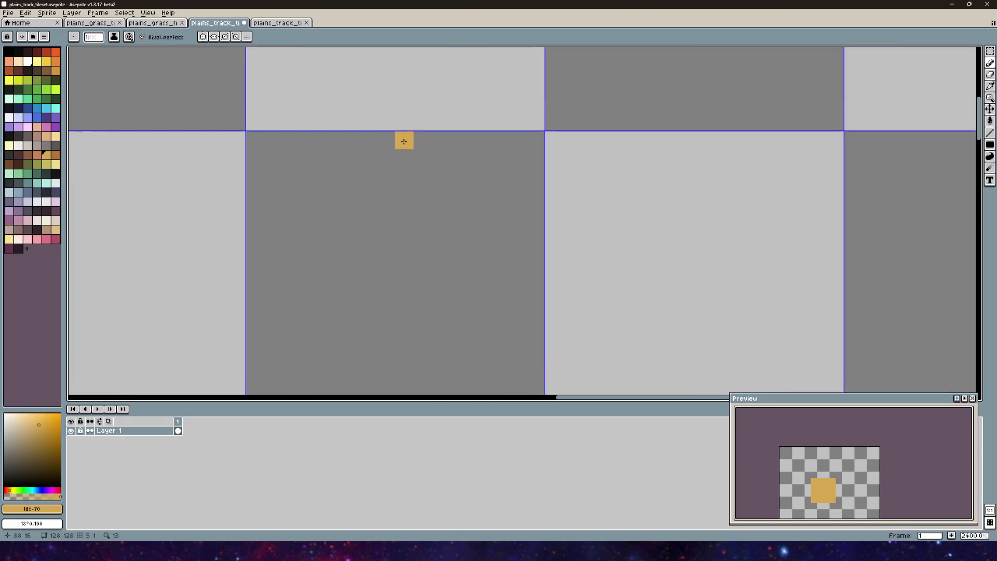
{"action": "scroll", "coordinate": [424, 192], "scroll_direction": "down", "scroll_amount": 12}
{"action": "scroll", "coordinate": [423, 192], "scroll_direction": "up", "scroll_amount": 3}
{"action": "scroll", "coordinate": [470, 297], "scroll_direction": "down", "scroll_amount": 1}
{"action": "mouse_move", "coordinate": [470, 297]}
{"action": "left_mouse_down"}
{"action": "mouse_move", "coordinate": [412, 227]}
{"action": "mouse_move", "coordinate": [434, 227]}
{"action": "mouse_move", "coordinate": [401, 260]}
{"action": "mouse_move", "coordinate": [393, 236]}
{"action": "mouse_move", "coordinate": [394, 224]}
{"action": "mouse_move", "coordinate": [451, 222]}
{"action": "left_mouse_up"}
{"action": "scroll", "coordinate": [412, 227], "scroll_direction": "up", "scroll_amount": 2}
{"action": "scroll", "coordinate": [400, 260], "scroll_direction": "up", "scroll_amount": 1}
{"action": "scroll", "coordinate": [394, 254], "scroll_direction": "down", "scroll_amount": 1}
{"action": "scroll", "coordinate": [393, 258], "scroll_direction": "up", "scroll_amount": 1}
{"action": "mouse_move", "coordinate": [391, 216]}
{"action": "left_mouse_down"}
{"action": "mouse_move", "coordinate": [445, 217]}
{"action": "mouse_move", "coordinate": [399, 236]}
{"action": "mouse_move", "coordinate": [397, 258]}
{"action": "mouse_move", "coordinate": [436, 258]}
{"action": "mouse_move", "coordinate": [407, 243]}
{"action": "left_mouse_up"}
{"action": "key", "text": "ctrl+z"}
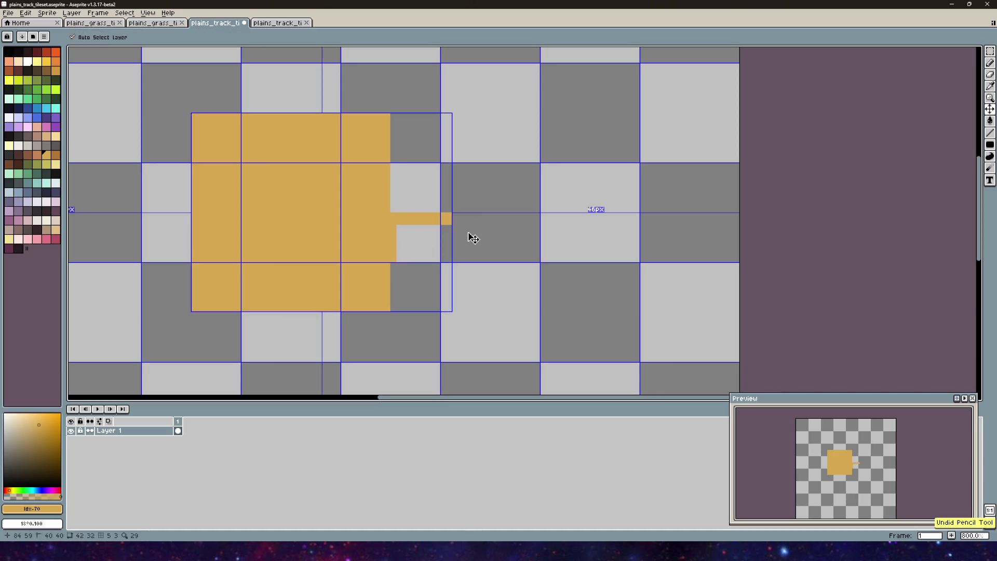
{"action": "key", "text": "ctrl+z"}
{"action": "key", "text": "ctrl+z"}
{"action": "key", "text": "ctrl+z"}
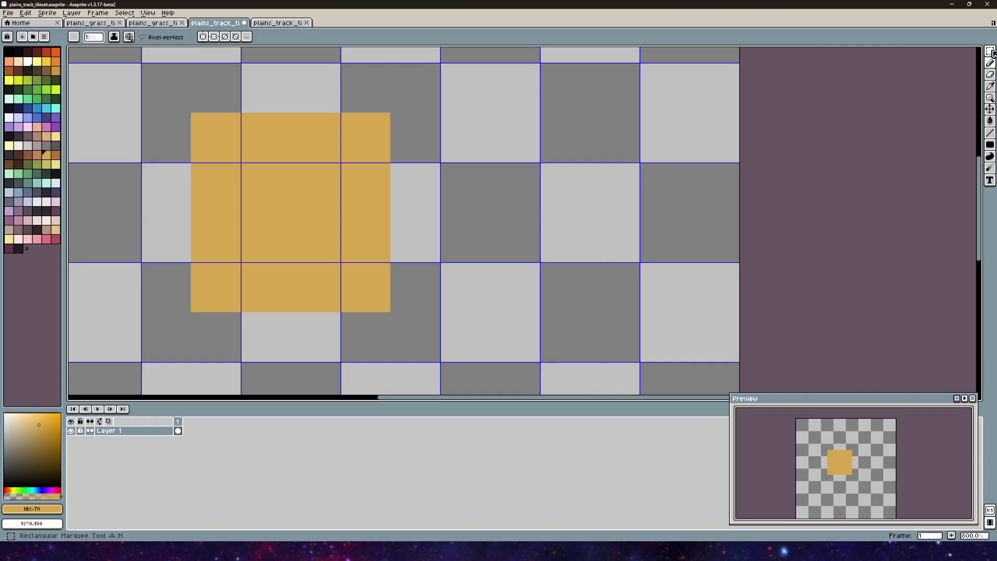
- With the filled Rectangle tool, draw two orange blocks forming the square's right arm
{"action": "left_click", "coordinate": [989, 145]}
{"action": "scroll", "coordinate": [496, 227], "scroll_direction": "down", "scroll_amount": 1}
{"action": "scroll", "coordinate": [421, 218], "scroll_direction": "up", "scroll_amount": 1}
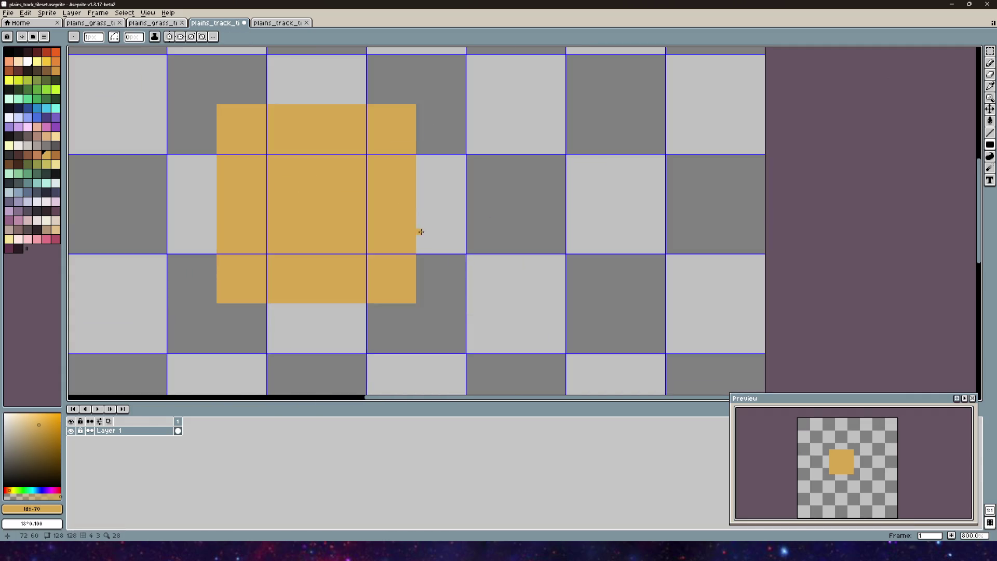
{"action": "mouse_move", "coordinate": [419, 249]}
{"action": "left_mouse_down"}
{"action": "mouse_move", "coordinate": [463, 201]}
{"action": "mouse_move", "coordinate": [416, 229]}
{"action": "mouse_move", "coordinate": [390, 213]}
{"action": "mouse_move", "coordinate": [389, 197]}
{"action": "left_mouse_up"}
{"action": "scroll", "coordinate": [342, 216], "scroll_direction": "down", "scroll_amount": 1}
{"action": "scroll", "coordinate": [490, 216], "scroll_direction": "down", "scroll_amount": 1}
{"action": "scroll", "coordinate": [390, 239], "scroll_direction": "up", "scroll_amount": 1}
{"action": "scroll", "coordinate": [461, 237], "scroll_direction": "right", "scroll_amount": 4}
{"action": "scroll", "coordinate": [461, 237], "scroll_direction": "up", "scroll_amount": 1}
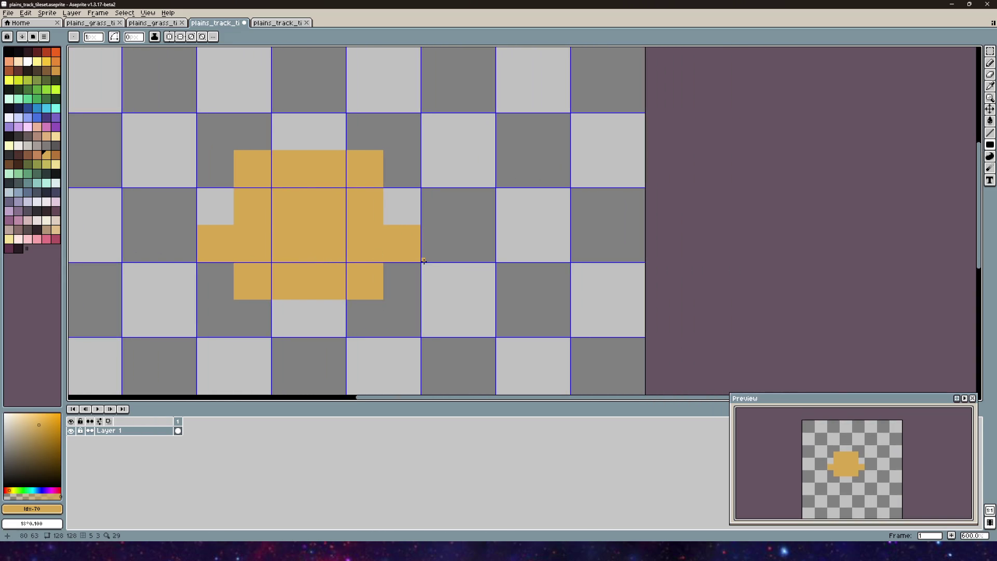
{"action": "mouse_move", "coordinate": [424, 261]}
{"action": "left_mouse_down"}
{"action": "mouse_move", "coordinate": [444, 251]}
{"action": "mouse_move", "coordinate": [460, 191]}
{"action": "left_mouse_up"}
- Add a matching orange block at the end of the left arm
{"action": "scroll", "coordinate": [416, 223], "scroll_direction": "left", "scroll_amount": 4}
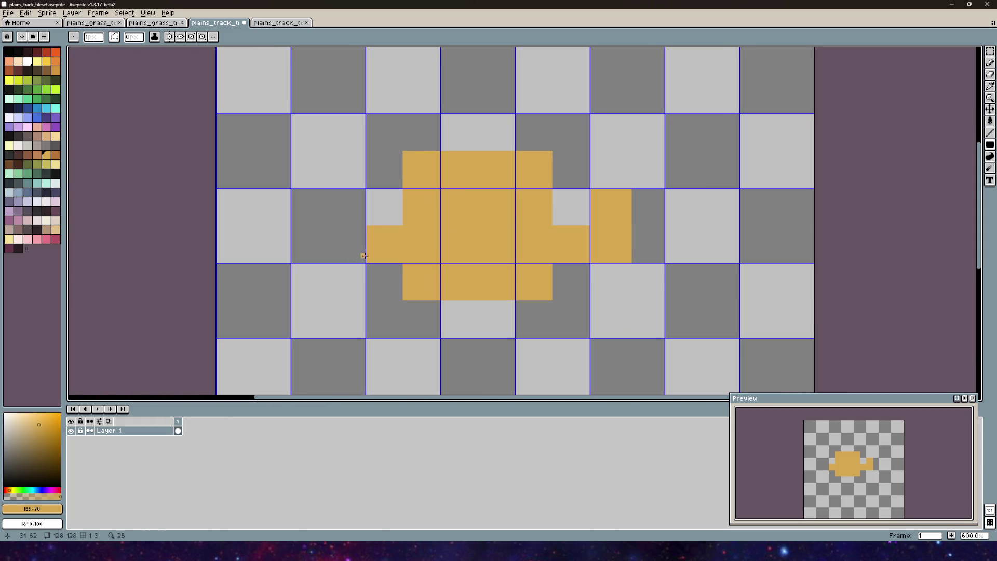
{"action": "left_click_drag", "start_coordinate": [358, 257], "coordinate": [330, 191]}
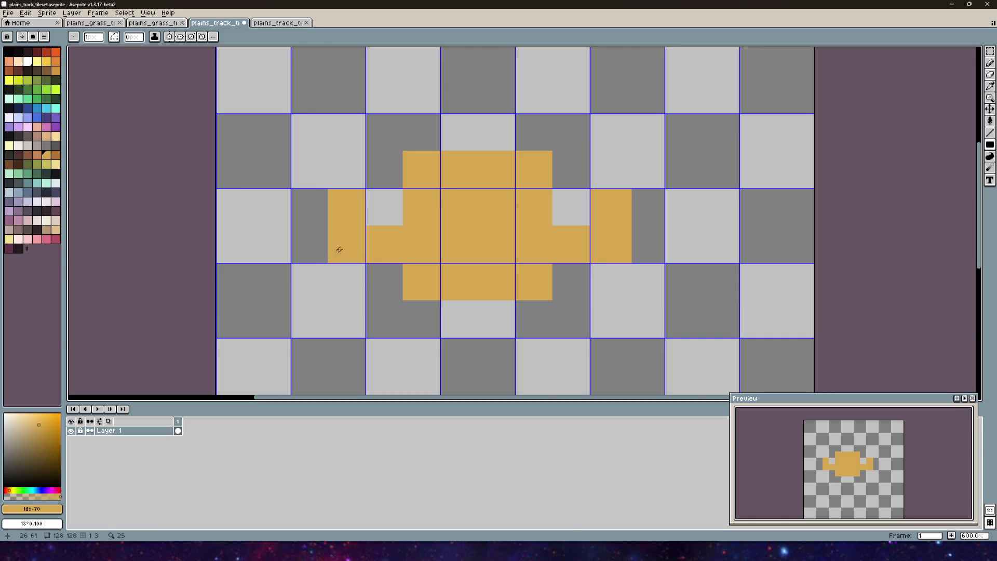
{"action": "scroll", "coordinate": [457, 234], "scroll_direction": "down", "scroll_amount": 1}
{"action": "mouse_move", "coordinate": [449, 223]}
{"action": "left_mouse_down"}
{"action": "mouse_move", "coordinate": [405, 235]}
{"action": "mouse_move", "coordinate": [405, 218]}
{"action": "mouse_move", "coordinate": [406, 281]}
{"action": "left_mouse_up"}
{"action": "scroll", "coordinate": [418, 247], "scroll_direction": "down", "scroll_amount": 3}
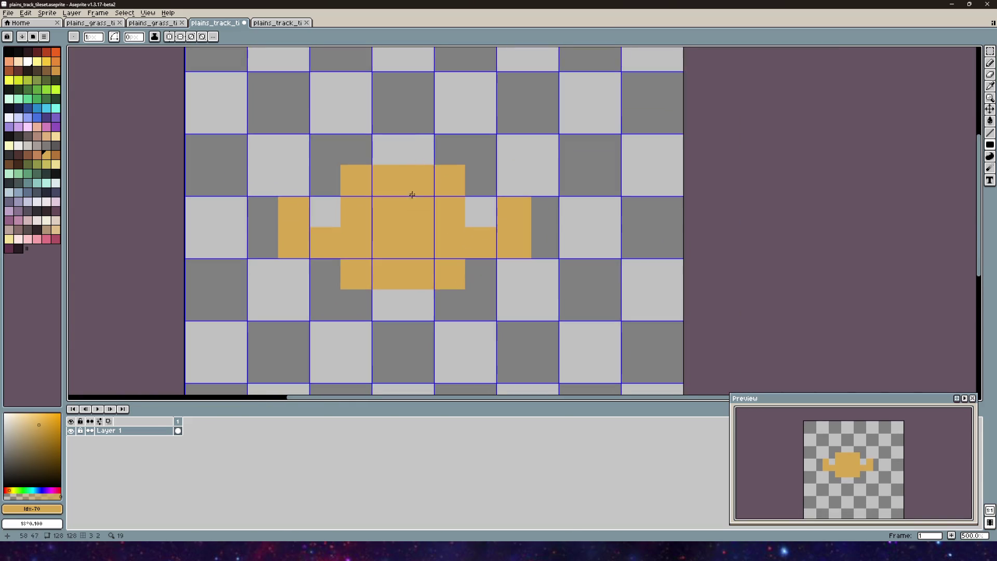
- Draw orange blocks below the centre to build the stepped lower arm
{"action": "scroll", "coordinate": [403, 198], "scroll_direction": "up", "scroll_amount": 4}
{"action": "mouse_move", "coordinate": [357, 203]}
{"action": "left_mouse_down"}
{"action": "mouse_move", "coordinate": [372, 244]}
{"action": "mouse_move", "coordinate": [416, 280]}
{"action": "mouse_move", "coordinate": [415, 271]}
{"action": "left_mouse_up"}
{"action": "scroll", "coordinate": [415, 271], "scroll_direction": "down", "scroll_amount": 4}
{"action": "left_click_drag", "start_coordinate": [415, 231], "coordinate": [413, 263]}
{"action": "scroll", "coordinate": [403, 231], "scroll_direction": "up", "scroll_amount": 1}
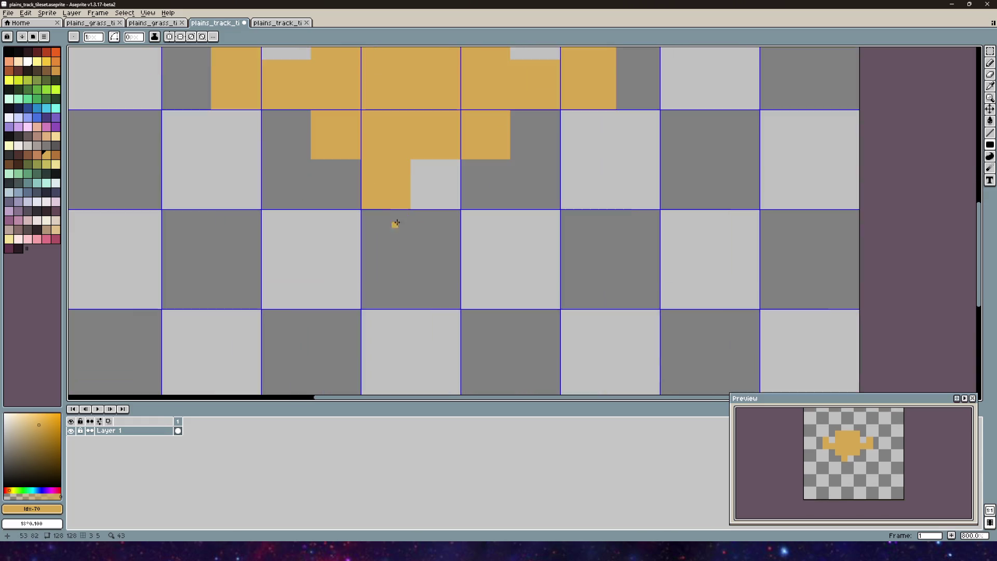
{"action": "scroll", "coordinate": [364, 223], "scroll_direction": "down", "scroll_amount": 1}
{"action": "scroll", "coordinate": [321, 241], "scroll_direction": "up", "scroll_amount": 1}
{"action": "left_click_drag", "start_coordinate": [322, 236], "coordinate": [413, 282]}
{"action": "scroll", "coordinate": [389, 231], "scroll_direction": "down", "scroll_amount": 1}
- Add two orange blocks above the centre to form the upper arm
{"action": "mouse_move", "coordinate": [389, 231]}
{"action": "left_mouse_down"}
{"action": "mouse_move", "coordinate": [392, 298]}
{"action": "mouse_move", "coordinate": [375, 230]}
{"action": "left_mouse_up"}
{"action": "scroll", "coordinate": [391, 218], "scroll_direction": "up", "scroll_amount": 3}
{"action": "scroll", "coordinate": [403, 176], "scroll_direction": "down", "scroll_amount": 3}
{"action": "mouse_move", "coordinate": [403, 176]}
{"action": "left_mouse_down"}
{"action": "mouse_move", "coordinate": [403, 143]}
{"action": "mouse_move", "coordinate": [400, 169]}
{"action": "left_mouse_up"}
{"action": "scroll", "coordinate": [344, 238], "scroll_direction": "up", "scroll_amount": 3}
{"action": "left_click_drag", "start_coordinate": [360, 260], "coordinate": [425, 193]}
{"action": "scroll", "coordinate": [420, 184], "scroll_direction": "down", "scroll_amount": 2}
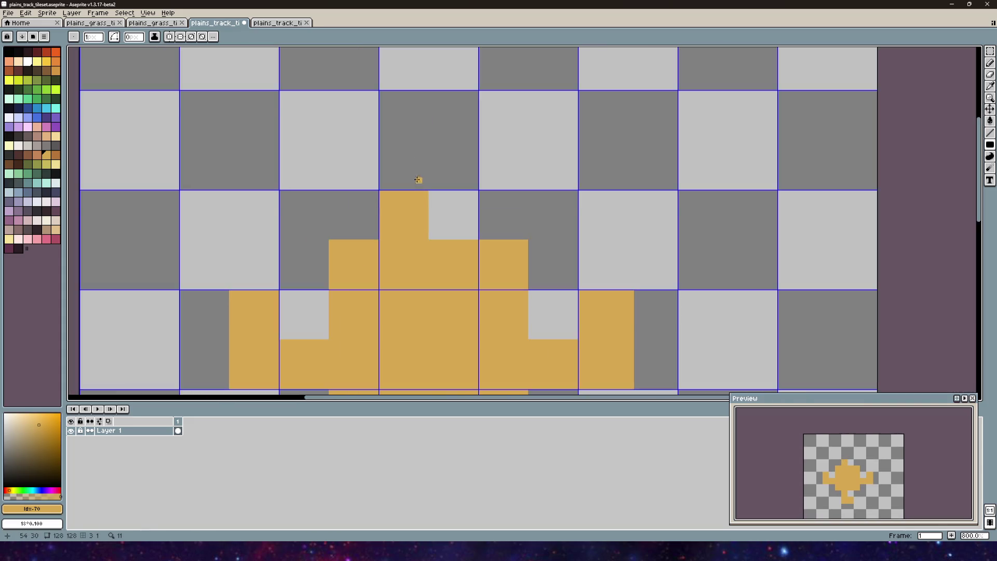
{"action": "left_click_drag", "start_coordinate": [366, 249], "coordinate": [458, 208]}
- Save plains_track_tileset.aseprite and return to Unity
{"action": "scroll", "coordinate": [445, 285], "scroll_direction": "down", "scroll_amount": 2}
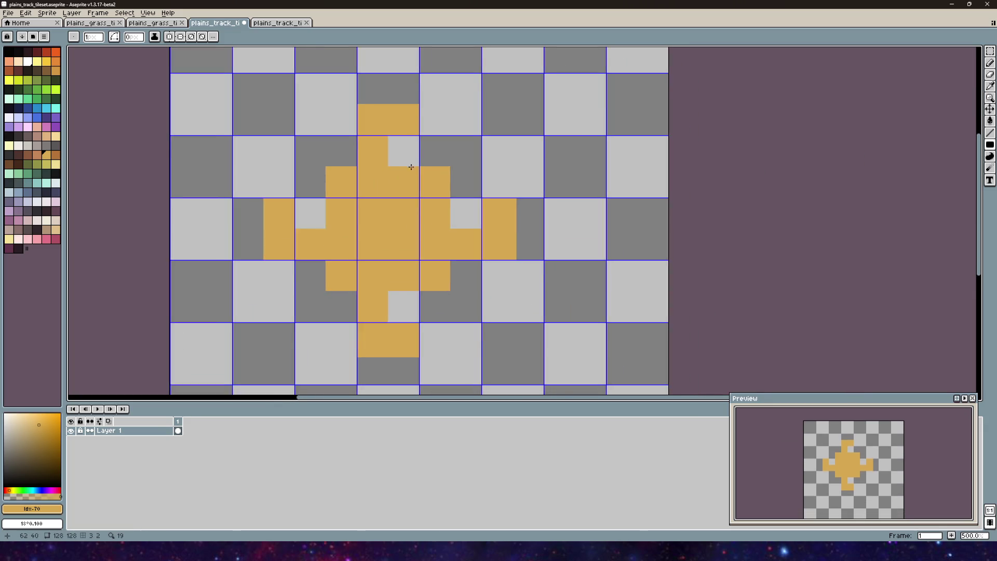
{"action": "scroll", "coordinate": [407, 166], "scroll_direction": "down", "scroll_amount": 1}
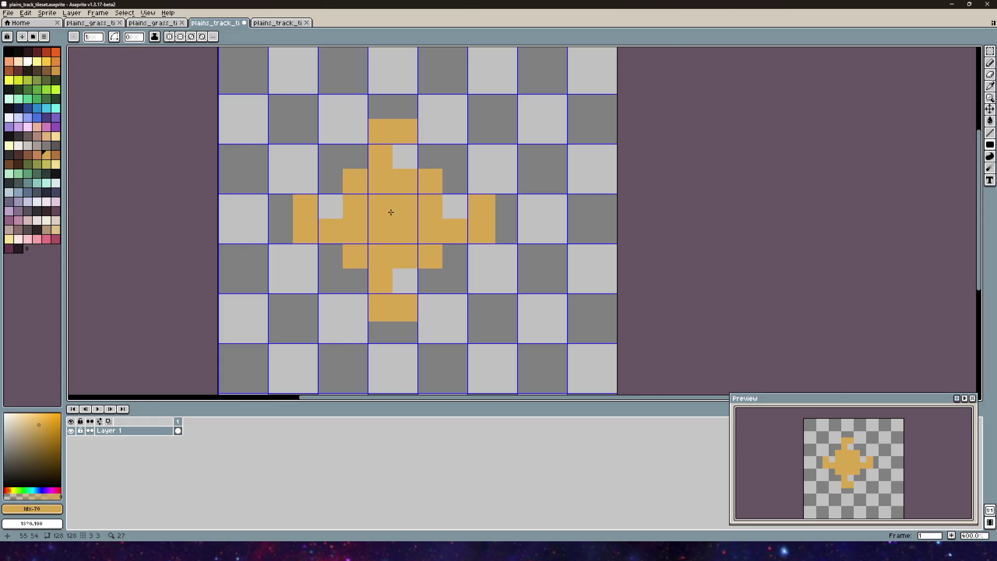
{"action": "scroll", "coordinate": [391, 214], "scroll_direction": "up", "scroll_amount": 2}
{"action": "scroll", "coordinate": [519, 160], "scroll_direction": "down", "scroll_amount": 1}
{"action": "mouse_move", "coordinate": [519, 161]}
{"action": "left_mouse_down"}
{"action": "mouse_move", "coordinate": [400, 227]}
{"action": "mouse_move", "coordinate": [416, 171]}
{"action": "left_mouse_up"}
{"action": "left_click_drag", "start_coordinate": [352, 207], "coordinate": [394, 175]}
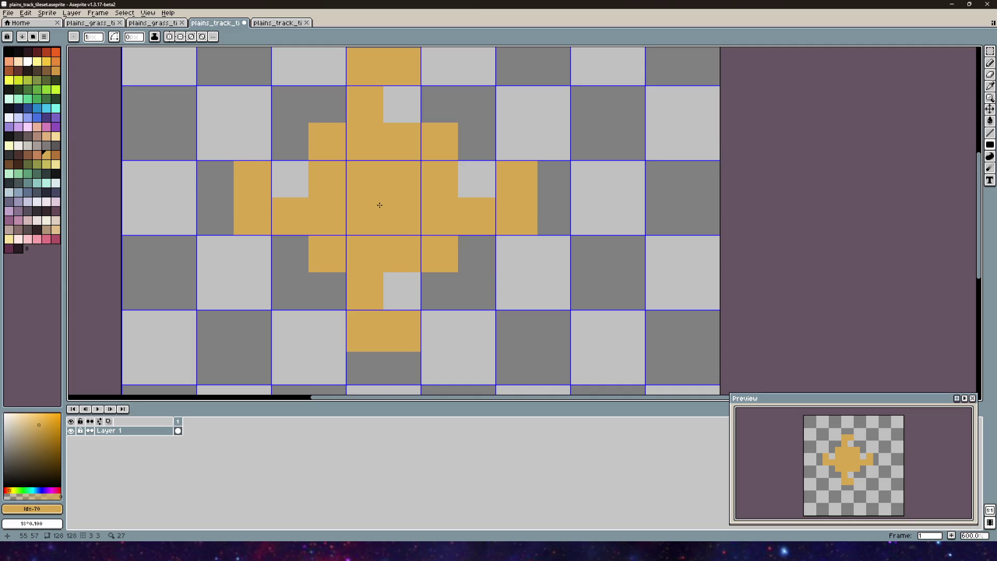
{"action": "scroll", "coordinate": [380, 206], "scroll_direction": "down", "scroll_amount": 2}
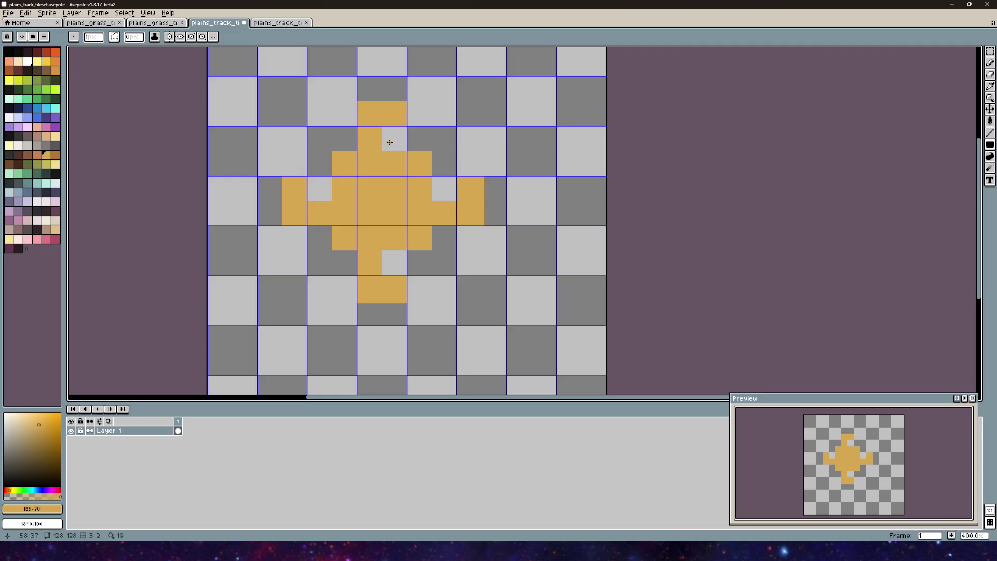
{"action": "left_click", "coordinate": [8, 12]}
{"action": "left_click", "coordinate": [19, 56]}
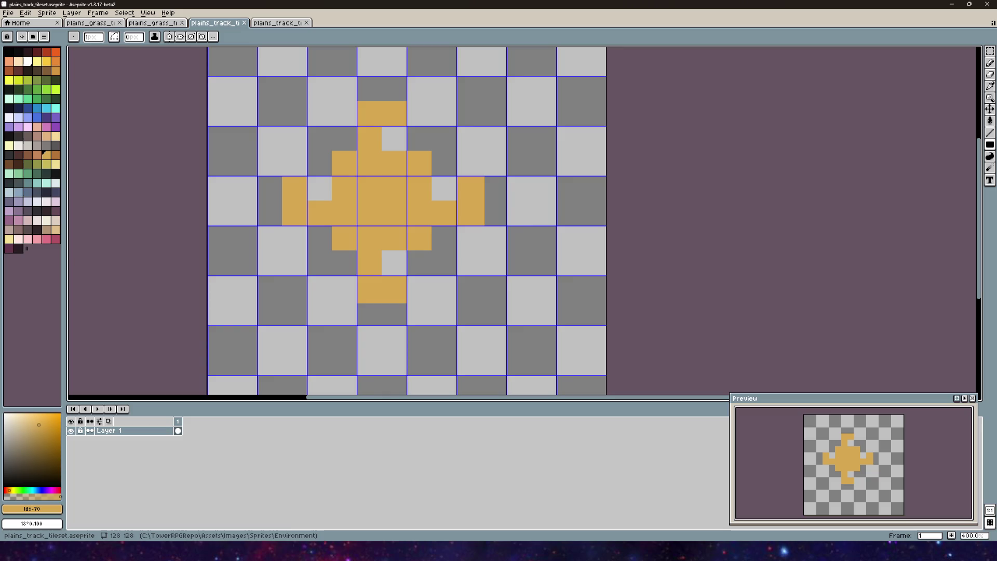
{"action": "mouse_move", "coordinate": [237, 552]}
{"action": "left_click", "coordinate": [238, 506]}
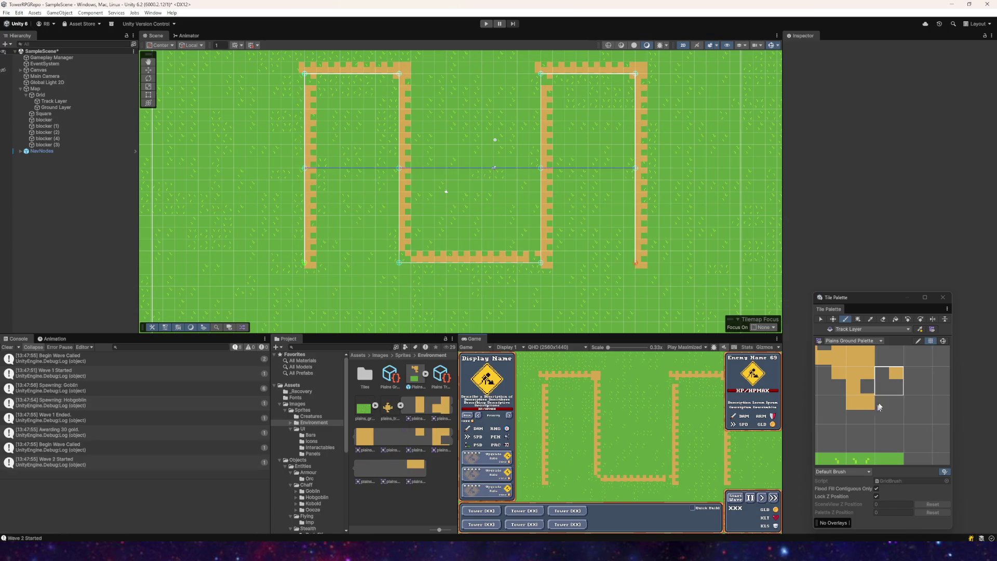
- Open the Plains Track Auto tile settings and close the tile palette window
{"action": "left_click", "coordinate": [388, 408]}
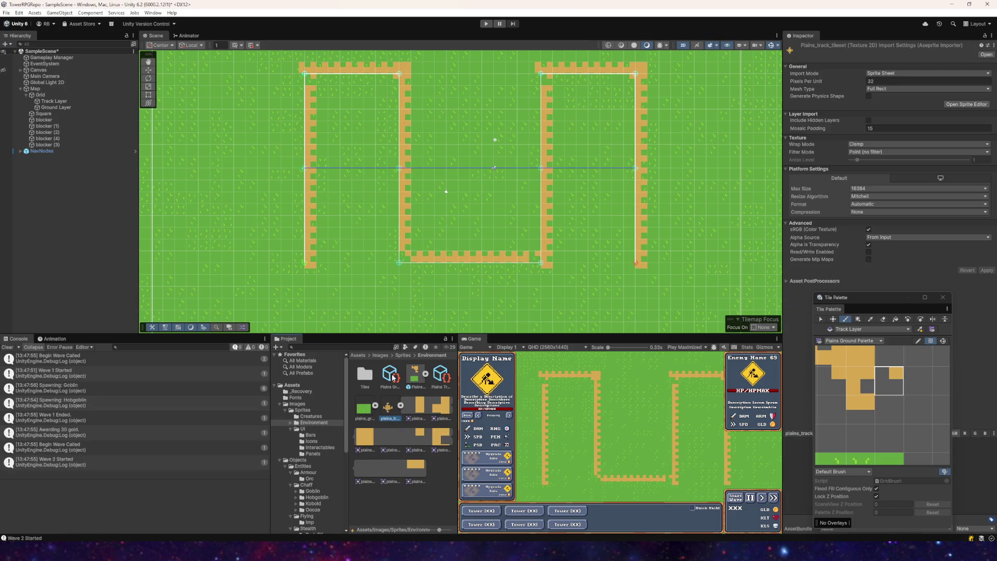
{"action": "left_click", "coordinate": [390, 374]}
{"action": "left_click", "coordinate": [442, 375]}
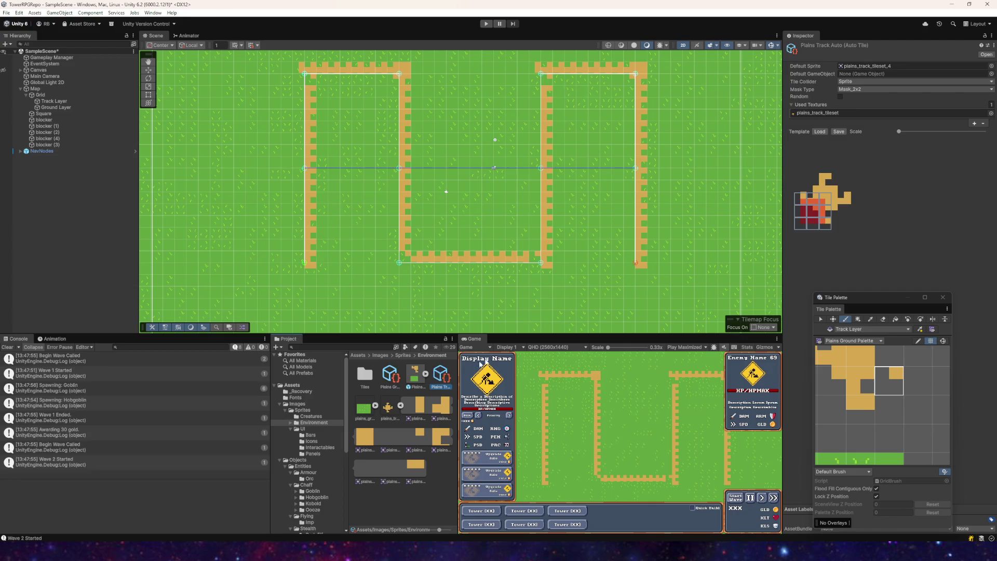
{"action": "left_click", "coordinate": [942, 297]}
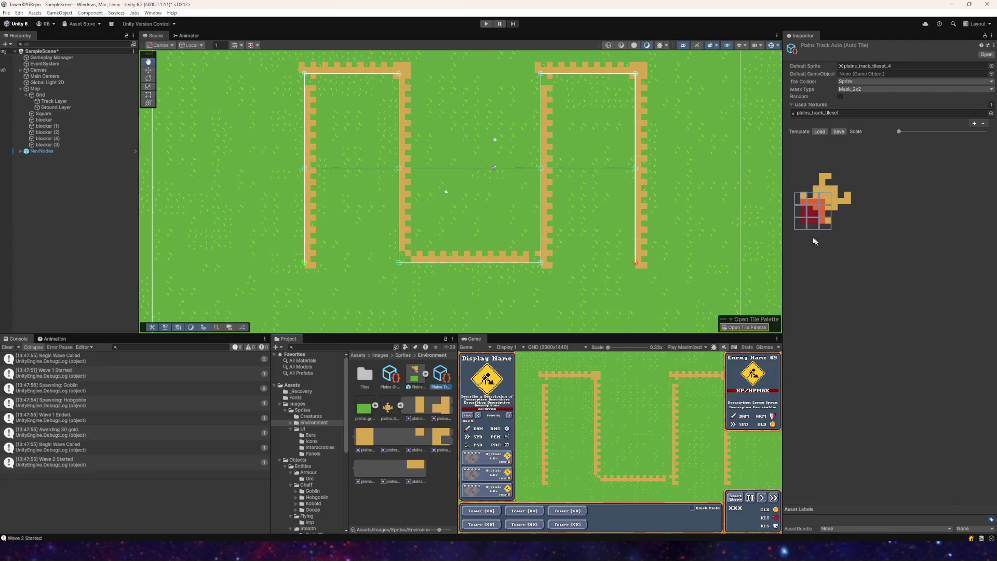
- Enlarge the mask preview and toggle cells in the Plains Track Auto tile mask
{"action": "left_click", "coordinate": [804, 205]}
{"action": "left_click_drag", "start_coordinate": [899, 131], "coordinate": [974, 141]}
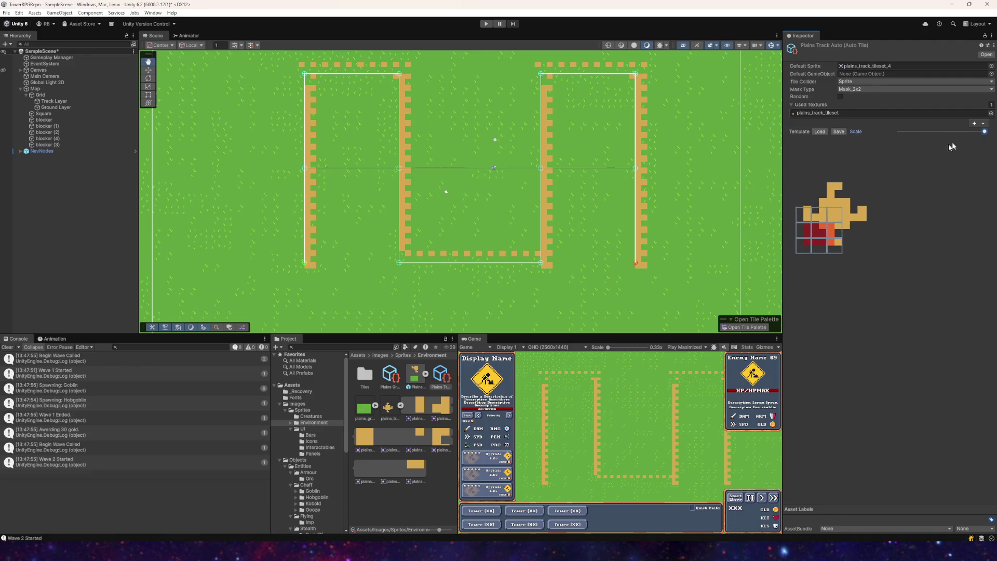
{"action": "left_click", "coordinate": [803, 228]}
{"action": "left_click", "coordinate": [799, 236]}
{"action": "left_click", "coordinate": [798, 236]}
{"action": "left_click", "coordinate": [800, 250]}
{"action": "left_click", "coordinate": [816, 250]}
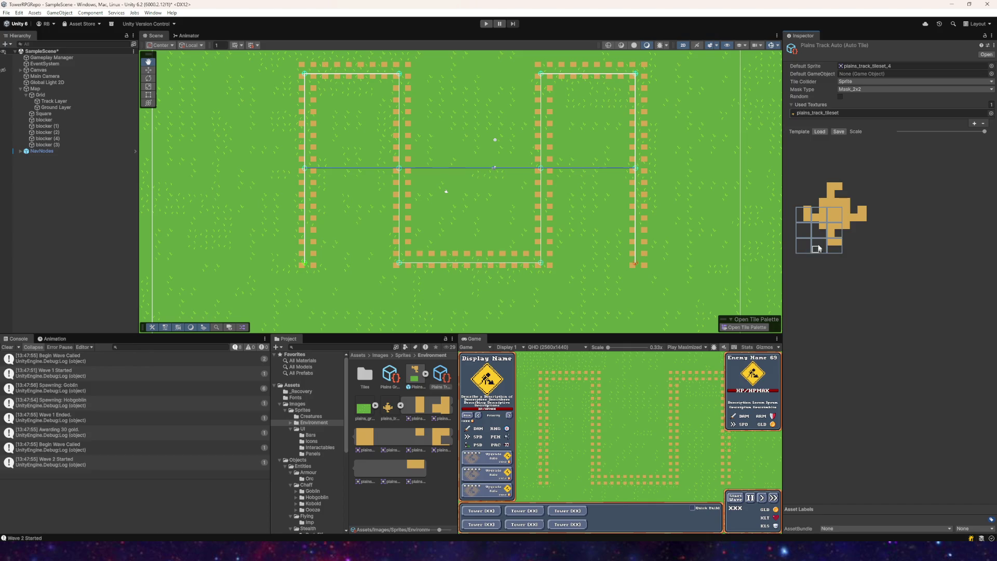
{"action": "left_click", "coordinate": [834, 215]}
{"action": "left_click", "coordinate": [834, 215]}
- Try mask type Mask_3x3, revert to Mask_2x2, then select the plains_track_tileset texture
{"action": "left_click", "coordinate": [844, 89]}
{"action": "left_click", "coordinate": [850, 108]}
{"action": "left_click", "coordinate": [851, 89]}
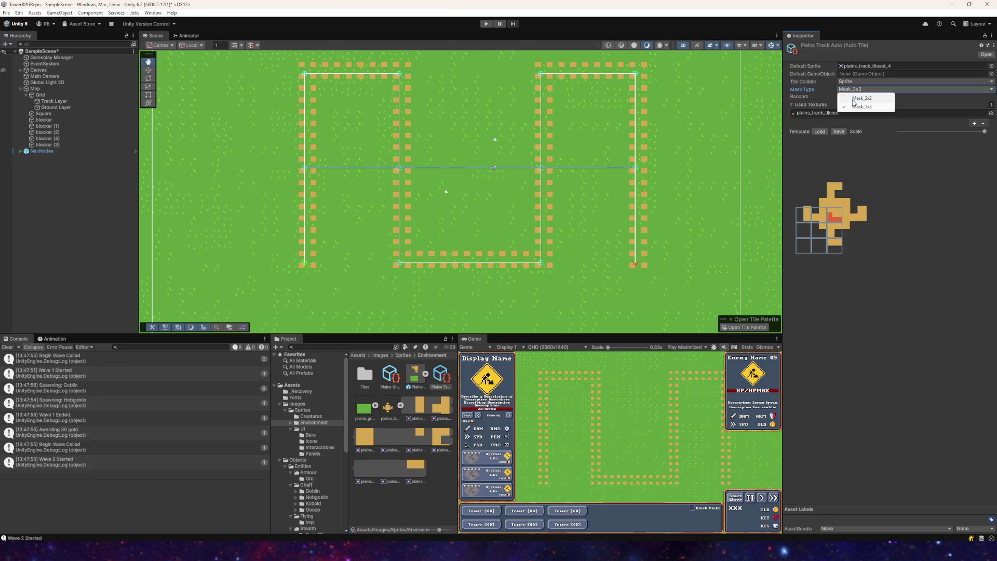
{"action": "left_click", "coordinate": [855, 99]}
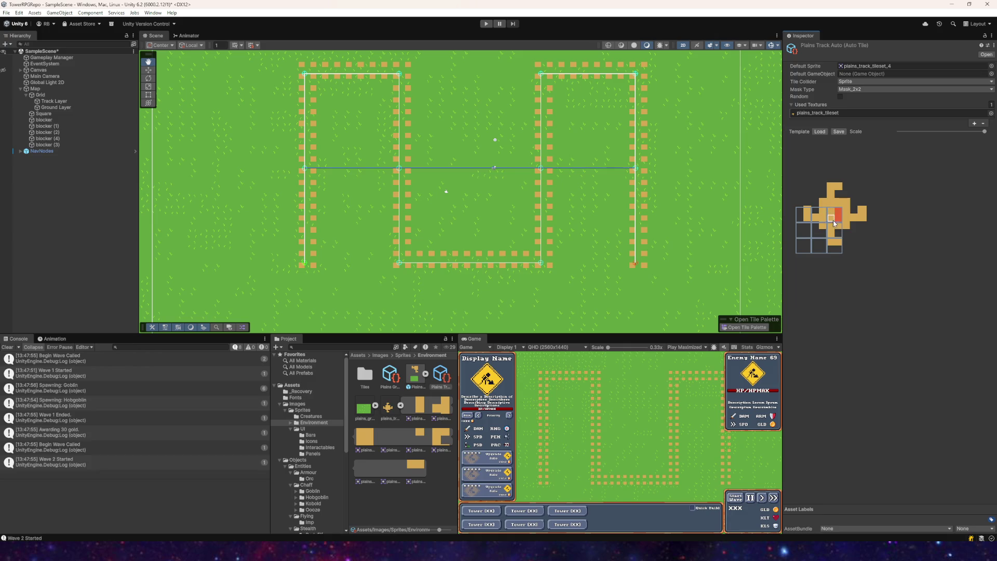
{"action": "left_click", "coordinate": [838, 213]}
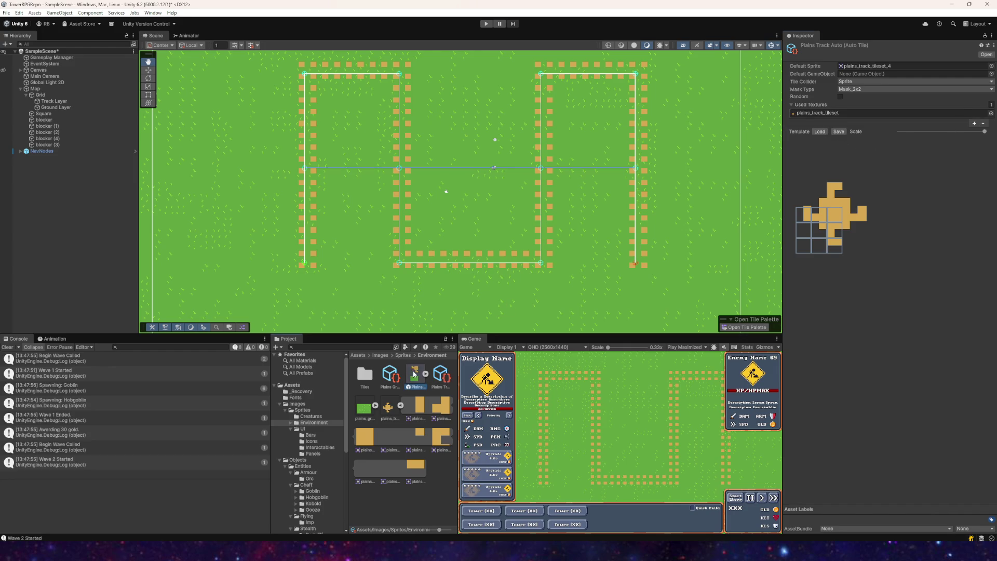
{"action": "left_click", "coordinate": [387, 408]}
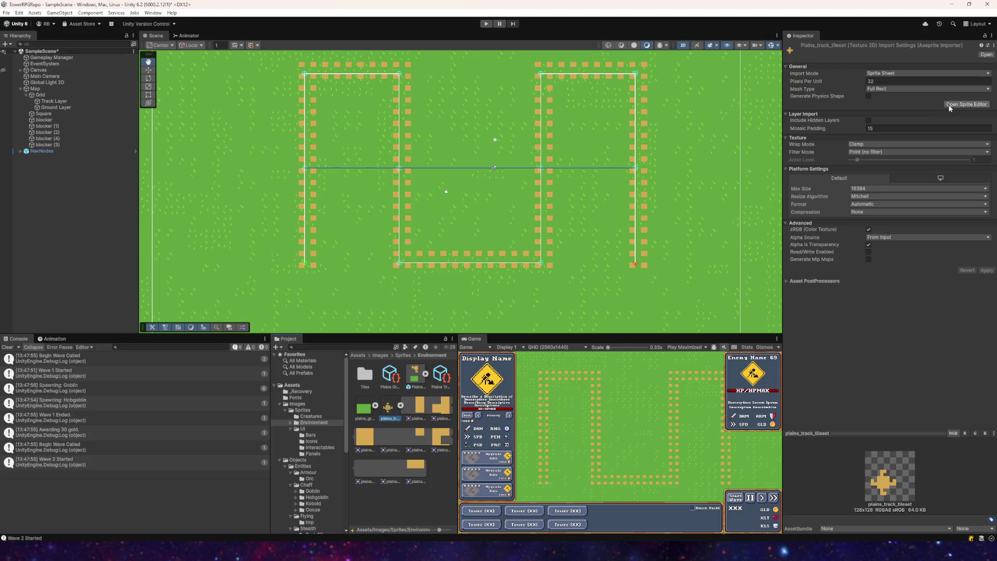
- Open the Sprite Editor and delete the stray large sprite rectangle
{"action": "left_click", "coordinate": [950, 105]}
{"action": "scroll", "coordinate": [297, 300], "scroll_direction": "up", "scroll_amount": 2}
{"action": "mouse_move", "coordinate": [424, 186]}
{"action": "left_mouse_down"}
{"action": "mouse_move", "coordinate": [277, 360]}
{"action": "mouse_move", "coordinate": [264, 350]}
{"action": "left_mouse_up"}
{"action": "left_click_drag", "start_coordinate": [315, 292], "coordinate": [343, 257]}
{"action": "key", "text": "Delete"}
- Click through the centre and arm sprites (tileset_0, 1, 2, 4, 5) to check their rects
{"action": "left_click", "coordinate": [374, 230]}
{"action": "left_click", "coordinate": [299, 244]}
{"action": "left_click", "coordinate": [294, 240]}
{"action": "left_click", "coordinate": [291, 238]}
{"action": "left_click", "coordinate": [363, 267]}
{"action": "left_click", "coordinate": [285, 235]}
{"action": "left_click", "coordinate": [330, 272]}
{"action": "left_click", "coordinate": [370, 236]}
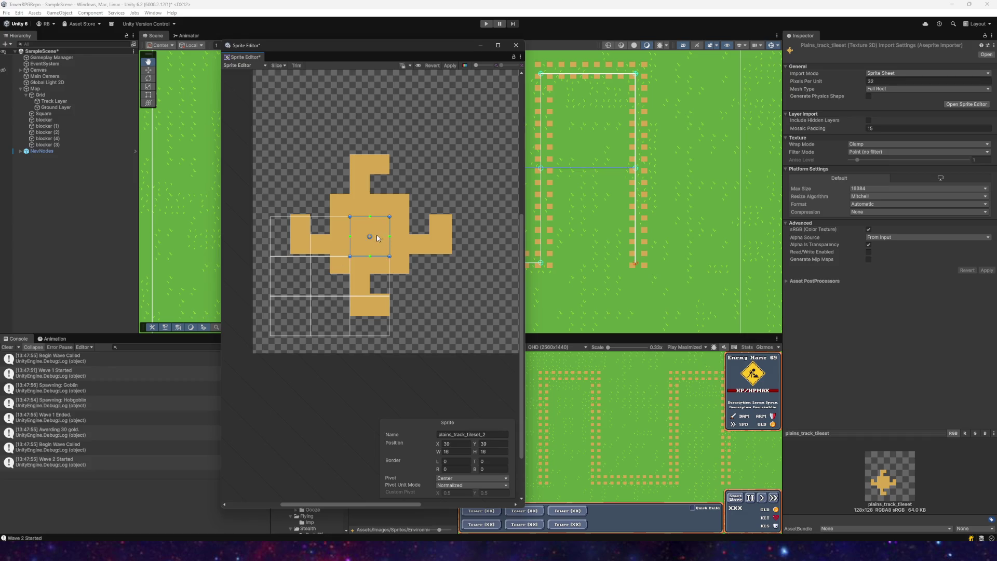
{"action": "left_click", "coordinate": [418, 237]}
{"action": "left_click", "coordinate": [370, 236]}
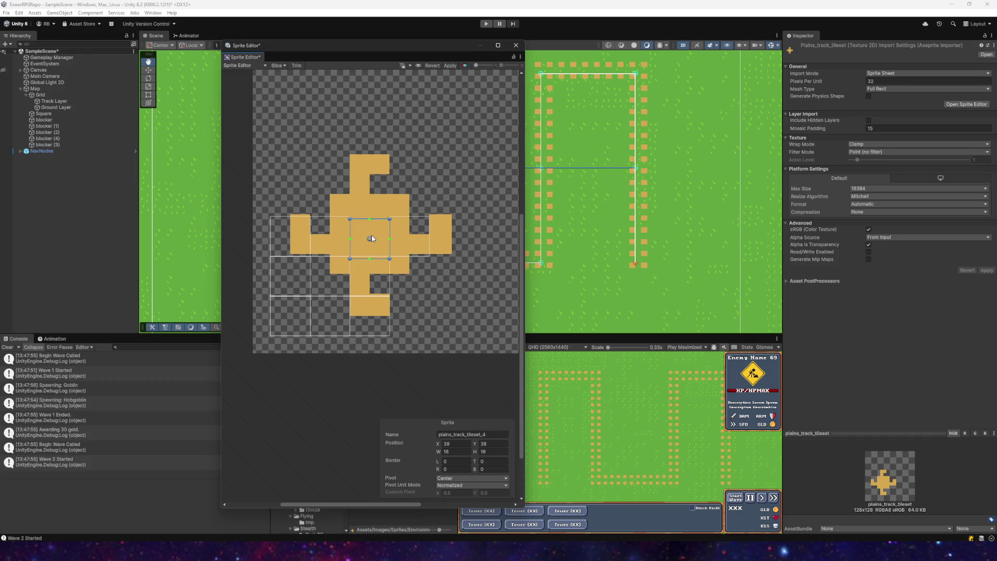
- Check the lower and upper sprites plains_track_tileset_3, 6, 7 and 8
{"action": "scroll", "coordinate": [385, 288], "scroll_direction": "up", "scroll_amount": 3}
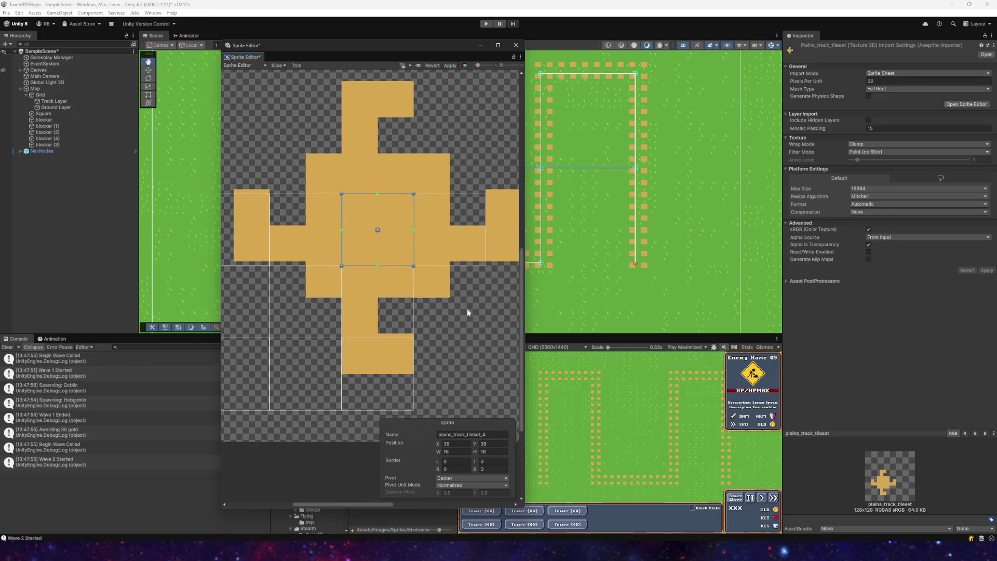
{"action": "scroll", "coordinate": [466, 304], "scroll_direction": "down", "scroll_amount": 2}
{"action": "scroll", "coordinate": [406, 311], "scroll_direction": "up", "scroll_amount": 1}
{"action": "left_click", "coordinate": [345, 350]}
{"action": "left_click", "coordinate": [371, 325]}
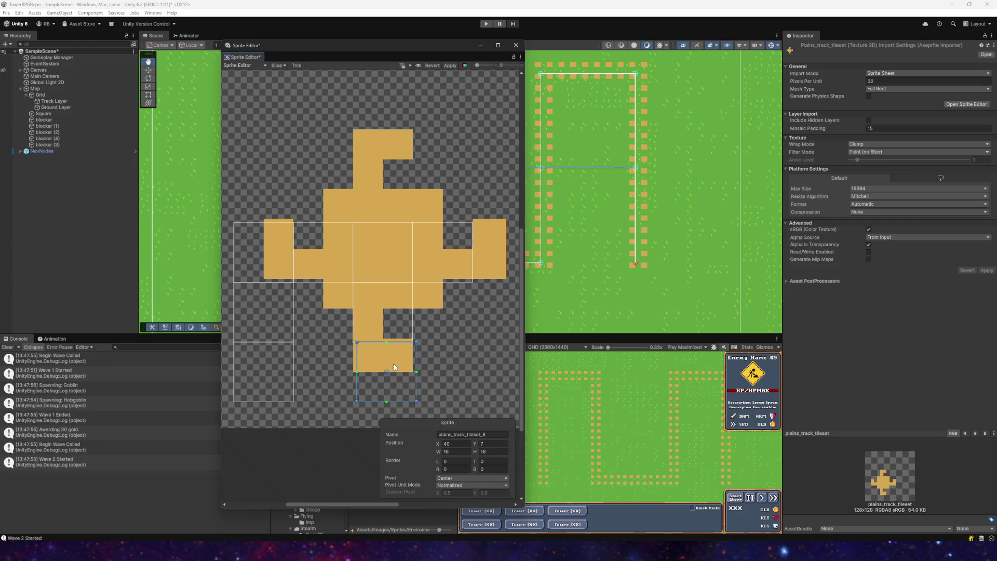
{"action": "left_click", "coordinate": [452, 309]}
{"action": "left_click", "coordinate": [320, 310]}
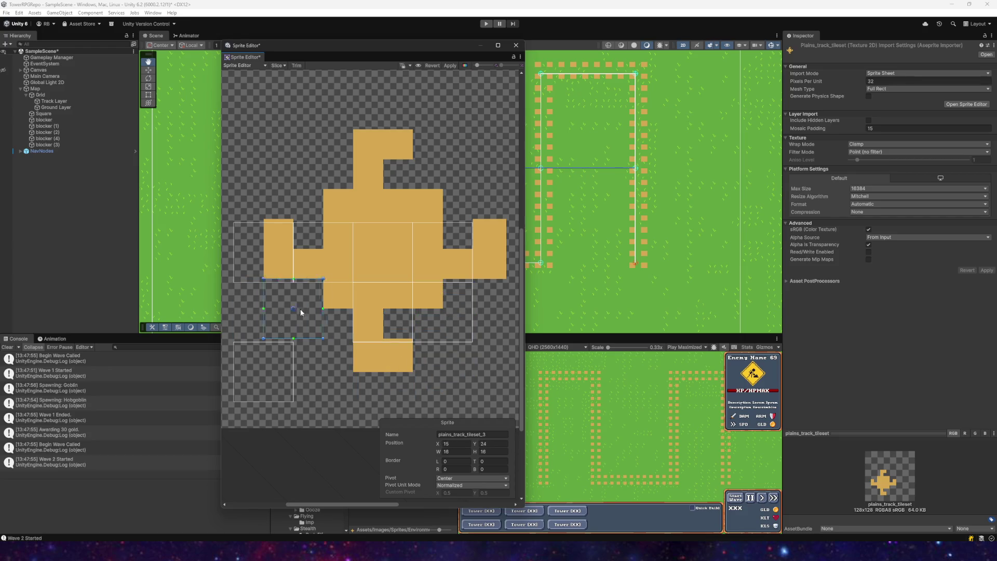
{"action": "left_click", "coordinate": [331, 190]}
{"action": "left_click", "coordinate": [262, 259]}
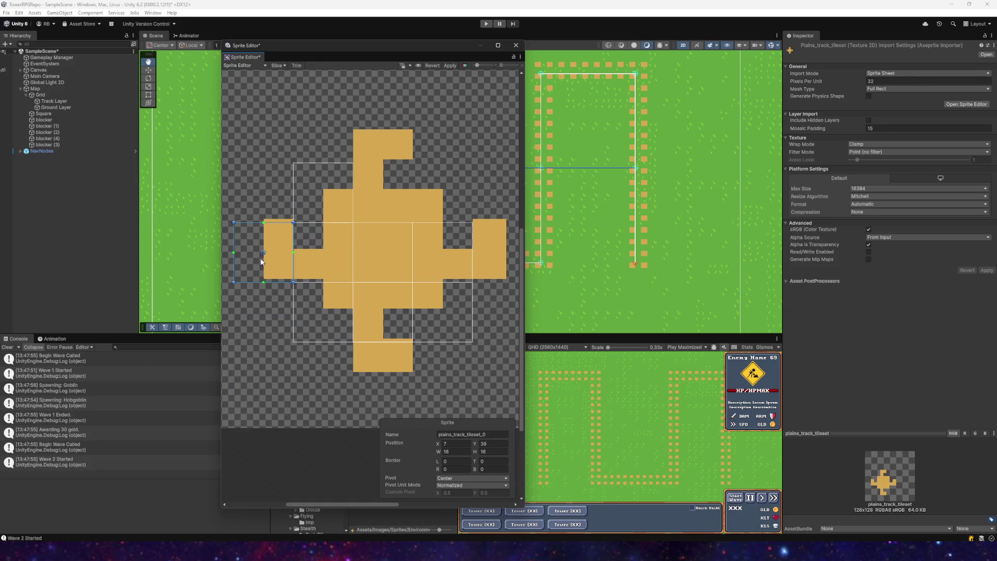
{"action": "left_click", "coordinate": [333, 197]}
{"action": "left_click", "coordinate": [331, 256]}
- Nudge plains_track_tileset_5 down one pixel and move plains_track_tileset_7 up onto the top arm
{"action": "left_click", "coordinate": [380, 311]}
{"action": "mouse_move", "coordinate": [379, 311]}
{"action": "left_mouse_down"}
{"action": "mouse_move", "coordinate": [329, 319]}
{"action": "mouse_move", "coordinate": [375, 319]}
{"action": "left_mouse_up"}
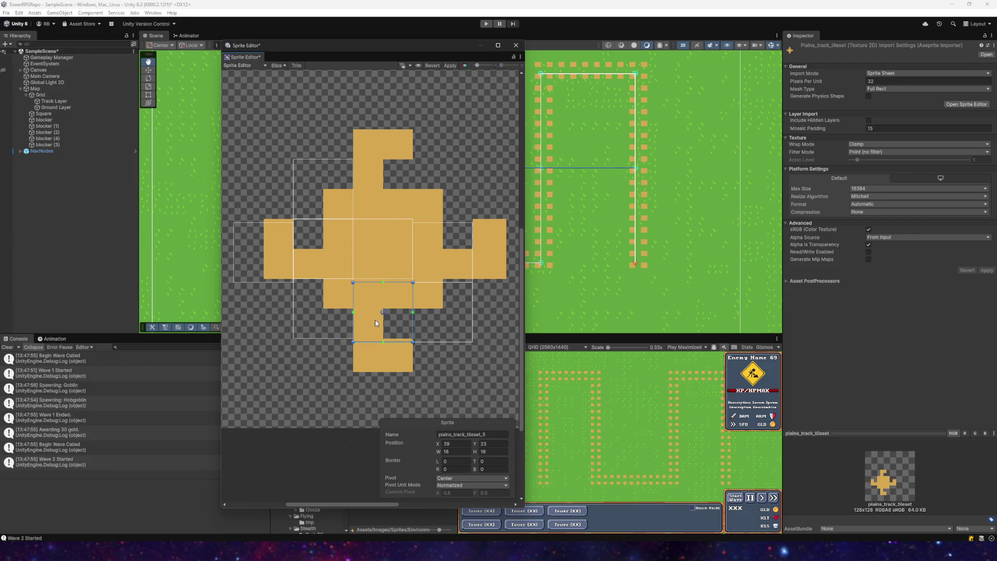
{"action": "left_click", "coordinate": [440, 313]}
{"action": "left_click", "coordinate": [369, 340]}
{"action": "mouse_move", "coordinate": [374, 322]}
{"action": "left_mouse_down"}
{"action": "mouse_move", "coordinate": [438, 322]}
{"action": "mouse_move", "coordinate": [378, 196]}
{"action": "left_mouse_up"}
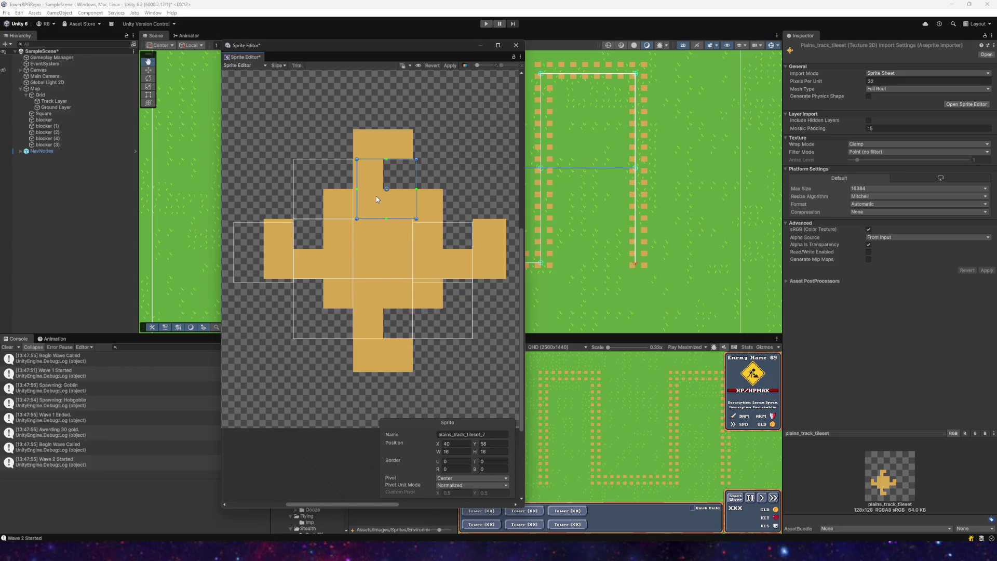
- Review the arm sprites plains_track_tileset_2 and plains_track_tileset_0
{"action": "left_click", "coordinate": [437, 264]}
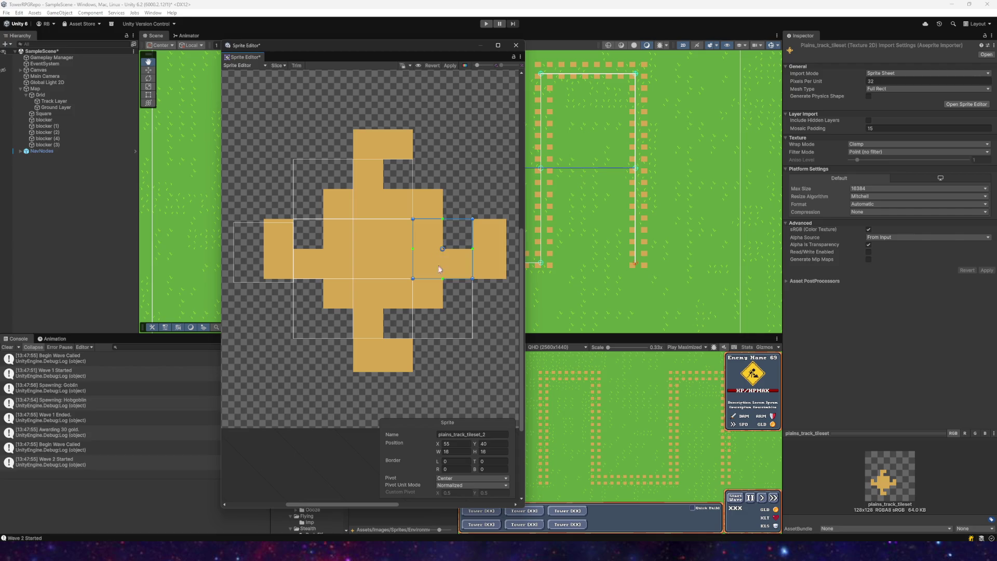
{"action": "scroll", "coordinate": [387, 304], "scroll_direction": "down", "scroll_amount": 2}
{"action": "scroll", "coordinate": [365, 253], "scroll_direction": "up", "scroll_amount": 2}
{"action": "left_click", "coordinate": [288, 275]}
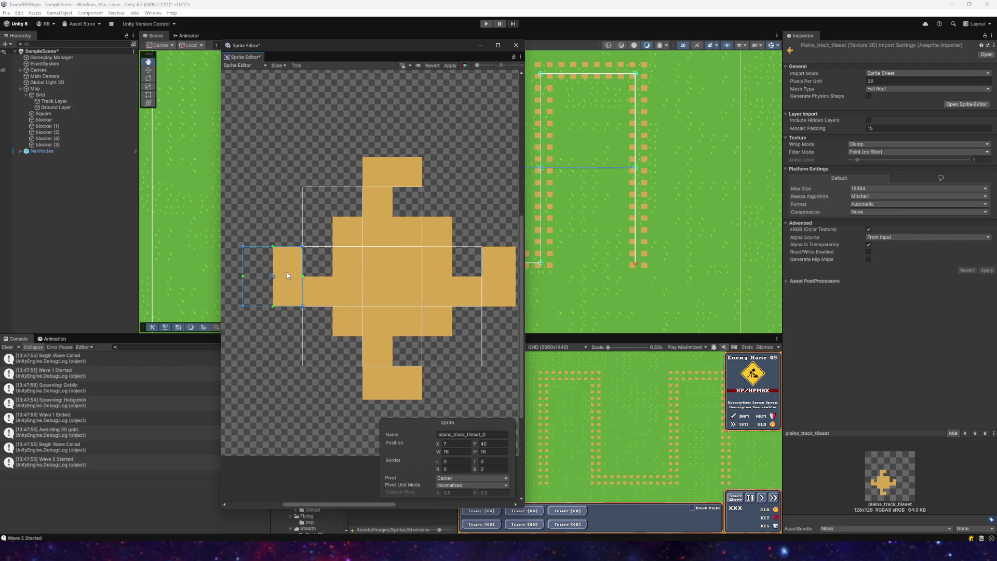
{"action": "left_click", "coordinate": [277, 65]}
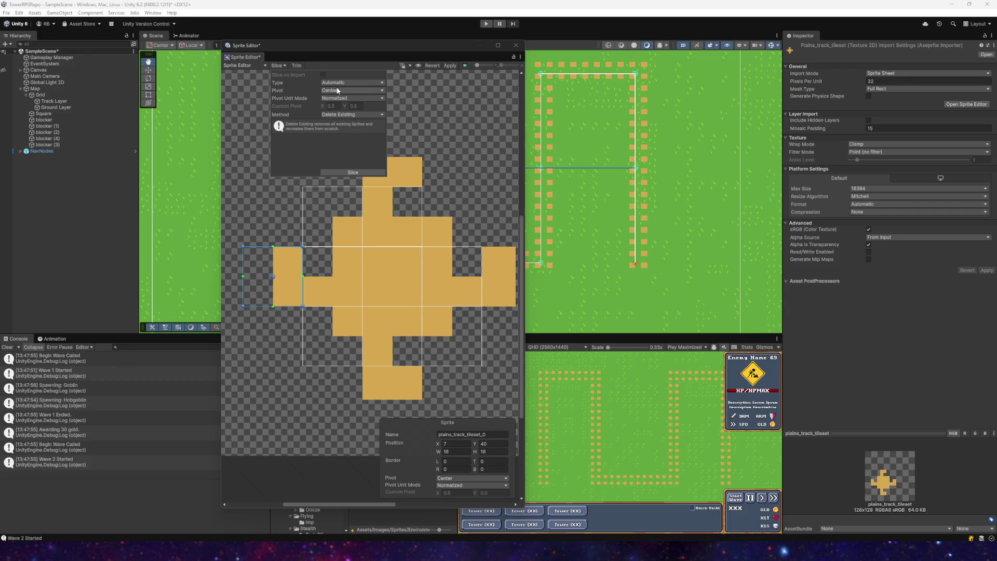
- Set slicing to Grid By Cell Size 16×16, offset 7 and 8, method Safe
{"action": "left_click", "coordinate": [343, 84]}
{"action": "left_click", "coordinate": [344, 98]}
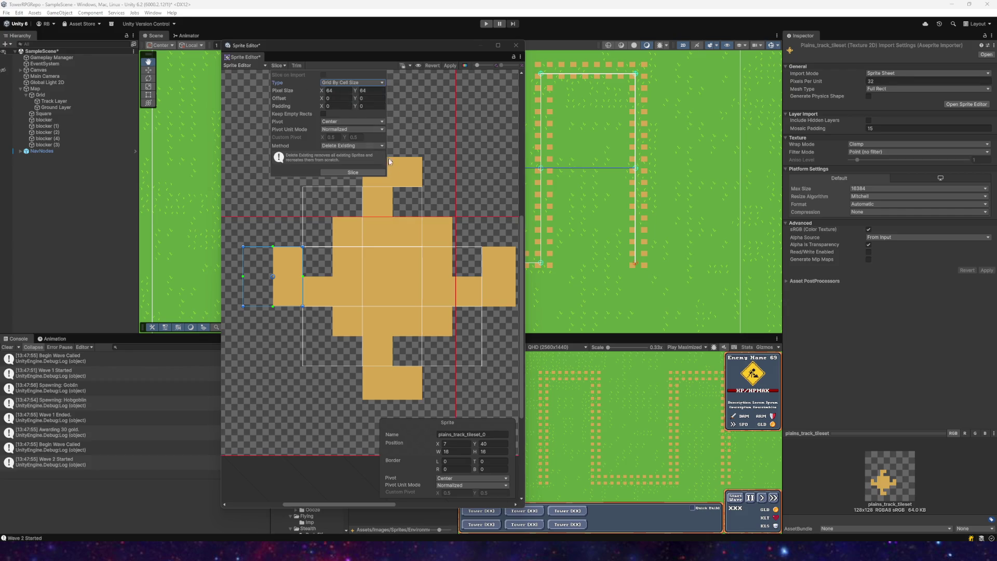
{"action": "scroll", "coordinate": [442, 227], "scroll_direction": "down", "scroll_amount": 3}
{"action": "left_click", "coordinate": [341, 91]}
{"action": "type", "text": "16"}
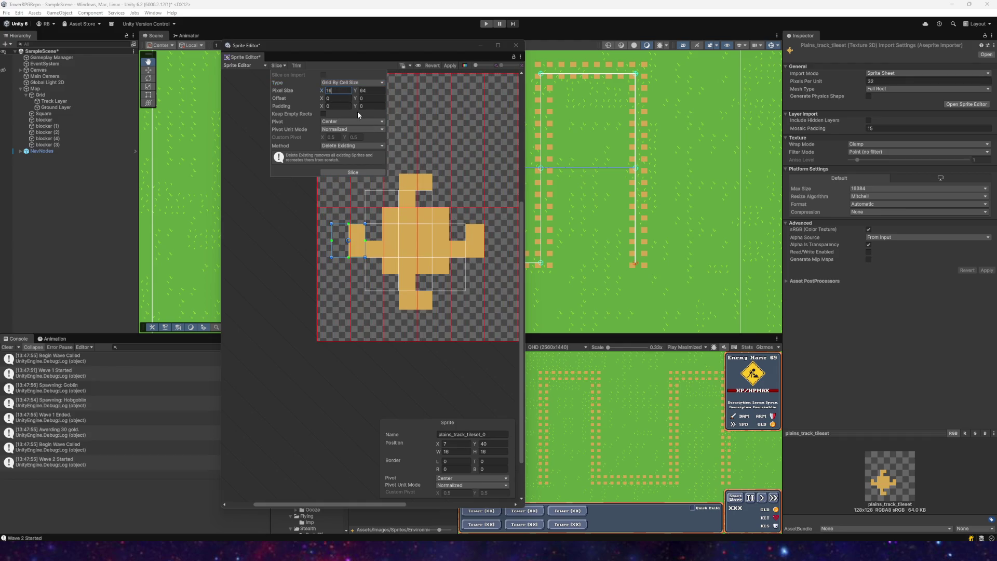
{"action": "left_click", "coordinate": [340, 146]}
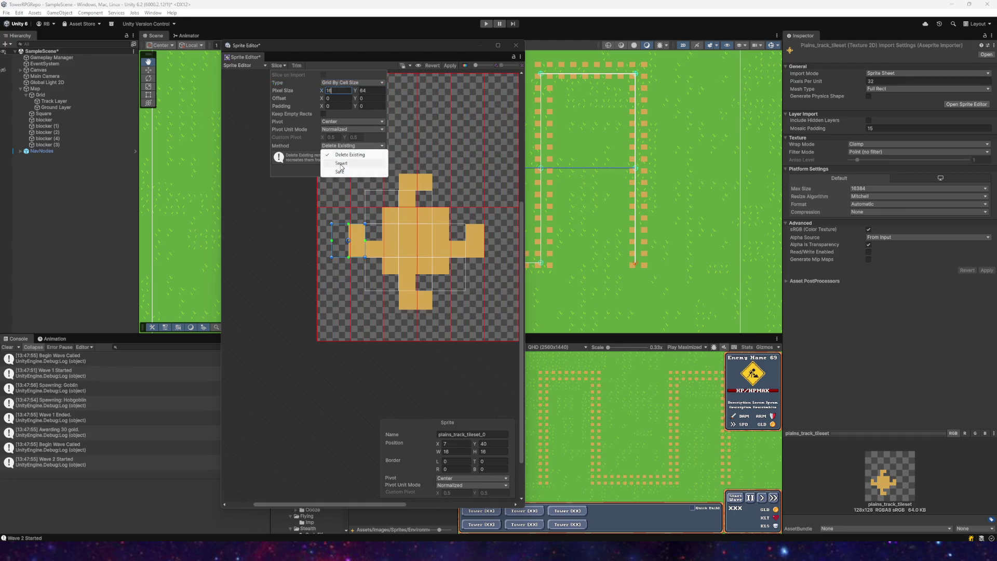
{"action": "left_click", "coordinate": [340, 172]}
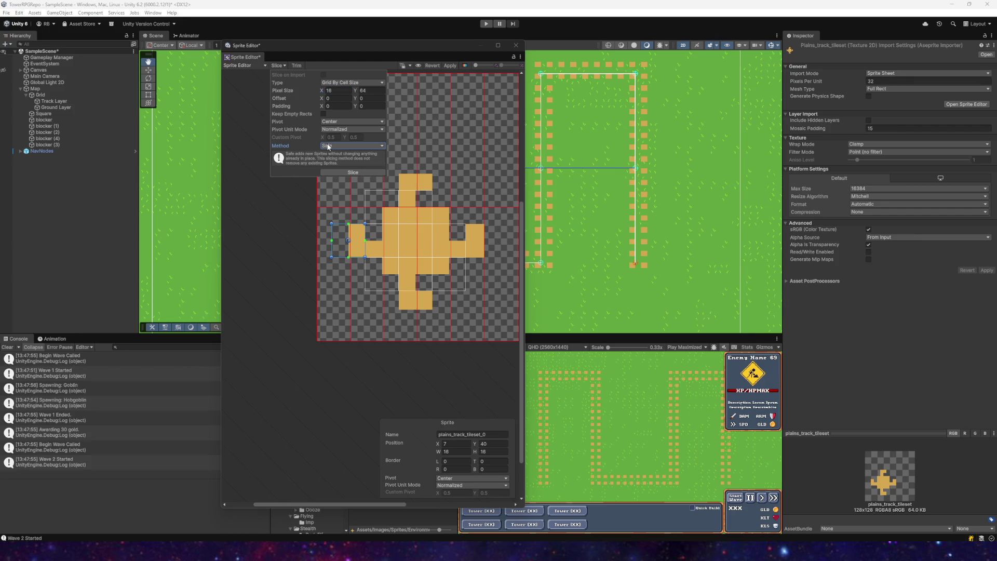
{"action": "left_click", "coordinate": [321, 99]}
{"action": "left_click_drag", "start_coordinate": [322, 99], "coordinate": [326, 100]}
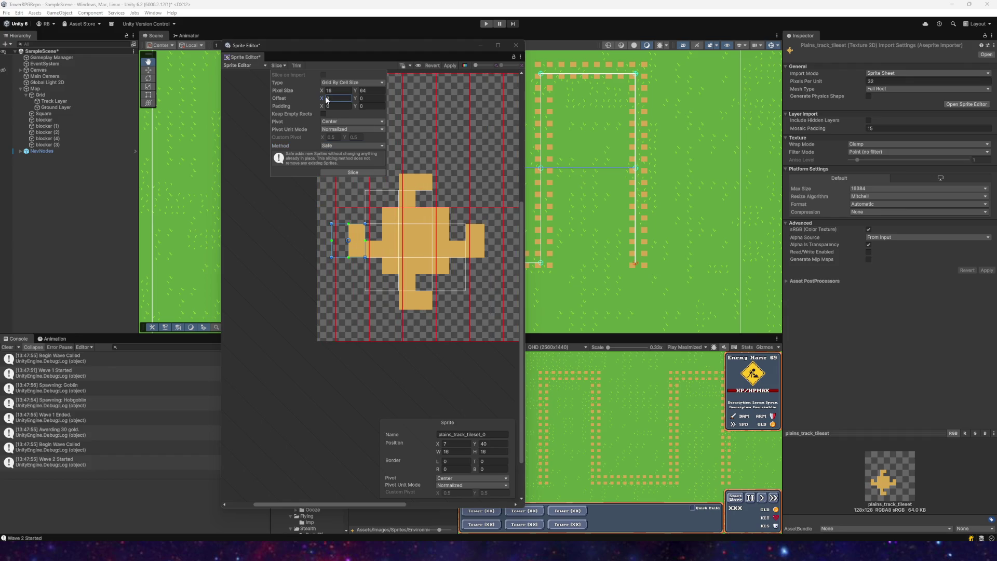
{"action": "type", "text": "7"}
{"action": "double_click", "coordinate": [364, 90]}
{"action": "type", "text": "16"}
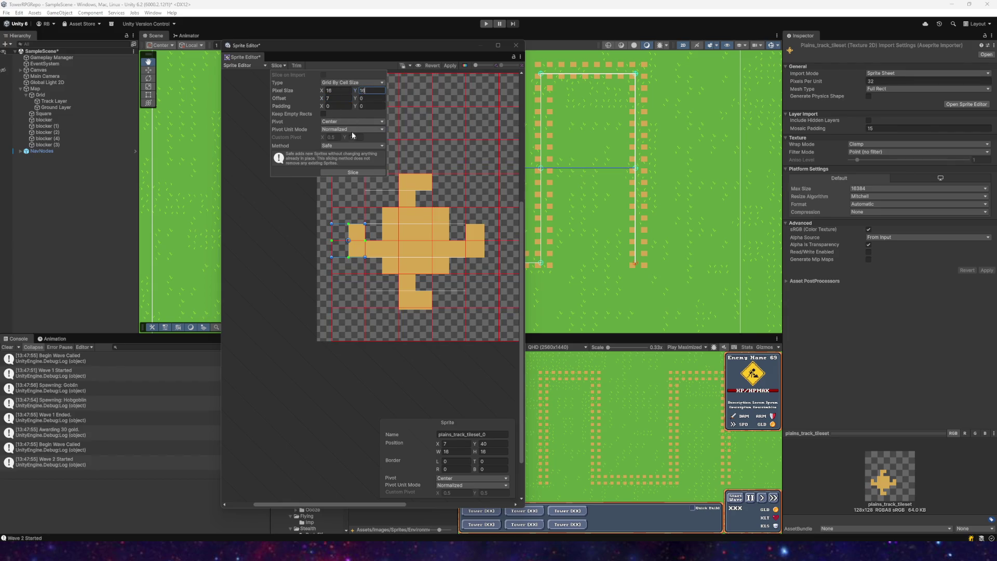
{"action": "left_click", "coordinate": [356, 100]}
{"action": "type", "text": "8"}
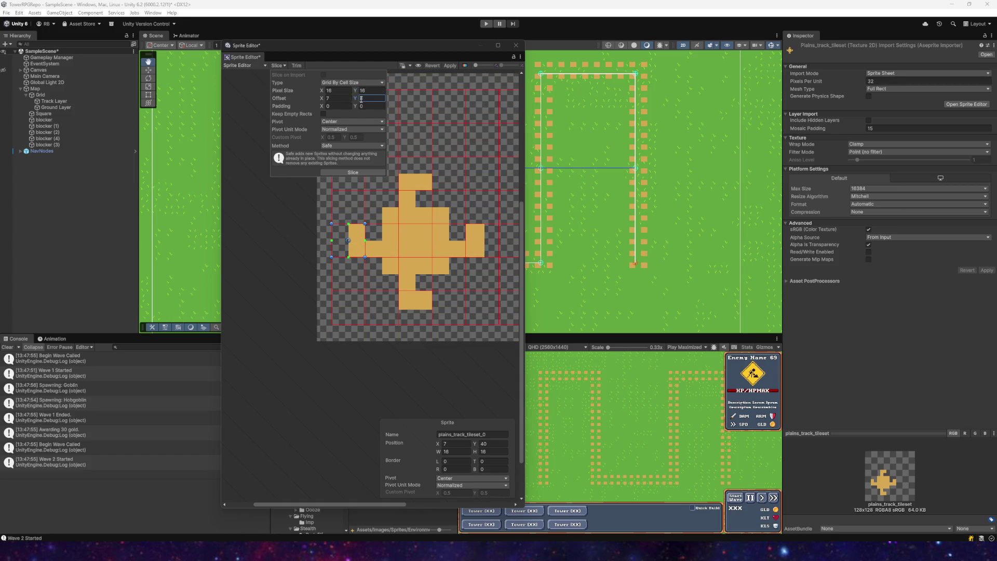
- Slice the sheet, apply the new slices and close the Sprite Editor
{"action": "left_click", "coordinate": [357, 172]}
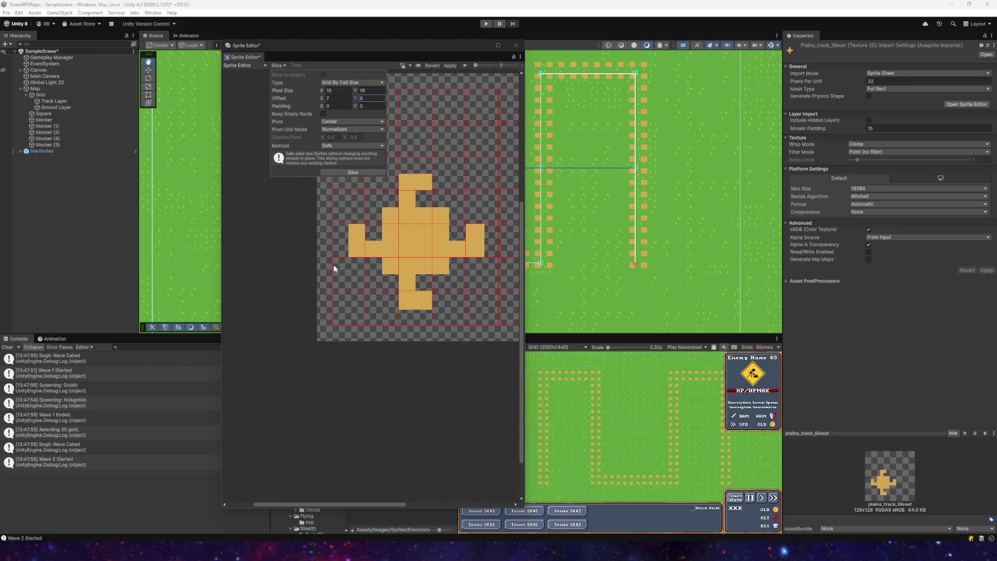
{"action": "left_click", "coordinate": [325, 253]}
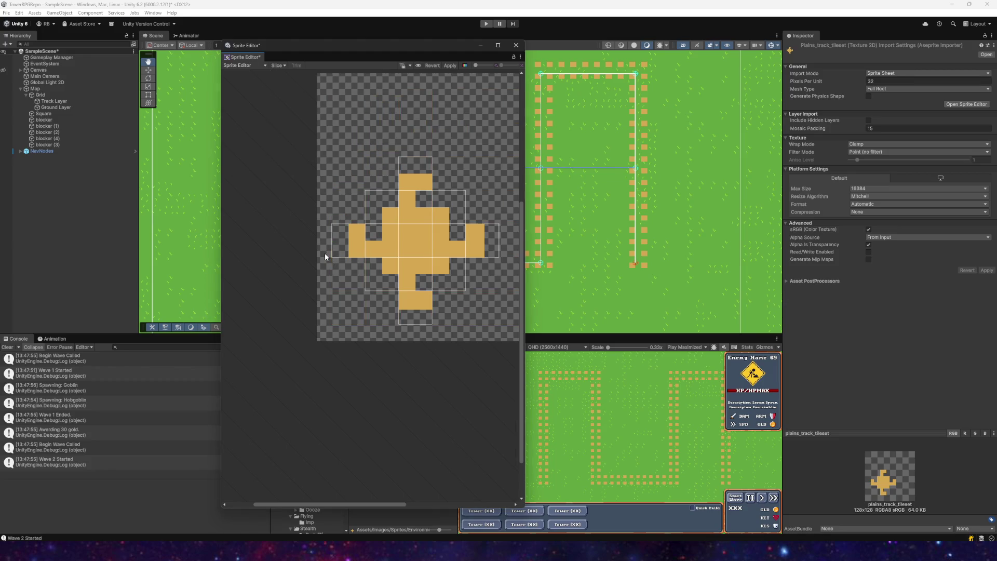
{"action": "left_click", "coordinate": [449, 66]}
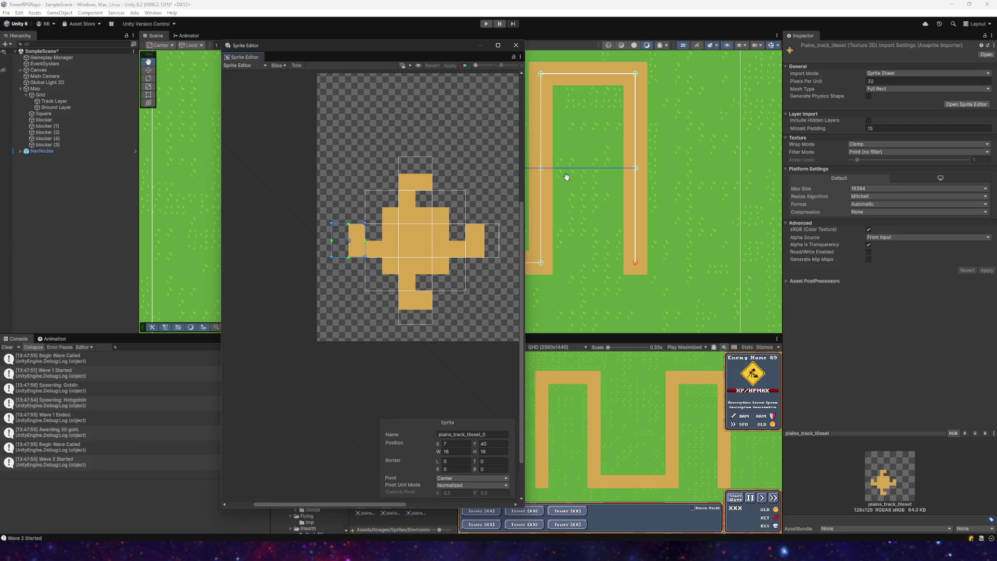
{"action": "mouse_move", "coordinate": [594, 181]}
{"action": "left_mouse_down"}
{"action": "mouse_move", "coordinate": [583, 185]}
{"action": "mouse_move", "coordinate": [597, 151]}
{"action": "mouse_move", "coordinate": [597, 249]}
{"action": "mouse_move", "coordinate": [593, 176]}
{"action": "mouse_move", "coordinate": [575, 172]}
{"action": "left_mouse_up"}
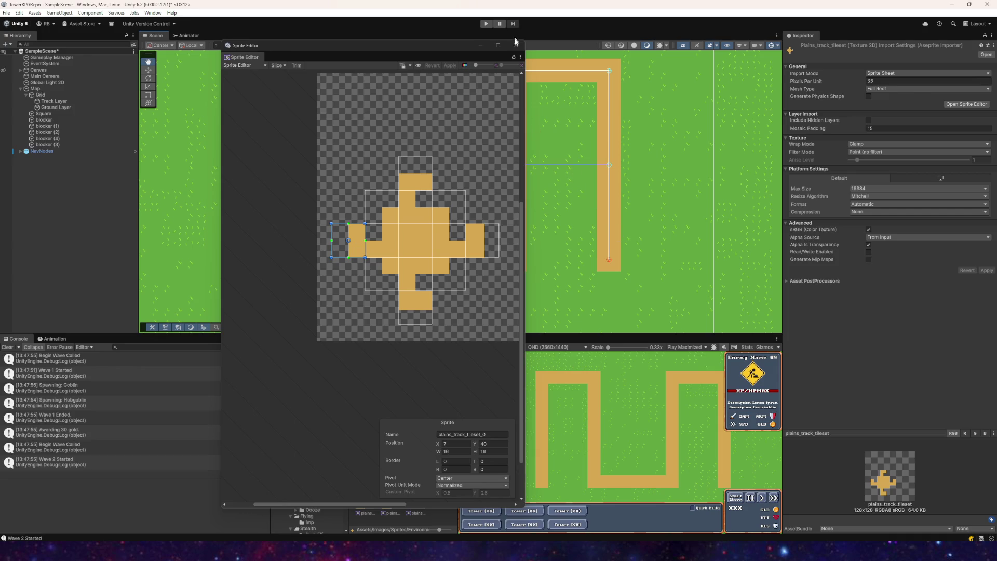
{"action": "left_click", "coordinate": [516, 45]}
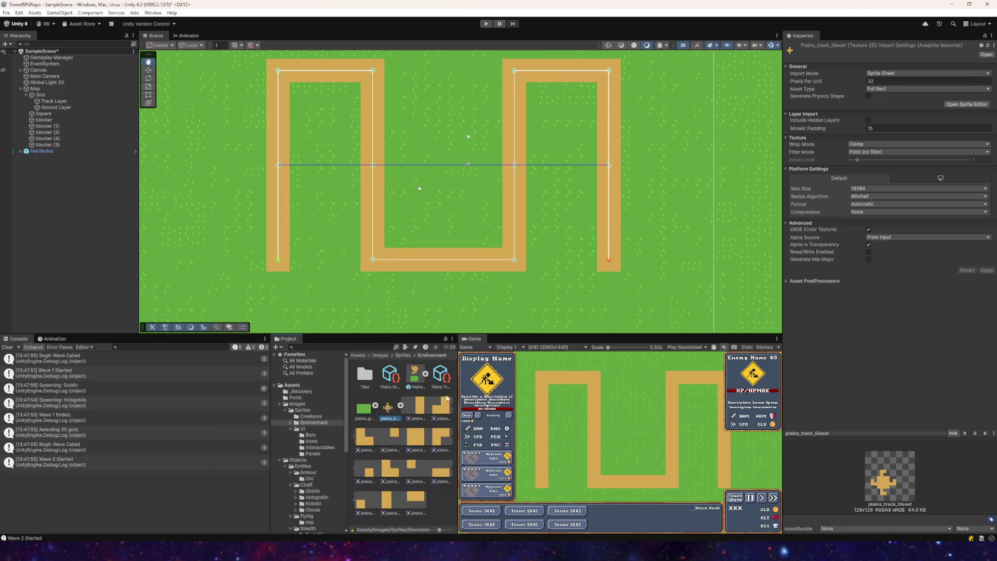
- Show the Plains Track Auto tile's settings and mask its four corner cells
{"action": "left_click", "coordinate": [441, 374]}
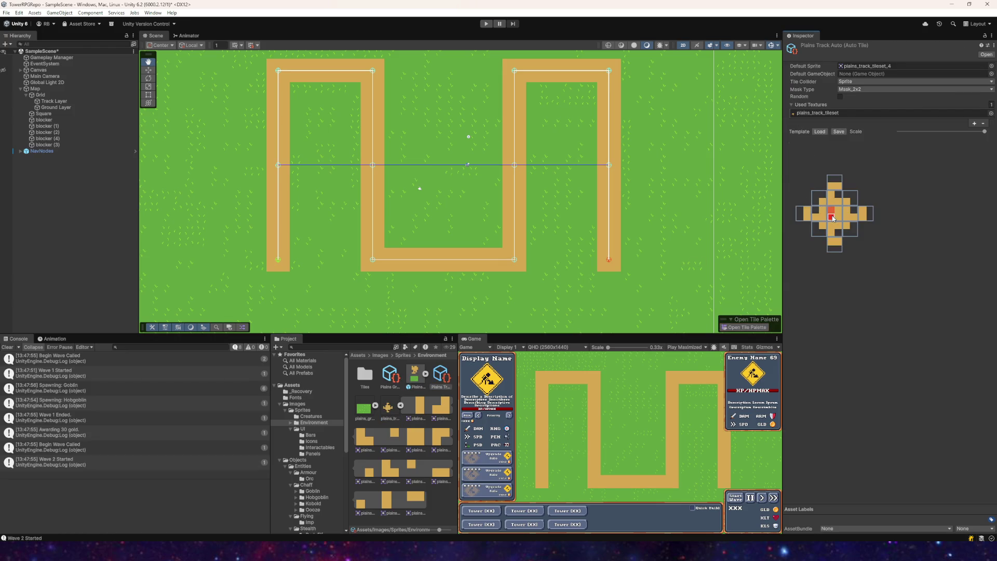
{"action": "left_click", "coordinate": [825, 203]}
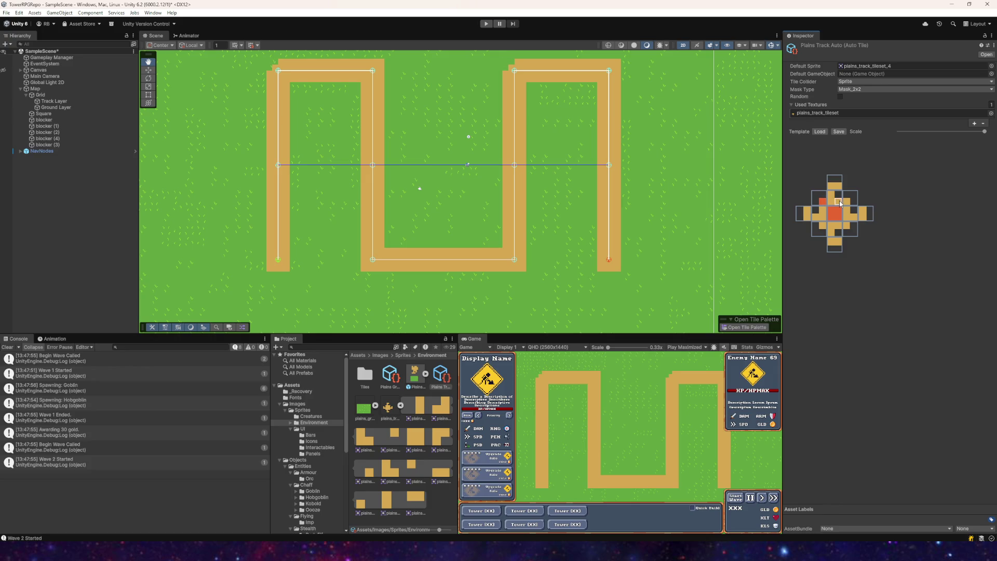
{"action": "left_click", "coordinate": [847, 202]}
{"action": "left_click", "coordinate": [845, 228]}
{"action": "left_click", "coordinate": [822, 227]}
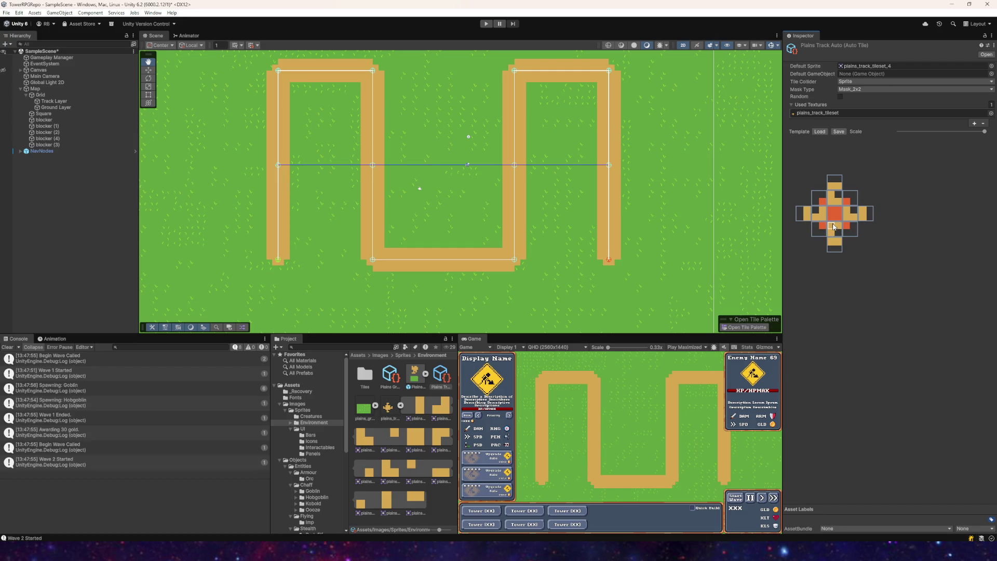
- Mask the inner-edge cells, then add the bottom and right neighbours to the mask
{"action": "left_click", "coordinate": [838, 226]}
{"action": "left_click", "coordinate": [822, 219]}
{"action": "left_click", "coordinate": [833, 203]}
{"action": "left_click", "coordinate": [838, 187]}
{"action": "left_click", "coordinate": [808, 213]}
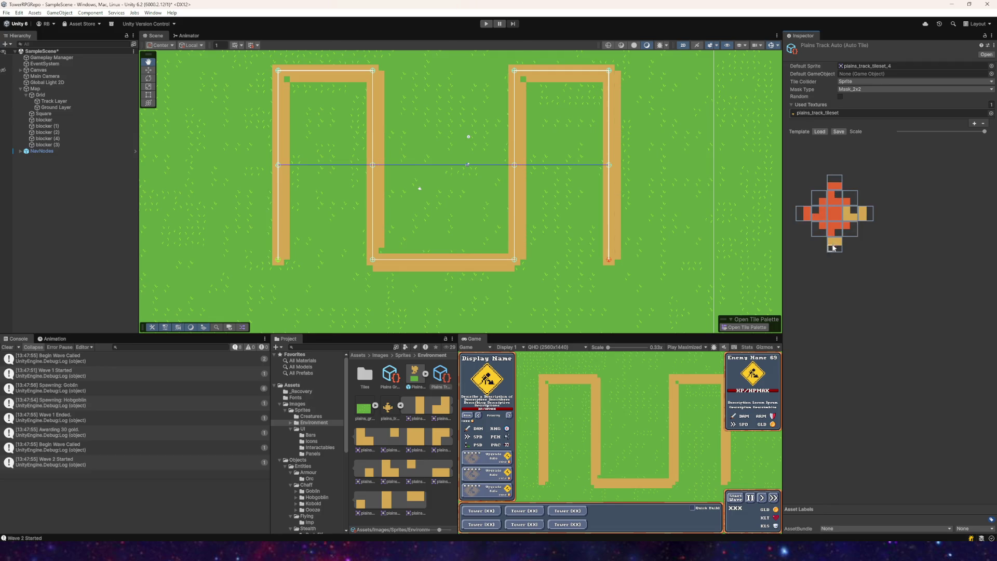
{"action": "left_click", "coordinate": [834, 242]}
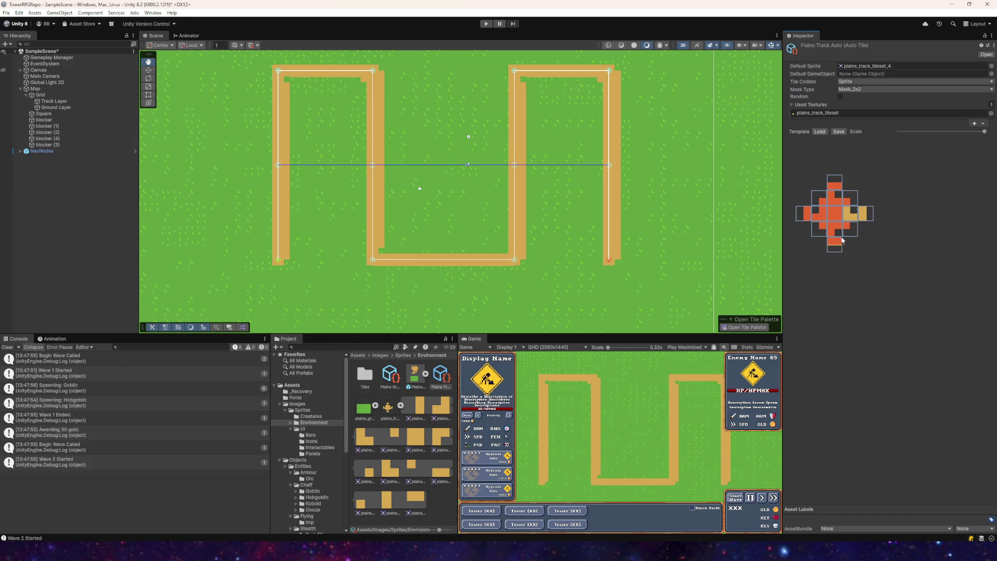
{"action": "left_click", "coordinate": [862, 221]}
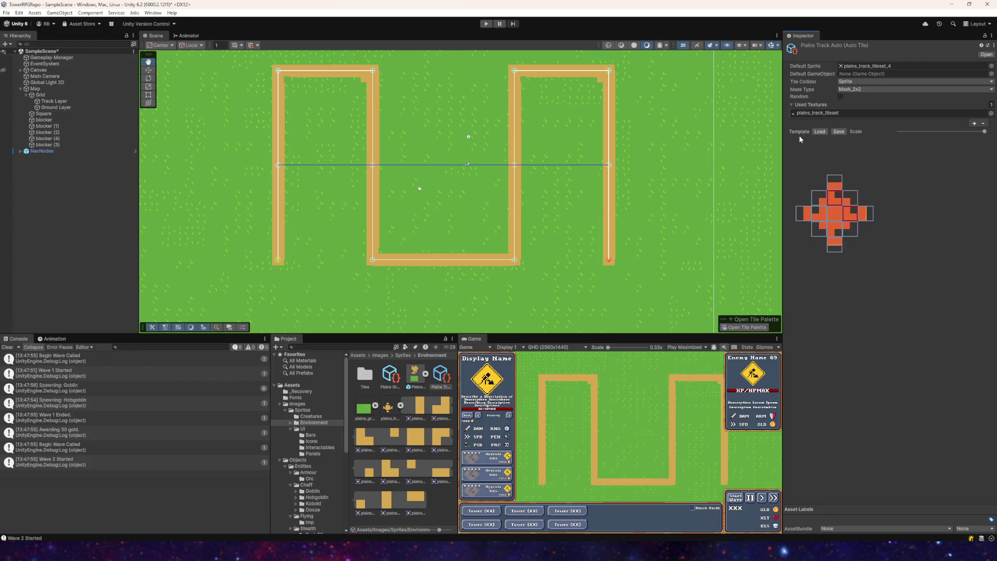
{"action": "scroll", "coordinate": [465, 179], "scroll_direction": "up", "scroll_amount": 5}
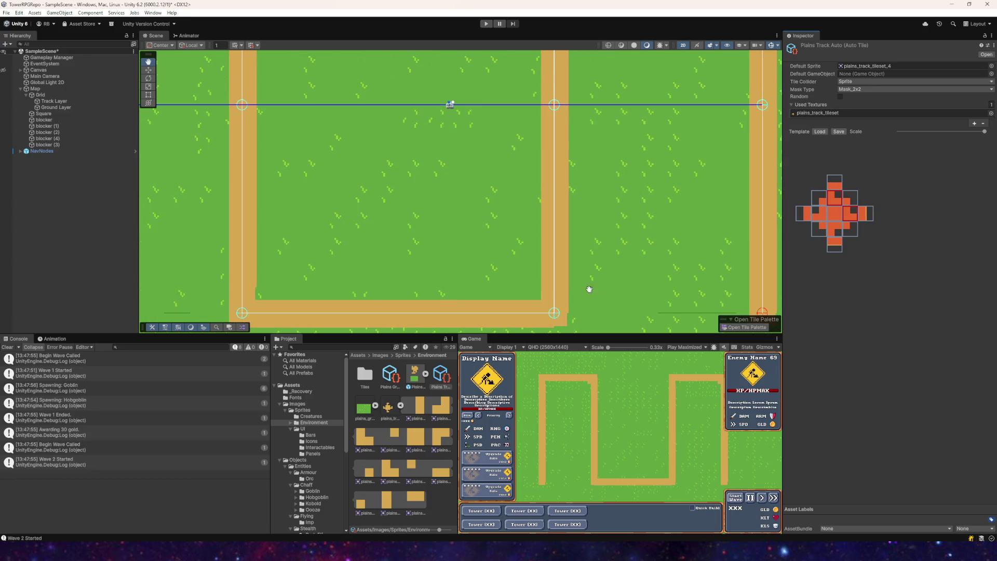
- Select plains_track_tileset and open its Sprite Editor
{"action": "left_click", "coordinate": [389, 410]}
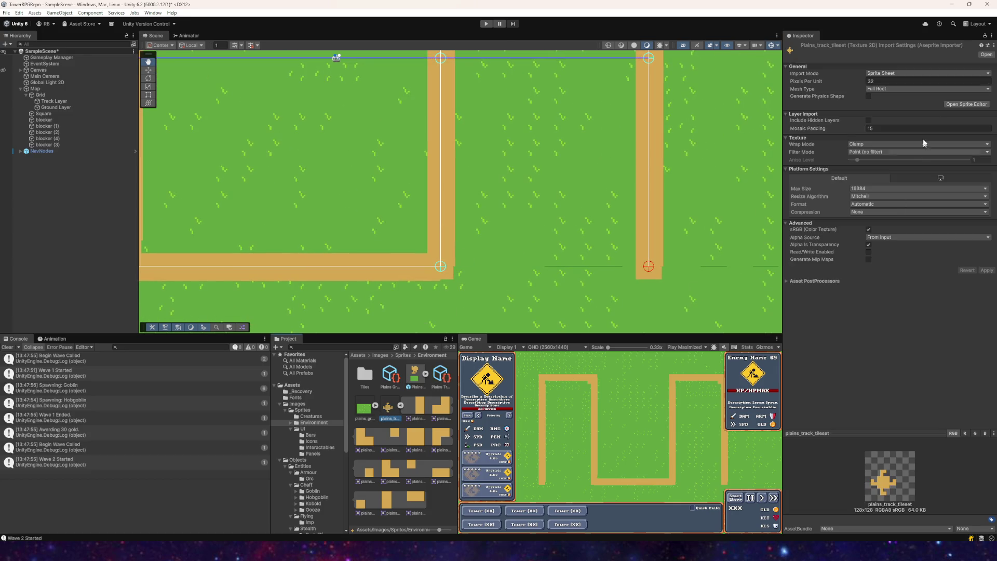
{"action": "left_click", "coordinate": [955, 104]}
{"action": "scroll", "coordinate": [413, 350], "scroll_direction": "up", "scroll_amount": 5}
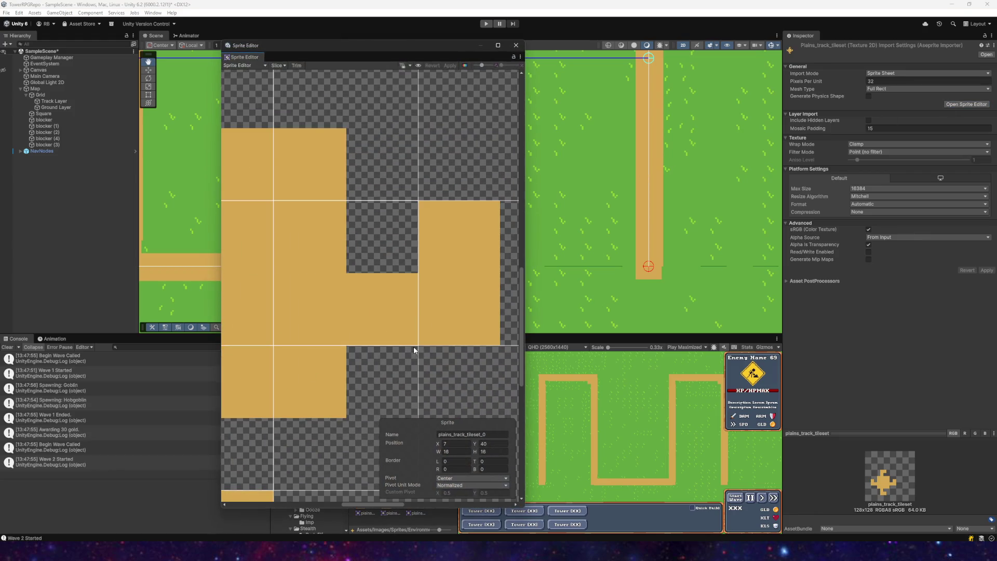
{"action": "scroll", "coordinate": [415, 350], "scroll_direction": "down", "scroll_amount": 3}
{"action": "scroll", "coordinate": [458, 281], "scroll_direction": "up", "scroll_amount": 3}
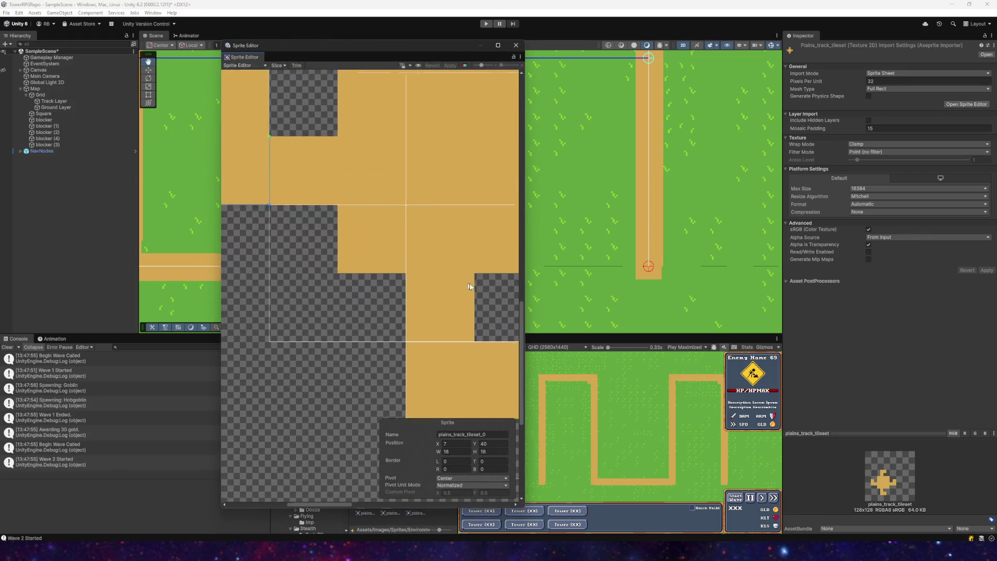
{"action": "scroll", "coordinate": [457, 282], "scroll_direction": "down", "scroll_amount": 3}
{"action": "scroll", "coordinate": [356, 249], "scroll_direction": "up", "scroll_amount": 3}
- Inspect slices plains_track_tileset_6, _9 and _11, then close the Sprite Editor
{"action": "left_click", "coordinate": [334, 161]}
{"action": "left_click", "coordinate": [405, 205]}
{"action": "left_click", "coordinate": [410, 133]}
{"action": "left_click_drag", "start_coordinate": [407, 111], "coordinate": [221, 165]}
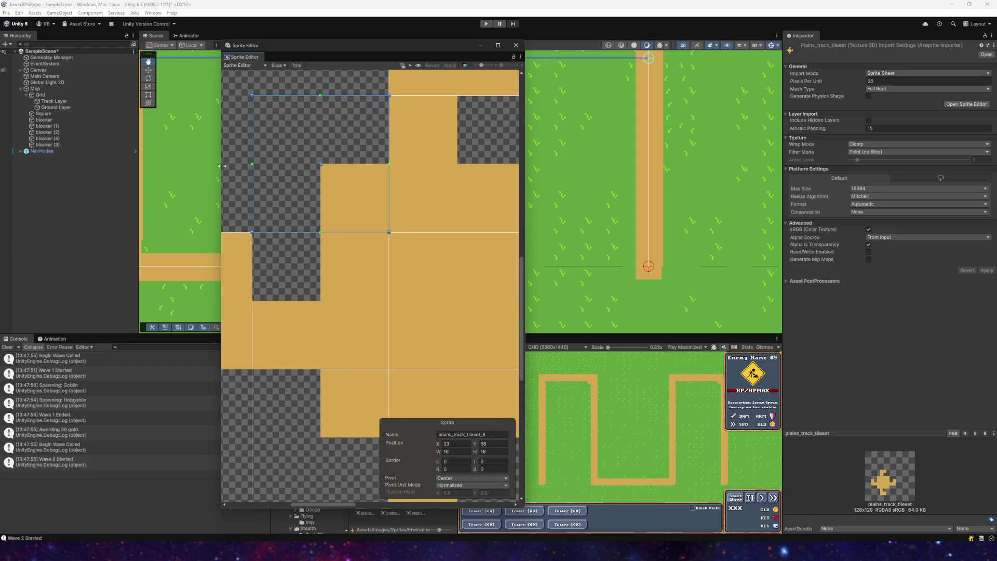
{"action": "left_click_drag", "start_coordinate": [389, 151], "coordinate": [265, 212]}
{"action": "left_click", "coordinate": [319, 149]}
{"action": "left_click", "coordinate": [429, 156]}
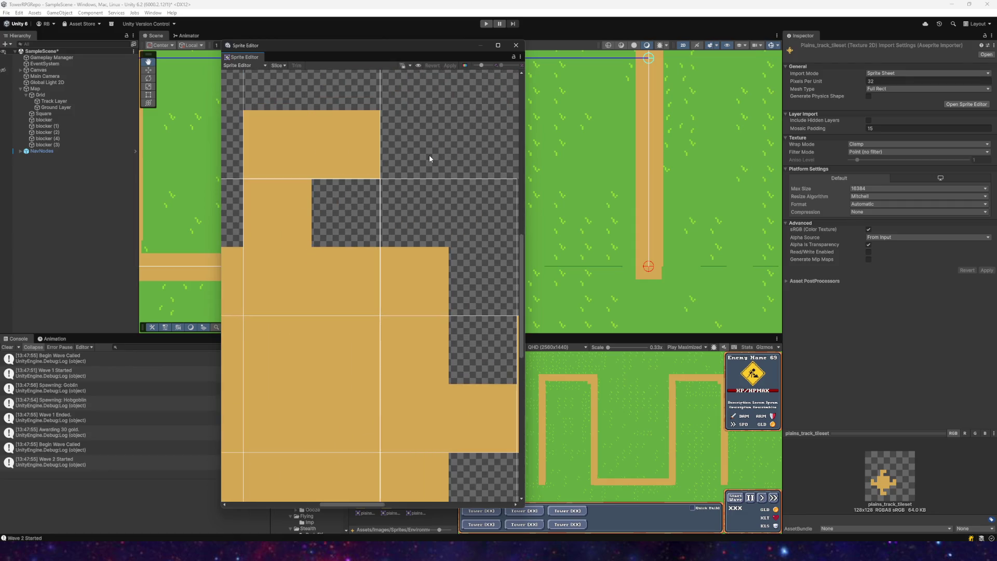
{"action": "left_click_drag", "start_coordinate": [407, 157], "coordinate": [448, 241]}
{"action": "left_click", "coordinate": [387, 217]}
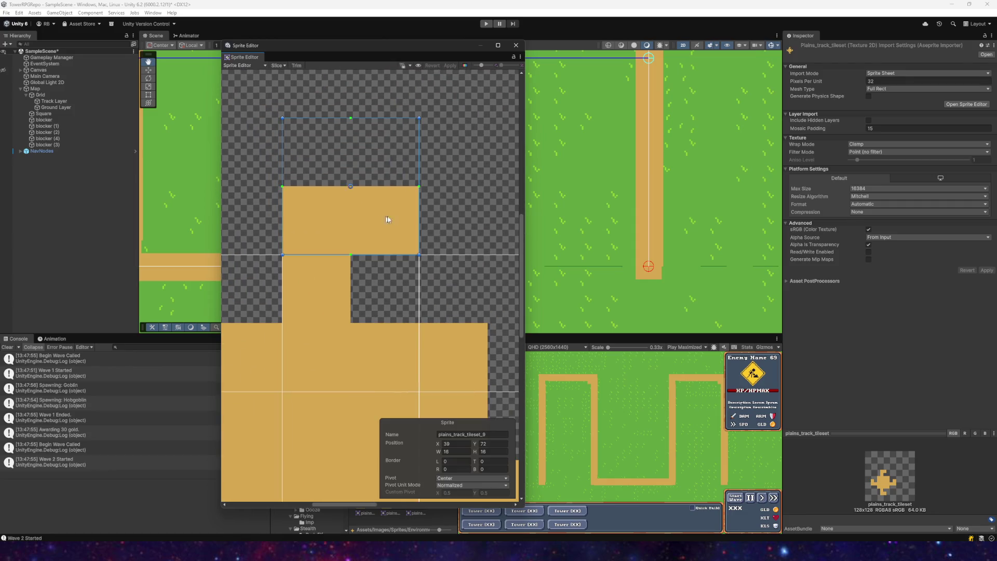
{"action": "scroll", "coordinate": [416, 249], "scroll_direction": "down", "scroll_amount": 3}
{"action": "left_click", "coordinate": [427, 284]}
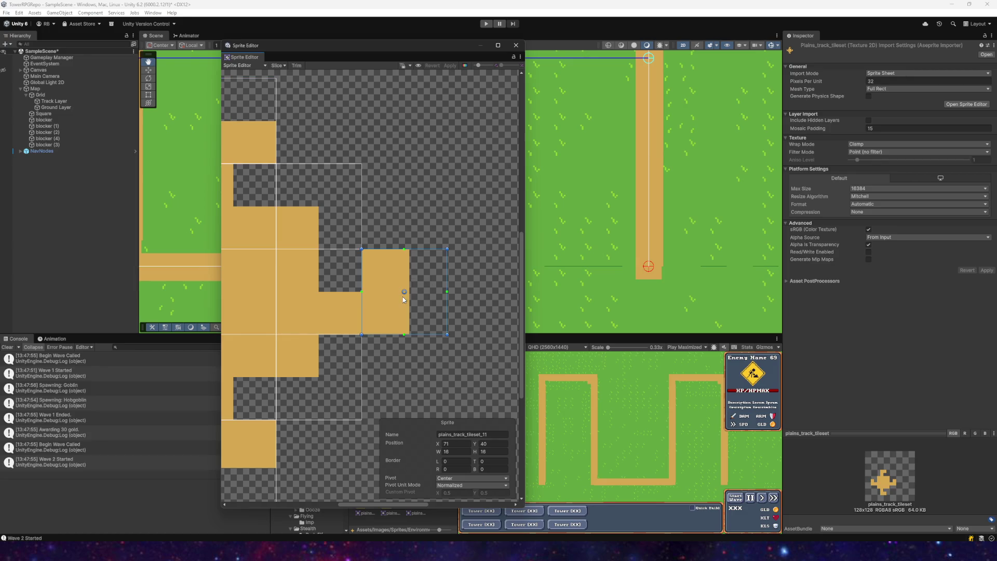
{"action": "left_click", "coordinate": [392, 228]}
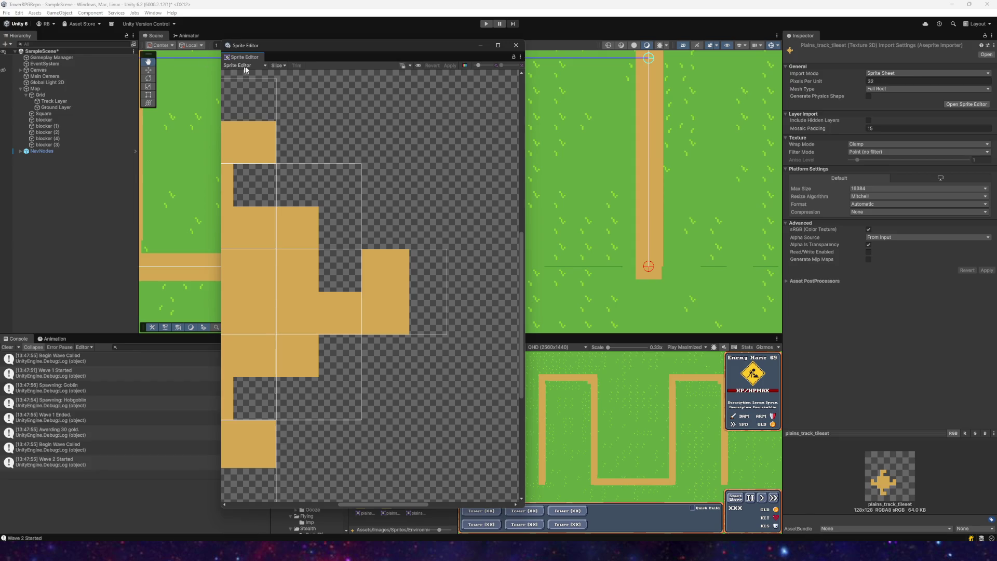
{"action": "left_click", "coordinate": [515, 45]}
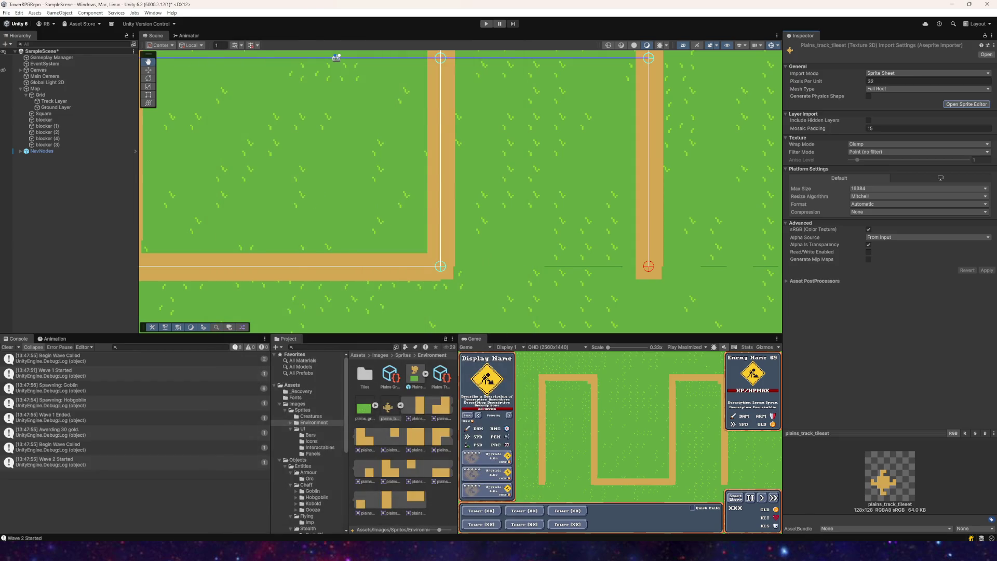
- In Aseprite, erase a one-pixel column and a one-pixel row from the orange track tile
{"action": "key", "text": "alt+Tab"}
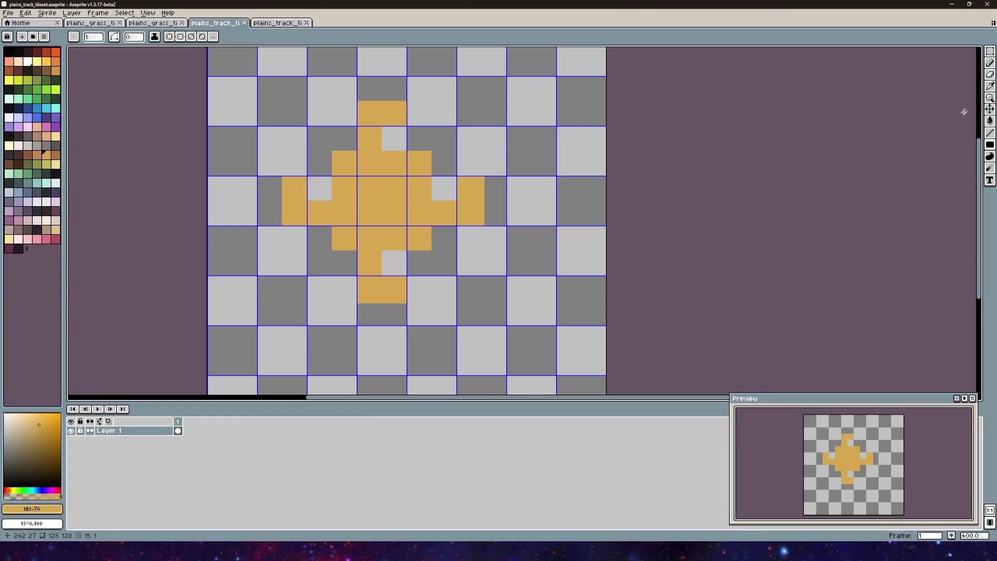
{"action": "key", "text": "b"}
{"action": "scroll", "coordinate": [496, 207], "scroll_direction": "up", "scroll_amount": 5}
{"action": "scroll", "coordinate": [254, 247], "scroll_direction": "left", "scroll_amount": 5}
{"action": "scroll", "coordinate": [254, 248], "scroll_direction": "down", "scroll_amount": 2}
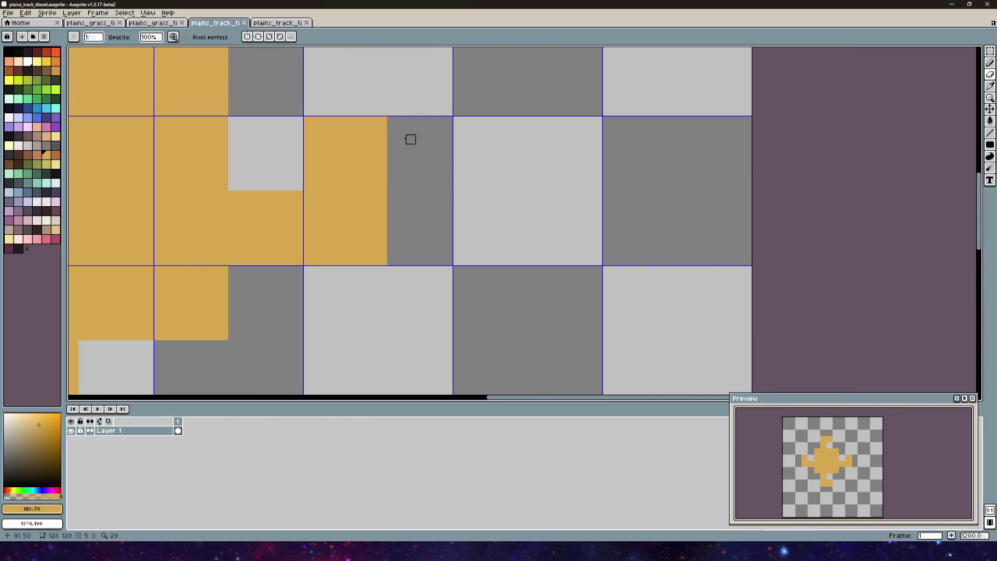
{"action": "mouse_move", "coordinate": [383, 118]}
{"action": "left_mouse_down"}
{"action": "mouse_move", "coordinate": [384, 249]}
{"action": "mouse_move", "coordinate": [383, 222]}
{"action": "left_mouse_up"}
{"action": "scroll", "coordinate": [383, 223], "scroll_direction": "down", "scroll_amount": 5}
{"action": "scroll", "coordinate": [383, 165], "scroll_direction": "left", "scroll_amount": 3}
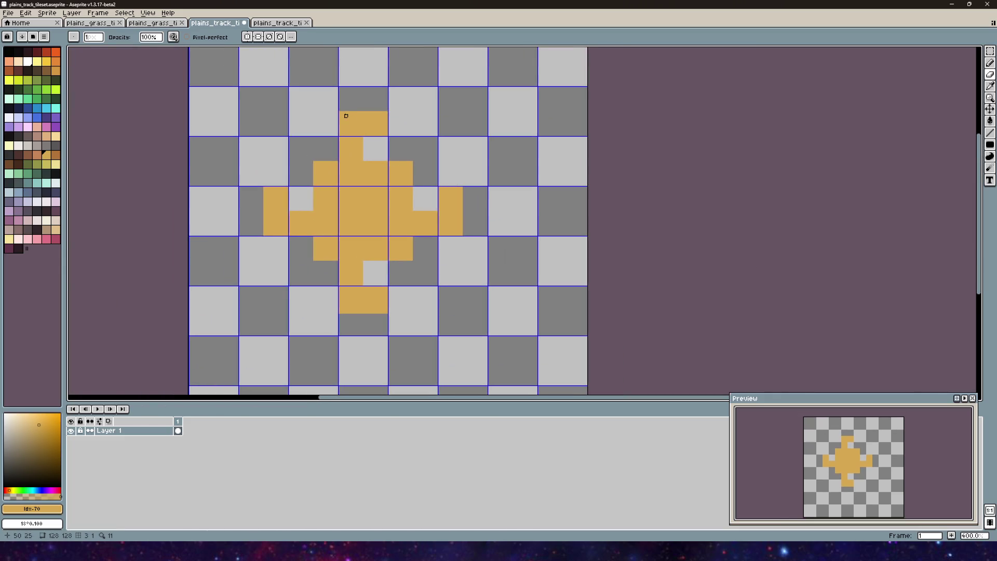
{"action": "scroll", "coordinate": [343, 239], "scroll_direction": "up", "scroll_amount": 6}
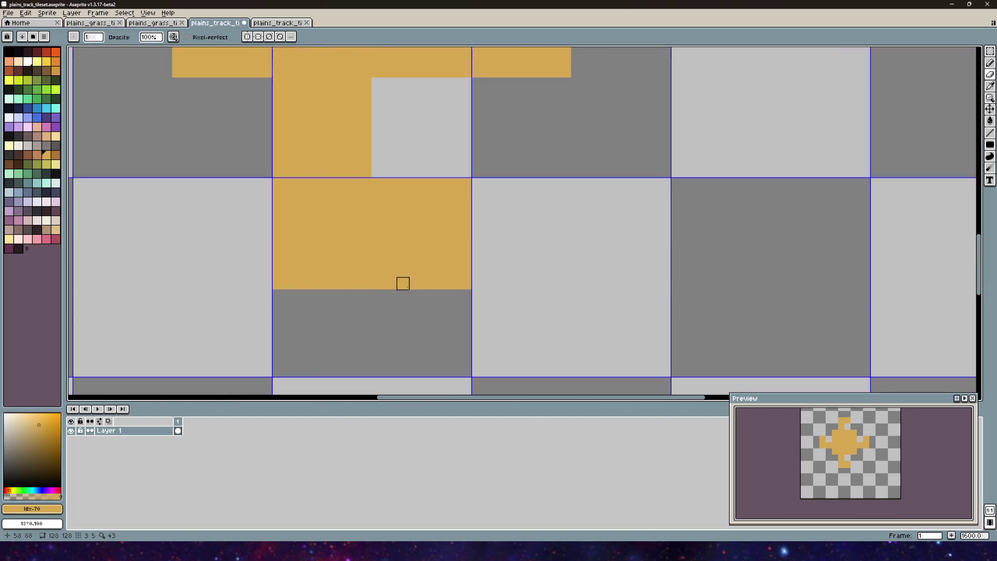
{"action": "left_click_drag", "start_coordinate": [276, 283], "coordinate": [469, 283]}
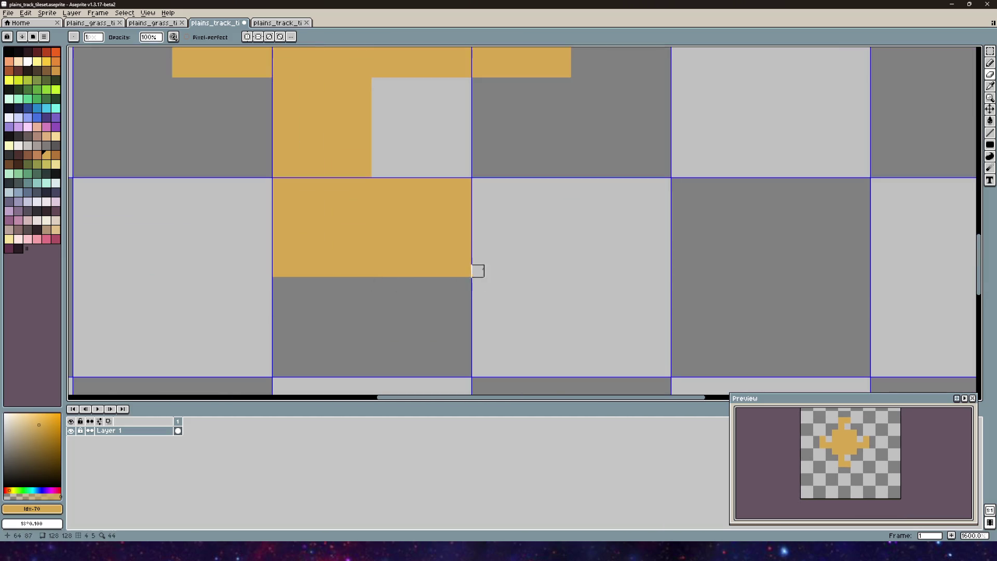
{"action": "scroll", "coordinate": [474, 270], "scroll_direction": "down", "scroll_amount": 3}
{"action": "scroll", "coordinate": [446, 283], "scroll_direction": "right", "scroll_amount": 3}
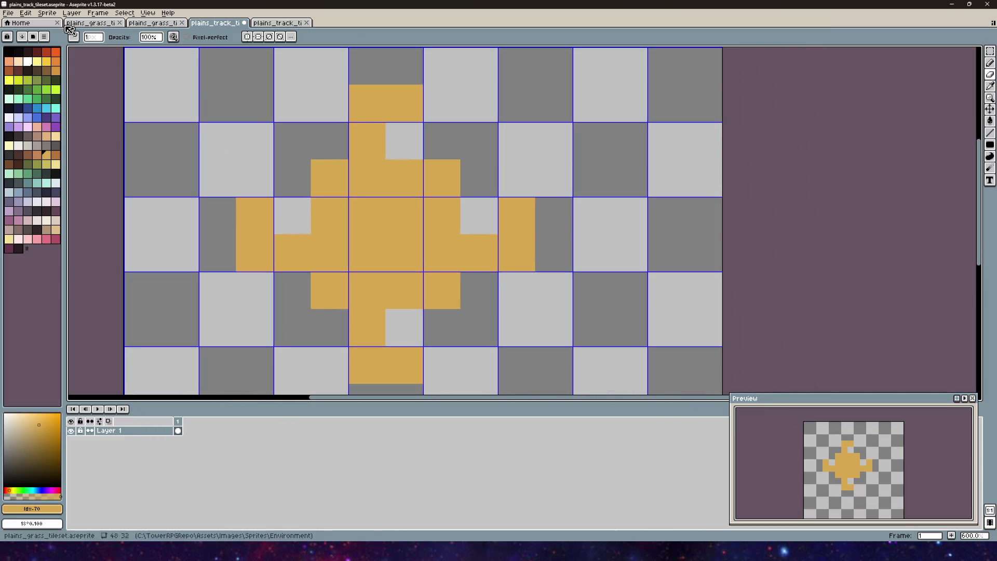
- Save the tileset with File > Save and return to Unity
{"action": "left_click", "coordinate": [9, 12]}
{"action": "left_click", "coordinate": [16, 52]}
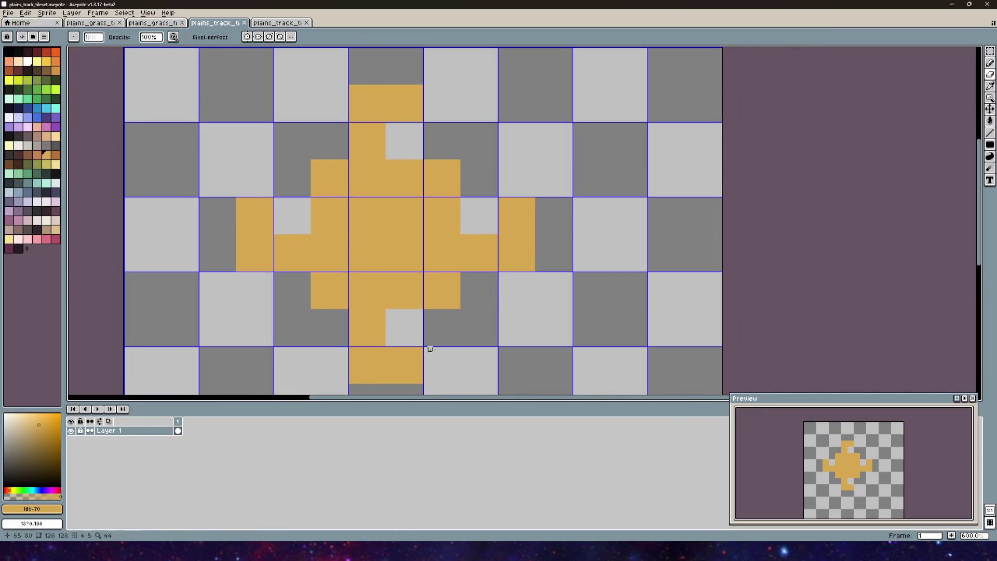
{"action": "mouse_move", "coordinate": [220, 550]}
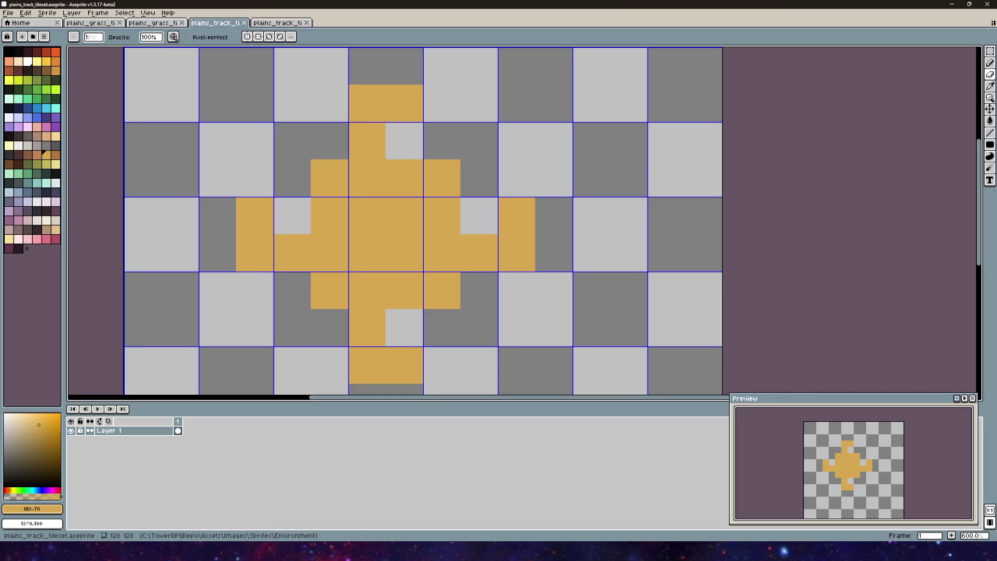
{"action": "left_click", "coordinate": [226, 483]}
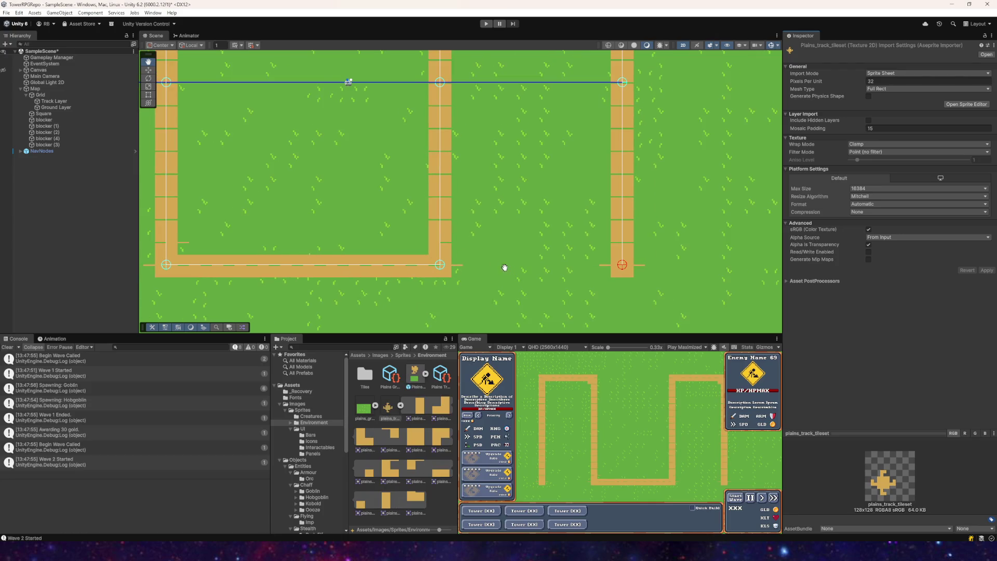
- Reopen the Sprite Editor and inspect the right arm and slices 3, 7, 4 and 12
{"action": "left_click", "coordinate": [965, 105]}
{"action": "scroll", "coordinate": [386, 352], "scroll_direction": "up", "scroll_amount": 5}
{"action": "left_click", "coordinate": [413, 295]}
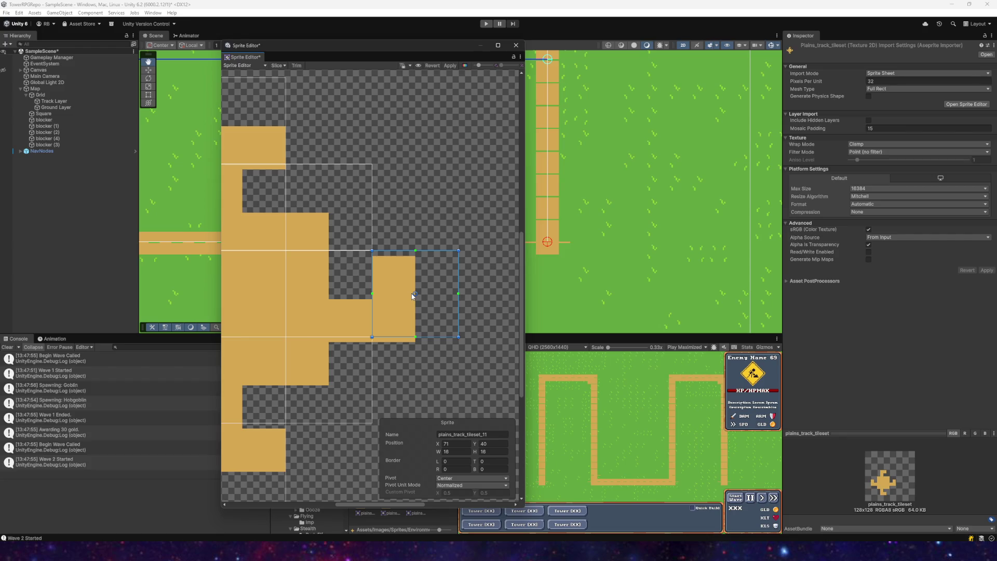
{"action": "scroll", "coordinate": [394, 306], "scroll_direction": "down", "scroll_amount": 5}
{"action": "scroll", "coordinate": [374, 293], "scroll_direction": "up", "scroll_amount": 5}
{"action": "left_click", "coordinate": [362, 285]}
{"action": "left_click", "coordinate": [417, 167]}
{"action": "left_click_drag", "start_coordinate": [413, 191], "coordinate": [363, 251]}
{"action": "left_click", "coordinate": [377, 291]}
{"action": "left_click_drag", "start_coordinate": [376, 354], "coordinate": [372, 260]}
{"action": "left_click", "coordinate": [376, 332]}
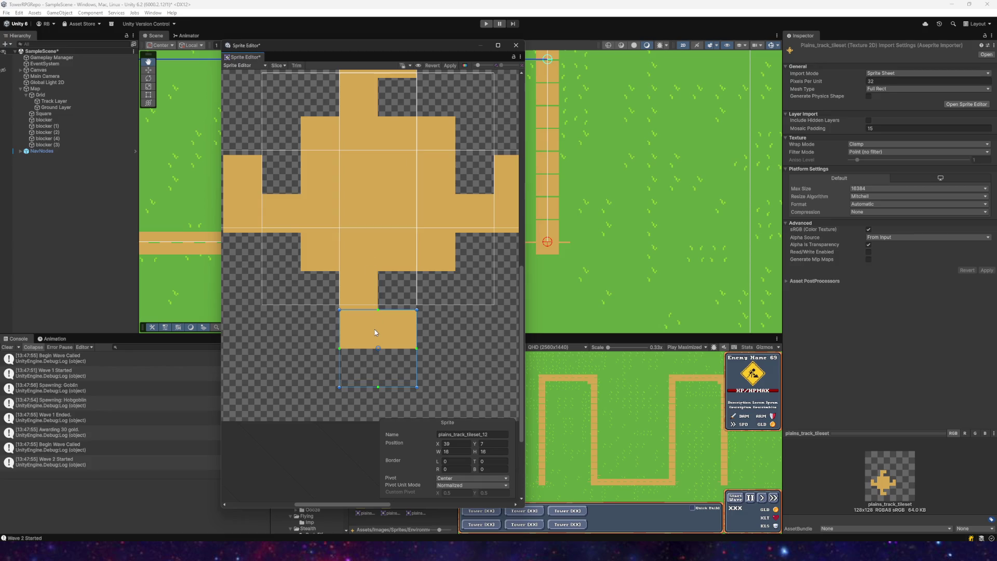
- Check the remaining slices, including plains_track_tileset_0, _11, _6 and _9
{"action": "left_click", "coordinate": [379, 264]}
{"action": "left_click", "coordinate": [327, 258]}
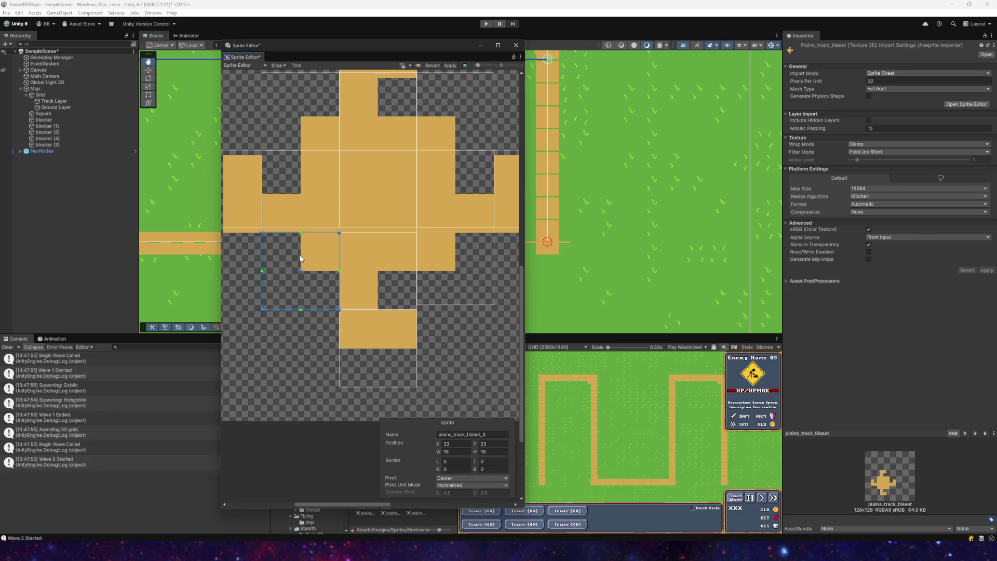
{"action": "left_click", "coordinate": [446, 247]}
{"action": "left_click", "coordinate": [456, 179]}
{"action": "left_click", "coordinate": [386, 180]}
{"action": "left_click", "coordinate": [316, 182]}
{"action": "left_click_drag", "start_coordinate": [316, 182], "coordinate": [415, 203]}
{"action": "left_click", "coordinate": [293, 211]}
{"action": "scroll", "coordinate": [325, 205], "scroll_direction": "down", "scroll_amount": 2}
{"action": "scroll", "coordinate": [446, 262], "scroll_direction": "up", "scroll_amount": 2}
{"action": "left_click", "coordinate": [424, 255]}
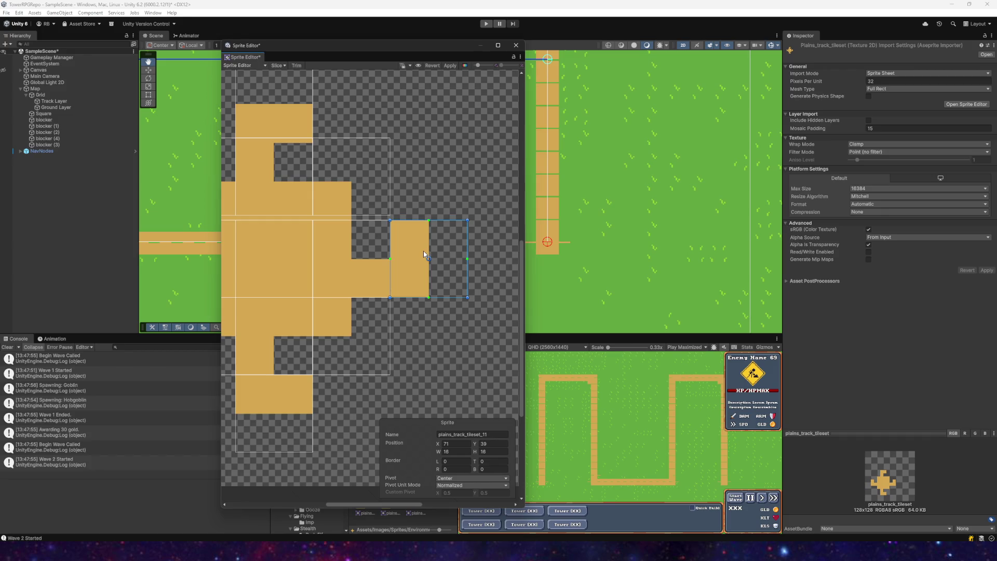
{"action": "left_click", "coordinate": [353, 189]}
{"action": "left_click", "coordinate": [288, 192]}
{"action": "left_click_drag", "start_coordinate": [288, 192], "coordinate": [407, 220]}
{"action": "left_click", "coordinate": [314, 219]}
{"action": "left_click", "coordinate": [424, 121]}
- Apply the slice changes and close the Sprite Editor
{"action": "left_click", "coordinate": [449, 65]}
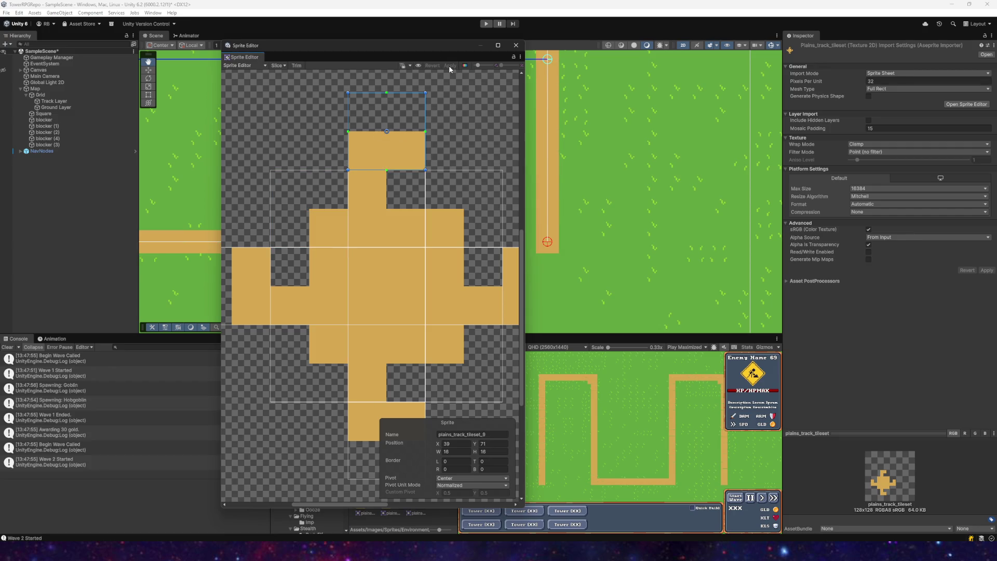
{"action": "mouse_move", "coordinate": [686, 342]}
{"action": "left_mouse_down"}
{"action": "mouse_move", "coordinate": [663, 258]}
{"action": "mouse_move", "coordinate": [562, 151]}
{"action": "mouse_move", "coordinate": [574, 158]}
{"action": "left_mouse_up"}
{"action": "left_click", "coordinate": [516, 46]}
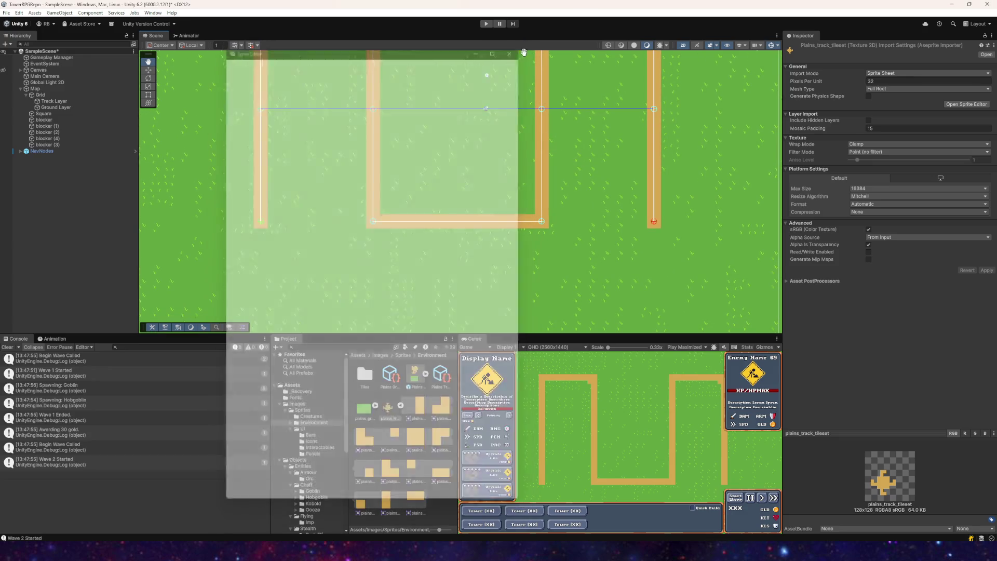
- Select the Plains Track Auto tile to show its mask, then switch back to Aseprite
{"action": "left_click", "coordinate": [439, 378]}
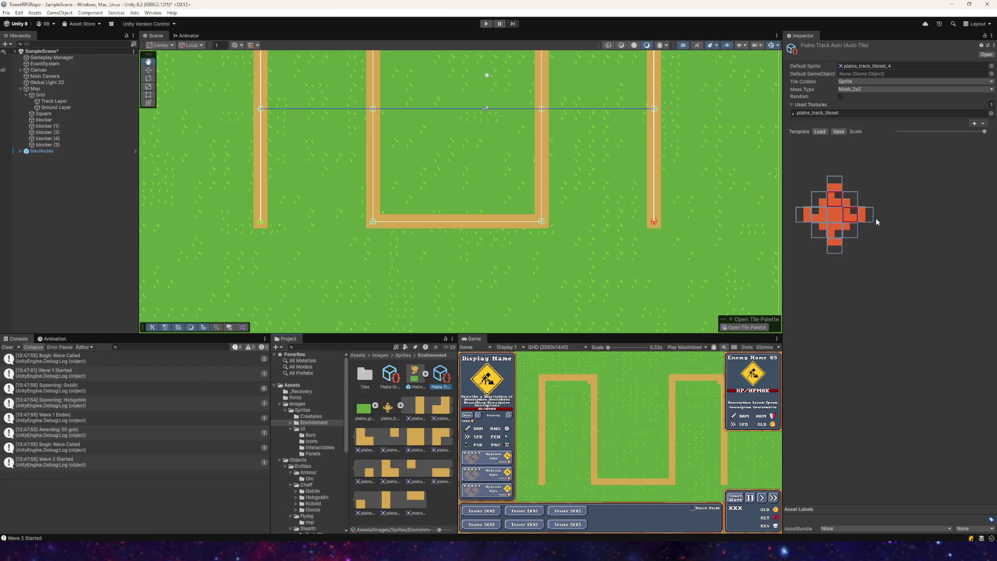
{"action": "key", "text": "alt+Tab"}
- Erase a staircase of orange pixels in the middle tile and fill an orange block into the cross
{"action": "scroll", "coordinate": [374, 160], "scroll_direction": "up", "scroll_amount": 2}
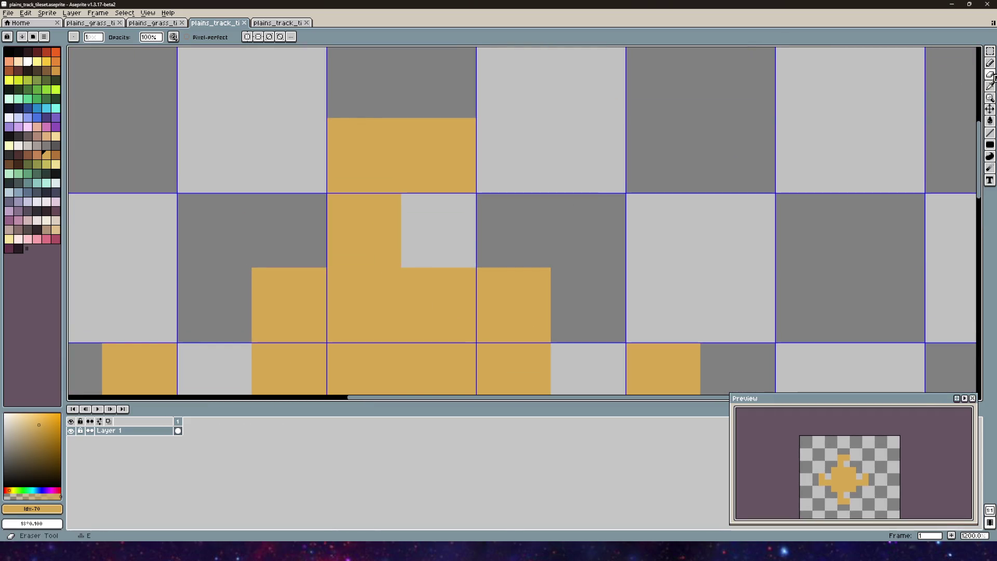
{"action": "mouse_move", "coordinate": [397, 263]}
{"action": "left_mouse_down"}
{"action": "mouse_move", "coordinate": [329, 207]}
{"action": "mouse_move", "coordinate": [405, 196]}
{"action": "mouse_move", "coordinate": [387, 207]}
{"action": "mouse_move", "coordinate": [405, 251]}
{"action": "mouse_move", "coordinate": [329, 263]}
{"action": "mouse_move", "coordinate": [360, 253]}
{"action": "mouse_move", "coordinate": [367, 233]}
{"action": "mouse_move", "coordinate": [340, 215]}
{"action": "mouse_move", "coordinate": [400, 215]}
{"action": "left_mouse_up"}
{"action": "scroll", "coordinate": [401, 215], "scroll_direction": "down", "scroll_amount": 3}
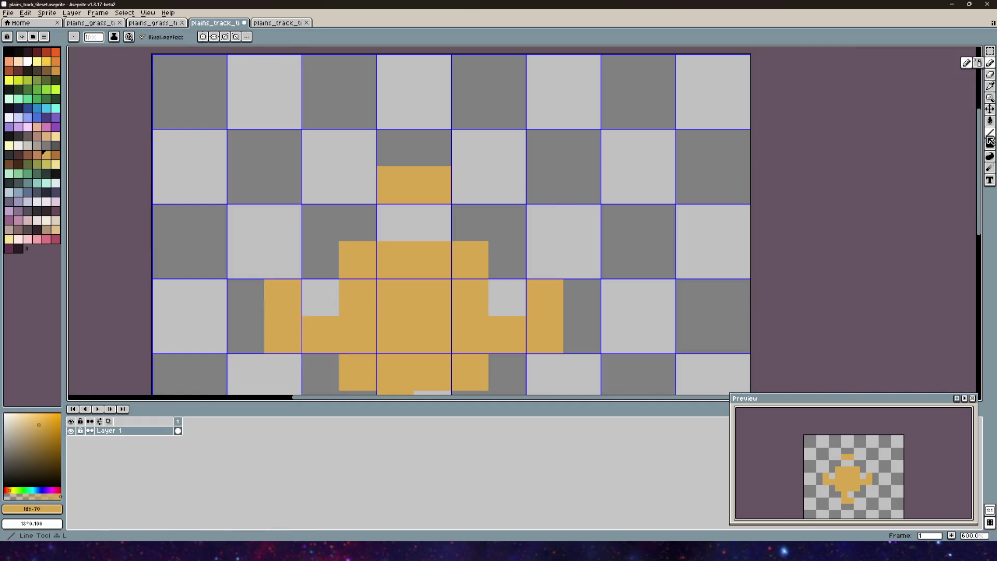
{"action": "left_click", "coordinate": [989, 145]}
{"action": "mouse_move", "coordinate": [449, 242]}
{"action": "left_mouse_down"}
{"action": "mouse_move", "coordinate": [411, 206]}
{"action": "mouse_move", "coordinate": [444, 223]}
{"action": "left_mouse_up"}
{"action": "scroll", "coordinate": [446, 220], "scroll_direction": "down", "scroll_amount": 4}
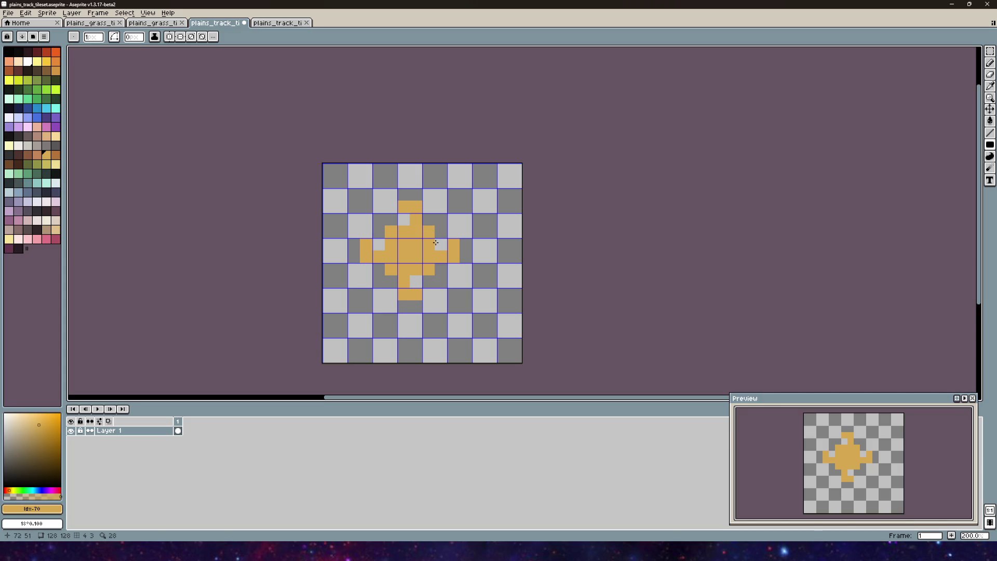
{"action": "scroll", "coordinate": [438, 249], "scroll_direction": "up", "scroll_amount": 4}
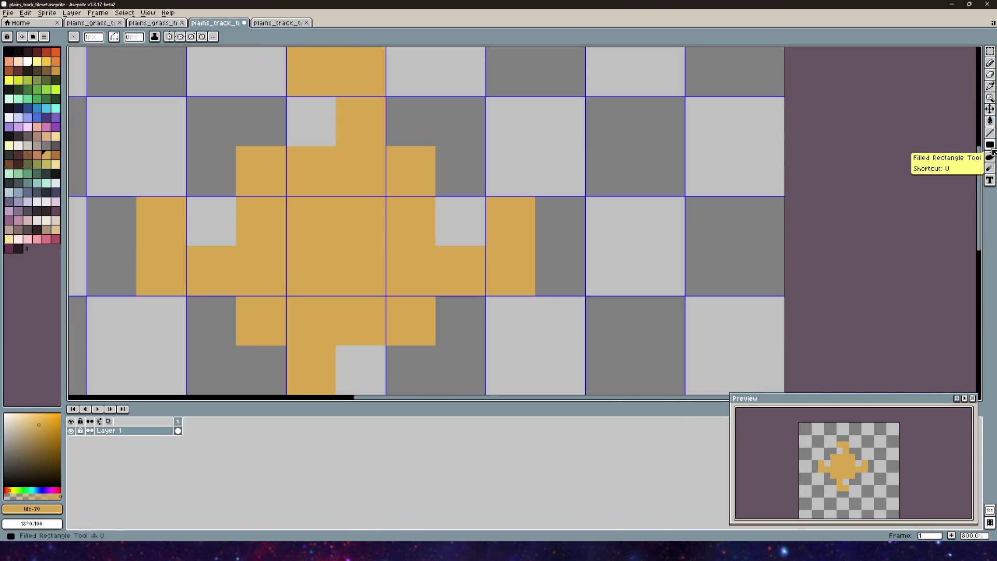
- Erase the orange column below the grey notch and fill a small orange block right of centre
{"action": "left_click", "coordinate": [992, 75]}
{"action": "mouse_move", "coordinate": [439, 249]}
{"action": "left_mouse_down"}
{"action": "mouse_move", "coordinate": [439, 289]}
{"action": "mouse_move", "coordinate": [450, 247]}
{"action": "mouse_move", "coordinate": [438, 256]}
{"action": "mouse_move", "coordinate": [445, 274]}
{"action": "mouse_move", "coordinate": [474, 240]}
{"action": "mouse_move", "coordinate": [474, 262]}
{"action": "mouse_move", "coordinate": [476, 255]}
{"action": "mouse_move", "coordinate": [457, 278]}
{"action": "mouse_move", "coordinate": [456, 269]}
{"action": "left_mouse_up"}
{"action": "left_click", "coordinate": [990, 63]}
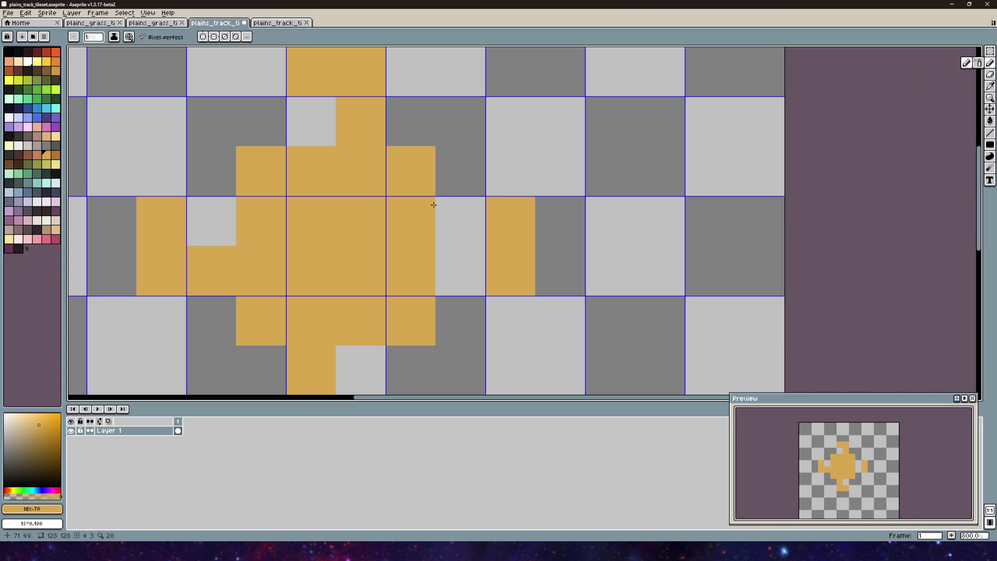
{"action": "left_click", "coordinate": [989, 144]}
{"action": "left_click_drag", "start_coordinate": [439, 197], "coordinate": [483, 243]}
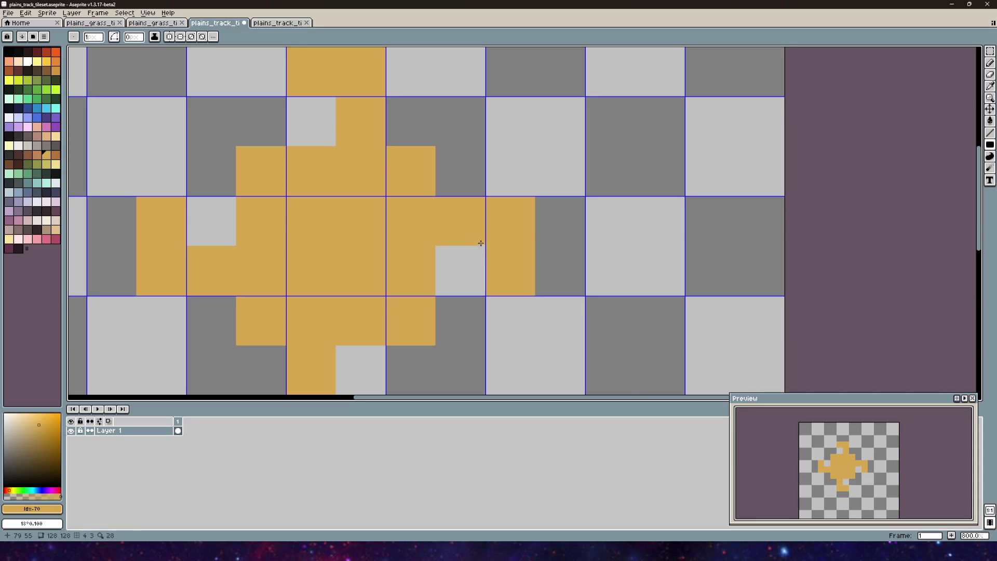
{"action": "scroll", "coordinate": [432, 95], "scroll_direction": "down", "scroll_amount": 4}
{"action": "left_click_drag", "start_coordinate": [461, 172], "coordinate": [460, 202]}
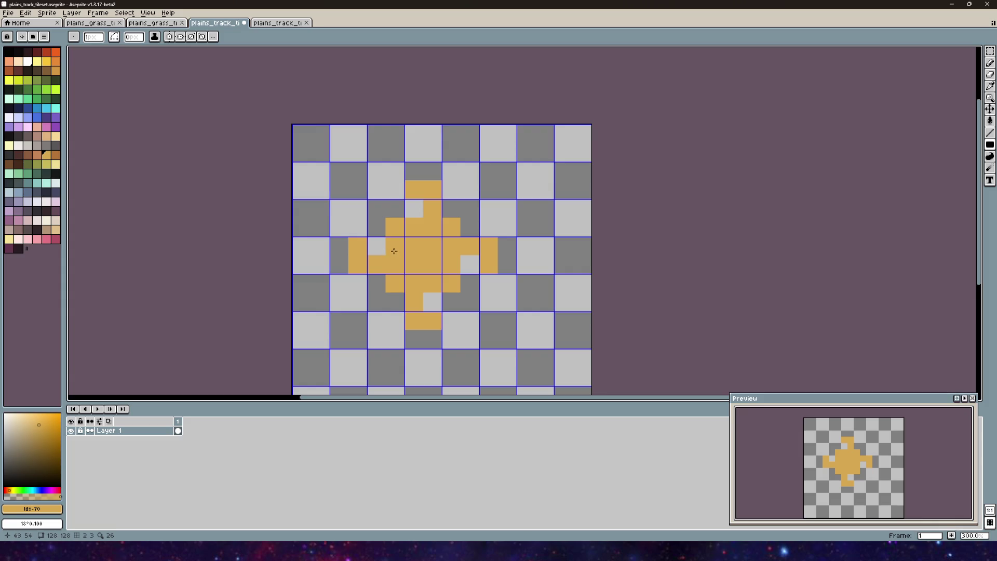
{"action": "scroll", "coordinate": [397, 251], "scroll_direction": "up", "scroll_amount": 2}
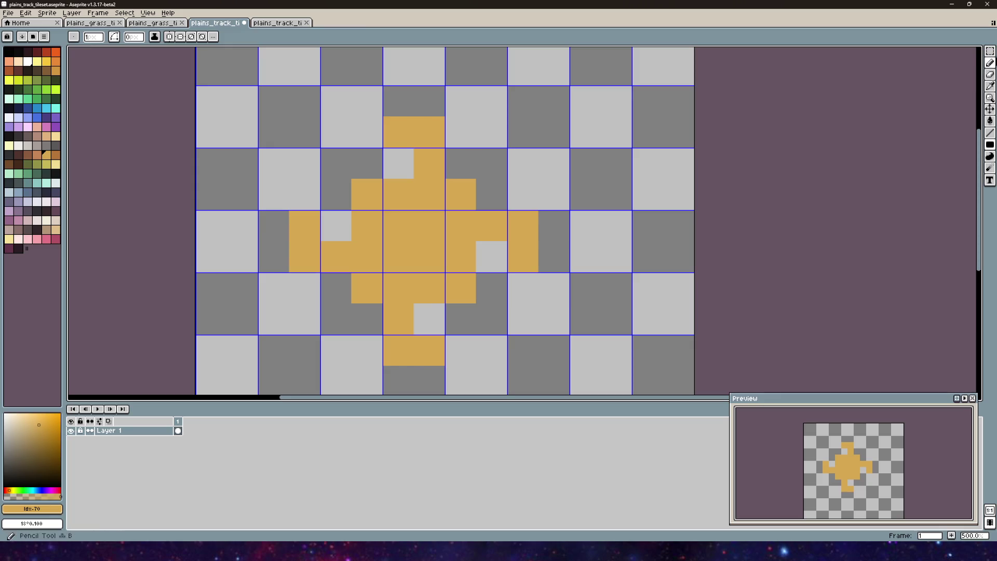
{"action": "key", "text": "m"}
{"action": "scroll", "coordinate": [458, 265], "scroll_direction": "down", "scroll_amount": 2}
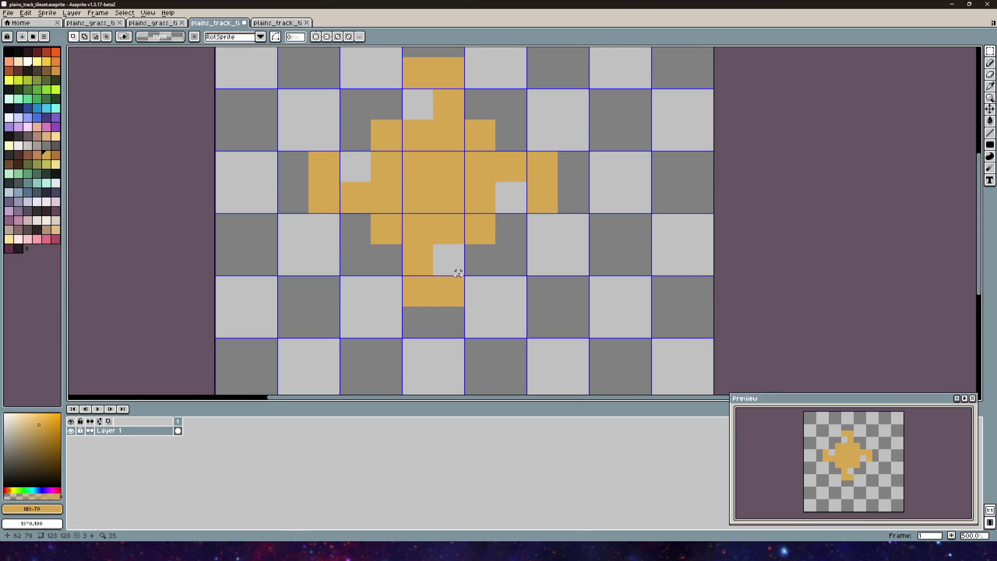
- Select the cell below the cross's centre and flip it vertically
{"action": "left_click_drag", "start_coordinate": [462, 273], "coordinate": [407, 216]}
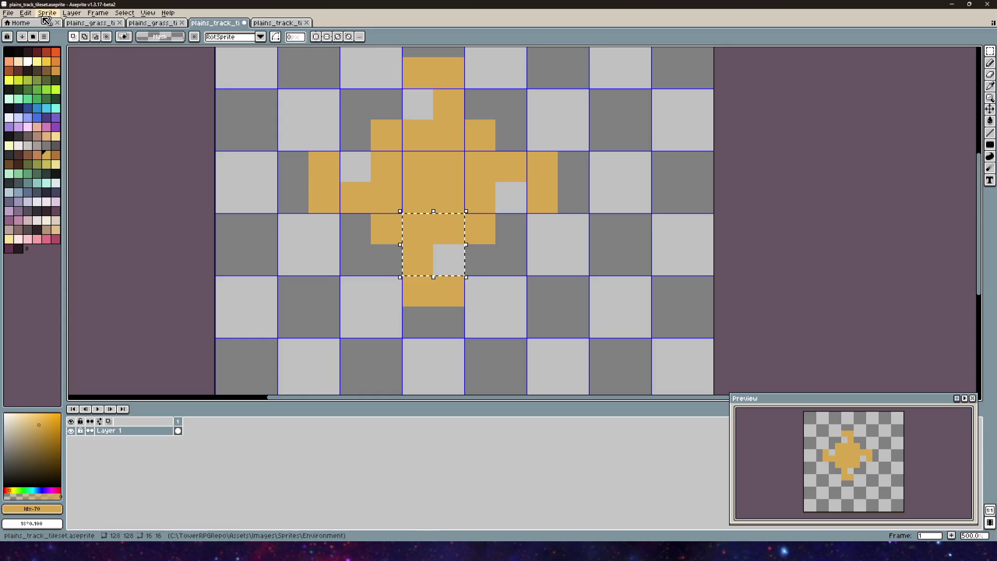
{"action": "left_click", "coordinate": [26, 13]}
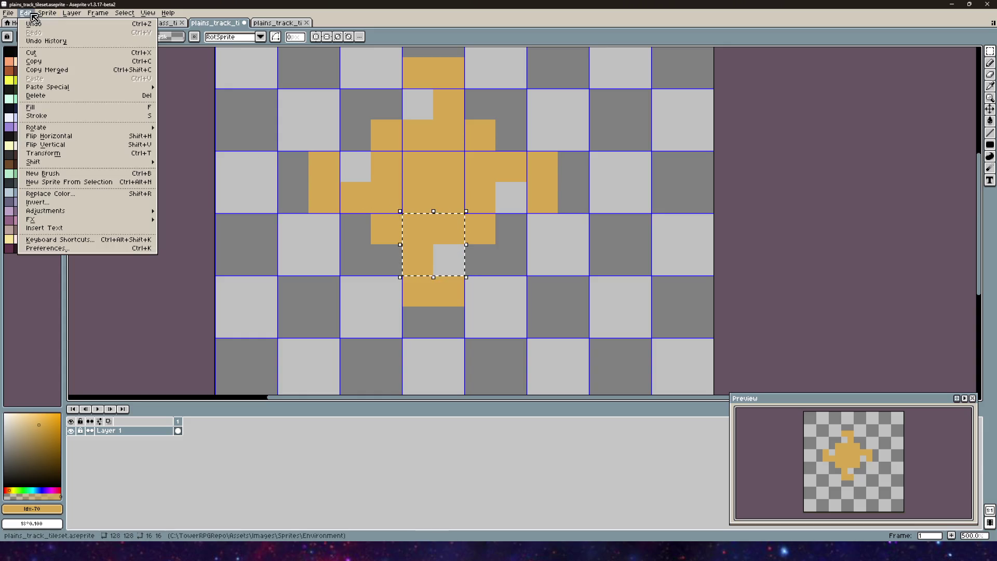
{"action": "left_click", "coordinate": [78, 144]}
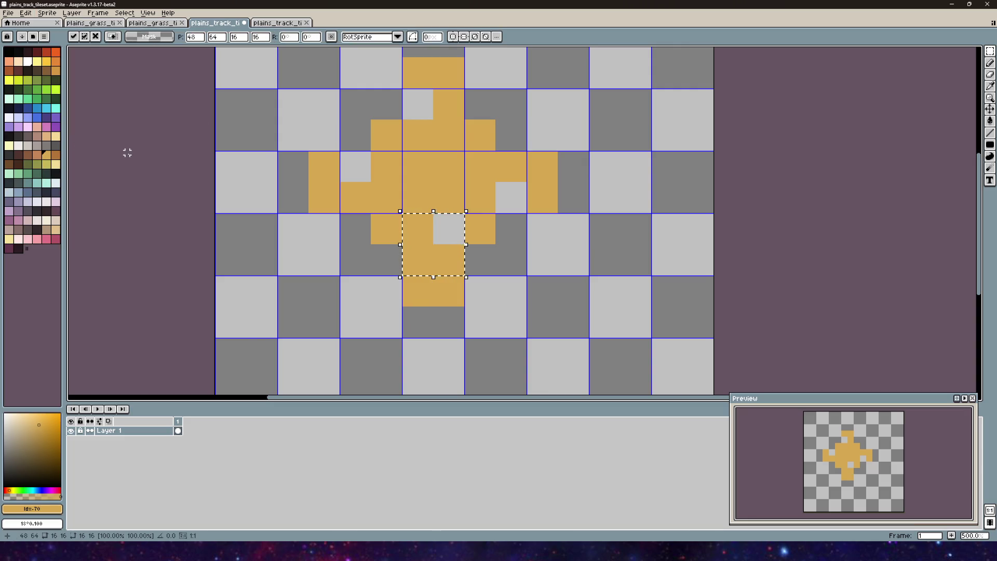
- Select the cell above the centre, flip it, and clear the selection
{"action": "scroll", "coordinate": [548, 250], "scroll_direction": "right", "scroll_amount": 2}
{"action": "scroll", "coordinate": [547, 250], "scroll_direction": "up", "scroll_amount": 1}
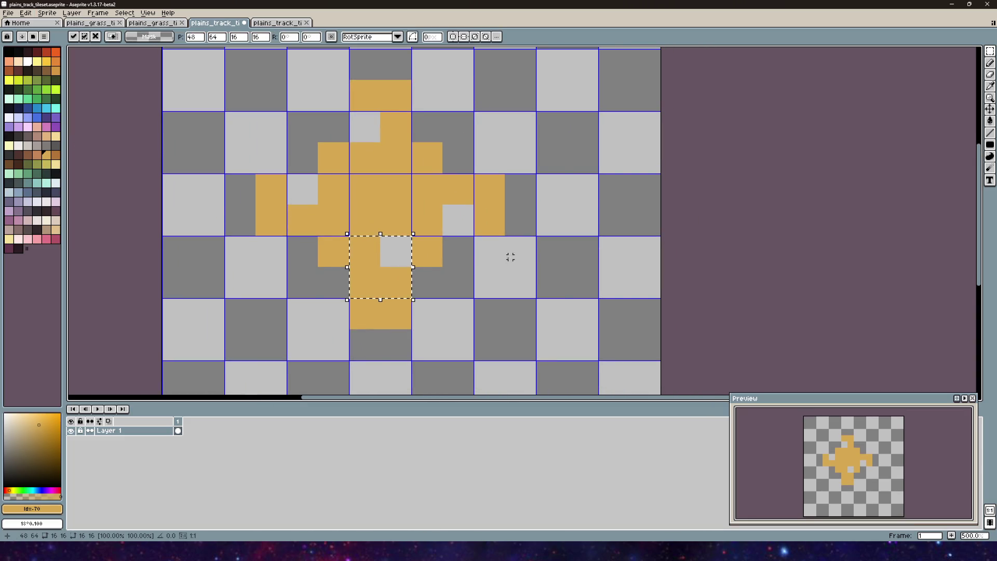
{"action": "left_click_drag", "start_coordinate": [363, 167], "coordinate": [365, 191]}
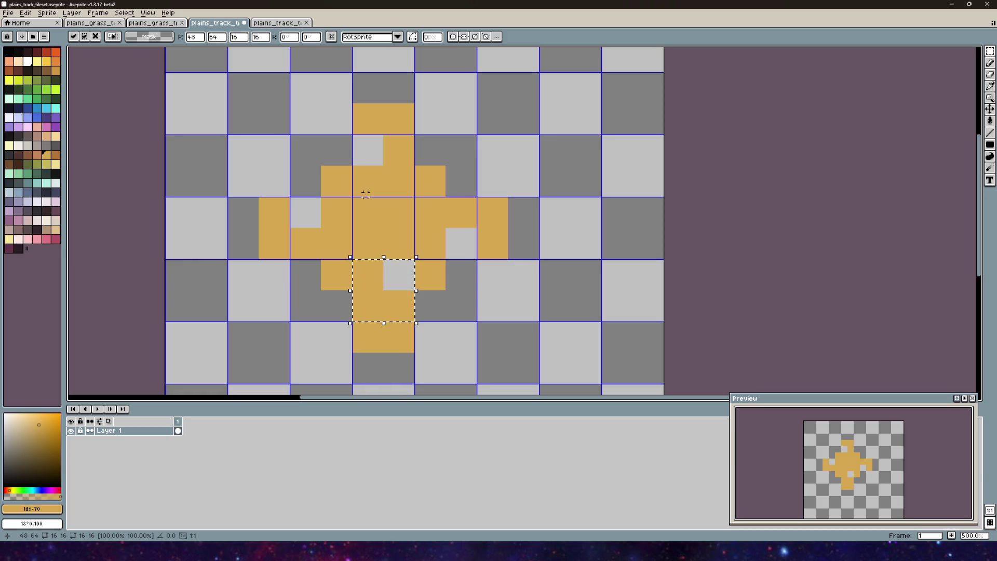
{"action": "mouse_move", "coordinate": [357, 196]}
{"action": "left_mouse_down"}
{"action": "mouse_move", "coordinate": [413, 151]}
{"action": "mouse_move", "coordinate": [412, 139]}
{"action": "mouse_move", "coordinate": [390, 171]}
{"action": "mouse_move", "coordinate": [416, 198]}
{"action": "left_mouse_up"}
{"action": "left_click", "coordinate": [408, 151]}
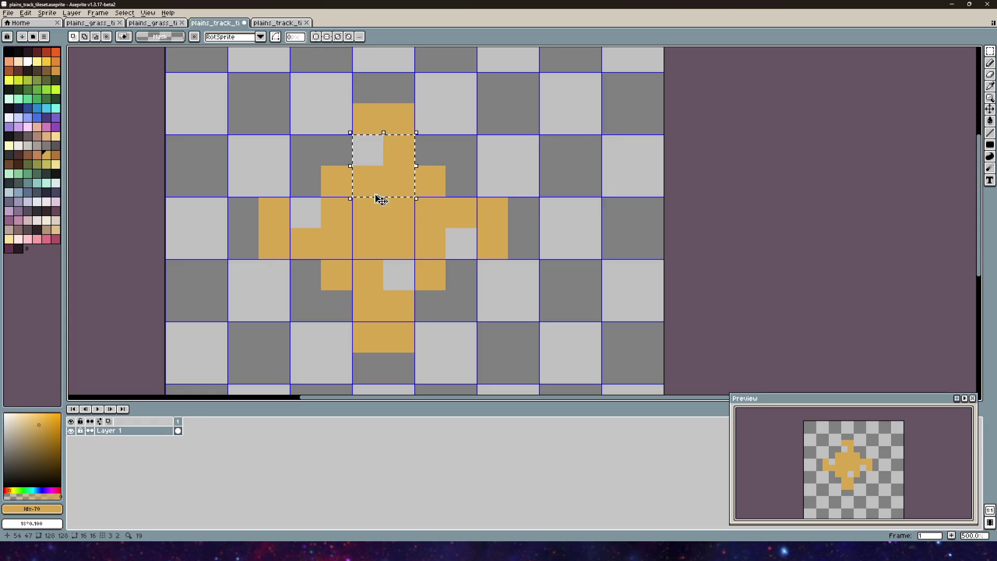
{"action": "left_click", "coordinate": [25, 12]}
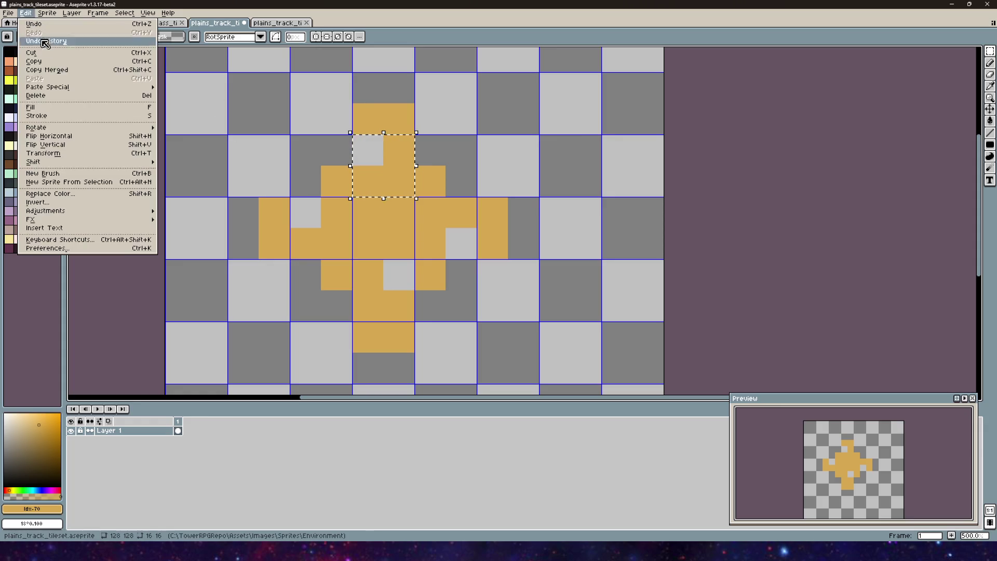
{"action": "left_click", "coordinate": [59, 145]}
{"action": "left_click", "coordinate": [509, 171]}
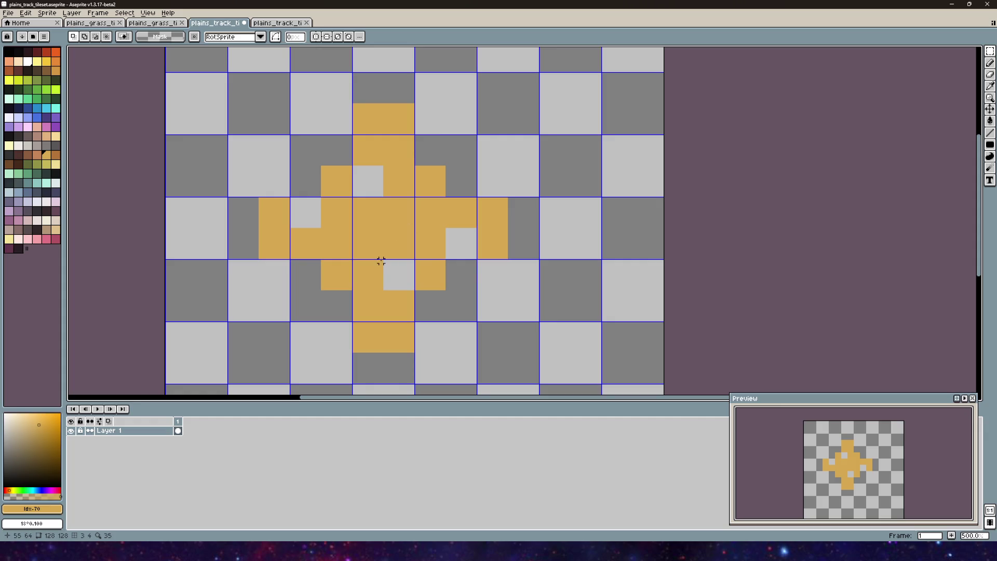
- Save the track tileset file and switch to Unity
{"action": "left_click", "coordinate": [8, 13]}
{"action": "left_click", "coordinate": [15, 56]}
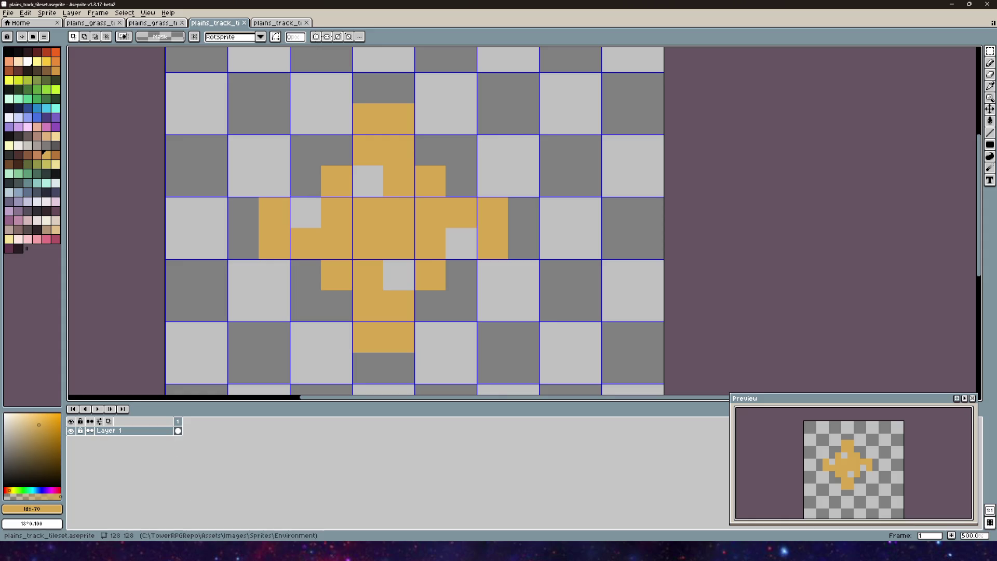
{"action": "key", "text": "alt+Tab"}
- Toggle two cells in the Plains Track Auto tile's mask to match the new tileset
{"action": "left_click", "coordinate": [832, 205]}
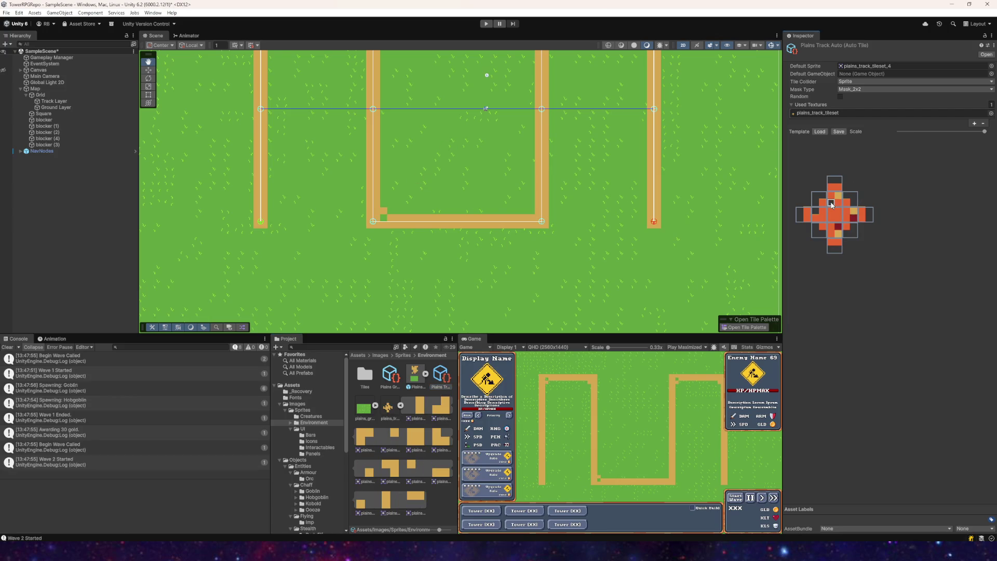
{"action": "left_click", "coordinate": [853, 219]}
{"action": "scroll", "coordinate": [571, 208], "scroll_direction": "down", "scroll_amount": 2}
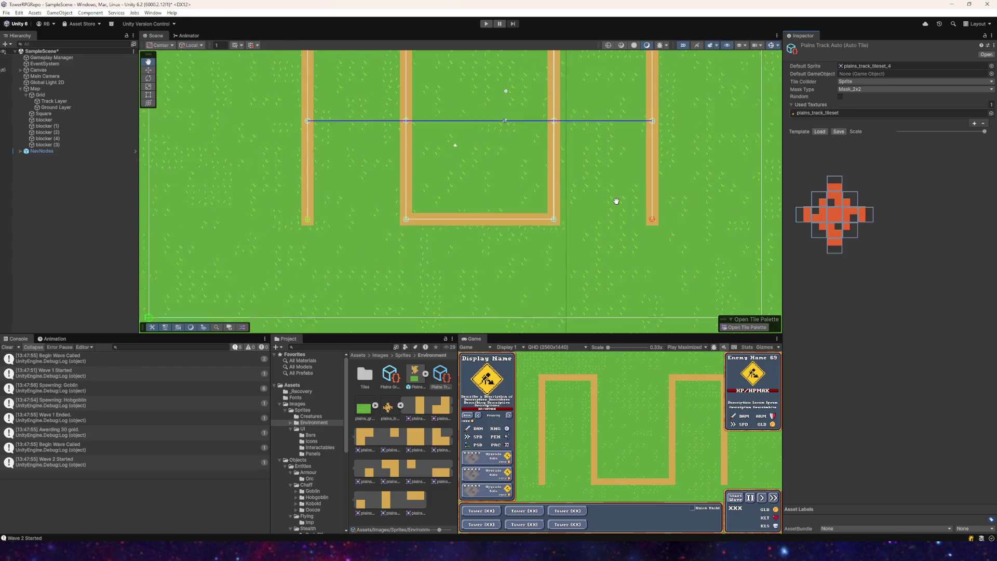
{"action": "mouse_move", "coordinate": [544, 322]}
{"action": "left_mouse_down"}
{"action": "mouse_move", "coordinate": [544, 285]}
{"action": "mouse_move", "coordinate": [506, 252]}
{"action": "left_mouse_up"}
- Select the Track Layer tilemap and open the Tile Palette
{"action": "scroll", "coordinate": [505, 251], "scroll_direction": "up", "scroll_amount": 2}
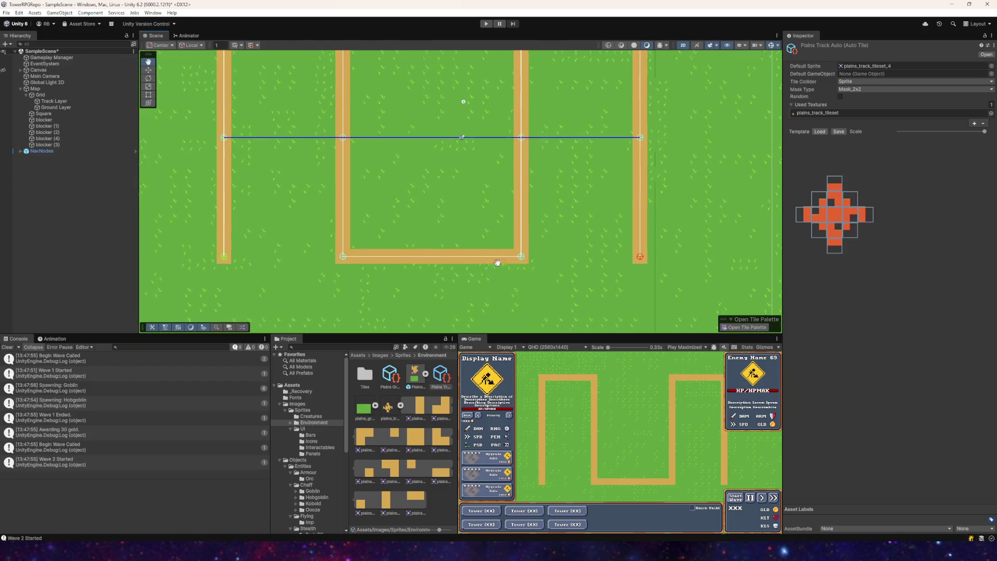
{"action": "left_click", "coordinate": [737, 331]}
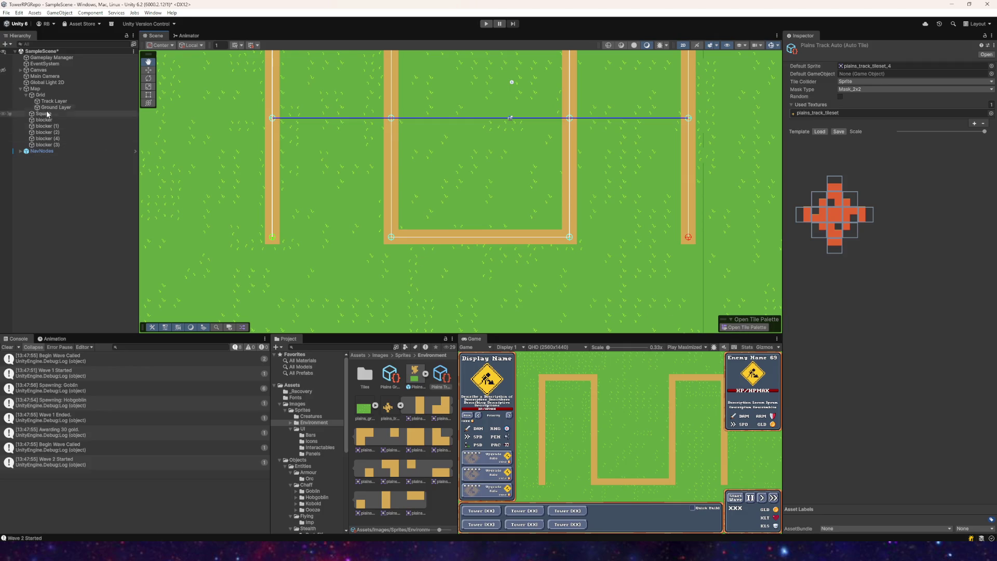
{"action": "left_click", "coordinate": [741, 329]}
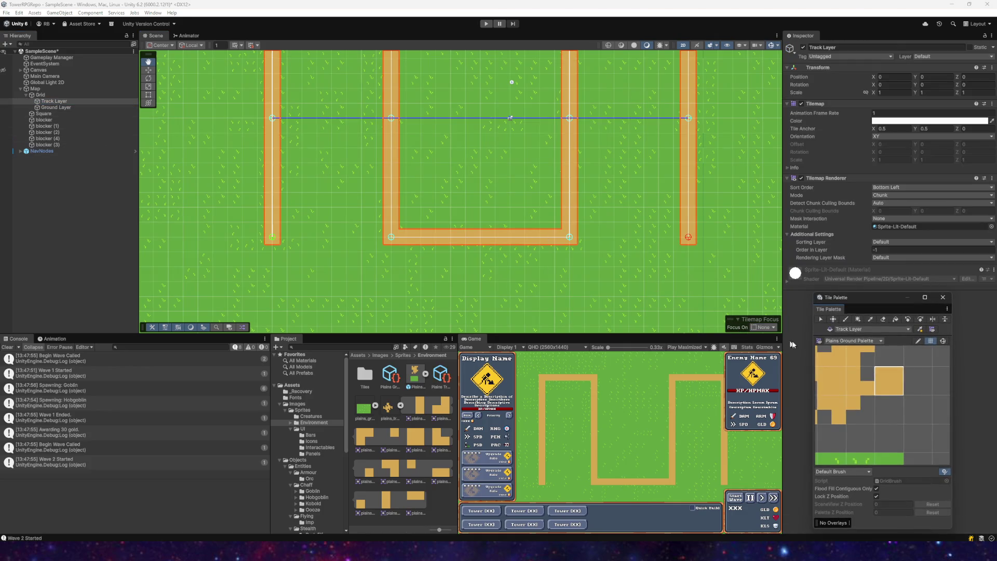
- Paint test track tiles below the path: an L-shaped run, side blocks, a horizontal strip and a vertical strip
{"action": "scroll", "coordinate": [422, 194], "scroll_direction": "up", "scroll_amount": 2}
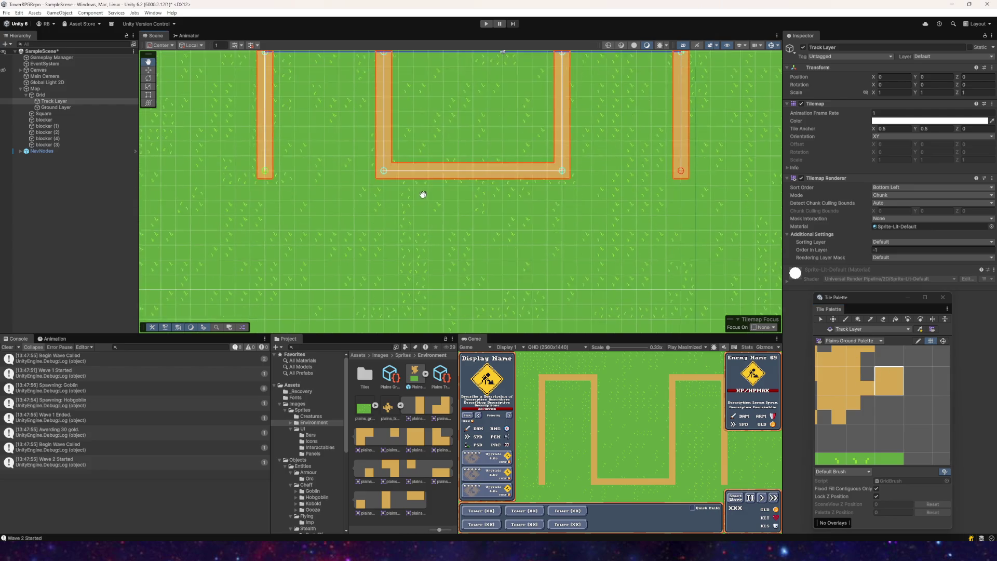
{"action": "scroll", "coordinate": [298, 176], "scroll_direction": "up", "scroll_amount": 1}
{"action": "mouse_move", "coordinate": [296, 176]}
{"action": "left_mouse_down"}
{"action": "mouse_move", "coordinate": [386, 175]}
{"action": "mouse_move", "coordinate": [397, 208]}
{"action": "mouse_move", "coordinate": [285, 205]}
{"action": "mouse_move", "coordinate": [407, 222]}
{"action": "mouse_move", "coordinate": [349, 229]}
{"action": "mouse_move", "coordinate": [338, 243]}
{"action": "mouse_move", "coordinate": [488, 213]}
{"action": "mouse_move", "coordinate": [538, 156]}
{"action": "mouse_move", "coordinate": [585, 213]}
{"action": "mouse_move", "coordinate": [593, 201]}
{"action": "left_mouse_up"}
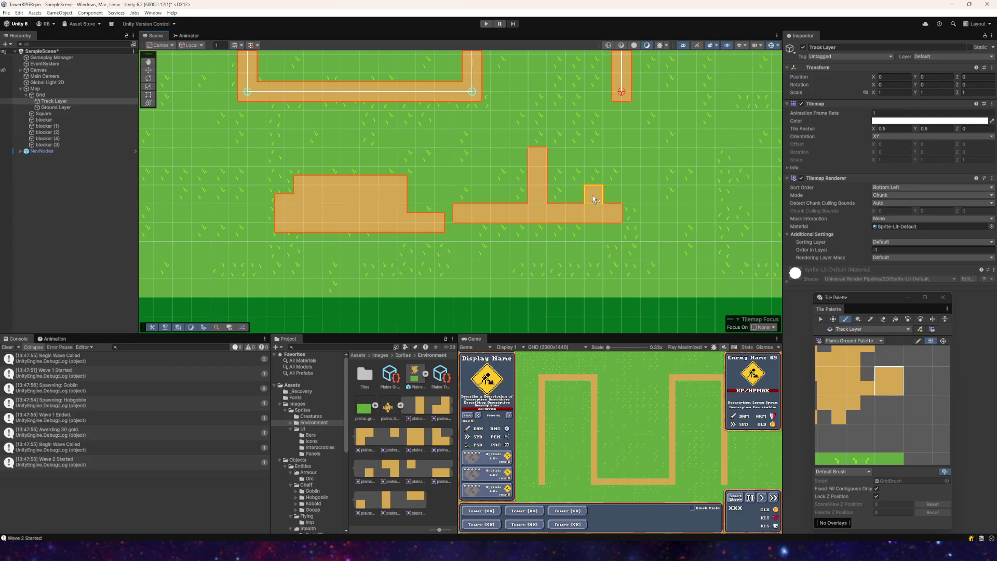
{"action": "mouse_move", "coordinate": [543, 165]}
{"action": "left_mouse_down"}
{"action": "mouse_move", "coordinate": [574, 214]}
{"action": "mouse_move", "coordinate": [416, 214]}
{"action": "mouse_move", "coordinate": [311, 187]}
{"action": "mouse_move", "coordinate": [177, 181]}
{"action": "left_mouse_up"}
{"action": "mouse_move", "coordinate": [255, 189]}
{"action": "left_mouse_down"}
{"action": "mouse_move", "coordinate": [463, 211]}
{"action": "mouse_move", "coordinate": [285, 234]}
{"action": "mouse_move", "coordinate": [293, 197]}
{"action": "mouse_move", "coordinate": [393, 203]}
{"action": "left_mouse_up"}
{"action": "left_click_drag", "start_coordinate": [326, 155], "coordinate": [326, 231]}
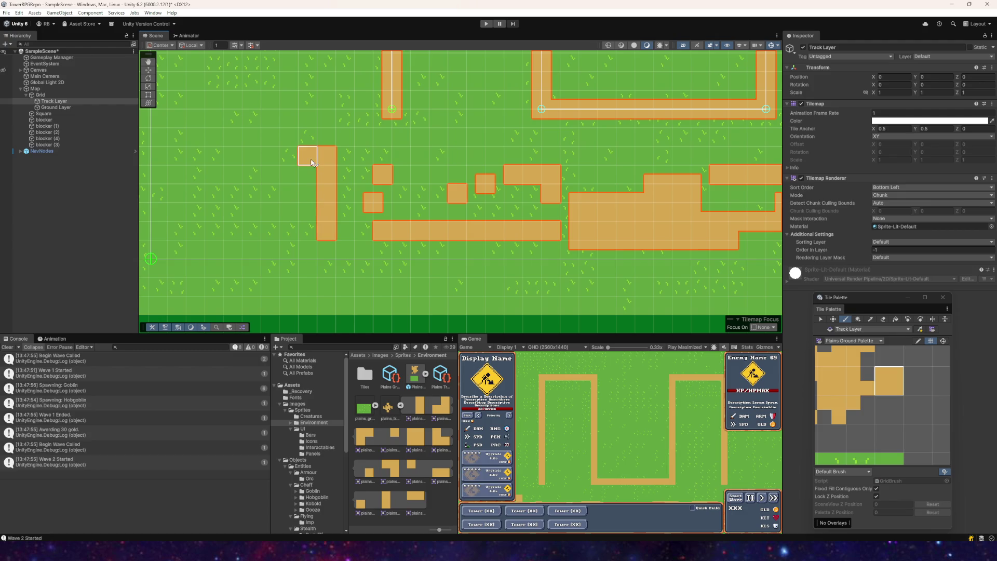
{"action": "left_click_drag", "start_coordinate": [311, 163], "coordinate": [308, 230]}
{"action": "mouse_move", "coordinate": [387, 180]}
{"action": "left_mouse_down"}
{"action": "mouse_move", "coordinate": [447, 252]}
{"action": "mouse_move", "coordinate": [510, 227]}
{"action": "left_mouse_up"}
{"action": "scroll", "coordinate": [457, 258], "scroll_direction": "down", "scroll_amount": 2}
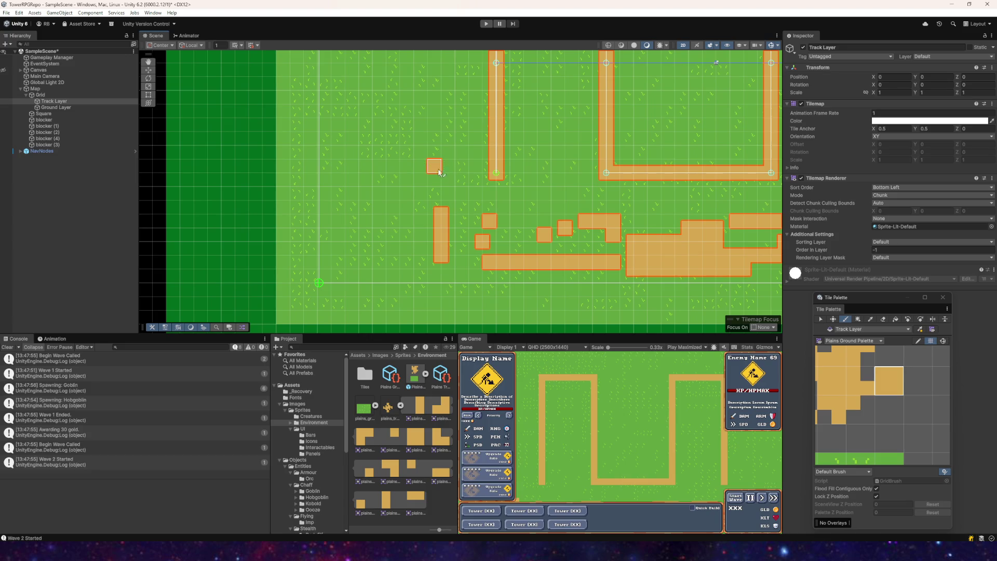
- Extend the vertical strip upward, lengthen the L's top arm, and fill the block's lower-left notch
{"action": "left_click", "coordinate": [436, 174]}
{"action": "mouse_move", "coordinate": [452, 197]}
{"action": "left_mouse_down"}
{"action": "mouse_move", "coordinate": [447, 167]}
{"action": "mouse_move", "coordinate": [397, 165]}
{"action": "mouse_move", "coordinate": [422, 181]}
{"action": "left_mouse_up"}
{"action": "left_click", "coordinate": [386, 173]}
{"action": "scroll", "coordinate": [482, 256], "scroll_direction": "down", "scroll_amount": 1}
{"action": "mouse_move", "coordinate": [452, 230]}
{"action": "left_mouse_down"}
{"action": "mouse_move", "coordinate": [310, 255]}
{"action": "mouse_move", "coordinate": [307, 231]}
{"action": "mouse_move", "coordinate": [299, 255]}
{"action": "mouse_move", "coordinate": [269, 270]}
{"action": "left_mouse_up"}
{"action": "scroll", "coordinate": [290, 244], "scroll_direction": "up", "scroll_amount": 1}
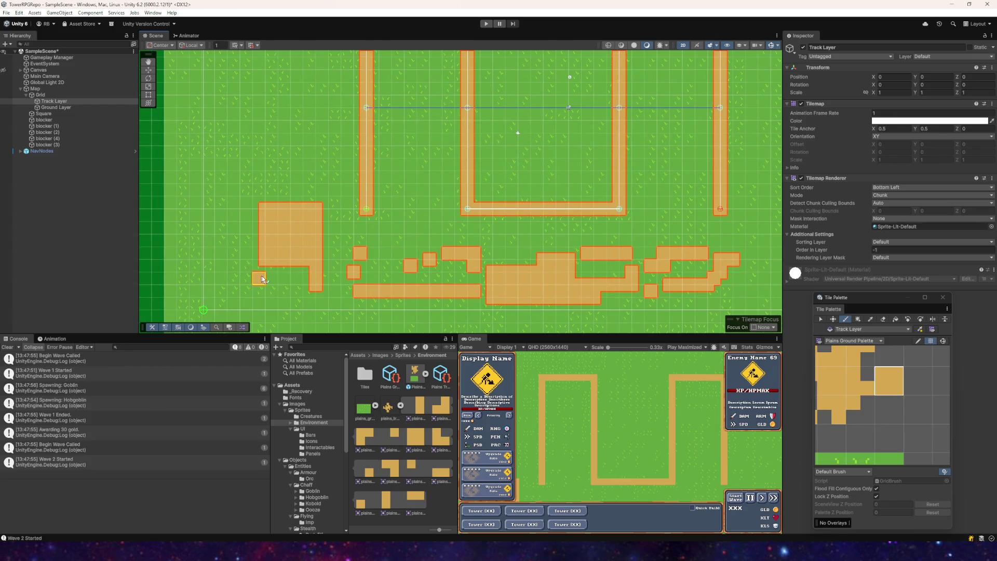
{"action": "scroll", "coordinate": [291, 281], "scroll_direction": "up", "scroll_amount": 2}
{"action": "left_click_drag", "start_coordinate": [285, 259], "coordinate": [327, 263]}
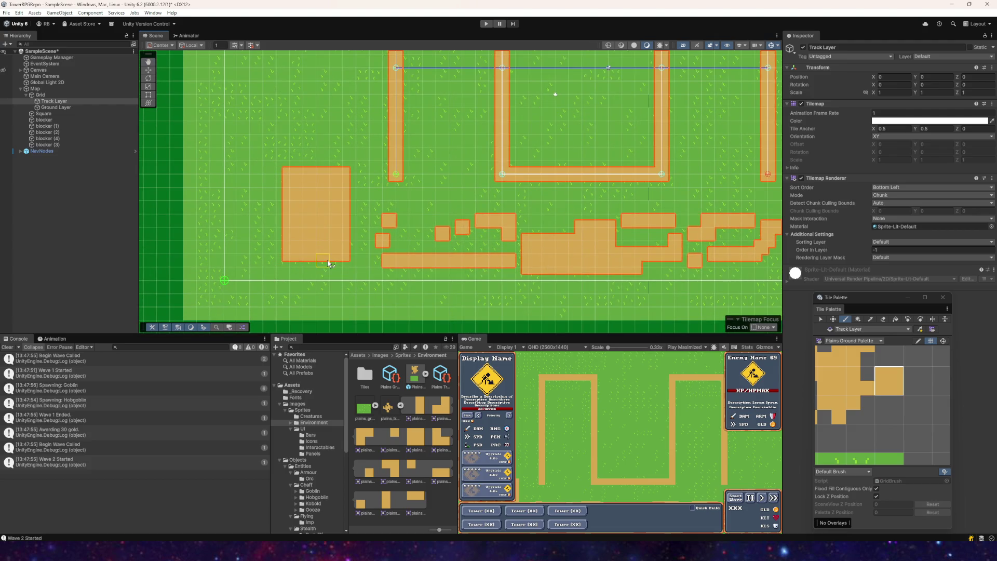
{"action": "scroll", "coordinate": [364, 281], "scroll_direction": "down", "scroll_amount": 2}
{"action": "left_click_drag", "start_coordinate": [389, 287], "coordinate": [328, 249]}
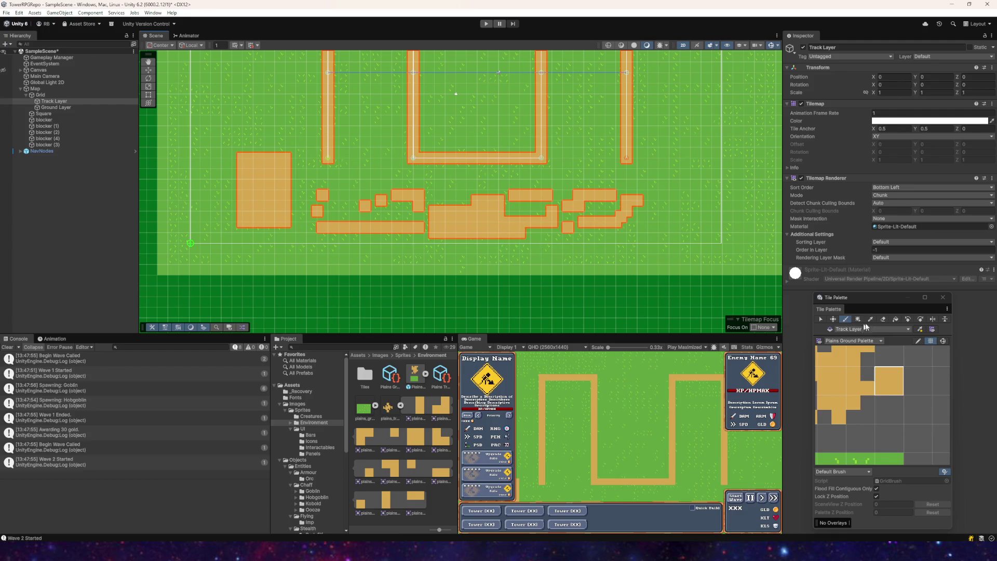
- Erase the test track tiles from the lower block with the Eraser
{"action": "left_click", "coordinate": [882, 319]}
{"action": "scroll", "coordinate": [368, 217], "scroll_direction": "up", "scroll_amount": 2}
{"action": "mouse_move", "coordinate": [256, 160]}
{"action": "left_mouse_down"}
{"action": "mouse_move", "coordinate": [193, 144]}
{"action": "mouse_move", "coordinate": [258, 151]}
{"action": "mouse_move", "coordinate": [245, 225]}
{"action": "mouse_move", "coordinate": [226, 231]}
{"action": "mouse_move", "coordinate": [256, 205]}
{"action": "mouse_move", "coordinate": [192, 161]}
{"action": "mouse_move", "coordinate": [245, 216]}
{"action": "mouse_move", "coordinate": [280, 203]}
{"action": "mouse_move", "coordinate": [322, 215]}
{"action": "mouse_move", "coordinate": [509, 196]}
{"action": "mouse_move", "coordinate": [667, 205]}
{"action": "mouse_move", "coordinate": [656, 201]}
{"action": "mouse_move", "coordinate": [658, 216]}
{"action": "mouse_move", "coordinate": [633, 239]}
{"action": "mouse_move", "coordinate": [597, 226]}
{"action": "mouse_move", "coordinate": [340, 230]}
{"action": "mouse_move", "coordinate": [585, 248]}
{"action": "left_mouse_up"}
- Save SampleScene via File > Save, then switch to Aseprite from the taskbar
{"action": "key", "text": "Right"}
{"action": "key", "text": "Up"}
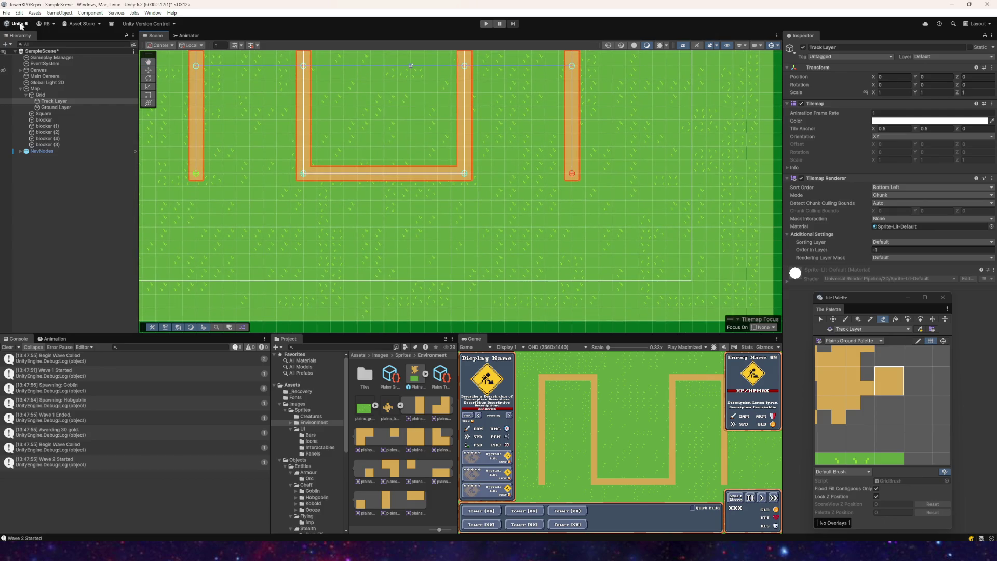
{"action": "left_click", "coordinate": [6, 12]}
{"action": "left_click", "coordinate": [7, 52]}
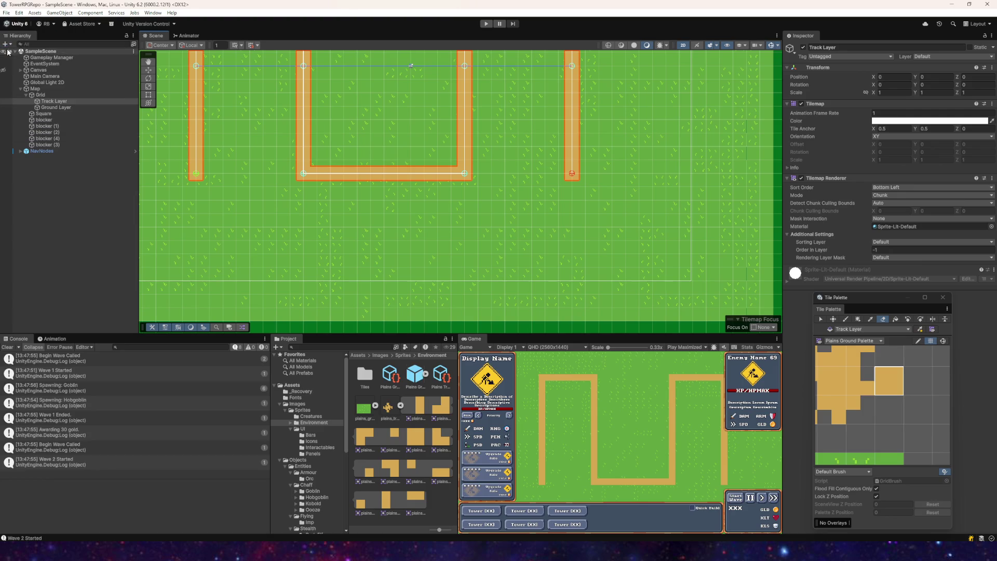
{"action": "mouse_move", "coordinate": [255, 552]}
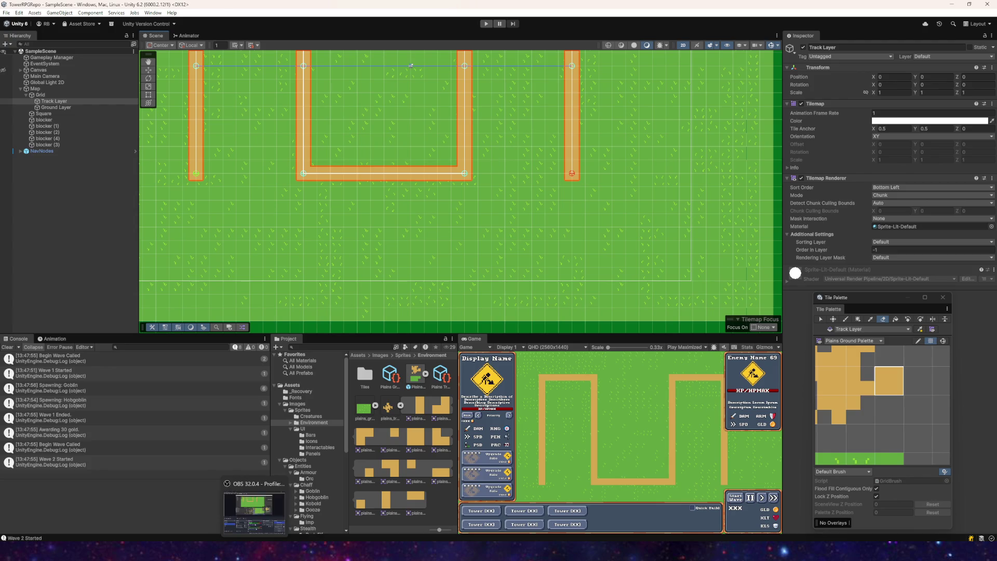
{"action": "left_click", "coordinate": [268, 551]}
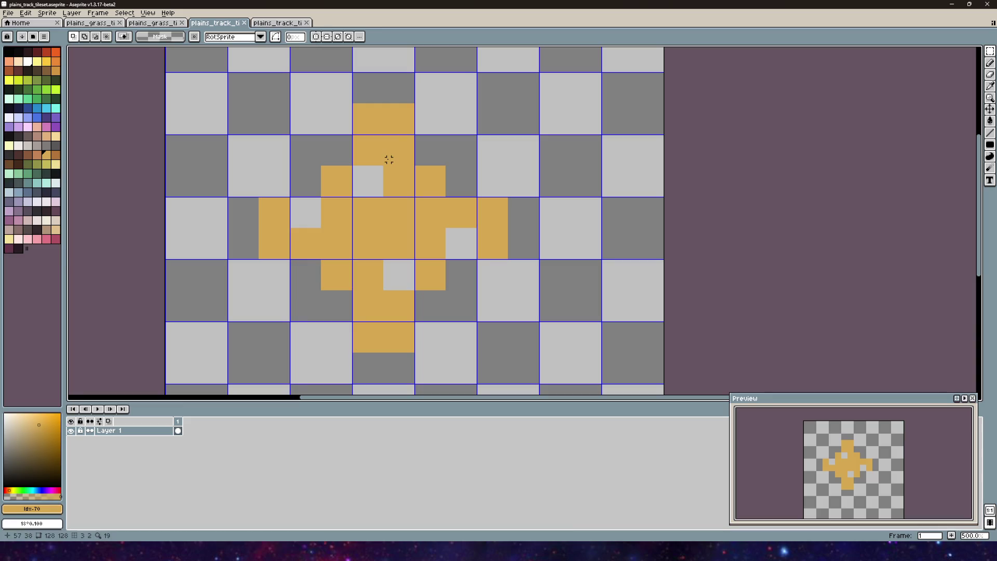
- With dark brown and Filled Rectangle, draw bars down the left arm's edge and at the inner corner
{"action": "scroll", "coordinate": [362, 156], "scroll_direction": "up", "scroll_amount": 5}
{"action": "scroll", "coordinate": [318, 149], "scroll_direction": "down", "scroll_amount": 3}
{"action": "scroll", "coordinate": [307, 60], "scroll_direction": "up", "scroll_amount": 2}
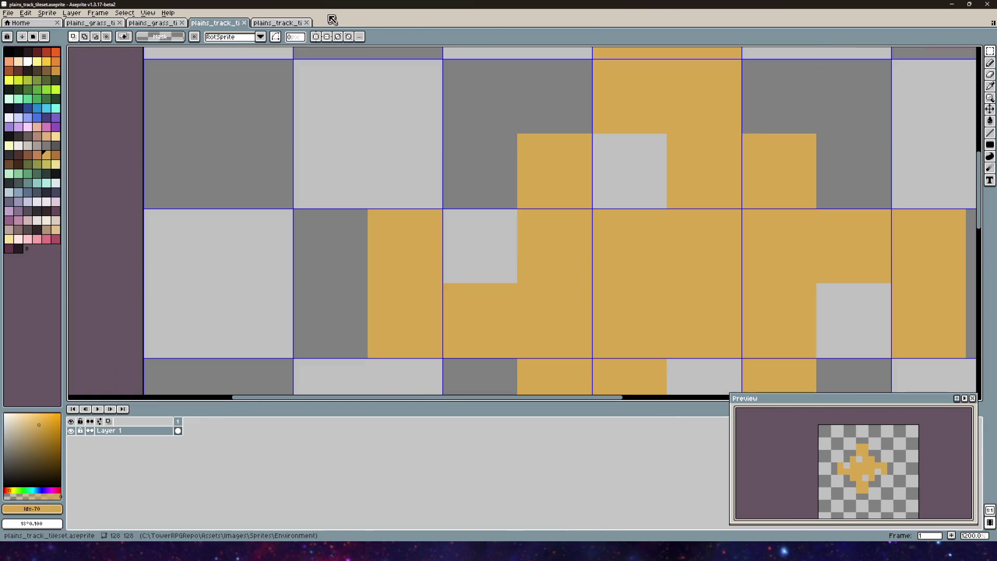
{"action": "left_click", "coordinate": [47, 70]}
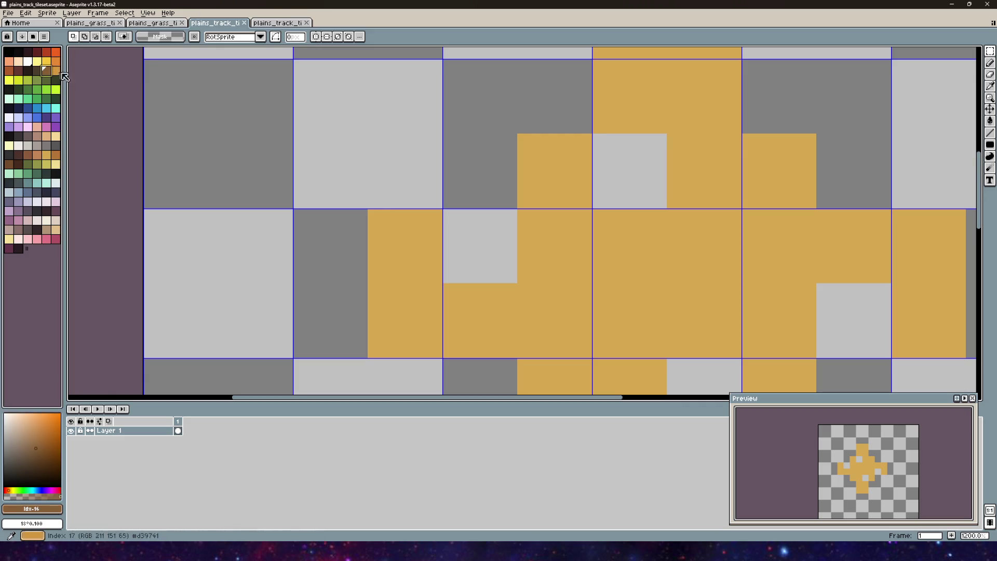
{"action": "left_click_drag", "start_coordinate": [366, 208], "coordinate": [363, 172]}
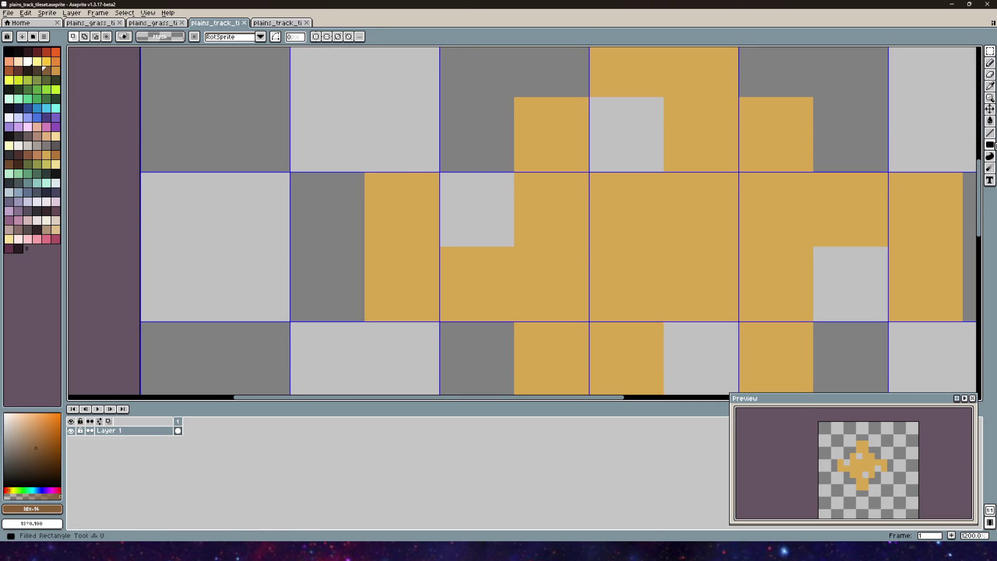
{"action": "left_click", "coordinate": [990, 144]}
{"action": "scroll", "coordinate": [424, 151], "scroll_direction": "left", "scroll_amount": 2}
{"action": "left_click_drag", "start_coordinate": [417, 150], "coordinate": [410, 275]}
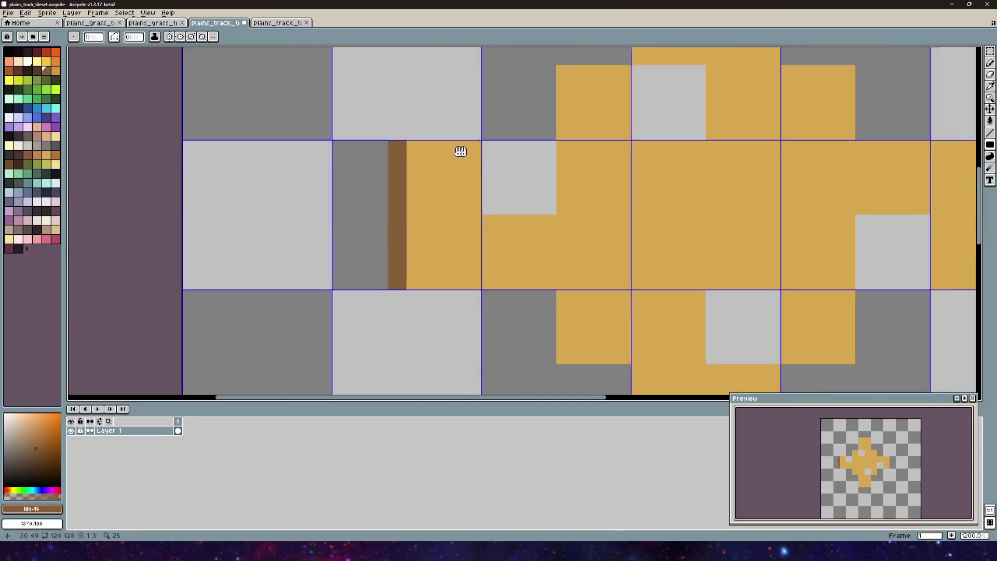
{"action": "left_click_drag", "start_coordinate": [469, 151], "coordinate": [372, 191]}
{"action": "mouse_move", "coordinate": [371, 245]}
{"action": "left_mouse_down"}
{"action": "mouse_move", "coordinate": [431, 256]}
{"action": "mouse_move", "coordinate": [424, 198]}
{"action": "mouse_move", "coordinate": [350, 220]}
{"action": "left_mouse_up"}
{"action": "mouse_move", "coordinate": [387, 153]}
{"action": "left_mouse_down"}
{"action": "mouse_move", "coordinate": [396, 200]}
{"action": "mouse_move", "coordinate": [410, 163]}
{"action": "mouse_move", "coordinate": [454, 167]}
{"action": "mouse_move", "coordinate": [448, 219]}
{"action": "left_mouse_up"}
- Outline the top of the upper-left block and the side and top of the upper-right block in brown
{"action": "scroll", "coordinate": [449, 220], "scroll_direction": "down", "scroll_amount": 2}
{"action": "scroll", "coordinate": [421, 167], "scroll_direction": "down", "scroll_amount": 2}
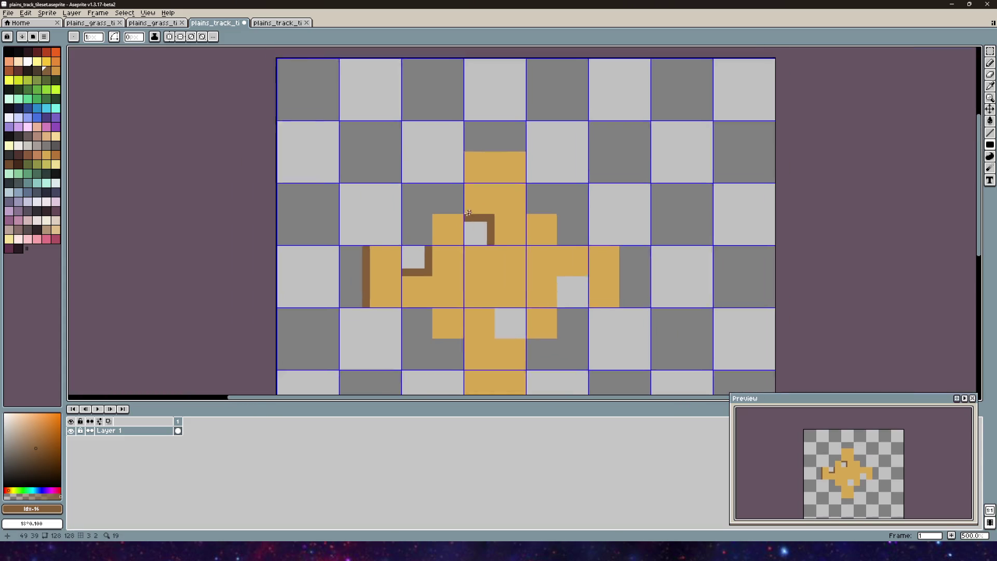
{"action": "scroll", "coordinate": [408, 254], "scroll_direction": "up", "scroll_amount": 2}
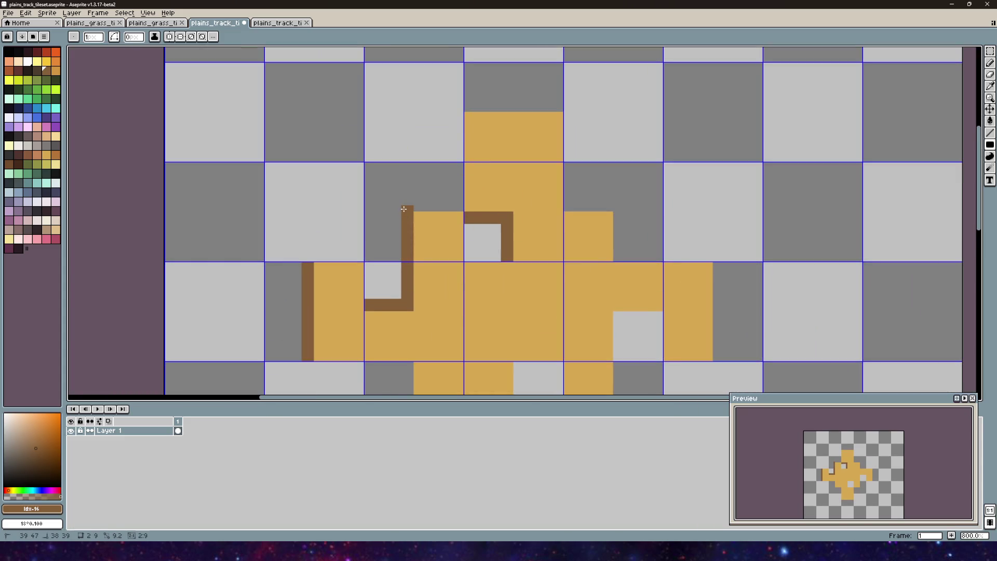
{"action": "left_click_drag", "start_coordinate": [405, 203], "coordinate": [457, 207]}
{"action": "mouse_move", "coordinate": [518, 225]}
{"action": "left_mouse_down"}
{"action": "mouse_move", "coordinate": [375, 194]}
{"action": "mouse_move", "coordinate": [427, 175]}
{"action": "mouse_move", "coordinate": [451, 225]}
{"action": "mouse_move", "coordinate": [419, 204]}
{"action": "left_mouse_up"}
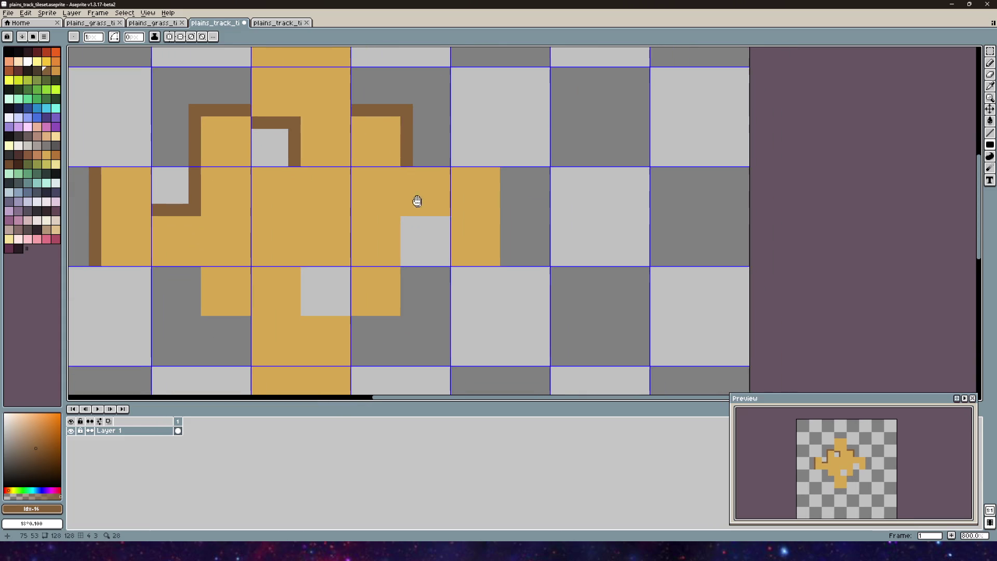
{"action": "mouse_move", "coordinate": [400, 316]}
{"action": "left_mouse_down"}
{"action": "mouse_move", "coordinate": [408, 220]}
{"action": "mouse_move", "coordinate": [439, 223]}
{"action": "left_mouse_up"}
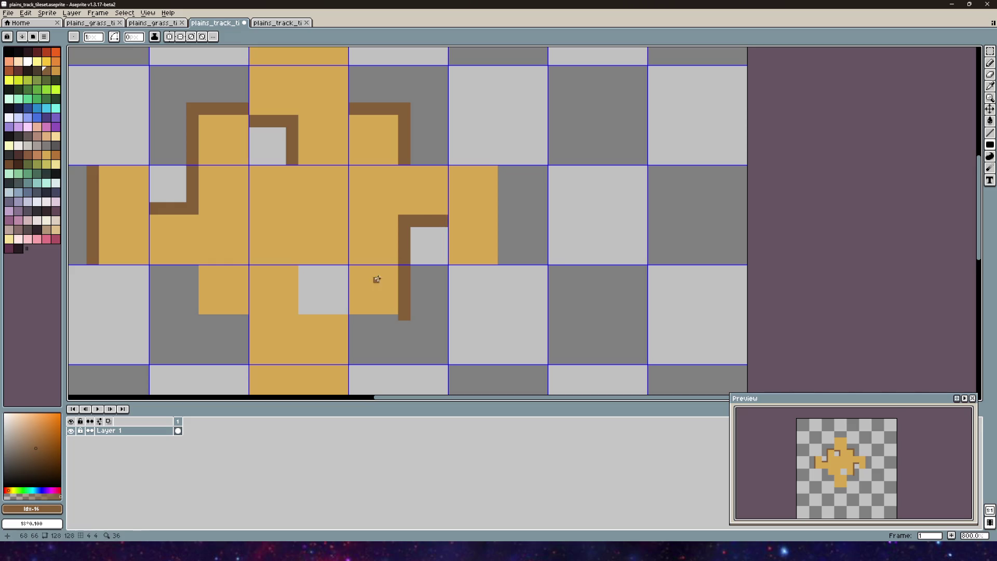
{"action": "scroll", "coordinate": [382, 273], "scroll_direction": "down", "scroll_amount": 3}
{"action": "left_click_drag", "start_coordinate": [359, 237], "coordinate": [410, 243]}
{"action": "scroll", "coordinate": [414, 242], "scroll_direction": "left", "scroll_amount": 3}
{"action": "scroll", "coordinate": [414, 241], "scroll_direction": "up", "scroll_amount": 3}
{"action": "scroll", "coordinate": [427, 242], "scroll_direction": "down", "scroll_amount": 1}
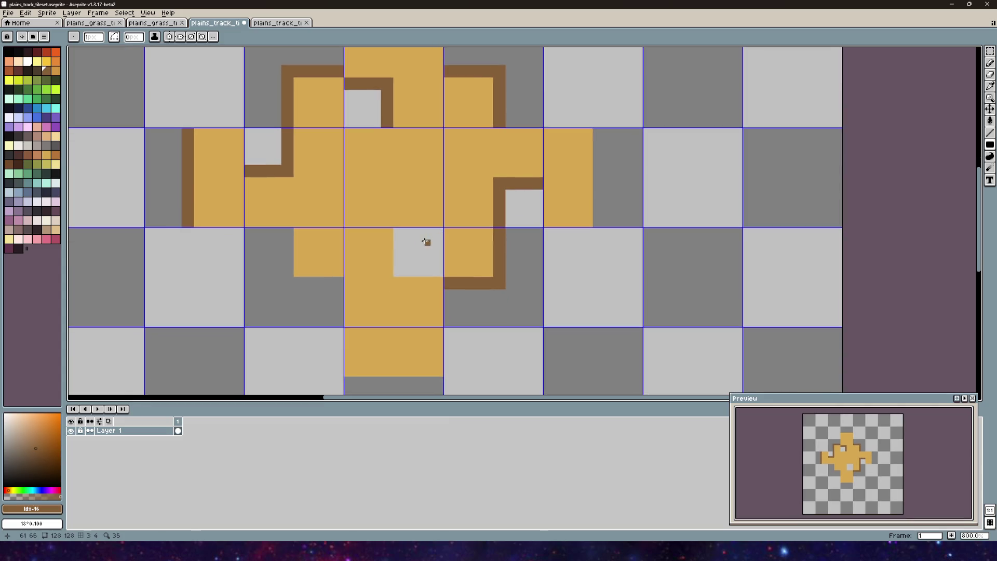
- Add brown outlines to the lower blocks' bottoms, the bottom arm edge, upper arm top and right arm end
{"action": "left_click_drag", "start_coordinate": [401, 272], "coordinate": [432, 268]}
{"action": "scroll", "coordinate": [368, 230], "scroll_direction": "down", "scroll_amount": 1}
{"action": "scroll", "coordinate": [368, 230], "scroll_direction": "left", "scroll_amount": 1}
{"action": "mouse_move", "coordinate": [325, 204]}
{"action": "left_mouse_down"}
{"action": "mouse_move", "coordinate": [330, 236]}
{"action": "mouse_move", "coordinate": [365, 262]}
{"action": "mouse_move", "coordinate": [377, 192]}
{"action": "left_mouse_up"}
{"action": "mouse_move", "coordinate": [369, 278]}
{"action": "left_mouse_down"}
{"action": "mouse_move", "coordinate": [456, 274]}
{"action": "mouse_move", "coordinate": [394, 324]}
{"action": "left_mouse_up"}
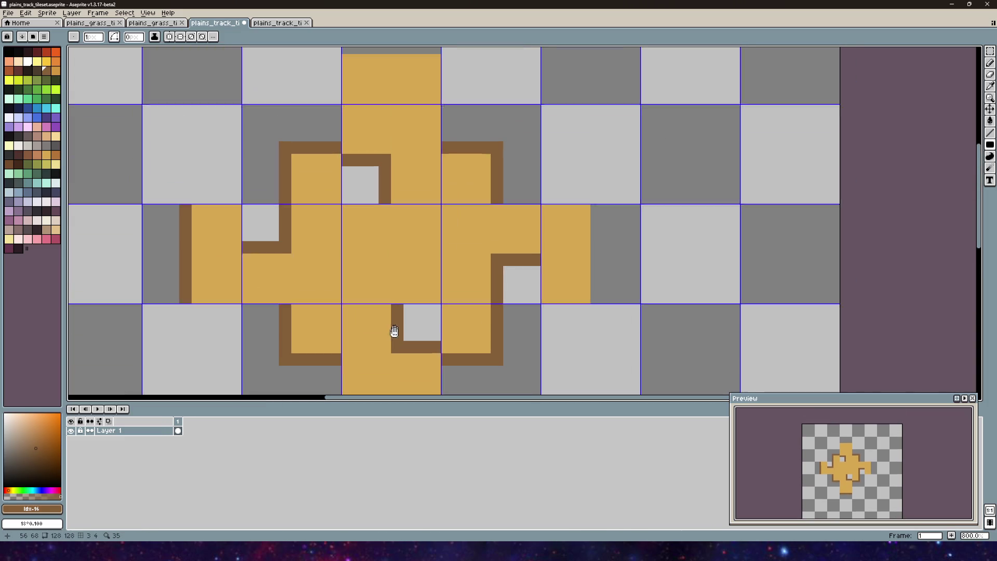
{"action": "scroll", "coordinate": [394, 324], "scroll_direction": "up", "scroll_amount": 5}
{"action": "left_click_drag", "start_coordinate": [360, 175], "coordinate": [453, 183]}
{"action": "left_click_drag", "start_coordinate": [491, 261], "coordinate": [438, 114]}
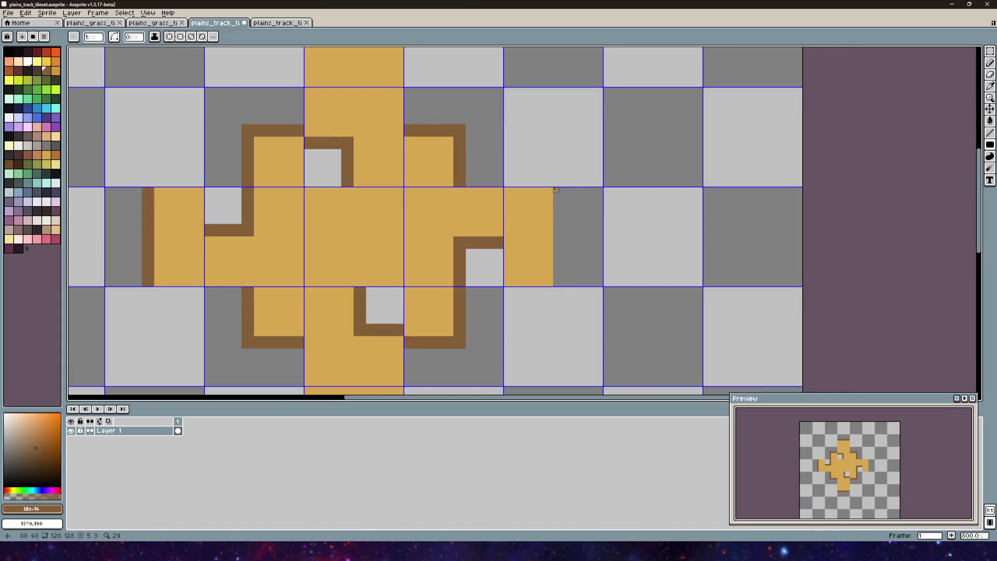
{"action": "left_click_drag", "start_coordinate": [556, 190], "coordinate": [559, 287]}
{"action": "scroll", "coordinate": [426, 272], "scroll_direction": "down", "scroll_amount": 2}
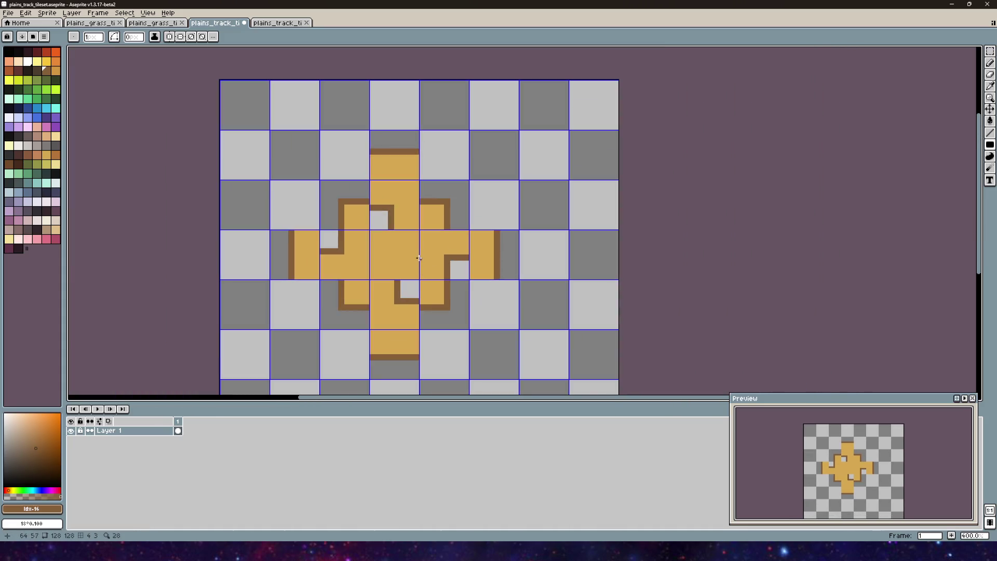
{"action": "scroll", "coordinate": [317, 226], "scroll_direction": "up", "scroll_amount": 2}
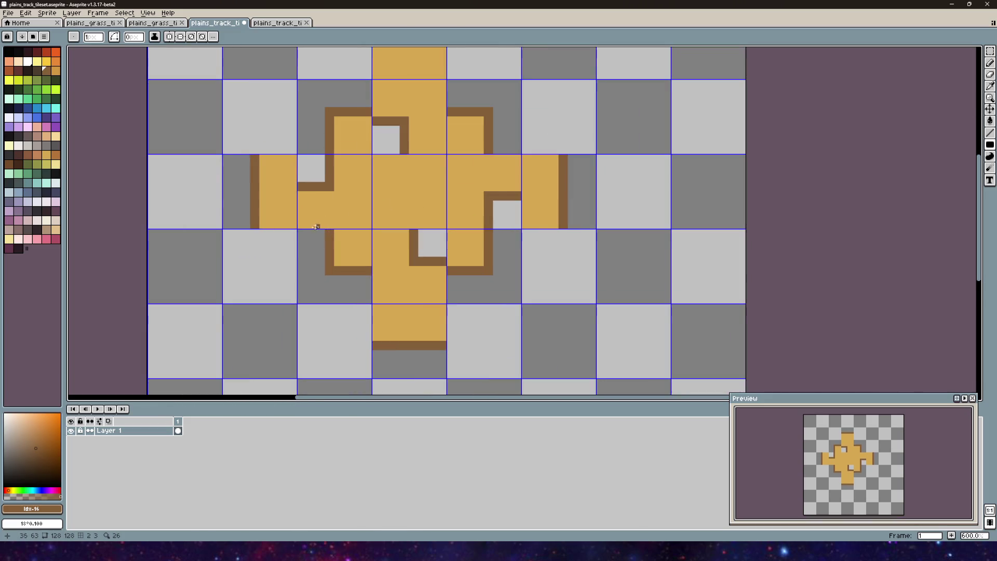
- With the darker brown, pencil lines beside the left arm's edge, a corner top and the grey square's corner
{"action": "left_click", "coordinate": [37, 70]}
{"action": "scroll", "coordinate": [231, 182], "scroll_direction": "up", "scroll_amount": 4}
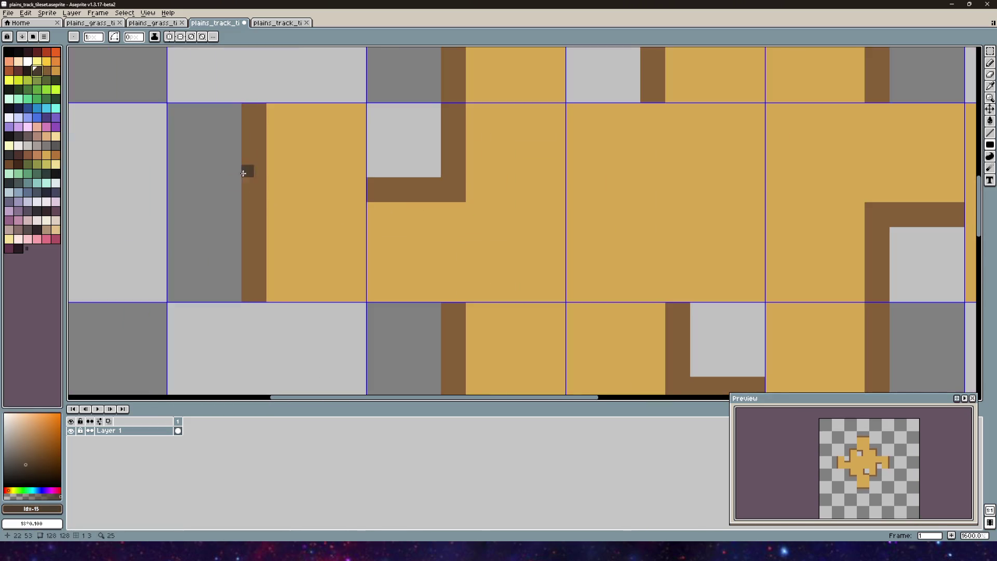
{"action": "left_click_drag", "start_coordinate": [302, 98], "coordinate": [301, 285]}
{"action": "mouse_move", "coordinate": [451, 172]}
{"action": "left_mouse_down"}
{"action": "mouse_move", "coordinate": [367, 265]}
{"action": "mouse_move", "coordinate": [352, 254]}
{"action": "mouse_move", "coordinate": [417, 255]}
{"action": "left_mouse_up"}
{"action": "left_click_drag", "start_coordinate": [418, 198], "coordinate": [416, 249]}
{"action": "left_click_drag", "start_coordinate": [465, 131], "coordinate": [415, 257]}
{"action": "left_click_drag", "start_coordinate": [365, 182], "coordinate": [366, 298]}
{"action": "left_click_drag", "start_coordinate": [377, 182], "coordinate": [488, 182]}
{"action": "mouse_move", "coordinate": [503, 247]}
{"action": "left_mouse_down"}
{"action": "mouse_move", "coordinate": [560, 246]}
{"action": "mouse_move", "coordinate": [564, 312]}
{"action": "left_mouse_up"}
{"action": "left_click_drag", "start_coordinate": [597, 250], "coordinate": [296, 242]}
- Darken another corner's top row, redo a too-wide column as a one-pixel line, and pencil a dark L
{"action": "mouse_move", "coordinate": [401, 161]}
{"action": "left_mouse_down"}
{"action": "mouse_move", "coordinate": [518, 163]}
{"action": "mouse_move", "coordinate": [523, 273]}
{"action": "mouse_move", "coordinate": [320, 192]}
{"action": "left_mouse_up"}
{"action": "mouse_move", "coordinate": [494, 226]}
{"action": "left_mouse_down"}
{"action": "mouse_move", "coordinate": [452, 169]}
{"action": "mouse_move", "coordinate": [439, 101]}
{"action": "mouse_move", "coordinate": [438, 280]}
{"action": "left_mouse_up"}
{"action": "left_click", "coordinate": [438, 96]}
{"action": "mouse_move", "coordinate": [240, 216]}
{"action": "left_mouse_down"}
{"action": "mouse_move", "coordinate": [246, 269]}
{"action": "mouse_move", "coordinate": [240, 217]}
{"action": "mouse_move", "coordinate": [294, 216]}
{"action": "left_mouse_up"}
{"action": "key", "text": "ctrl+z"}
{"action": "mouse_move", "coordinate": [278, 277]}
{"action": "left_mouse_down"}
{"action": "mouse_move", "coordinate": [396, 165]}
{"action": "mouse_move", "coordinate": [384, 168]}
{"action": "mouse_move", "coordinate": [379, 284]}
{"action": "mouse_move", "coordinate": [270, 294]}
{"action": "left_mouse_up"}
{"action": "mouse_move", "coordinate": [196, 167]}
{"action": "left_mouse_down"}
{"action": "mouse_move", "coordinate": [187, 168]}
{"action": "mouse_move", "coordinate": [184, 228]}
{"action": "mouse_move", "coordinate": [244, 231]}
{"action": "left_mouse_up"}
{"action": "scroll", "coordinate": [340, 224], "scroll_direction": "left", "scroll_amount": 5}
{"action": "scroll", "coordinate": [340, 224], "scroll_direction": "down", "scroll_amount": 2}
- Add dark rows and columns along the remaining brown borders, including single pixels and the strip's top row
{"action": "left_click_drag", "start_coordinate": [343, 195], "coordinate": [217, 196]}
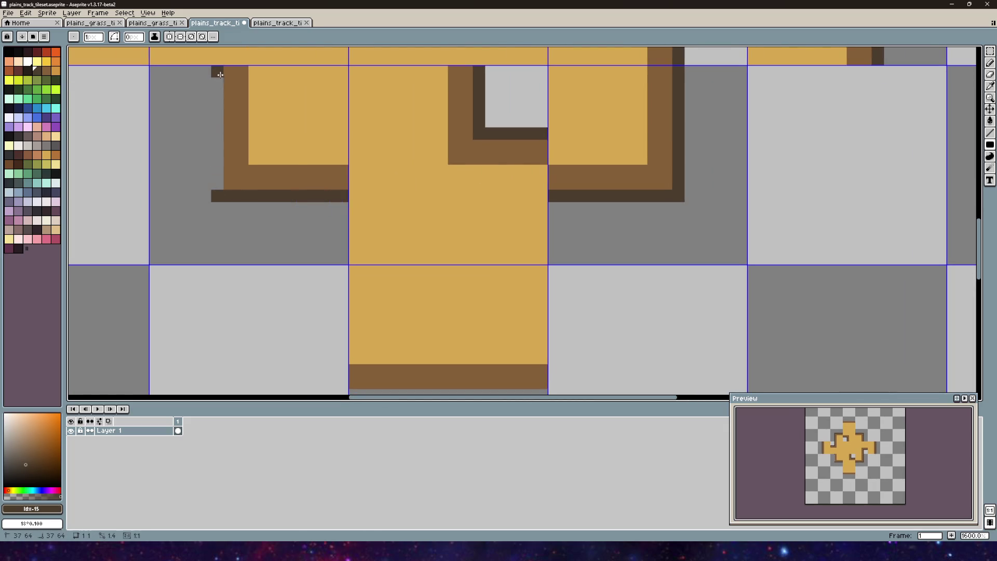
{"action": "left_click_drag", "start_coordinate": [217, 69], "coordinate": [217, 189]}
{"action": "scroll", "coordinate": [220, 187], "scroll_direction": "down", "scroll_amount": 3}
{"action": "scroll", "coordinate": [356, 205], "scroll_direction": "up", "scroll_amount": 2}
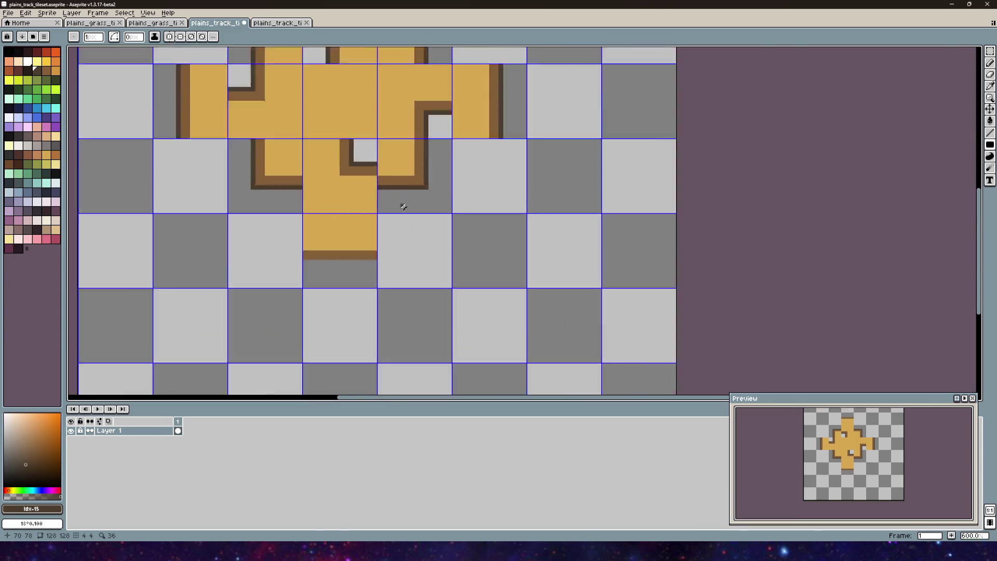
{"action": "scroll", "coordinate": [307, 283], "scroll_direction": "left", "scroll_amount": 1}
{"action": "scroll", "coordinate": [307, 283], "scroll_direction": "down", "scroll_amount": 1}
{"action": "left_click", "coordinate": [315, 276]}
{"action": "left_click", "coordinate": [409, 271]}
{"action": "scroll", "coordinate": [408, 272], "scroll_direction": "down", "scroll_amount": 5}
{"action": "scroll", "coordinate": [394, 174], "scroll_direction": "up", "scroll_amount": 5}
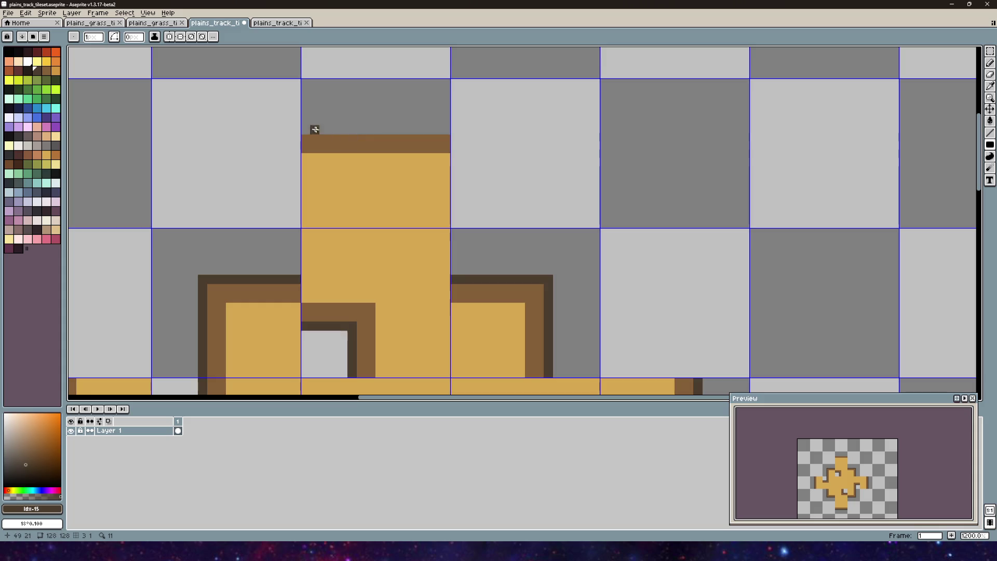
{"action": "left_click_drag", "start_coordinate": [303, 130], "coordinate": [445, 131]}
{"action": "scroll", "coordinate": [434, 148], "scroll_direction": "down", "scroll_amount": 5}
{"action": "scroll", "coordinate": [433, 227], "scroll_direction": "up", "scroll_amount": 3}
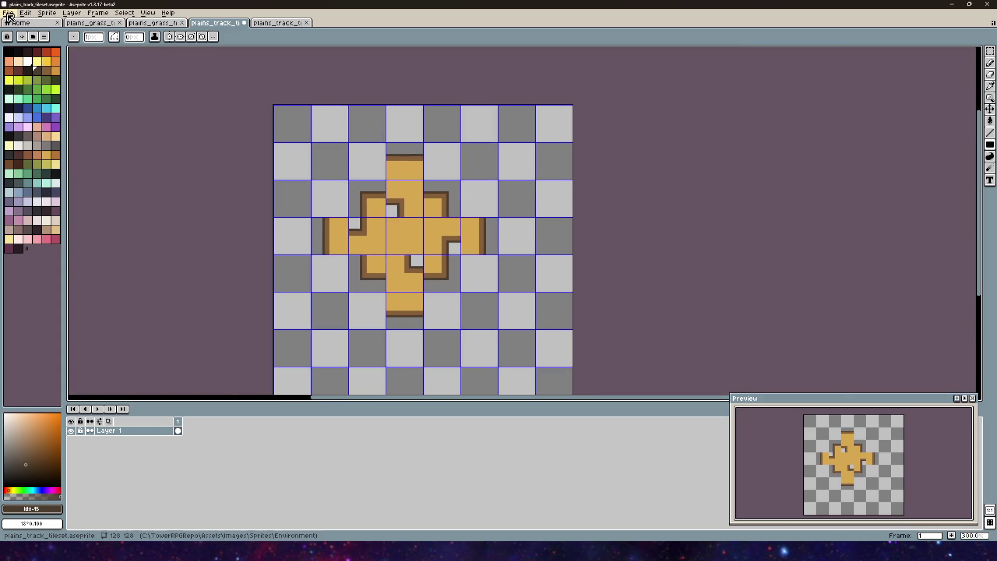
- Save the outlined plains_track_tileset in Aseprite
{"action": "left_click", "coordinate": [25, 13]}
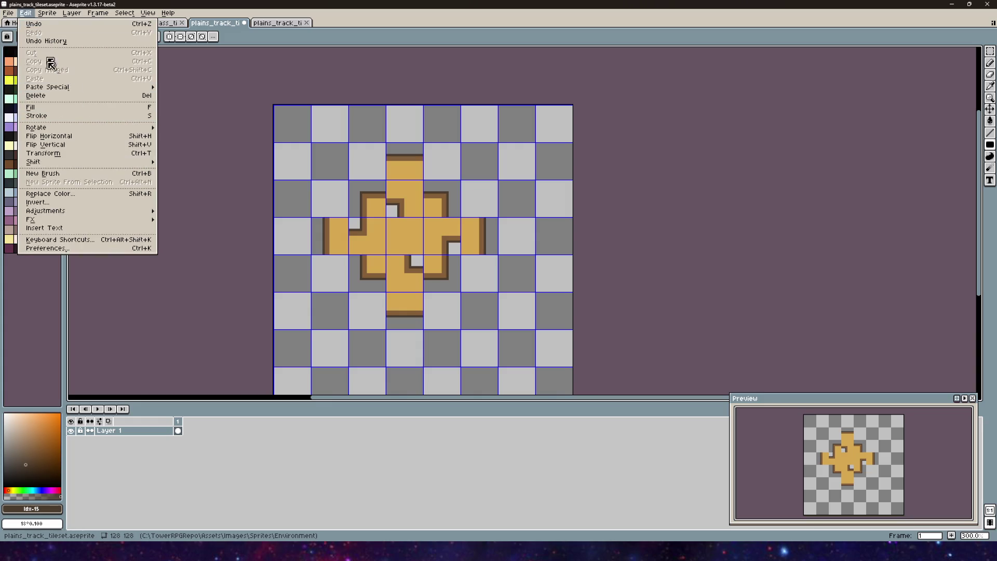
{"action": "left_click", "coordinate": [20, 57]}
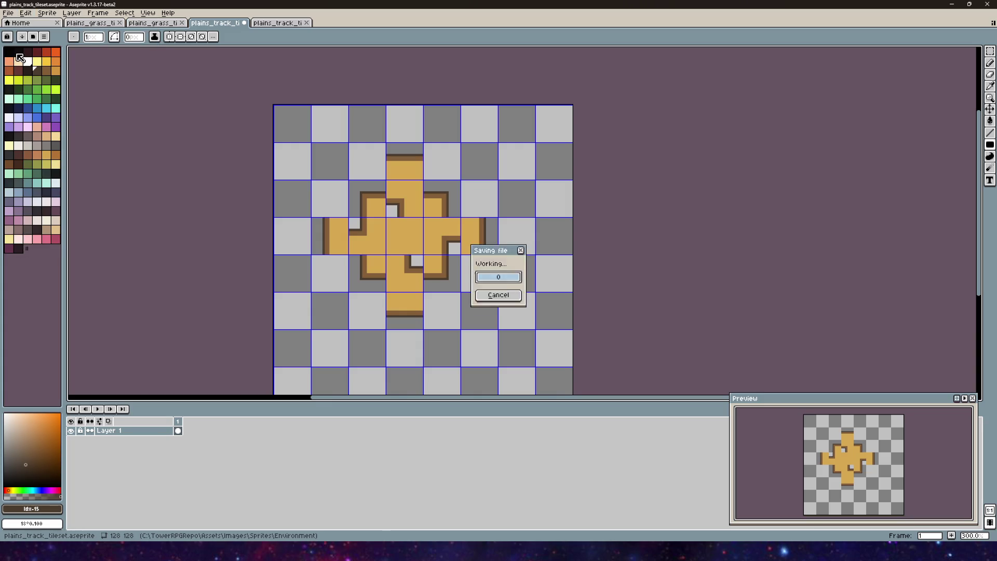
{"action": "scroll", "coordinate": [417, 256], "scroll_direction": "up", "scroll_amount": 2}
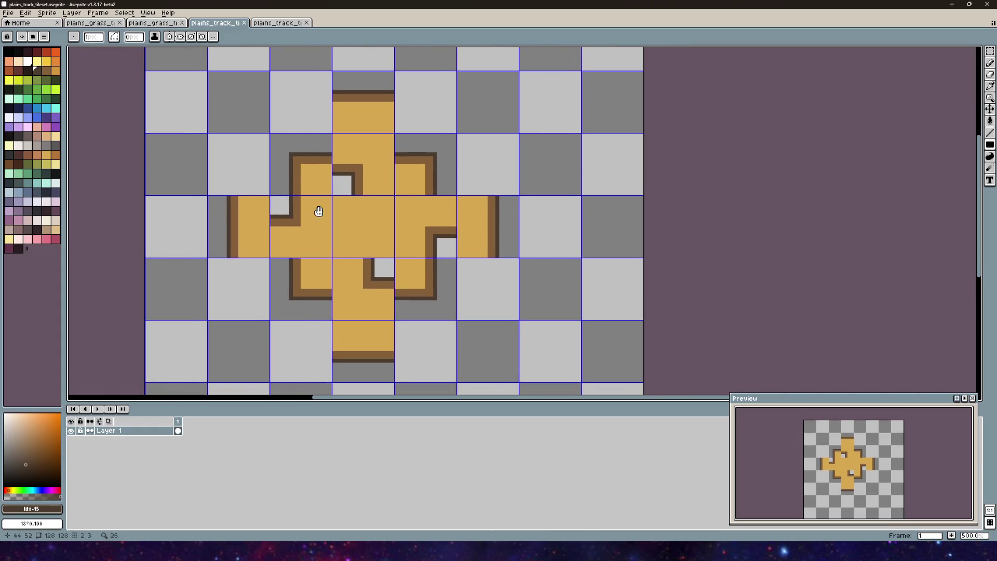
{"action": "left_click", "coordinate": [8, 13]}
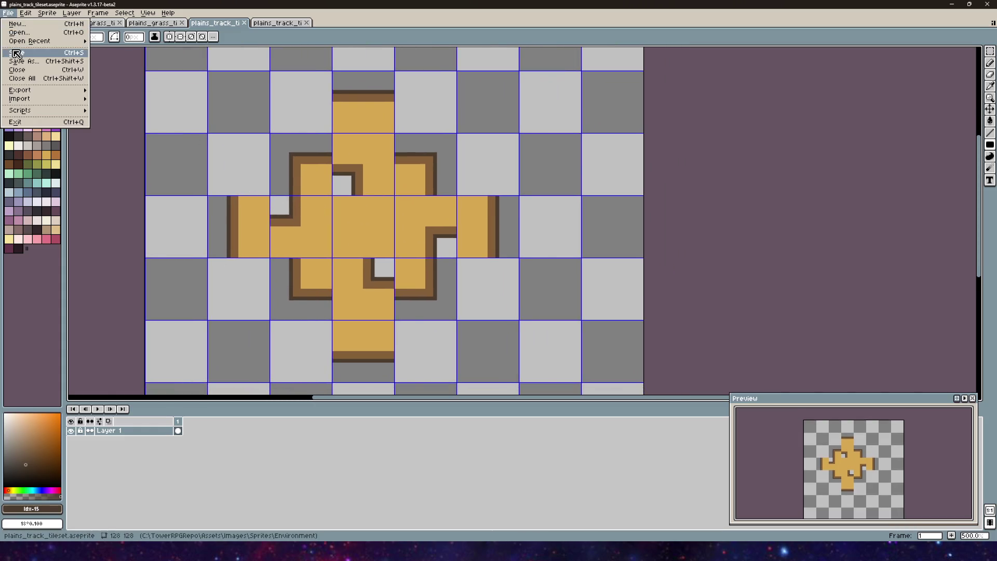
{"action": "key", "text": "Escape"}
- Close the plains_track_tileset-sheet and extra grass tabs, then Alt+Tab back to Unity
{"action": "left_click", "coordinate": [267, 23]}
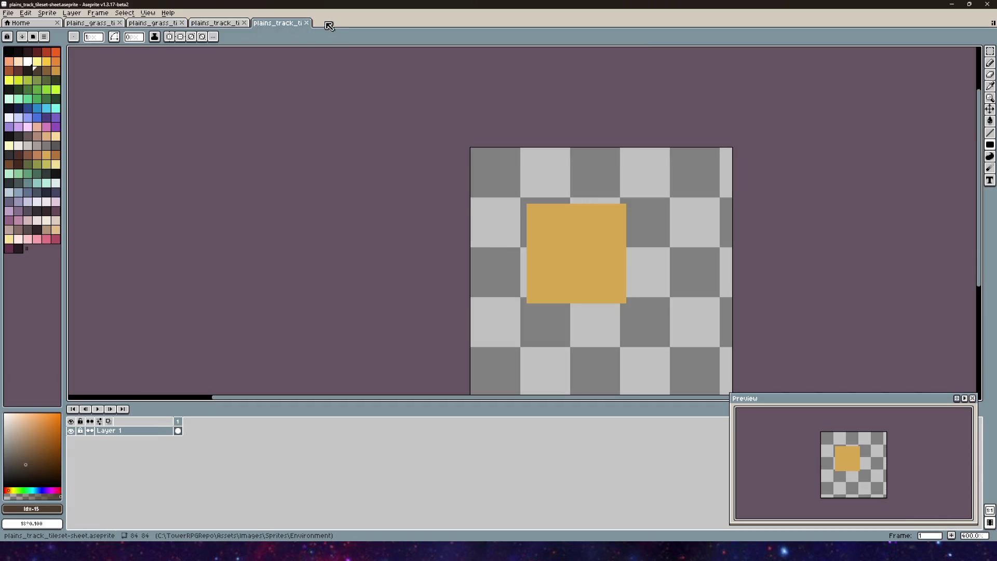
{"action": "left_click", "coordinate": [307, 23]}
{"action": "left_click", "coordinate": [164, 23]}
{"action": "left_click", "coordinate": [182, 23]}
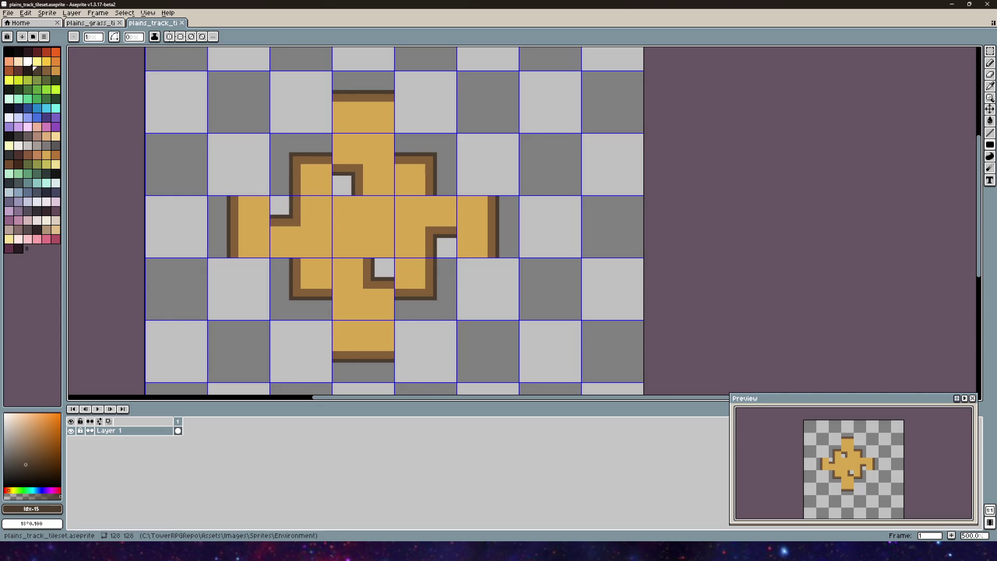
{"action": "key", "text": "alt+Tab"}
{"action": "scroll", "coordinate": [384, 198], "scroll_direction": "up", "scroll_amount": 2}
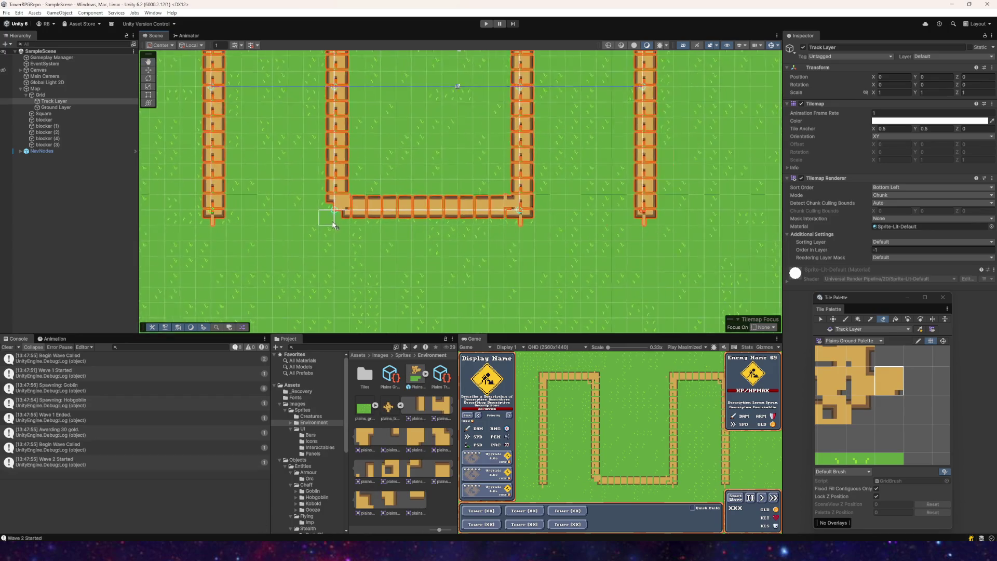
- Alt+Tab from Unity to the Aseprite window showing plains_track_tileset.aseprite
{"action": "scroll", "coordinate": [391, 150], "scroll_direction": "up", "scroll_amount": 2}
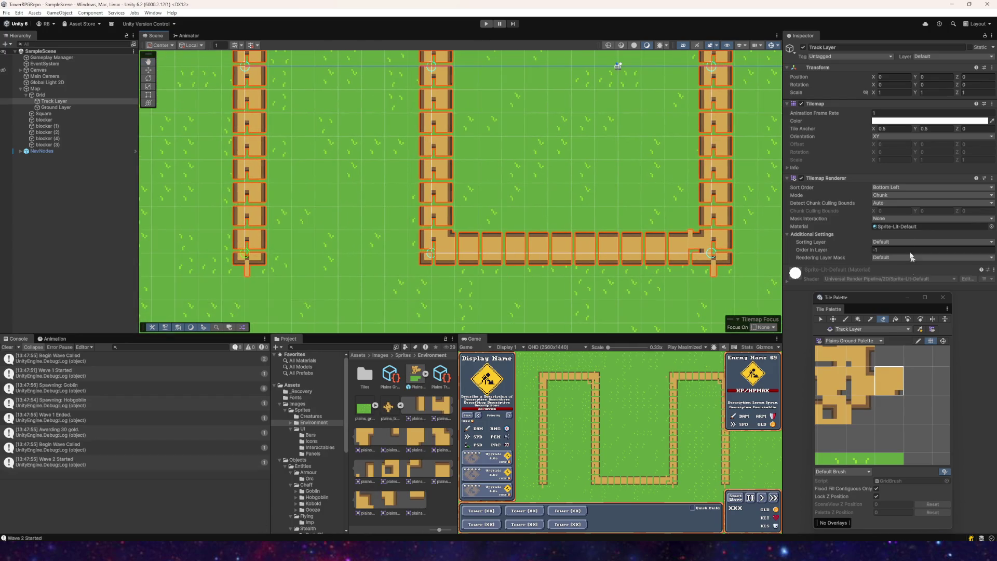
{"action": "scroll", "coordinate": [311, 257], "scroll_direction": "up", "scroll_amount": 2}
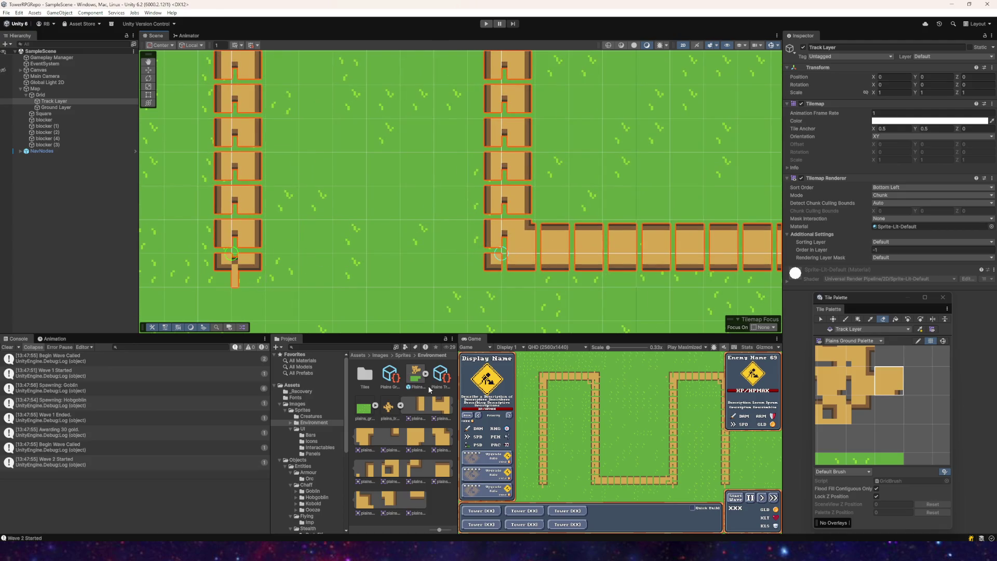
{"action": "key", "text": "alt+Tab"}
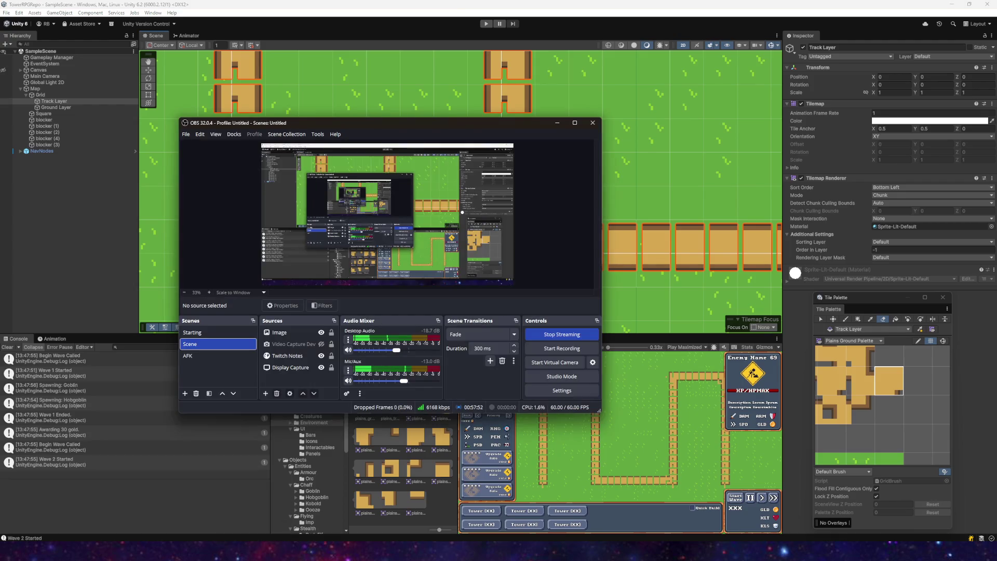
{"action": "key", "text": "alt+Tab"}
{"action": "key", "text": "alt+Tab"}
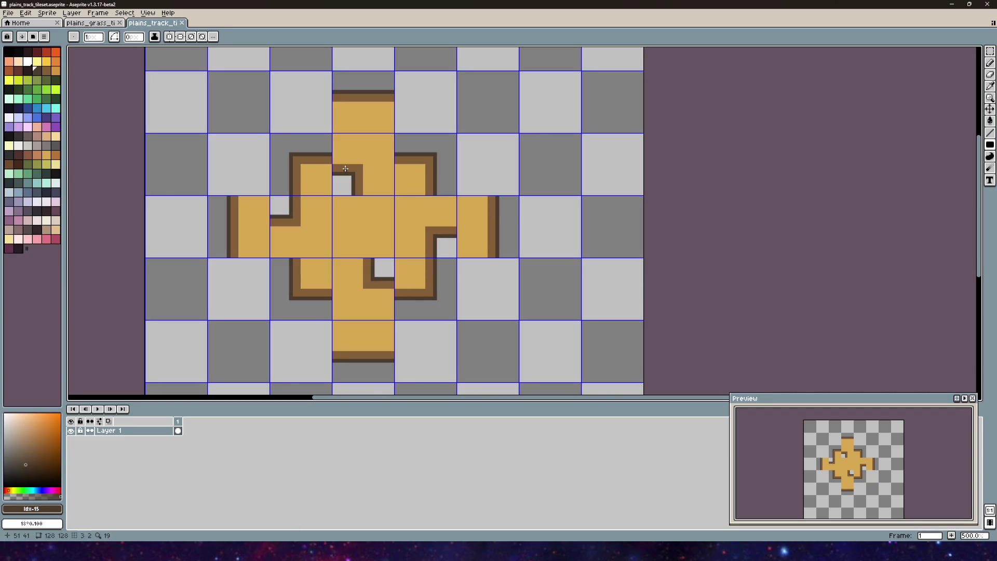
{"action": "mouse_move", "coordinate": [346, 169]}
{"action": "left_mouse_down"}
{"action": "mouse_move", "coordinate": [381, 203]}
{"action": "mouse_move", "coordinate": [419, 209]}
{"action": "left_mouse_up"}
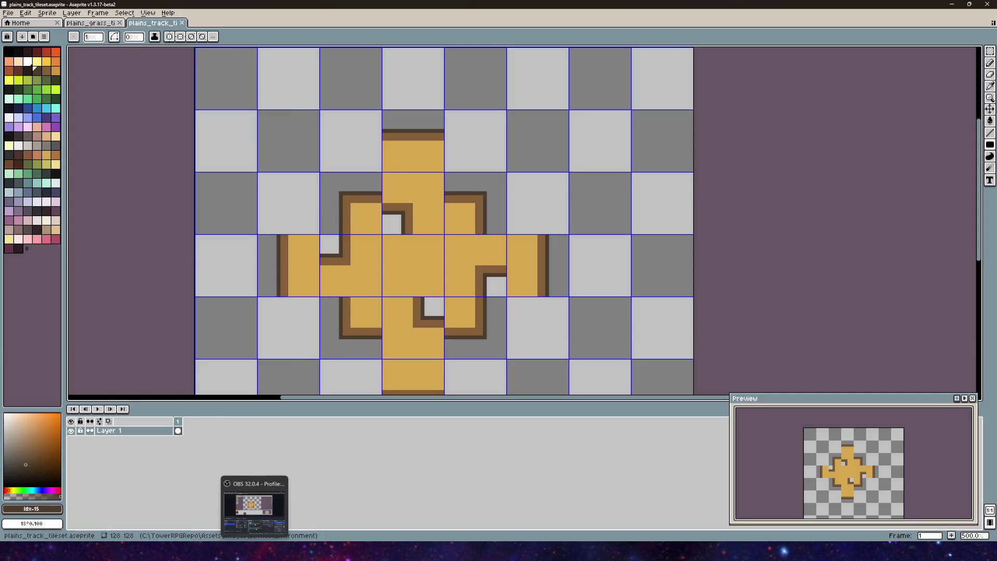
{"action": "left_click", "coordinate": [245, 507]}
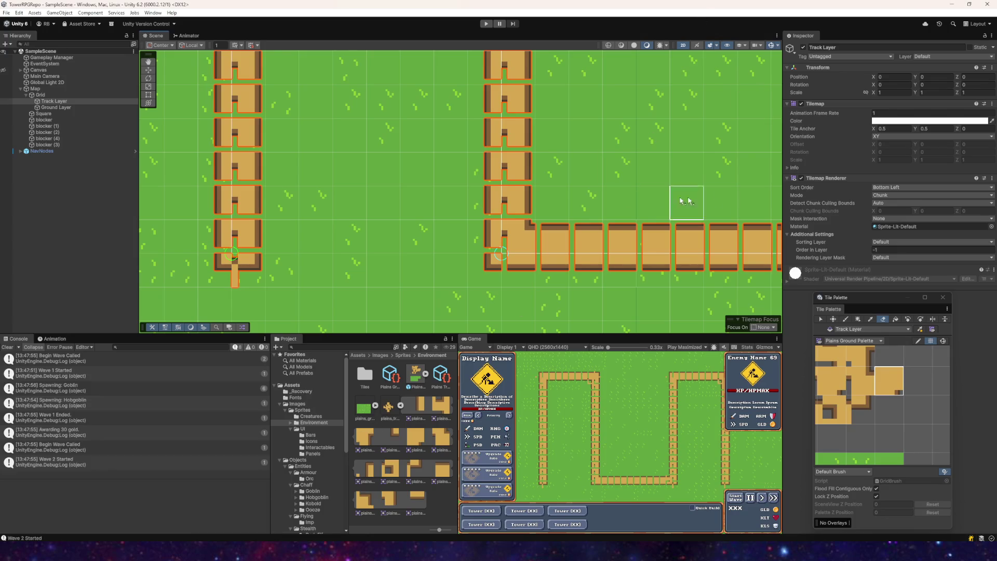
- Select the Plains Track Auto tile, then the plains_track_tileset texture, and open its Sprite Editor
{"action": "scroll", "coordinate": [709, 200], "scroll_direction": "down", "scroll_amount": 1}
{"action": "left_click_drag", "start_coordinate": [581, 218], "coordinate": [412, 213]}
{"action": "scroll", "coordinate": [483, 280], "scroll_direction": "down", "scroll_amount": 1}
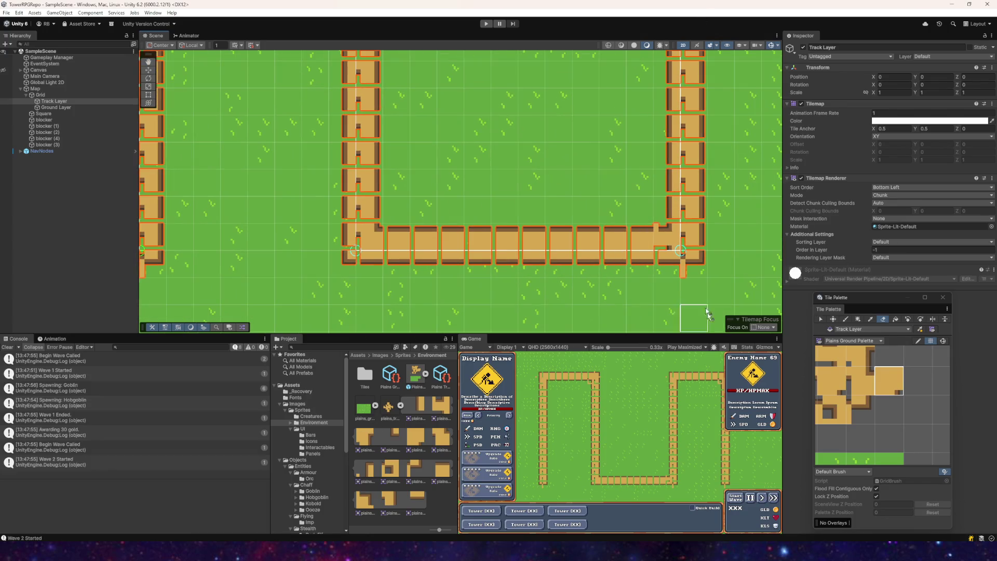
{"action": "left_click", "coordinate": [440, 376]}
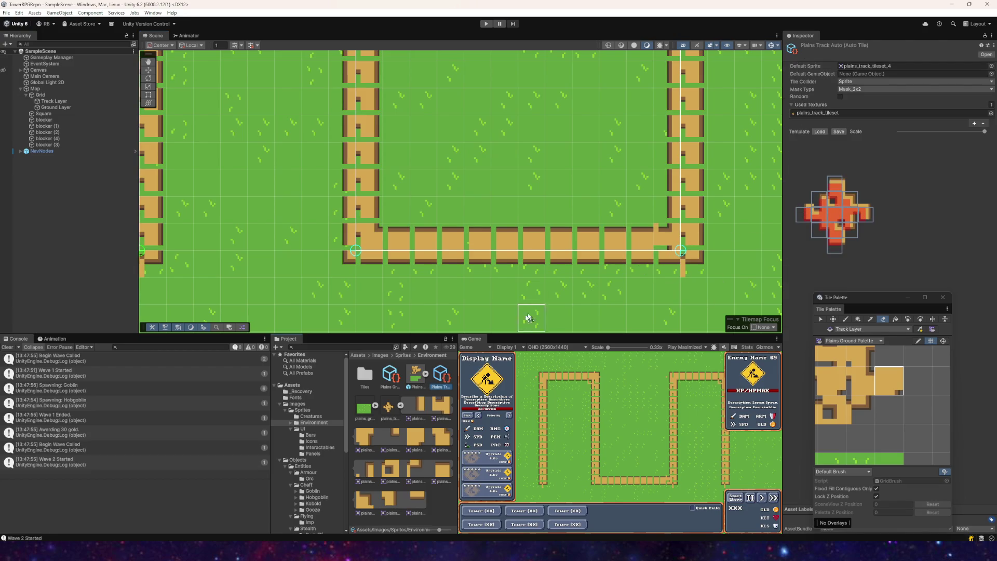
{"action": "left_click", "coordinate": [389, 407]}
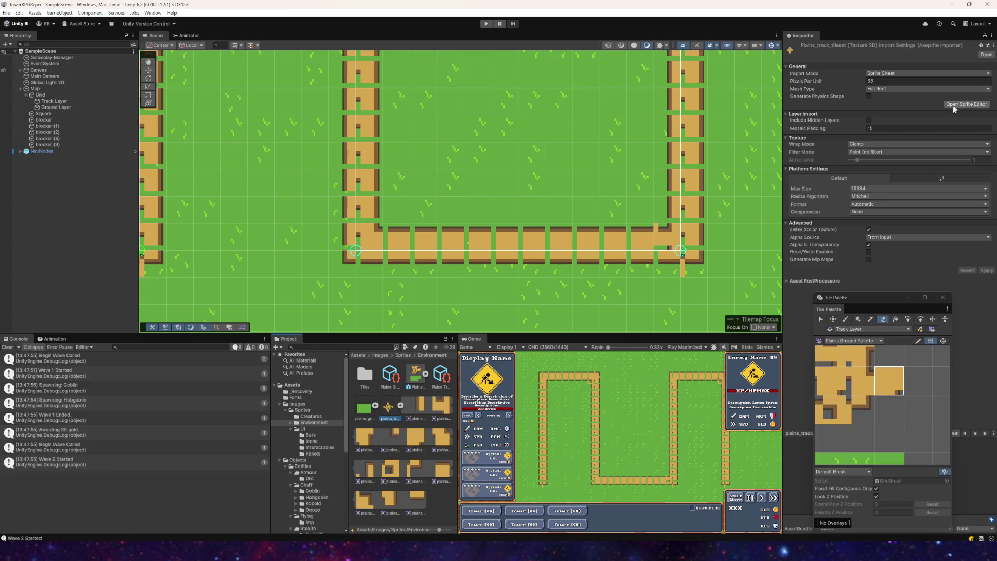
{"action": "left_click", "coordinate": [955, 104]}
{"action": "scroll", "coordinate": [366, 276], "scroll_direction": "up", "scroll_amount": 5}
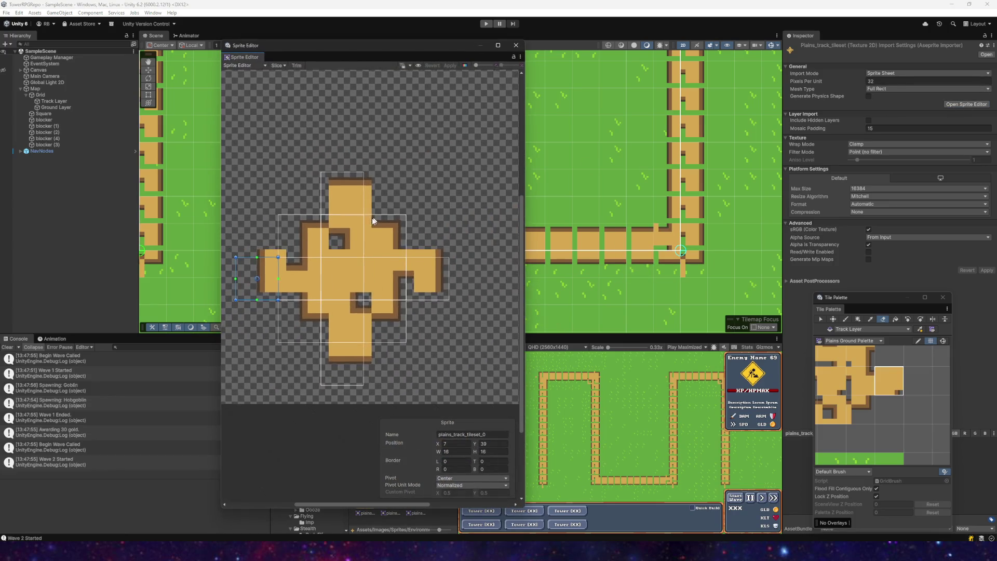
- Remove the stray large sprite rectangle drawn over the whole tileset
{"action": "mouse_move", "coordinate": [287, 162]}
{"action": "left_mouse_down"}
{"action": "mouse_move", "coordinate": [445, 319]}
{"action": "mouse_move", "coordinate": [494, 394]}
{"action": "left_mouse_up"}
{"action": "scroll", "coordinate": [428, 279], "scroll_direction": "up", "scroll_amount": 1}
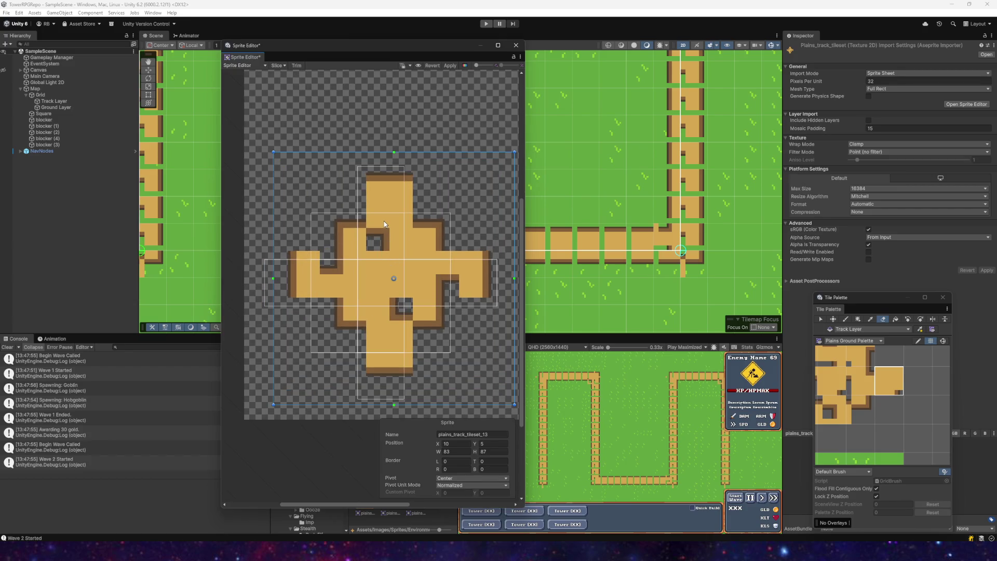
{"action": "key", "text": "Delete"}
{"action": "scroll", "coordinate": [367, 189], "scroll_direction": "up", "scroll_amount": 3}
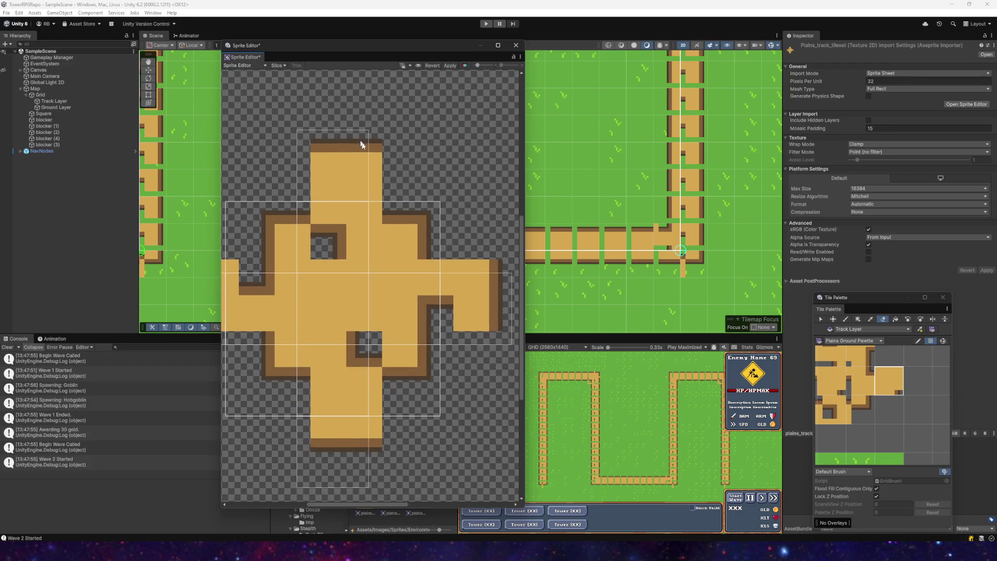
{"action": "scroll", "coordinate": [415, 244], "scroll_direction": "down", "scroll_amount": 2}
- Check the tileset_10, _9, _7, _6 and _0 slices against their tiles
{"action": "left_click", "coordinate": [419, 261]}
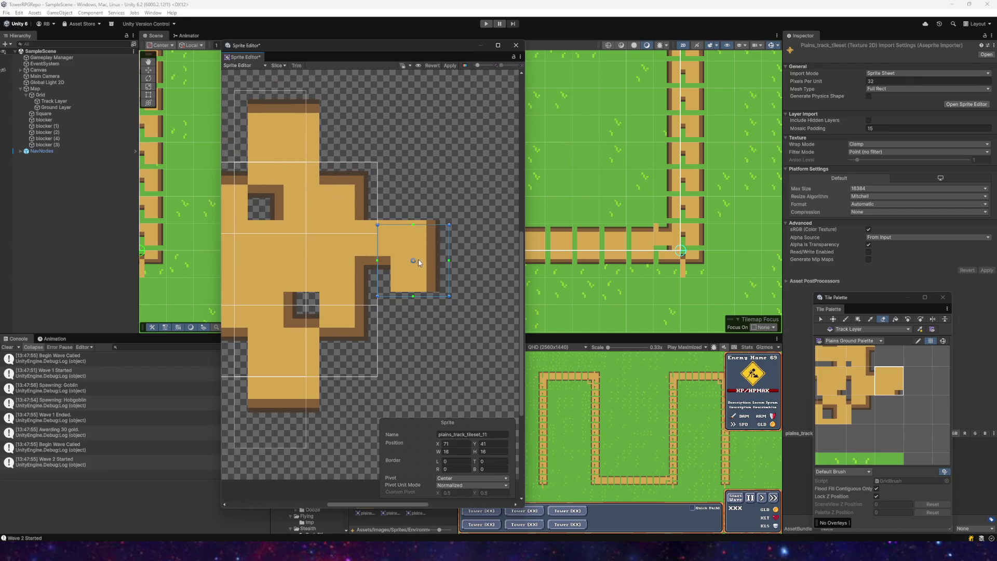
{"action": "scroll", "coordinate": [420, 254], "scroll_direction": "left", "scroll_amount": 2}
{"action": "scroll", "coordinate": [444, 246], "scroll_direction": "down", "scroll_amount": 1}
{"action": "scroll", "coordinate": [395, 197], "scroll_direction": "up", "scroll_amount": 1}
{"action": "left_click", "coordinate": [380, 174]}
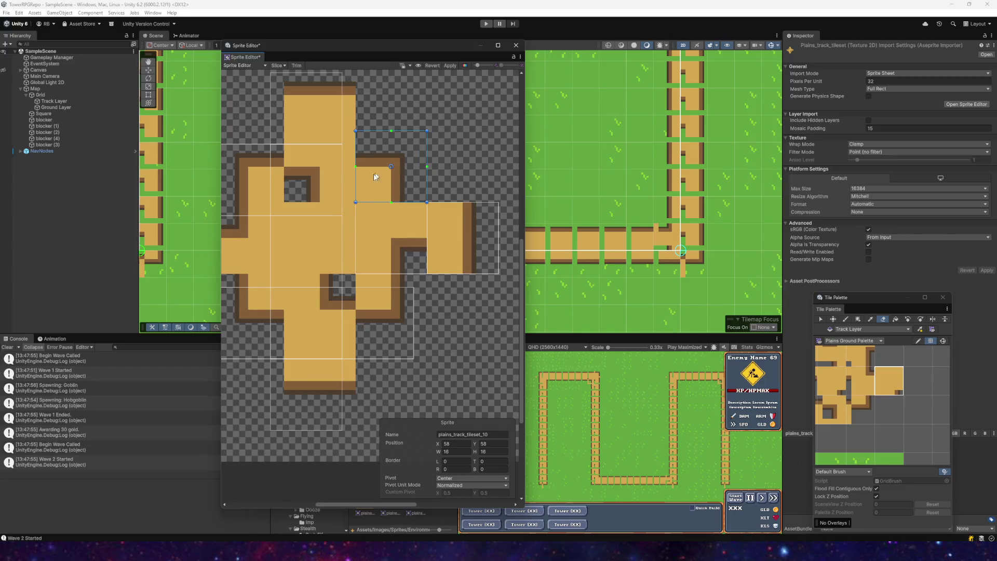
{"action": "scroll", "coordinate": [394, 218], "scroll_direction": "up", "scroll_amount": 3}
{"action": "scroll", "coordinate": [414, 259], "scroll_direction": "left", "scroll_amount": 3}
{"action": "left_click", "coordinate": [389, 187]}
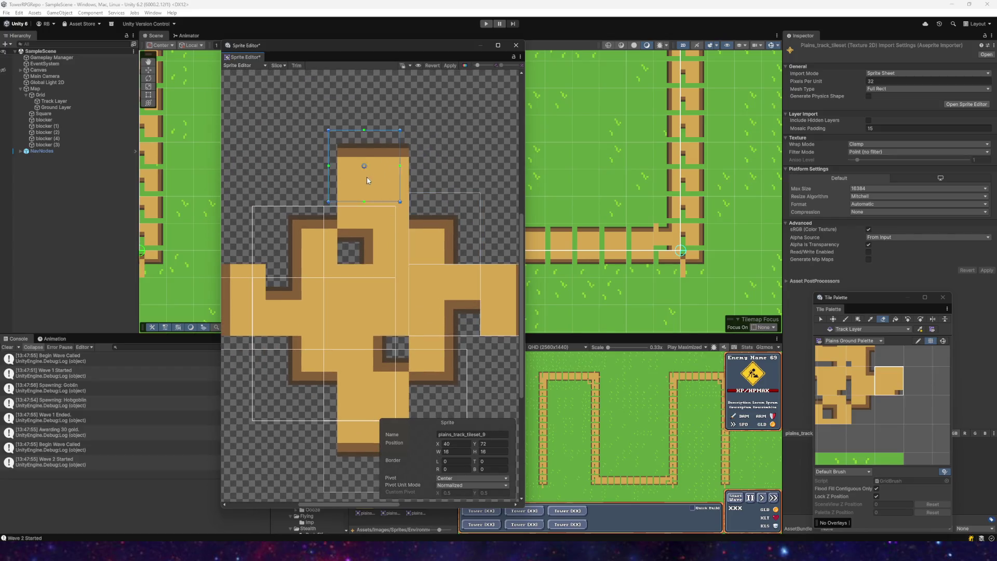
{"action": "left_click", "coordinate": [369, 227]}
{"action": "left_click", "coordinate": [281, 234]}
{"action": "mouse_move", "coordinate": [333, 258]}
{"action": "left_mouse_down"}
{"action": "mouse_move", "coordinate": [391, 216]}
{"action": "mouse_move", "coordinate": [381, 265]}
{"action": "mouse_move", "coordinate": [397, 273]}
{"action": "mouse_move", "coordinate": [391, 234]}
{"action": "left_mouse_up"}
{"action": "left_click", "coordinate": [285, 269]}
- Align tileset_5, tileset_8 (X 59, Y 26), the bottom and tileset_3 (X 26, Y 26) slices, then apply
{"action": "left_click", "coordinate": [379, 301]}
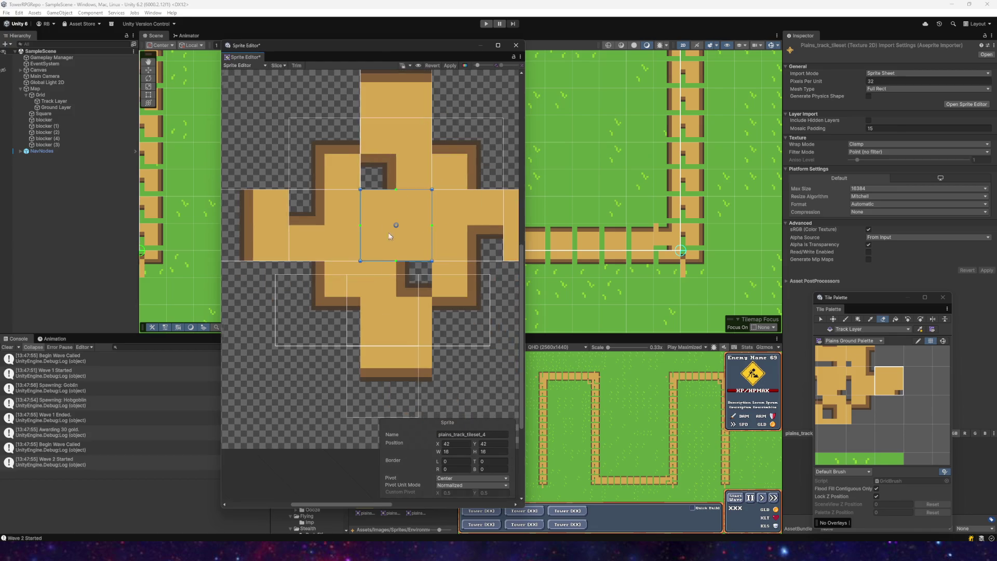
{"action": "left_click_drag", "start_coordinate": [379, 301], "coordinate": [389, 290]}
{"action": "left_click", "coordinate": [460, 310]}
{"action": "left_click_drag", "start_coordinate": [459, 310], "coordinate": [468, 298]}
{"action": "left_click_drag", "start_coordinate": [382, 379], "coordinate": [396, 366]}
{"action": "left_click", "coordinate": [308, 328]}
{"action": "left_click_drag", "start_coordinate": [308, 327], "coordinate": [321, 314]}
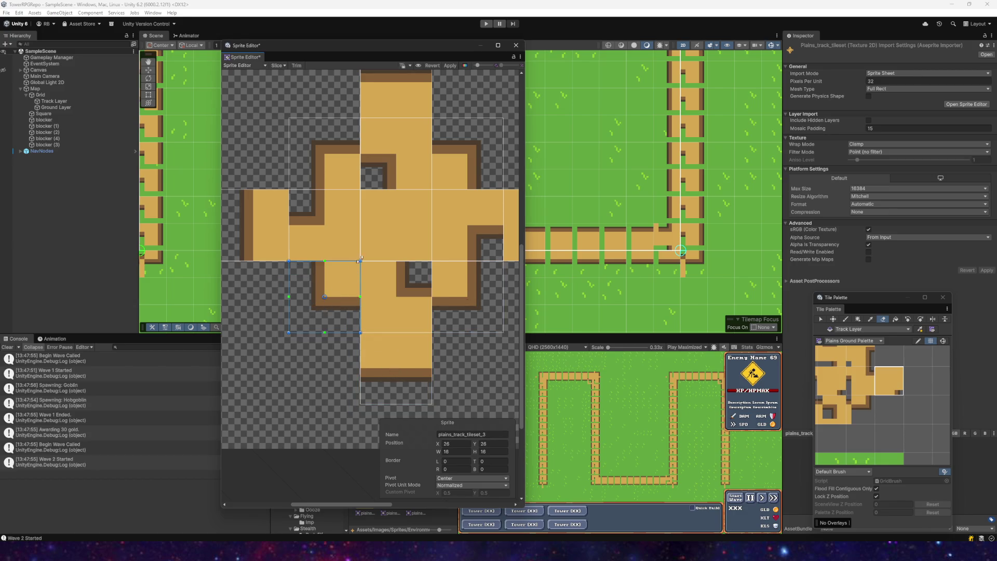
{"action": "scroll", "coordinate": [359, 260], "scroll_direction": "down", "scroll_amount": 5}
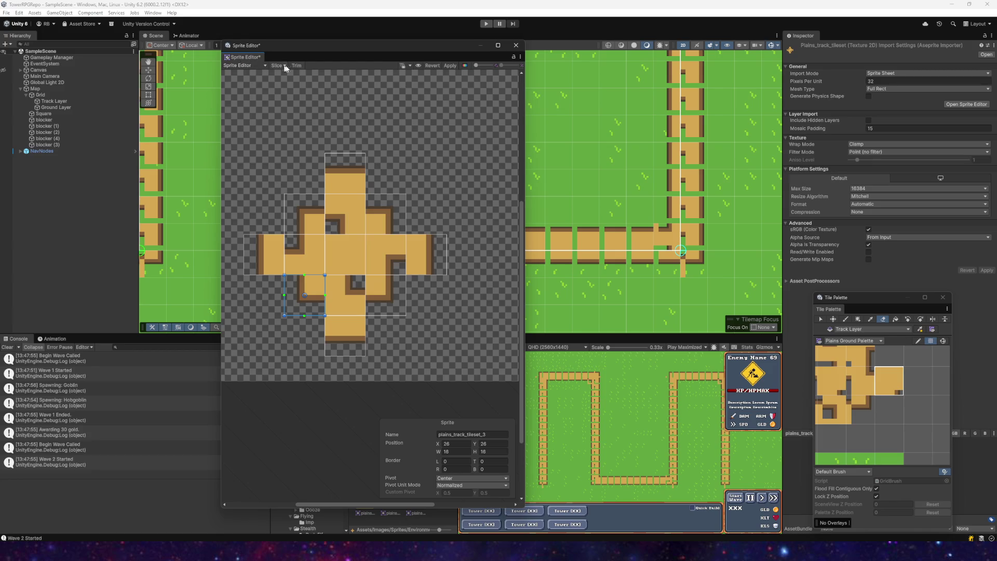
{"action": "left_click", "coordinate": [444, 64]}
- Paint the missing track tile into the gap at the bottom of the track
{"action": "left_click", "coordinate": [516, 45]}
{"action": "scroll", "coordinate": [504, 282], "scroll_direction": "down", "scroll_amount": 6}
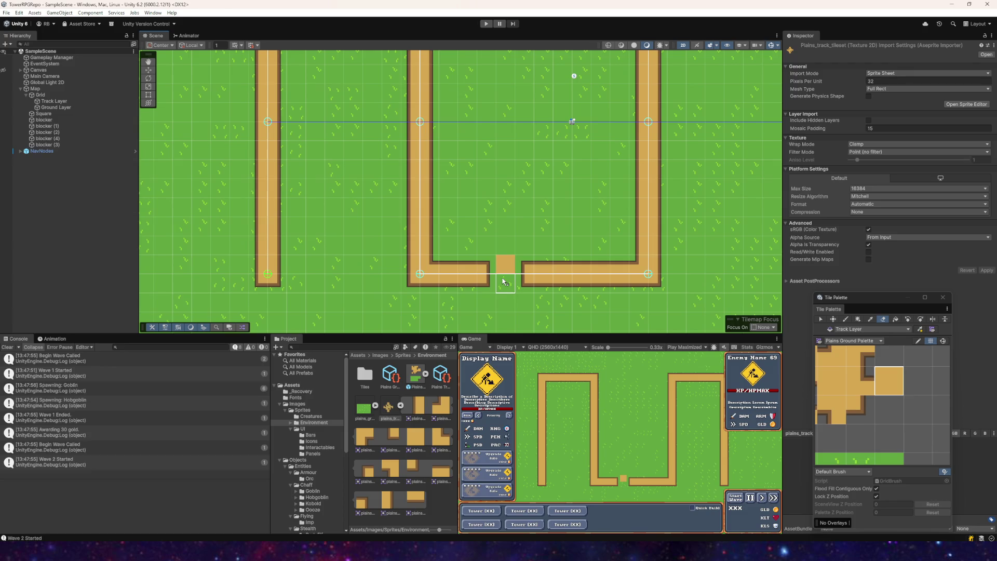
{"action": "left_click", "coordinate": [503, 282]}
{"action": "scroll", "coordinate": [461, 207], "scroll_direction": "down", "scroll_amount": 2}
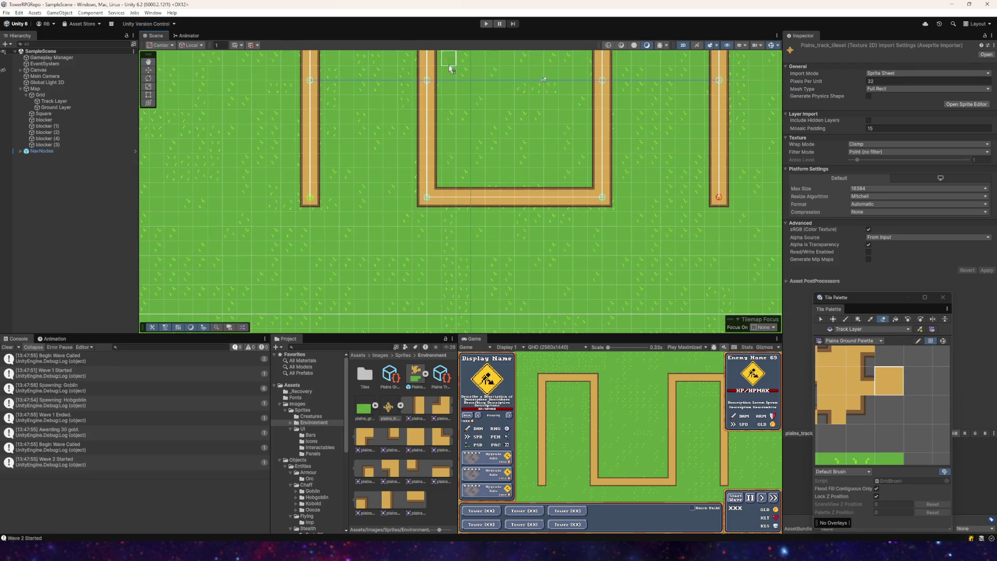
{"action": "scroll", "coordinate": [436, 130], "scroll_direction": "up", "scroll_amount": 3}
- Run the game in play mode and start an enemy wave
{"action": "scroll", "coordinate": [351, 218], "scroll_direction": "down", "scroll_amount": 1}
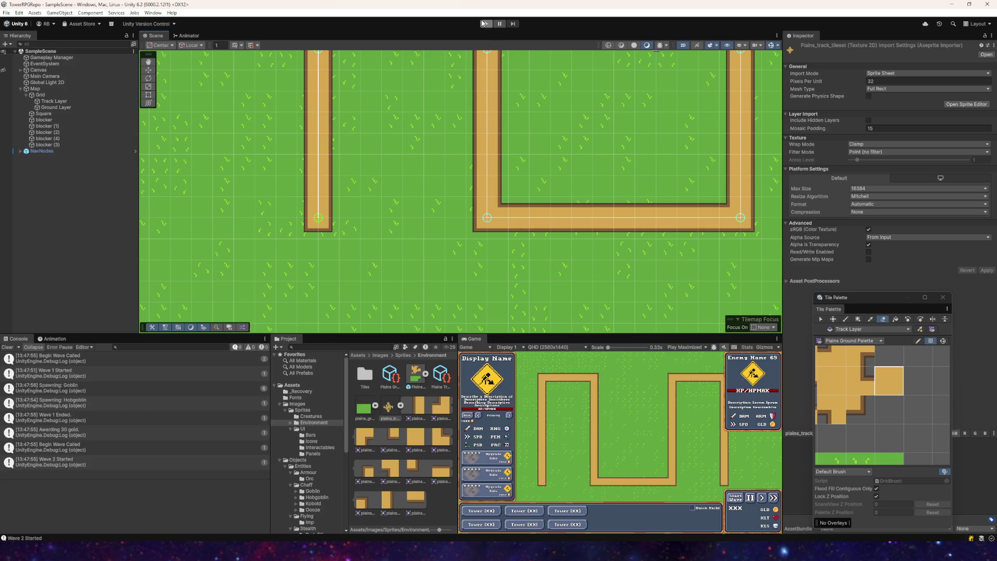
{"action": "left_click", "coordinate": [483, 23]}
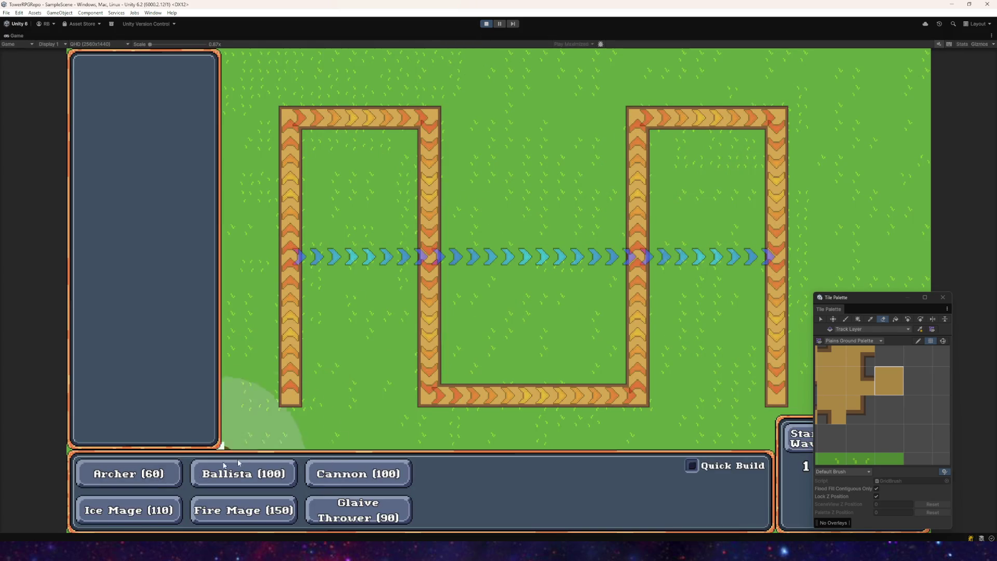
{"action": "left_click", "coordinate": [793, 441]}
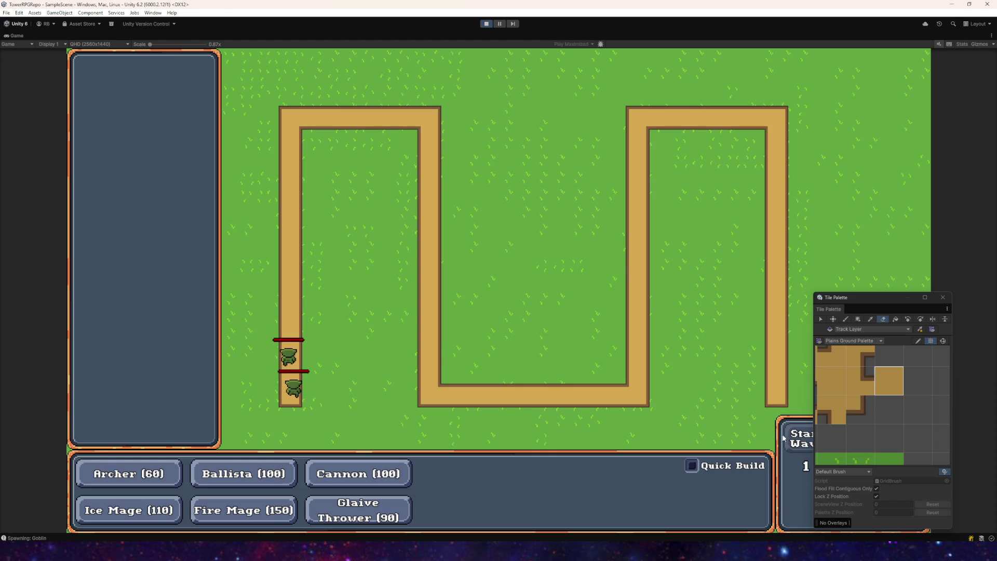
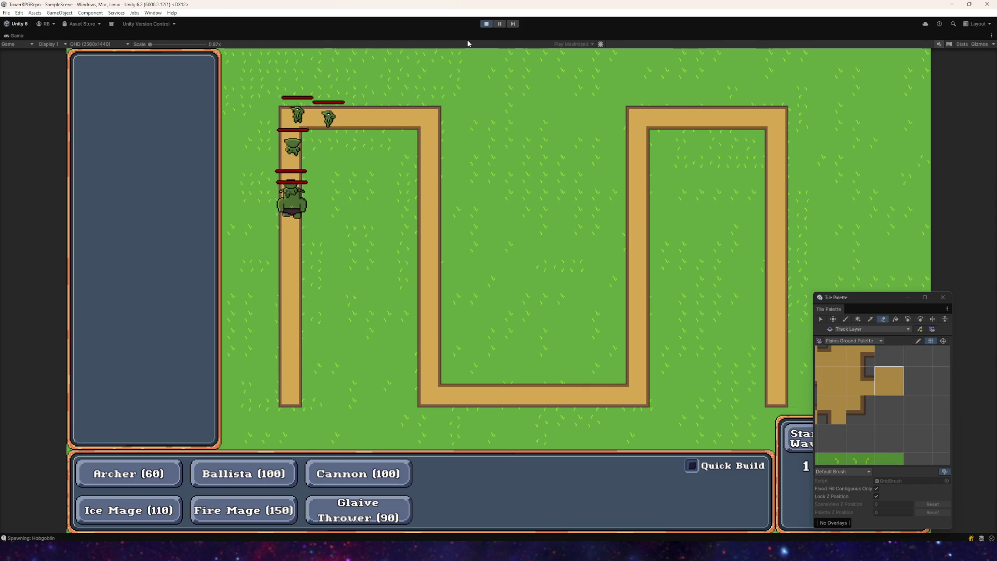
- Exit Unity play mode, clear the console log, and return to plains_track_tileset in Aseprite
{"action": "left_click", "coordinate": [485, 24]}
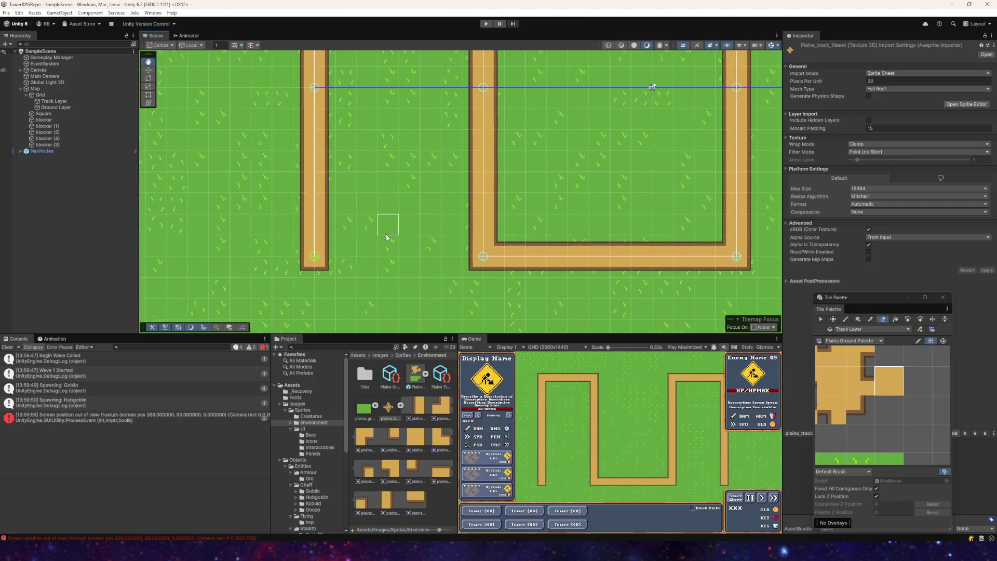
{"action": "left_click", "coordinate": [7, 347]}
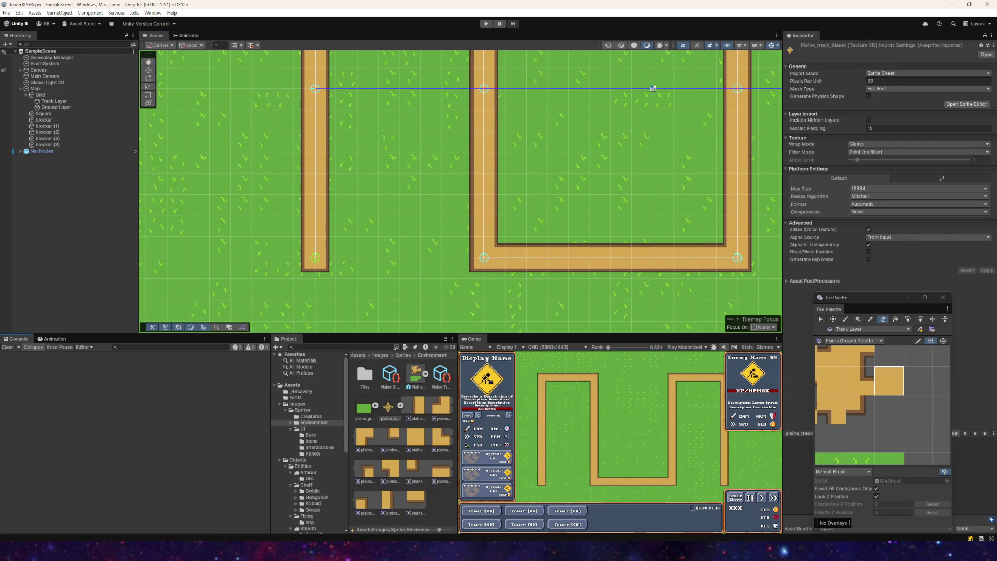
{"action": "key", "text": "alt+Tab"}
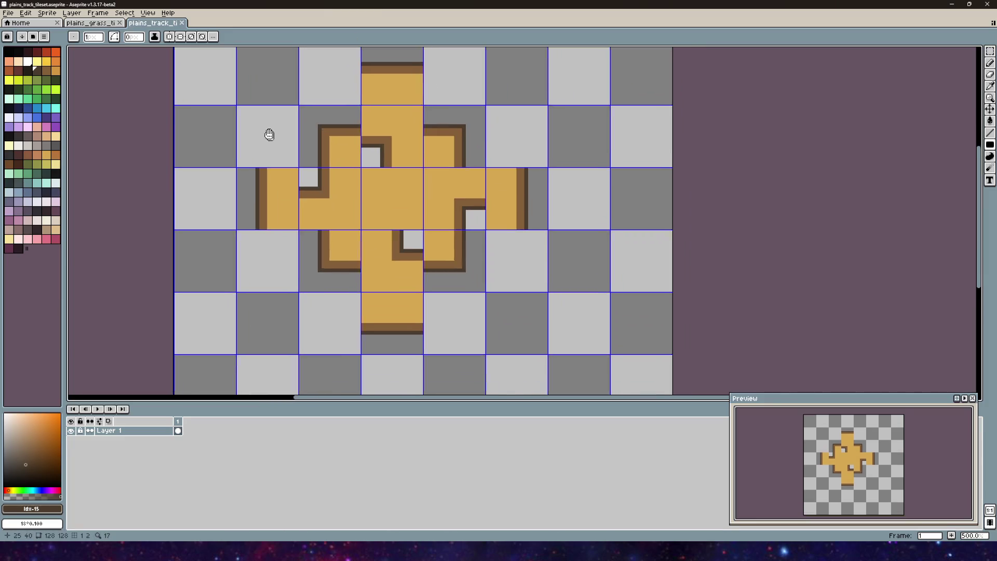
- Try brown and dark brown fills on the track shape, undo them, and settle on a darker brown
{"action": "left_click", "coordinate": [46, 71]}
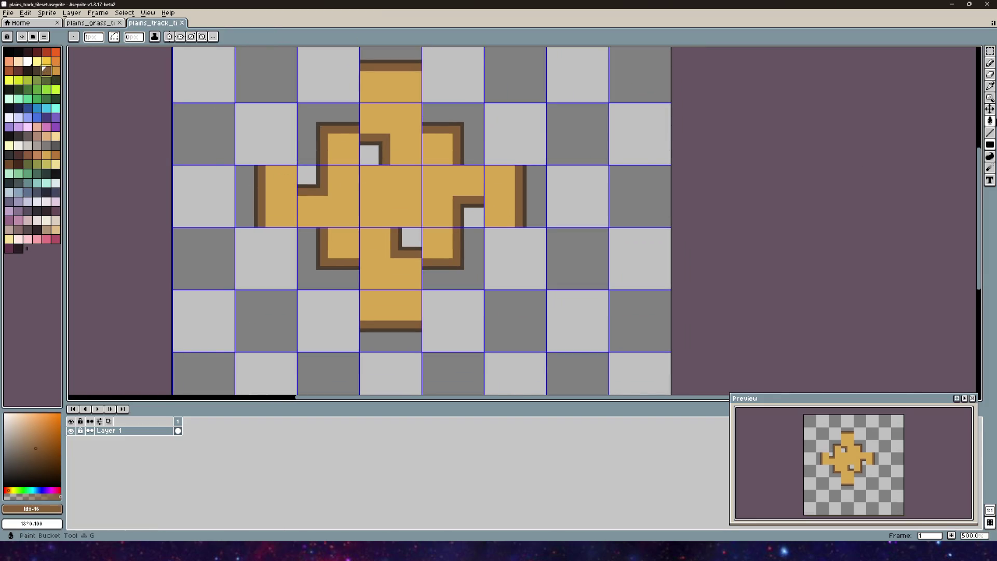
{"action": "left_click", "coordinate": [989, 121]}
{"action": "left_click", "coordinate": [377, 186]}
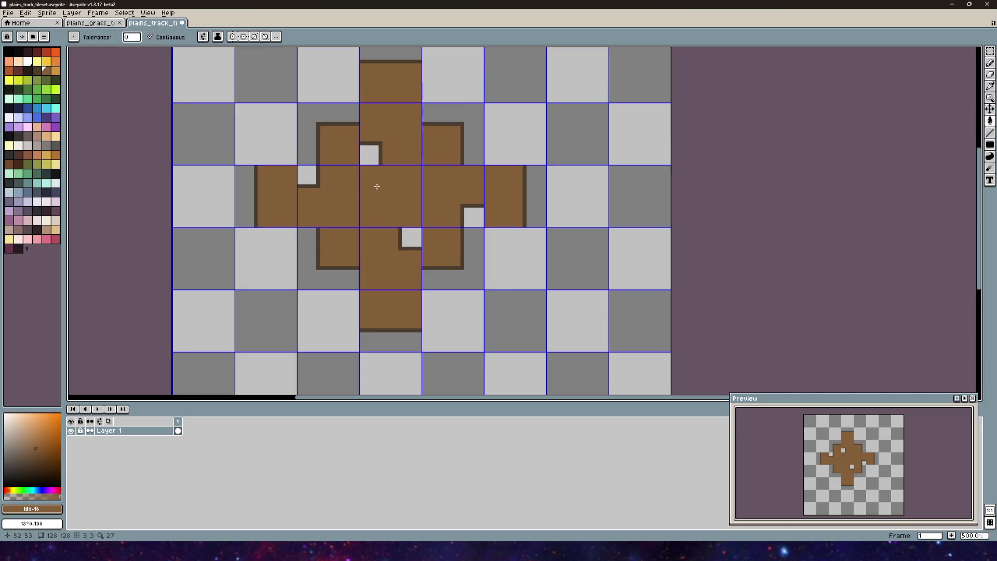
{"action": "key", "text": "ctrl+z"}
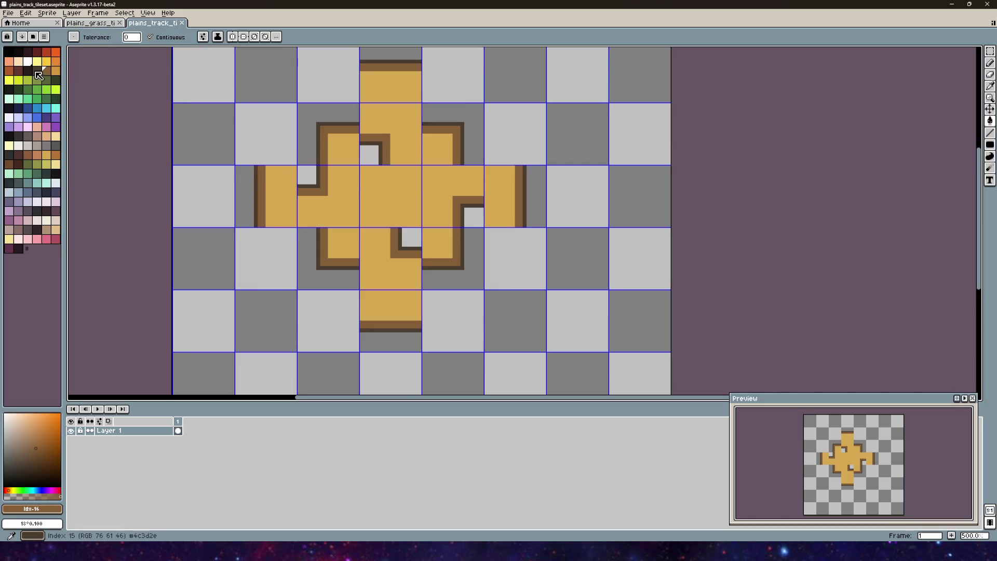
{"action": "left_click", "coordinate": [331, 205], "text": "alt"}
{"action": "right_click", "coordinate": [355, 206]}
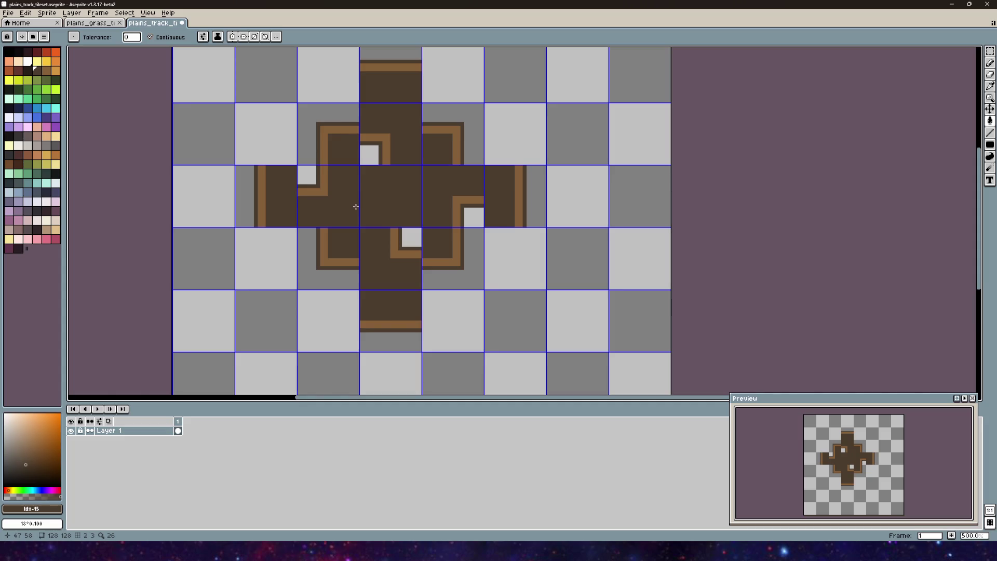
{"action": "key", "text": "ctrl+z"}
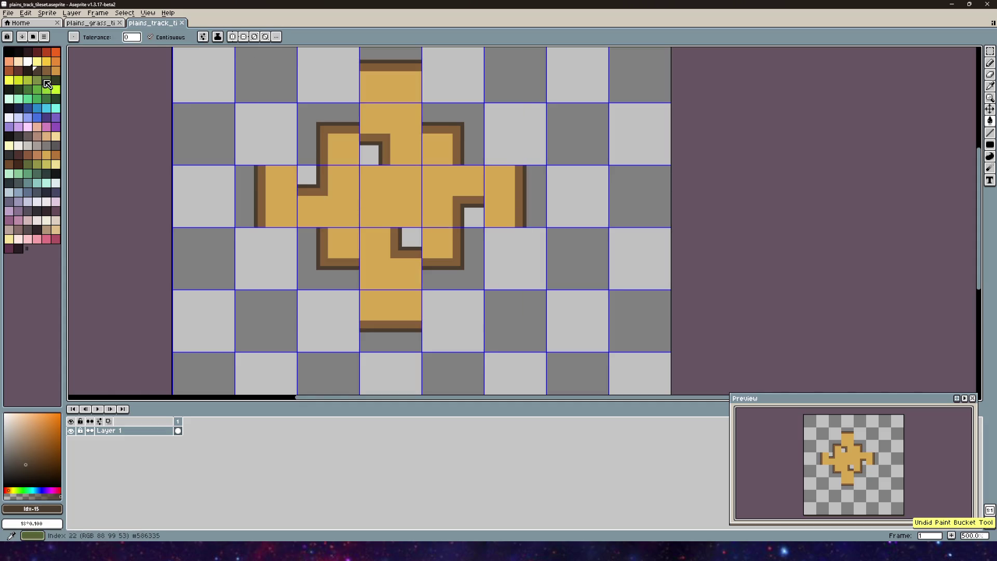
{"action": "left_click", "coordinate": [48, 70]}
{"action": "key", "text": "bracketleft"}
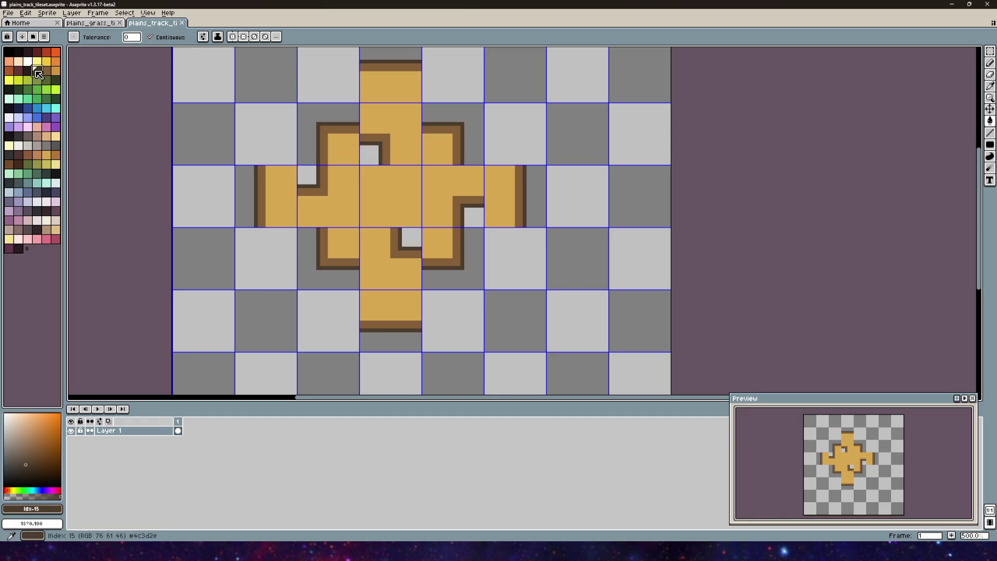
{"action": "scroll", "coordinate": [250, 197], "scroll_direction": "up", "scroll_amount": 2}
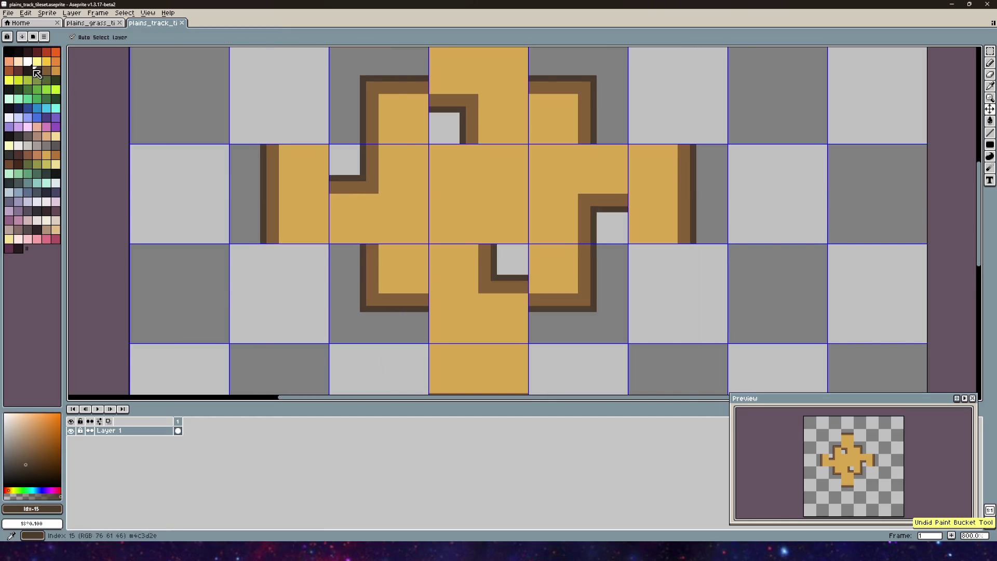
{"action": "key", "text": "bracketleft"}
{"action": "scroll", "coordinate": [260, 182], "scroll_direction": "up", "scroll_amount": 2}
- Darken the left, upper-left and bottom outline strips, then undo the last one
{"action": "left_click", "coordinate": [262, 195]}
{"action": "left_click", "coordinate": [411, 178]}
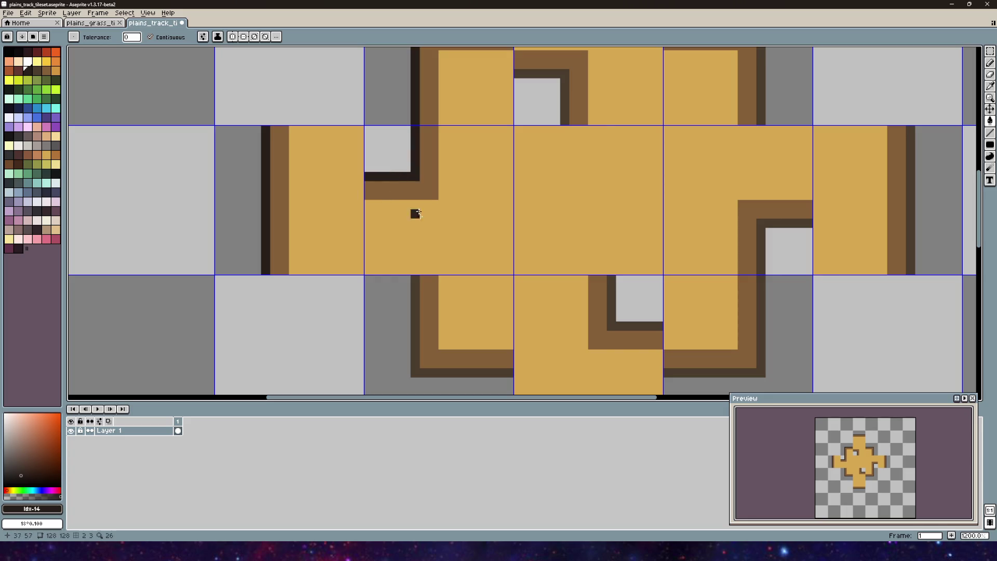
{"action": "left_click", "coordinate": [416, 332]}
{"action": "scroll", "coordinate": [499, 327], "scroll_direction": "right", "scroll_amount": 3}
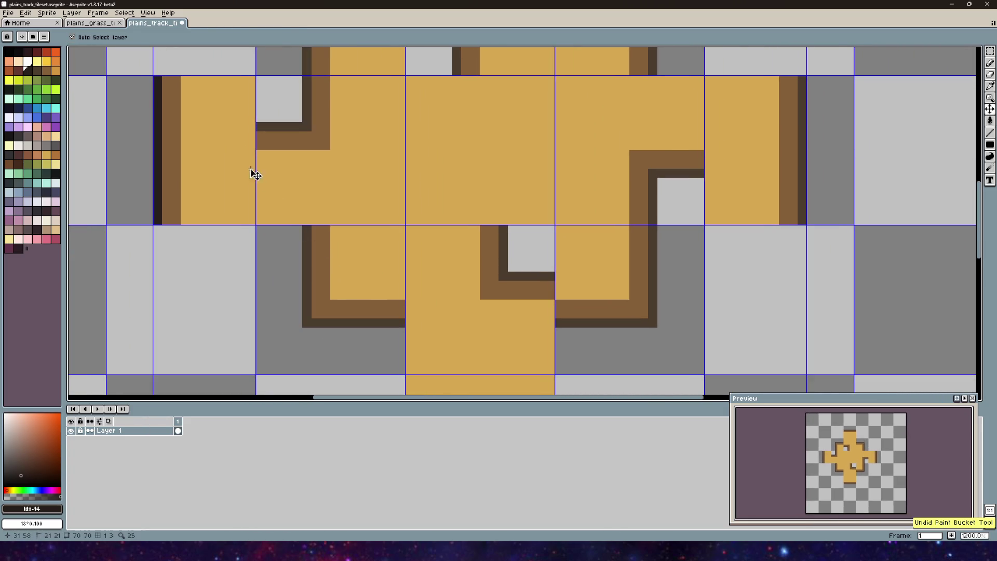
{"action": "scroll", "coordinate": [251, 174], "scroll_direction": "left", "scroll_amount": 4}
{"action": "key", "text": "ctrl+z"}
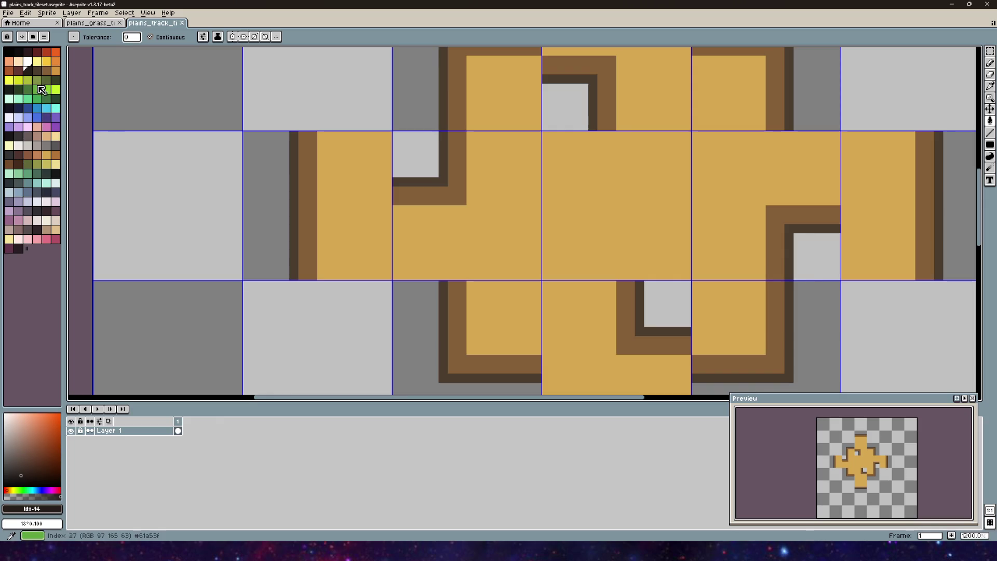
- Fill the dark outline strips, inner corner outlines and right arm's strip with light tan
{"action": "left_click", "coordinate": [59, 71]}
{"action": "left_click", "coordinate": [293, 190]}
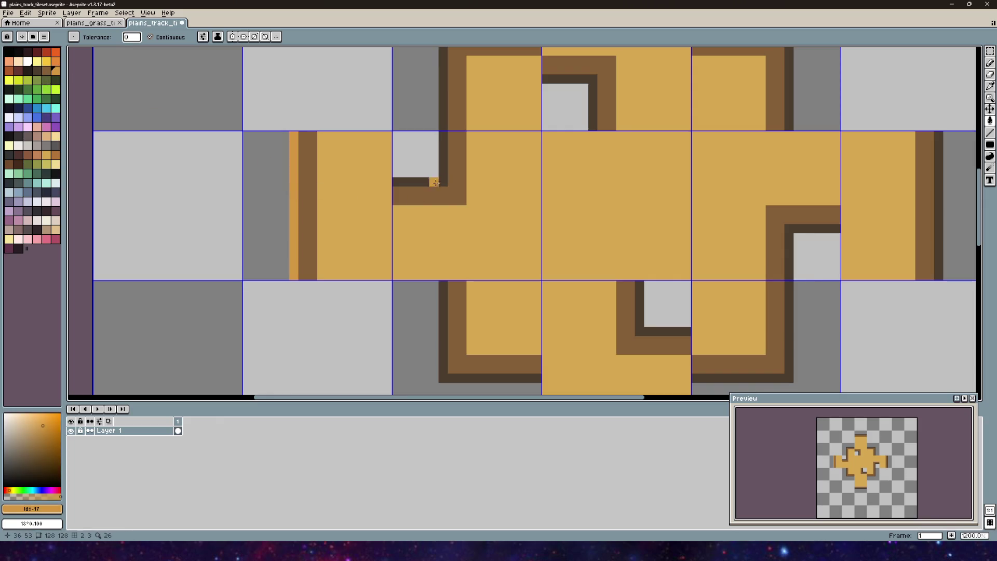
{"action": "left_click", "coordinate": [442, 181]}
{"action": "left_click", "coordinate": [444, 322]}
{"action": "left_click_drag", "start_coordinate": [584, 361], "coordinate": [318, 271]}
{"action": "left_click", "coordinate": [498, 327]}
{"action": "key", "text": "ctrl+z"}
{"action": "left_click", "coordinate": [500, 318]}
{"action": "left_click", "coordinate": [455, 271]}
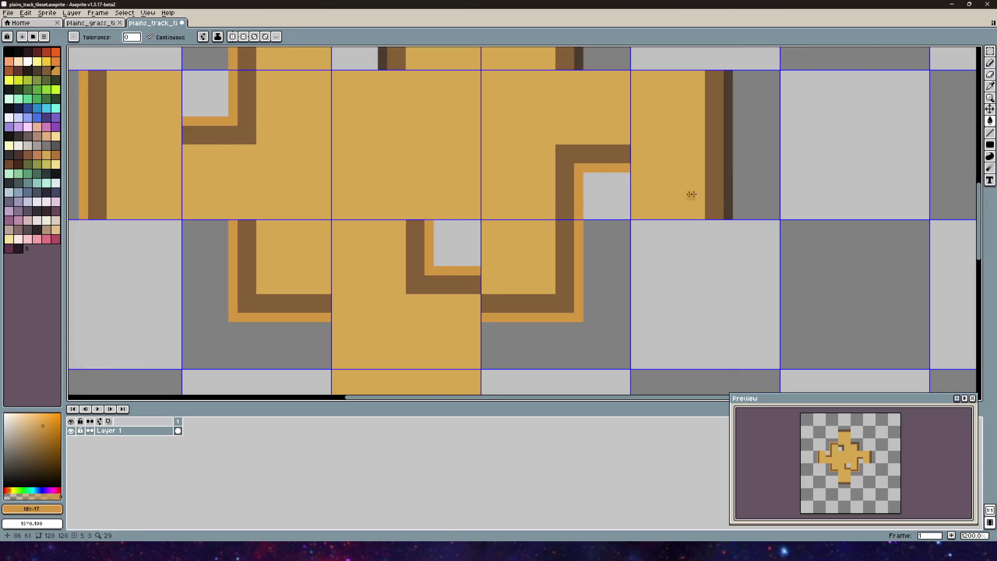
{"action": "left_click", "coordinate": [726, 185]}
- Turn the remaining outline strips and the vertical tile's top and bottom lines tan
{"action": "left_click_drag", "start_coordinate": [573, 134], "coordinate": [422, 277]}
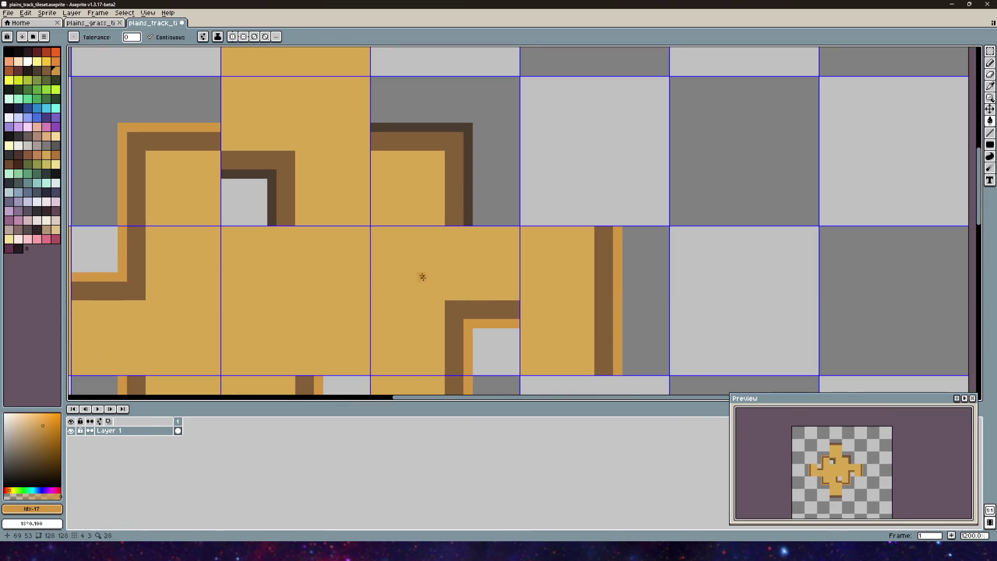
{"action": "left_click", "coordinate": [468, 192]}
{"action": "left_click", "coordinate": [271, 183]}
{"action": "scroll", "coordinate": [327, 122], "scroll_direction": "down", "scroll_amount": 4}
{"action": "left_click", "coordinate": [299, 81]}
{"action": "left_click_drag", "start_coordinate": [300, 282], "coordinate": [327, 203]}
{"action": "left_click", "coordinate": [312, 273]}
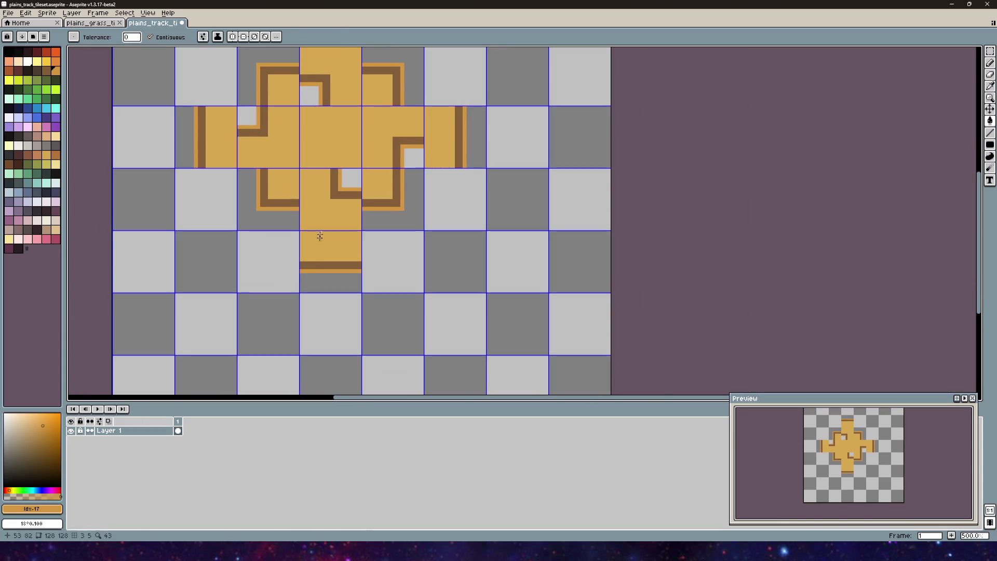
{"action": "left_click_drag", "start_coordinate": [318, 241], "coordinate": [374, 268]}
- Try filling the track surface with dark brown, then undo it
{"action": "left_click", "coordinate": [46, 70]}
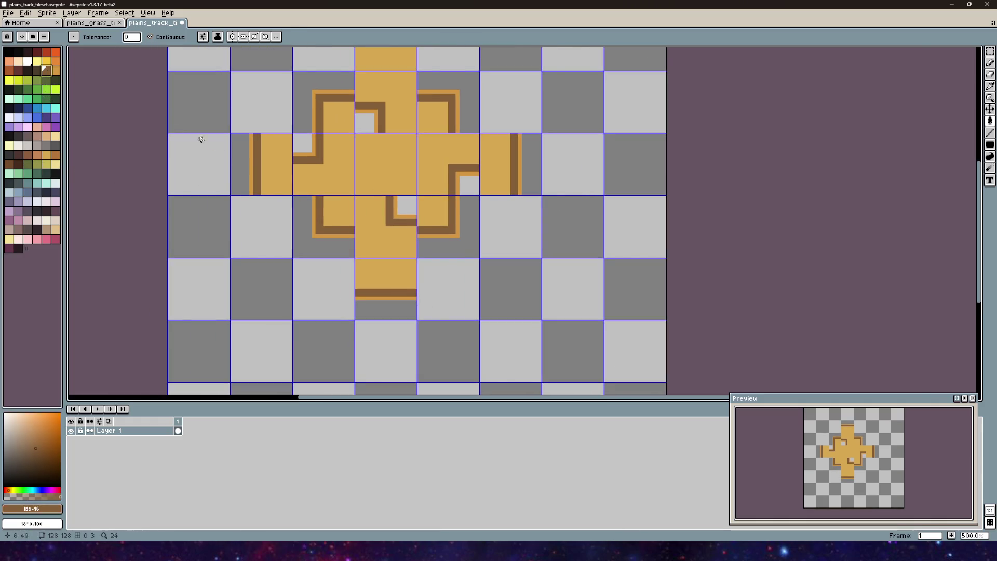
{"action": "scroll", "coordinate": [262, 174], "scroll_direction": "up", "scroll_amount": 2}
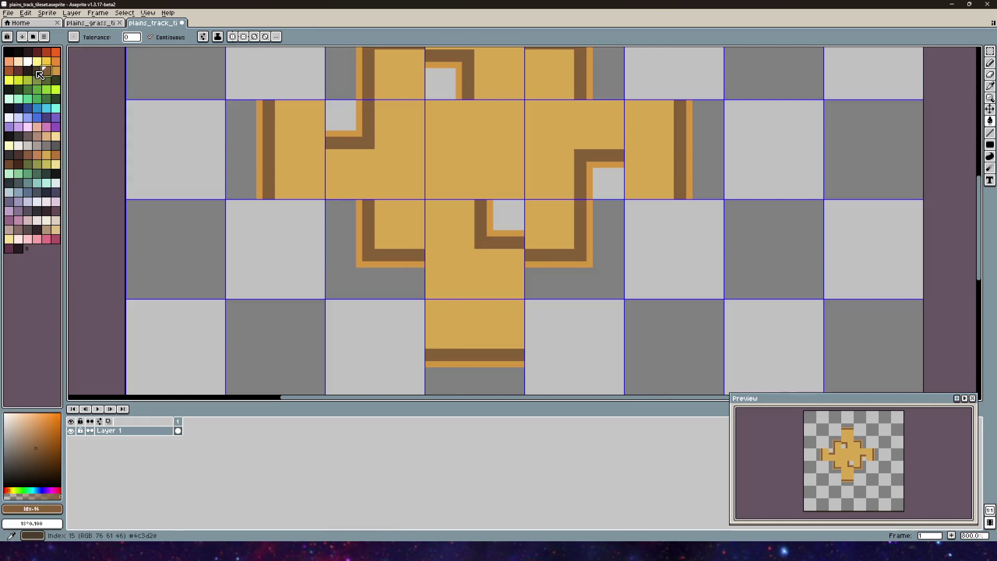
{"action": "left_click", "coordinate": [40, 74]}
{"action": "left_click", "coordinate": [280, 162]}
{"action": "key", "text": "ctrl"}
- Test a medium brown fill on the track surface, then undo it
{"action": "key", "text": "ctrl+z"}
{"action": "left_click", "coordinate": [47, 71]}
{"action": "left_click", "coordinate": [305, 162]}
{"action": "scroll", "coordinate": [355, 156], "scroll_direction": "down", "scroll_amount": 3}
{"action": "left_click_drag", "start_coordinate": [415, 151], "coordinate": [368, 208]}
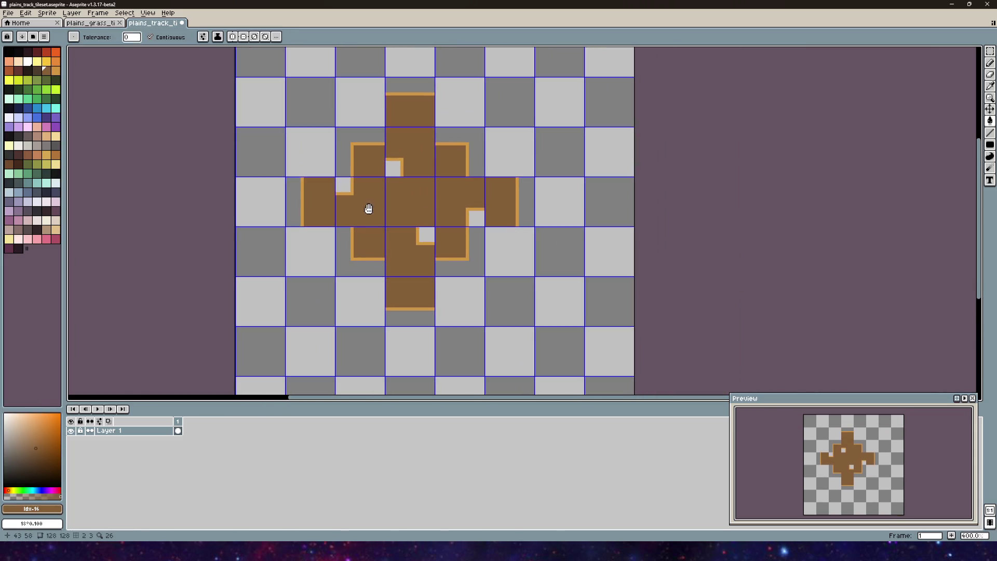
{"action": "key", "text": "ctrl+z"}
{"action": "scroll", "coordinate": [312, 201], "scroll_direction": "up", "scroll_amount": 5}
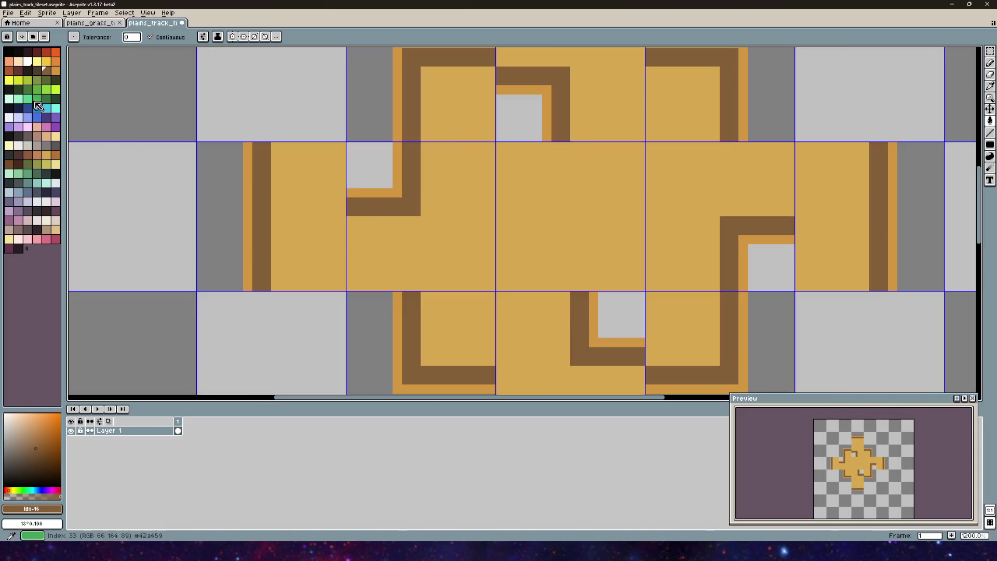
- Recolour the left, bottom, upper, lower L-shaped and right-hand stripes dark brown
{"action": "left_click", "coordinate": [28, 73]}
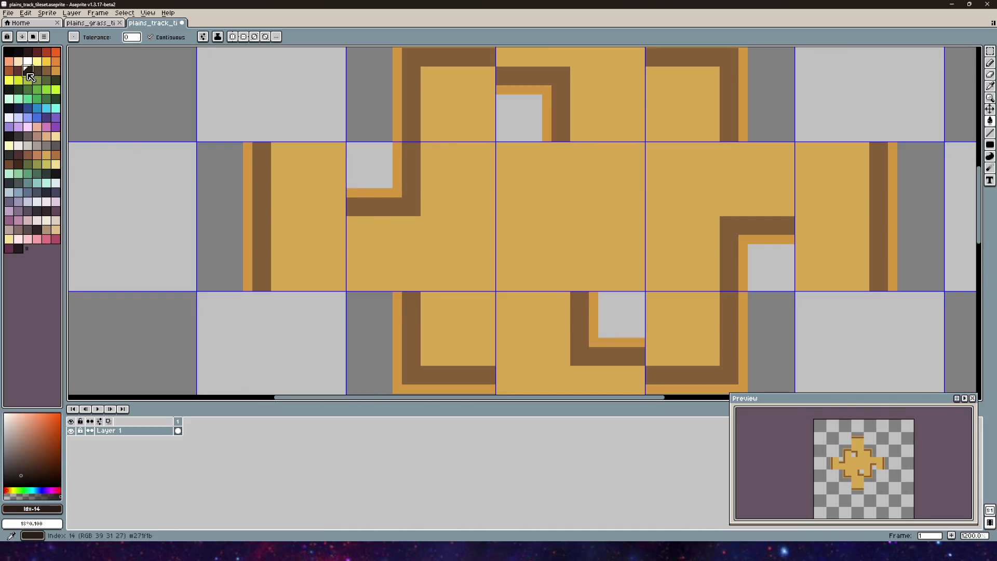
{"action": "left_click", "coordinate": [261, 208]}
{"action": "left_click", "coordinate": [37, 62]}
{"action": "left_click", "coordinate": [37, 71]}
{"action": "left_click", "coordinate": [262, 182]}
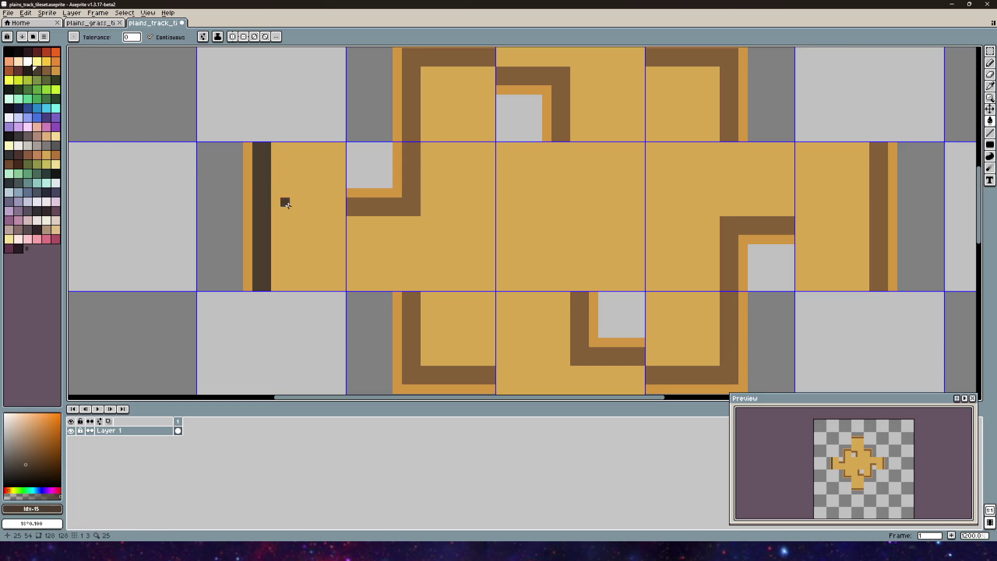
{"action": "left_click", "coordinate": [411, 332]}
{"action": "left_click", "coordinate": [414, 188]}
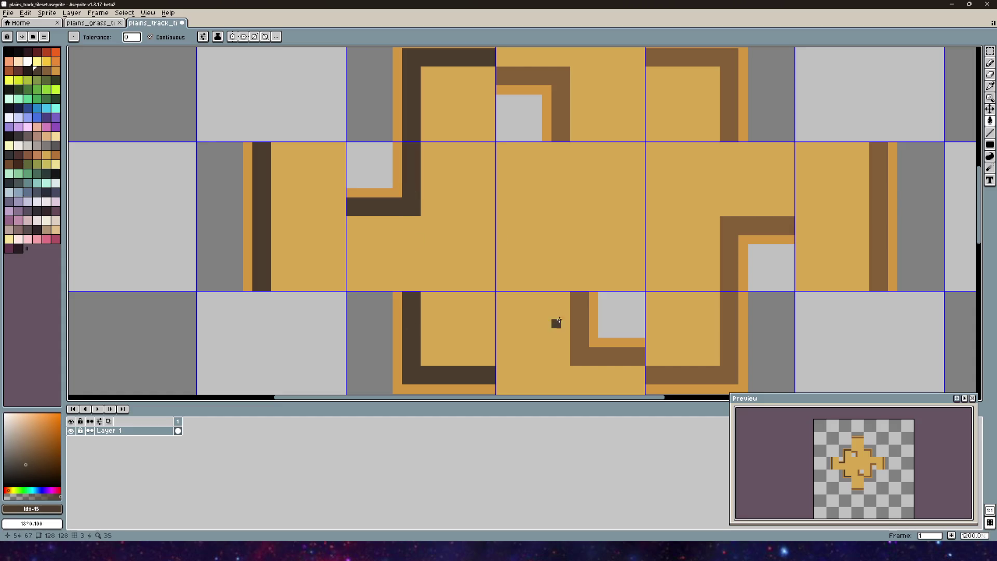
{"action": "left_click", "coordinate": [580, 332]}
{"action": "left_click", "coordinate": [725, 361]}
{"action": "left_click", "coordinate": [883, 240]}
- Darken the remaining L-shaped, top and bottom stripes, then fill the track surface medium brown
{"action": "scroll", "coordinate": [623, 147], "scroll_direction": "up", "scroll_amount": 2}
{"action": "scroll", "coordinate": [623, 147], "scroll_direction": "right", "scroll_amount": 2}
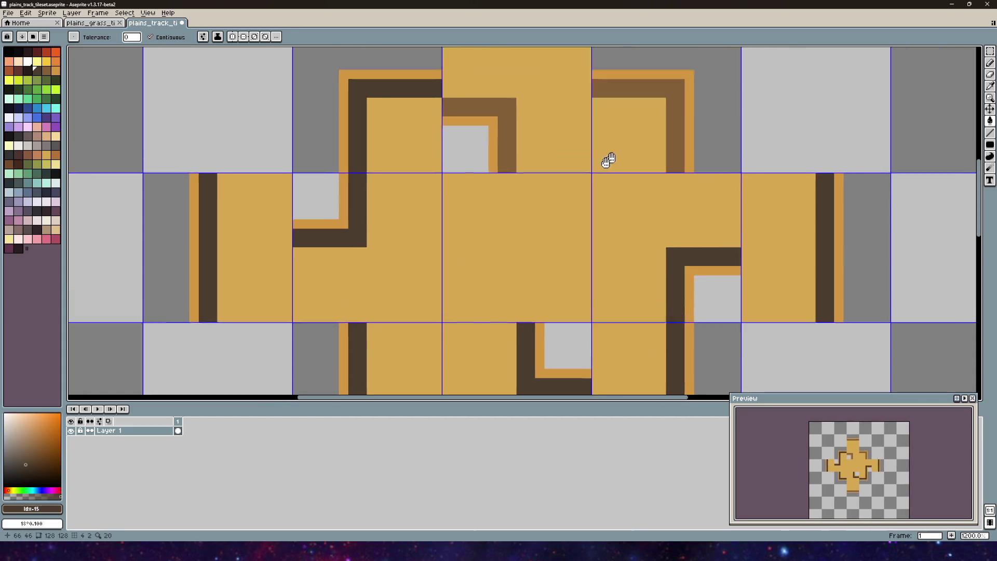
{"action": "left_click", "coordinate": [408, 190]}
{"action": "left_click", "coordinate": [574, 173]}
{"action": "scroll", "coordinate": [547, 214], "scroll_direction": "down", "scroll_amount": 3}
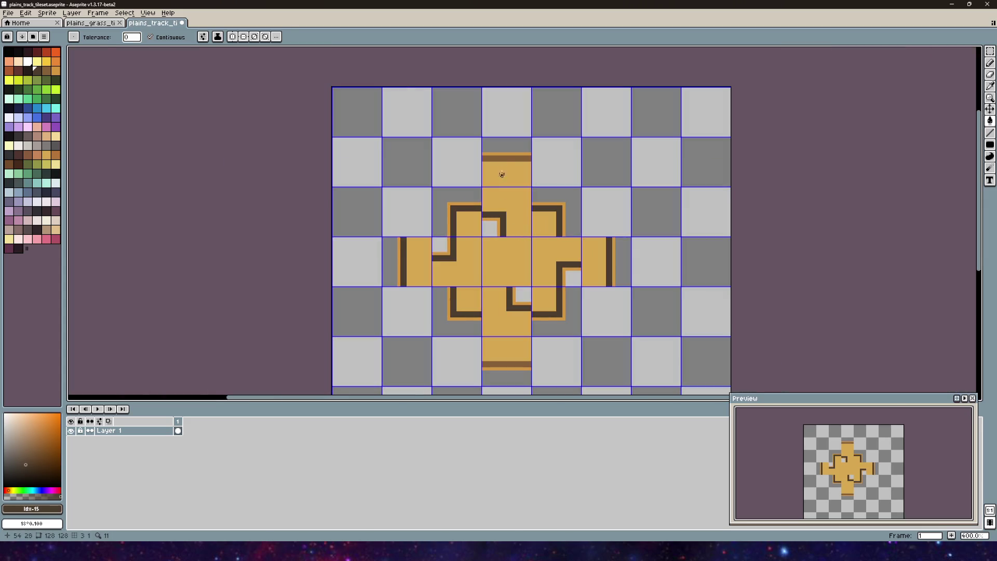
{"action": "left_click", "coordinate": [503, 158]}
{"action": "scroll", "coordinate": [457, 233], "scroll_direction": "down", "scroll_amount": 2}
{"action": "scroll", "coordinate": [457, 233], "scroll_direction": "right", "scroll_amount": 2}
{"action": "left_click", "coordinate": [445, 258]}
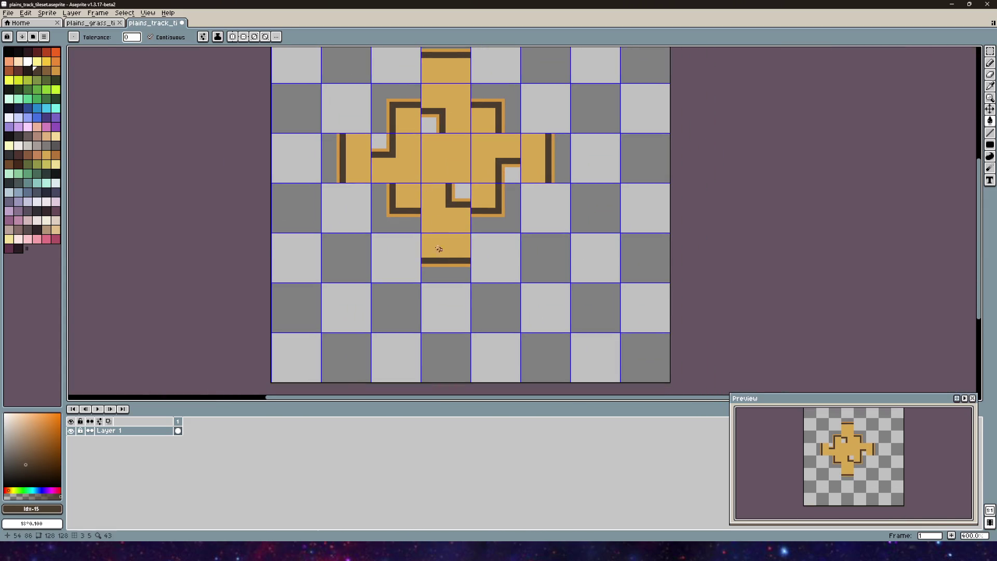
{"action": "scroll", "coordinate": [411, 186], "scroll_direction": "up", "scroll_amount": 1}
{"action": "scroll", "coordinate": [411, 186], "scroll_direction": "up", "scroll_amount": 1}
{"action": "left_click", "coordinate": [46, 71]}
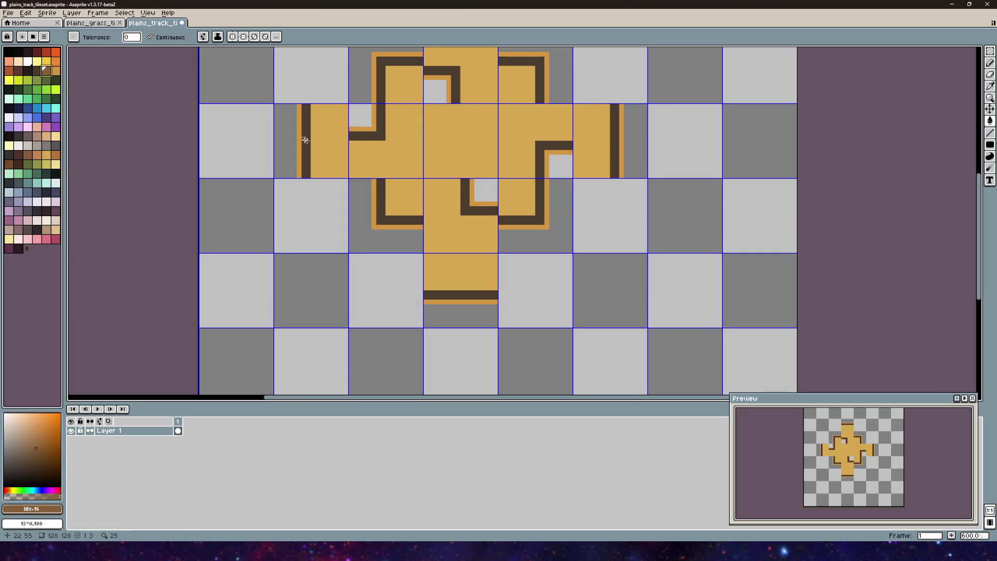
{"action": "left_click", "coordinate": [393, 158]}
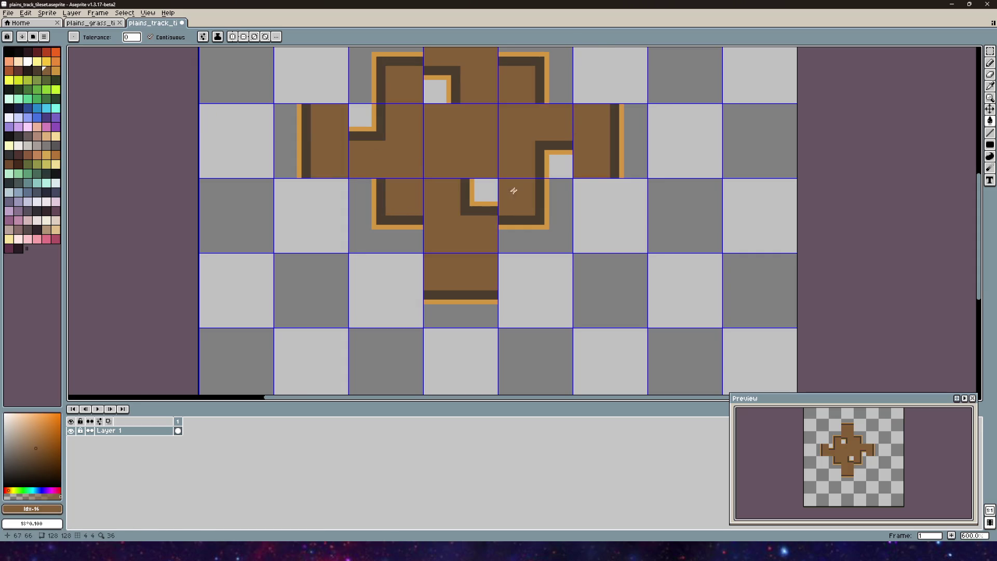
- Test dark brown and brown fills on the left arm's strip, undoing them
{"action": "scroll", "coordinate": [511, 195], "scroll_direction": "down", "scroll_amount": 2}
{"action": "scroll", "coordinate": [445, 133], "scroll_direction": "up", "scroll_amount": 1}
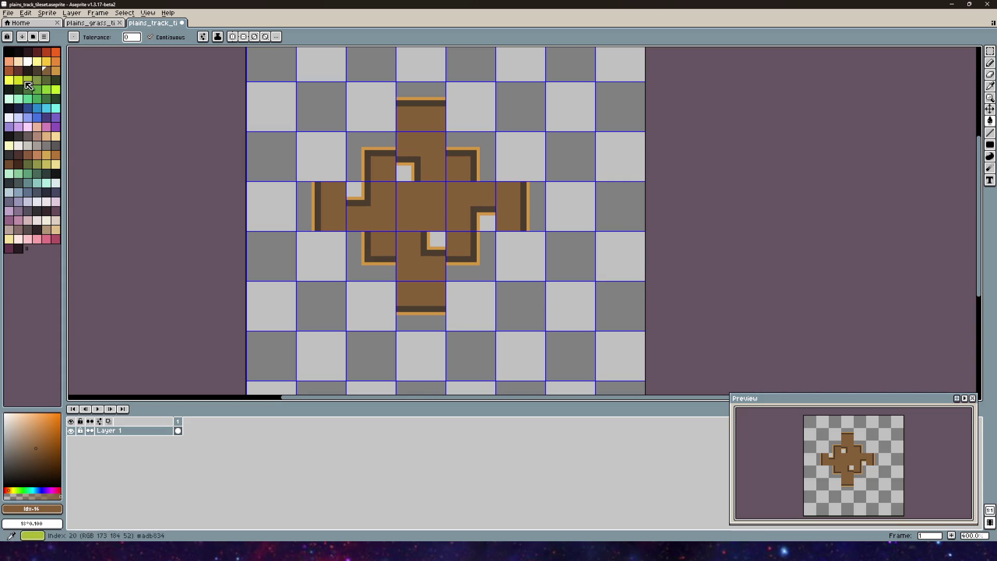
{"action": "scroll", "coordinate": [295, 197], "scroll_direction": "up", "scroll_amount": 5}
{"action": "scroll", "coordinate": [403, 233], "scroll_direction": "down", "scroll_amount": 2}
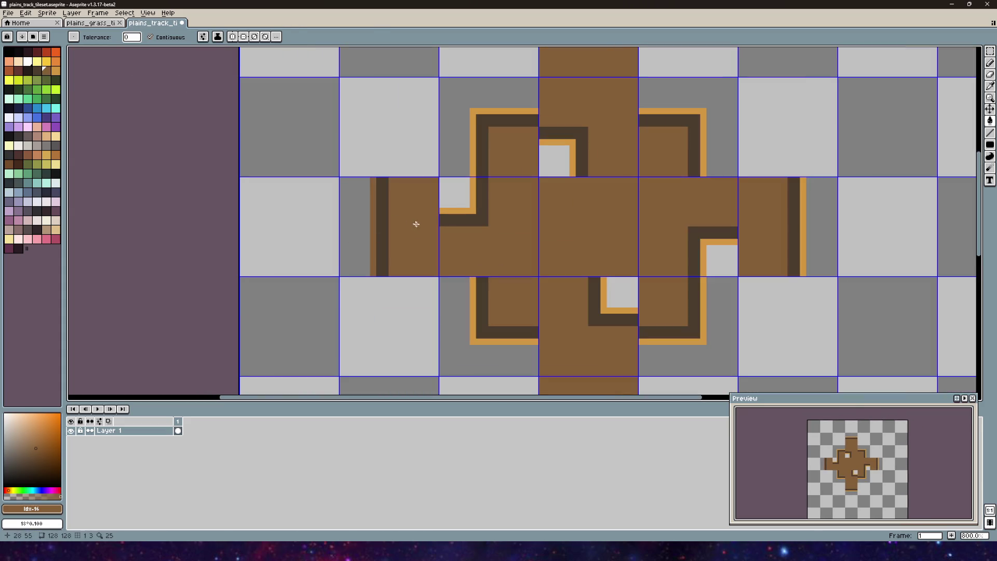
{"action": "scroll", "coordinate": [418, 226], "scroll_direction": "up", "scroll_amount": 3}
{"action": "scroll", "coordinate": [303, 185], "scroll_direction": "down", "scroll_amount": 3}
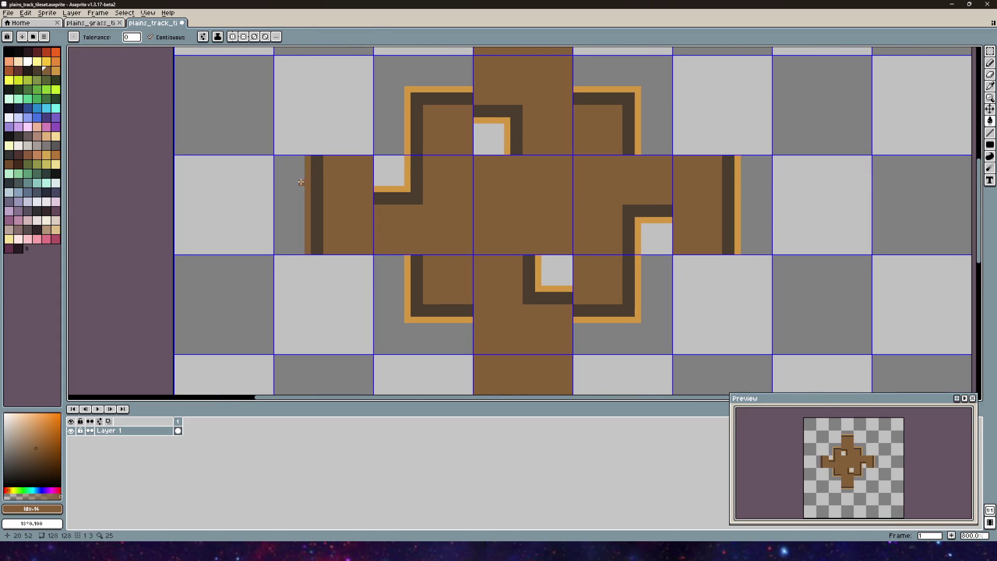
{"action": "left_click", "coordinate": [37, 71]}
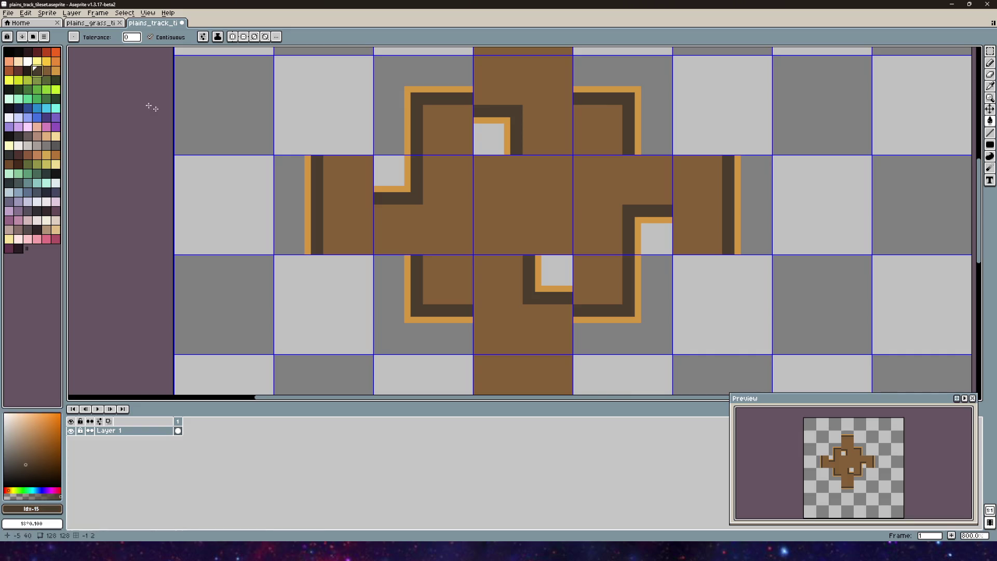
{"action": "key", "text": "ctrl+z"}
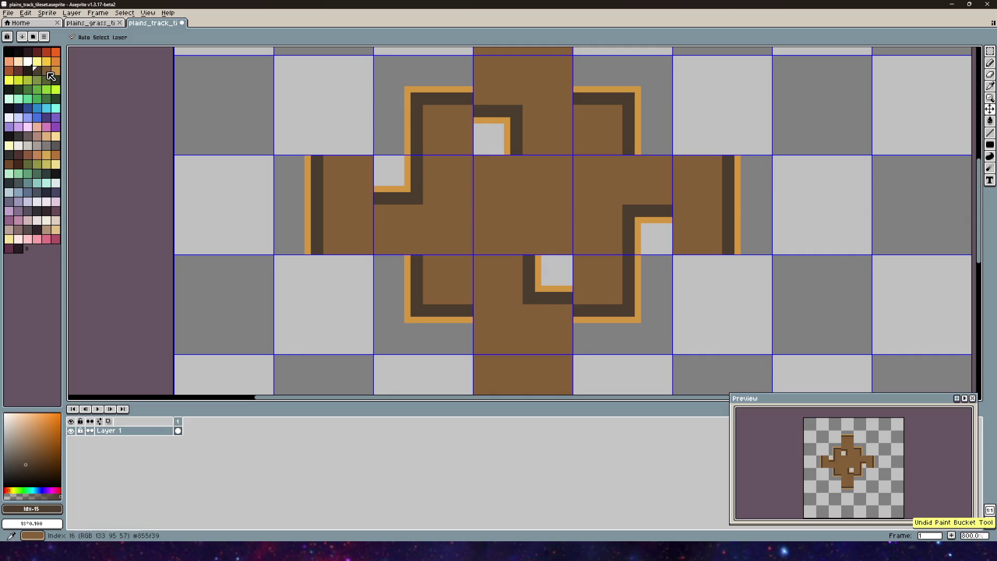
{"action": "left_click", "coordinate": [48, 73]}
{"action": "left_click", "coordinate": [316, 211]}
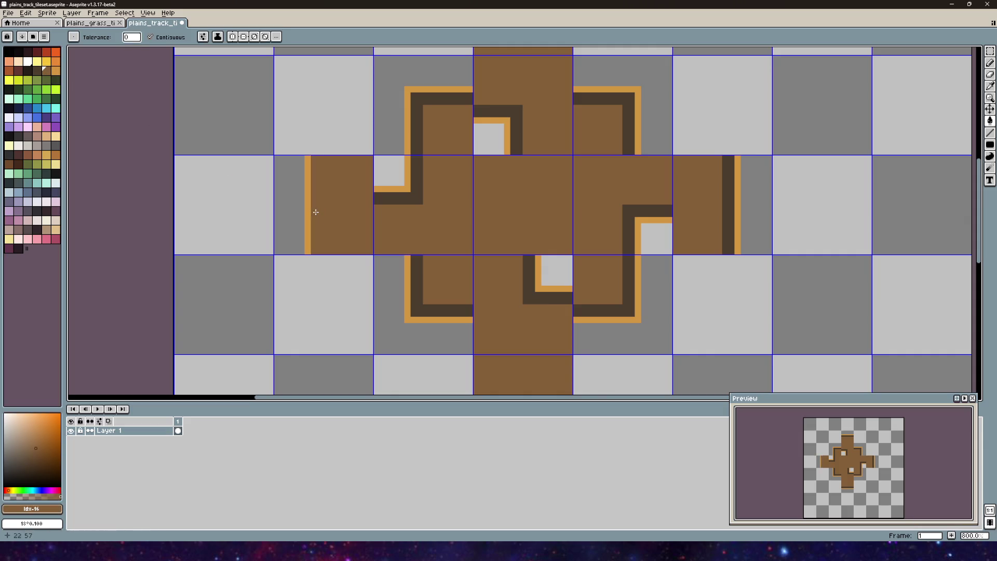
{"action": "key", "text": "ctrl+z"}
- Try several orange shades on the left outer strip, undoing each one
{"action": "left_click", "coordinate": [56, 71]}
{"action": "left_click", "coordinate": [319, 202]}
{"action": "key", "text": "ctrl+z"}
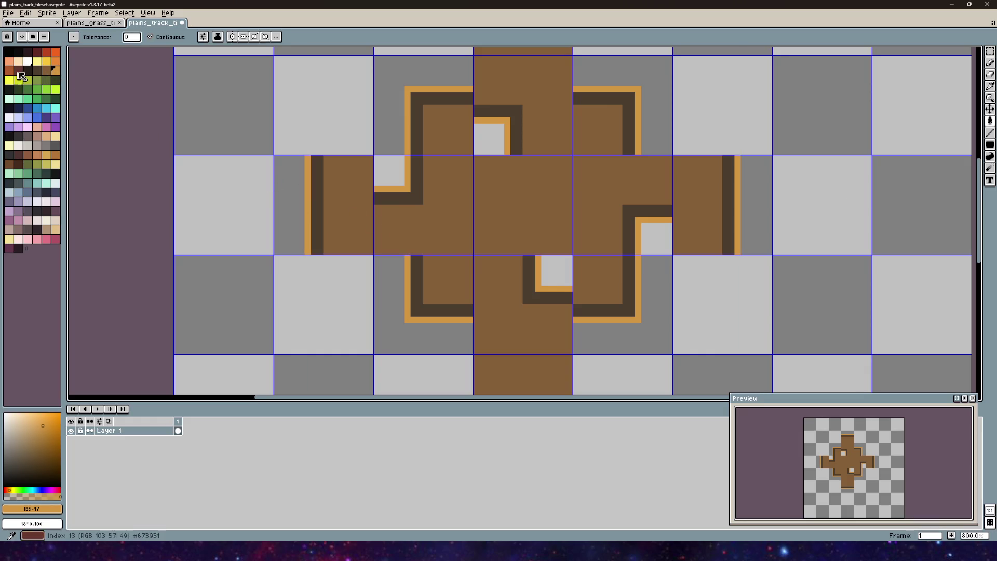
{"action": "left_click", "coordinate": [56, 62]}
{"action": "left_click", "coordinate": [306, 215]}
{"action": "key", "text": "ctrl+z"}
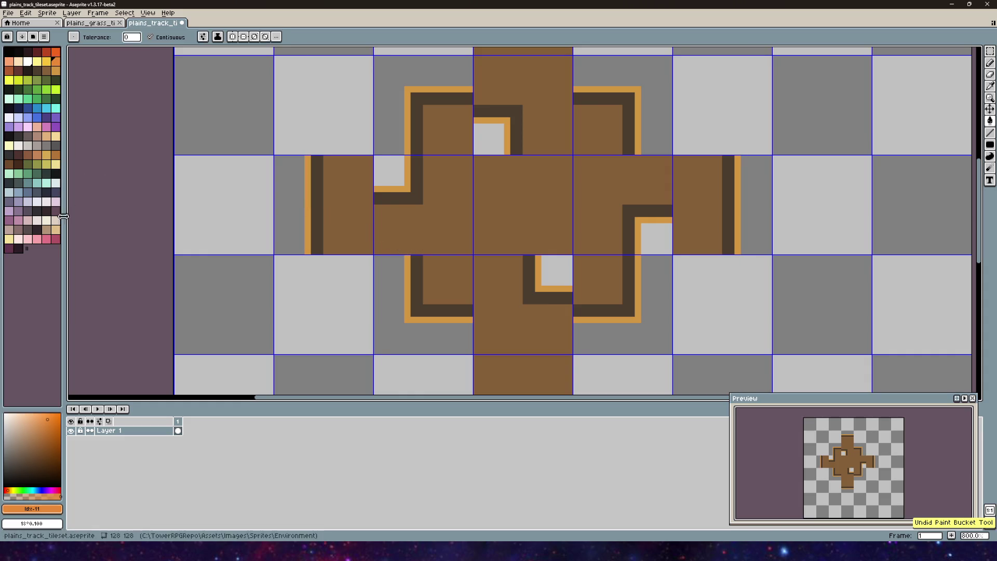
{"action": "left_click", "coordinate": [54, 138]}
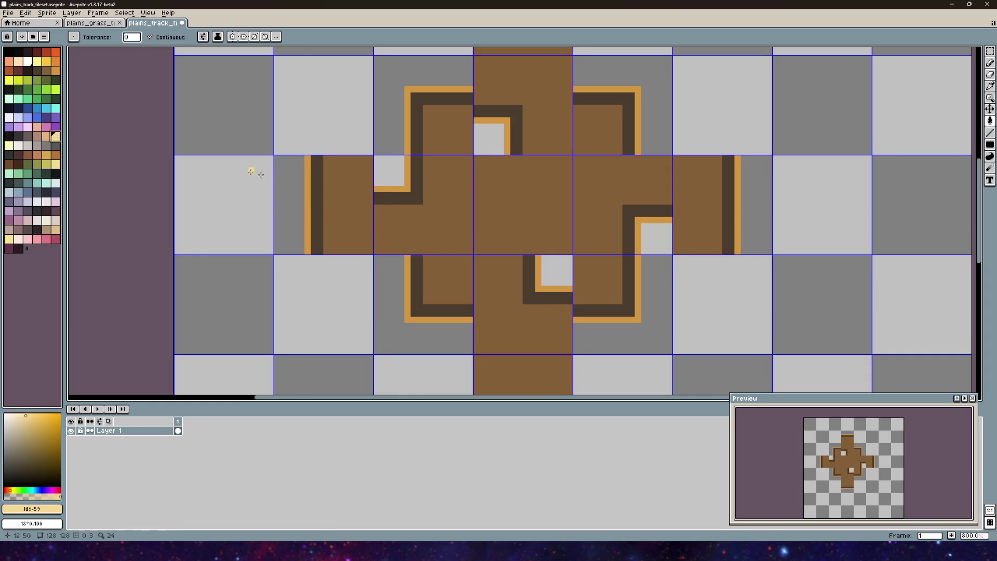
{"action": "left_click", "coordinate": [308, 206]}
{"action": "key", "text": "ctrl+z"}
- Fill the left outer strip, bottom-left L-strip and right arm's outer strip with tan
{"action": "left_click", "coordinate": [46, 229]}
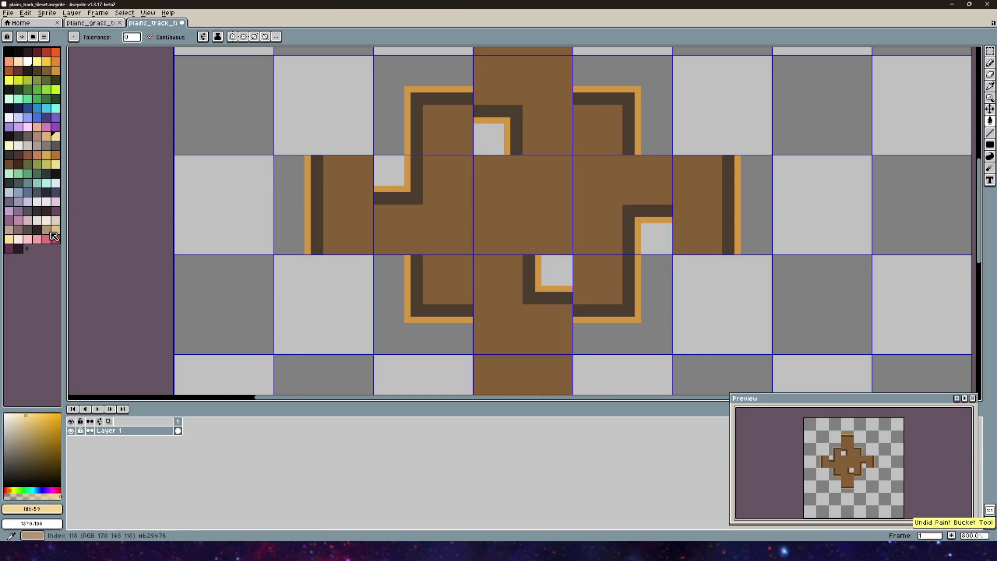
{"action": "left_click", "coordinate": [305, 197]}
{"action": "scroll", "coordinate": [319, 223], "scroll_direction": "up", "scroll_amount": 3}
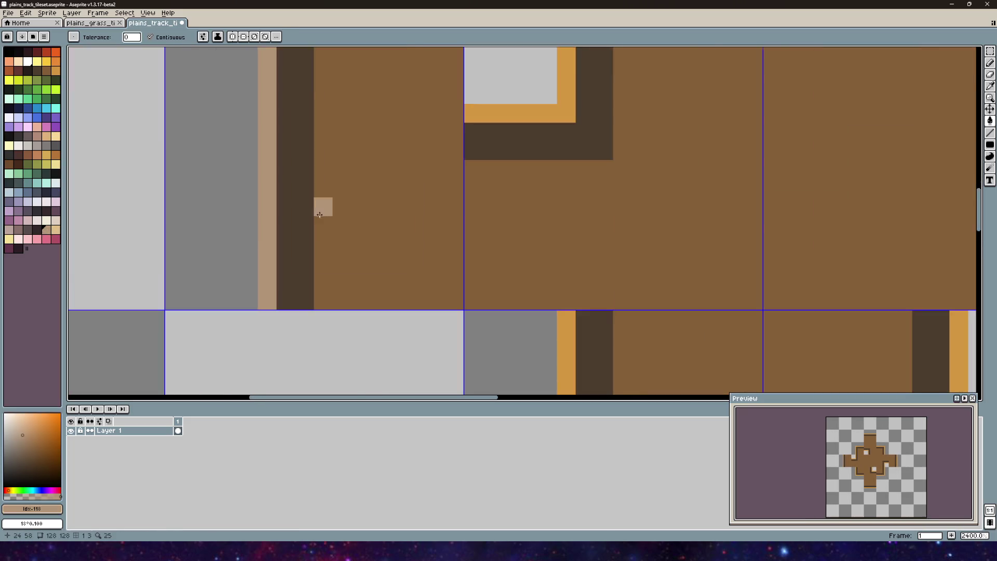
{"action": "scroll", "coordinate": [338, 203], "scroll_direction": "down", "scroll_amount": 3}
{"action": "left_click", "coordinate": [324, 216]}
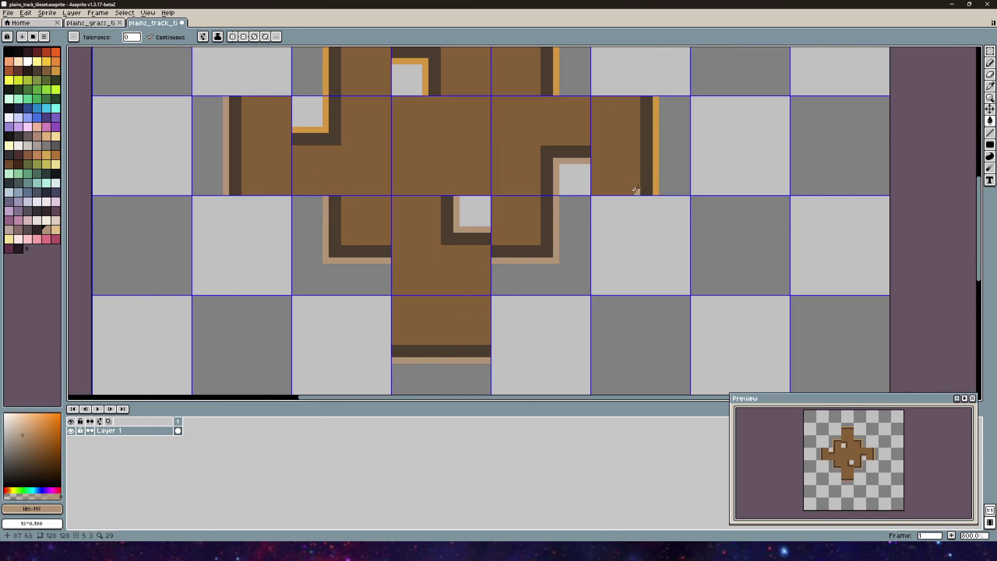
{"action": "left_click", "coordinate": [654, 160]}
{"action": "scroll", "coordinate": [492, 185], "scroll_direction": "down", "scroll_amount": 2}
{"action": "scroll", "coordinate": [544, 185], "scroll_direction": "up", "scroll_amount": 2}
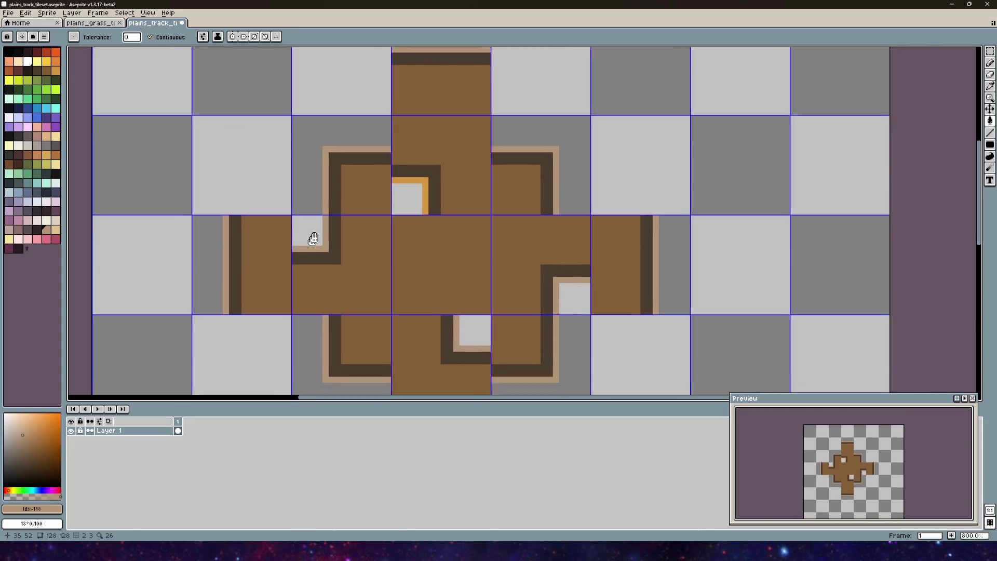
{"action": "left_click_drag", "start_coordinate": [307, 245], "coordinate": [364, 156]}
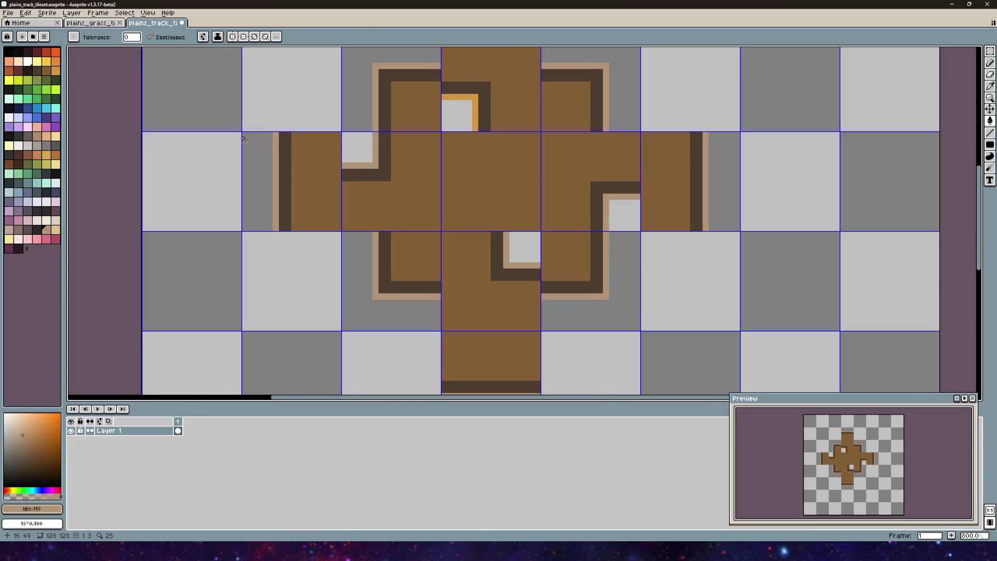
- Fill the left, top-left, bottom-left, right and bottom-centre dark inner strips orange
{"action": "left_click", "coordinate": [41, 72]}
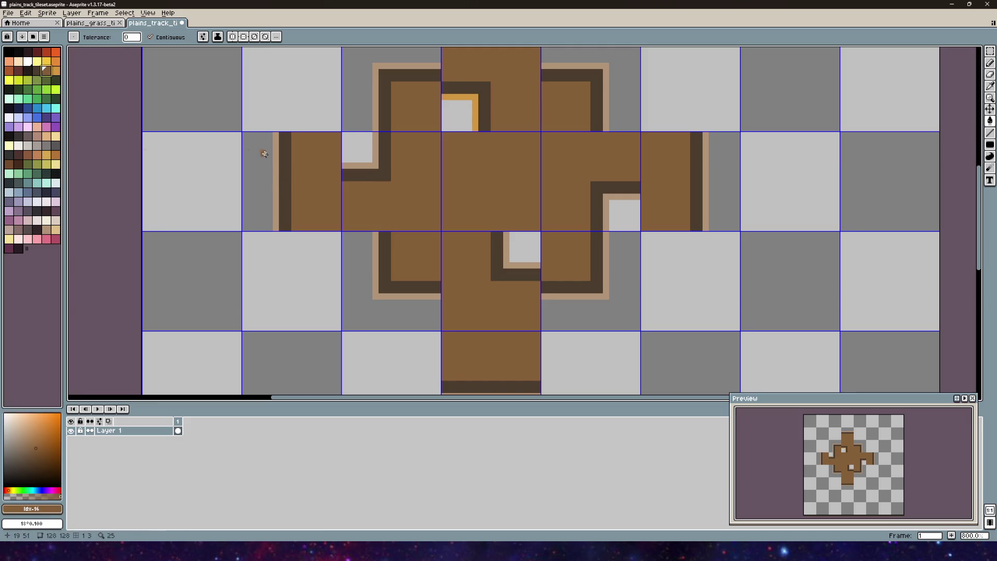
{"action": "left_click", "coordinate": [56, 70]}
{"action": "left_click", "coordinate": [287, 179]}
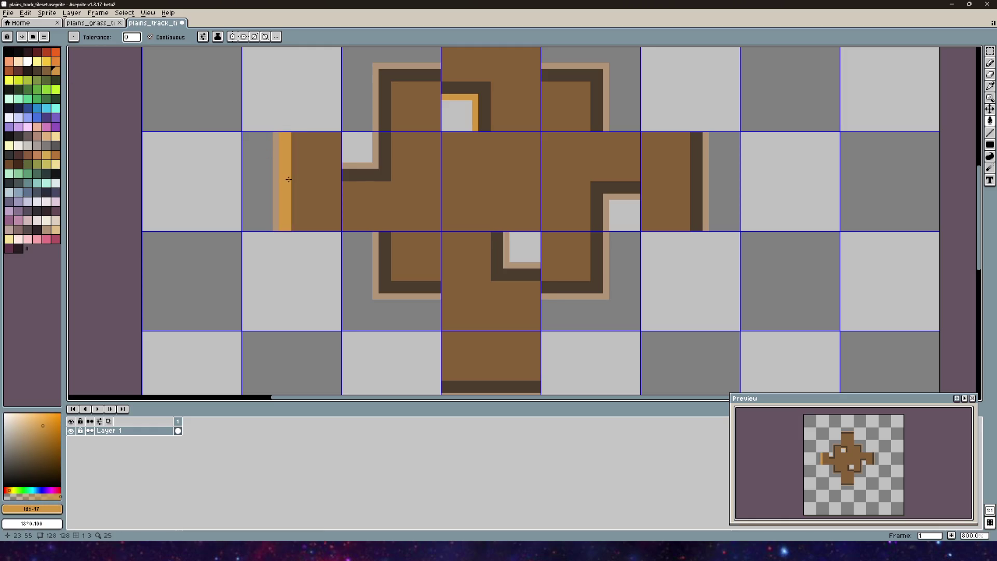
{"action": "left_click", "coordinate": [382, 161]}
{"action": "left_click", "coordinate": [398, 283]}
{"action": "left_click", "coordinate": [549, 289]}
{"action": "left_click", "coordinate": [522, 276]}
{"action": "scroll", "coordinate": [447, 260], "scroll_direction": "right", "scroll_amount": 2}
{"action": "scroll", "coordinate": [472, 267], "scroll_direction": "right", "scroll_amount": 4}
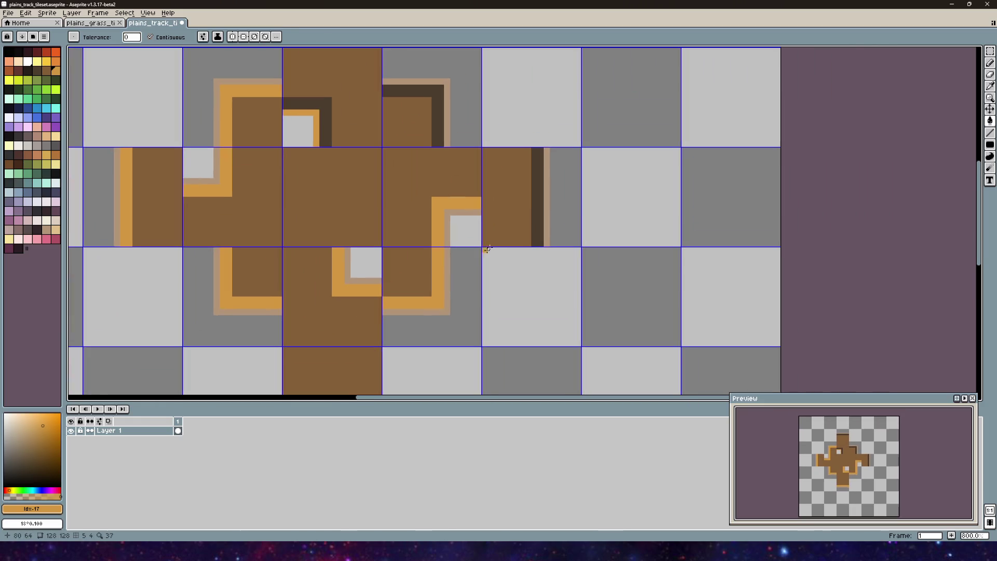
- Fill the right arm's strip, both top-tile corners and the top arm's strip orange
{"action": "left_click", "coordinate": [535, 198]}
{"action": "left_click", "coordinate": [434, 112]}
{"action": "left_click", "coordinate": [328, 112]}
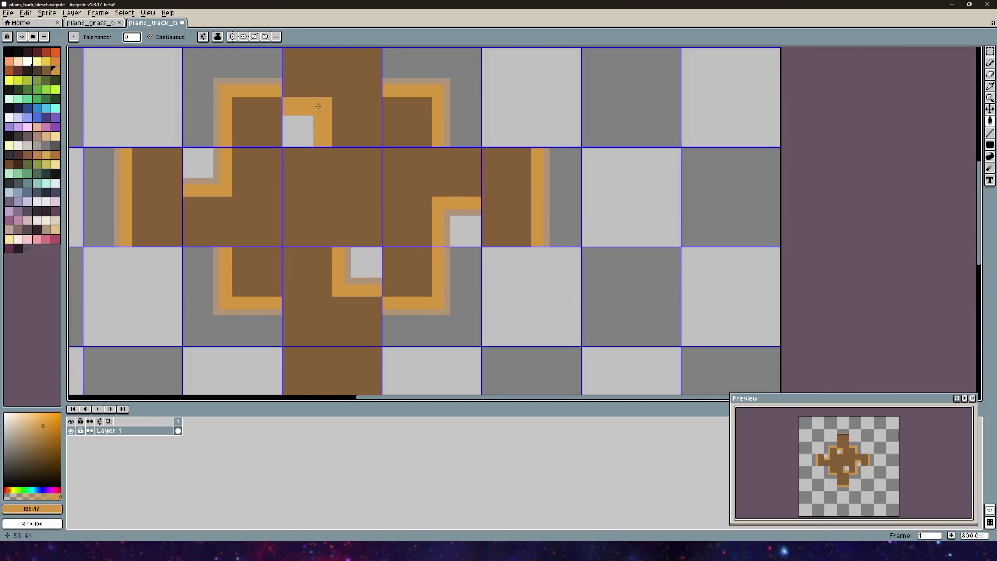
{"action": "left_click_drag", "start_coordinate": [371, 169], "coordinate": [443, 249]}
{"action": "left_click", "coordinate": [374, 62]}
{"action": "scroll", "coordinate": [382, 154], "scroll_direction": "down", "scroll_amount": 2}
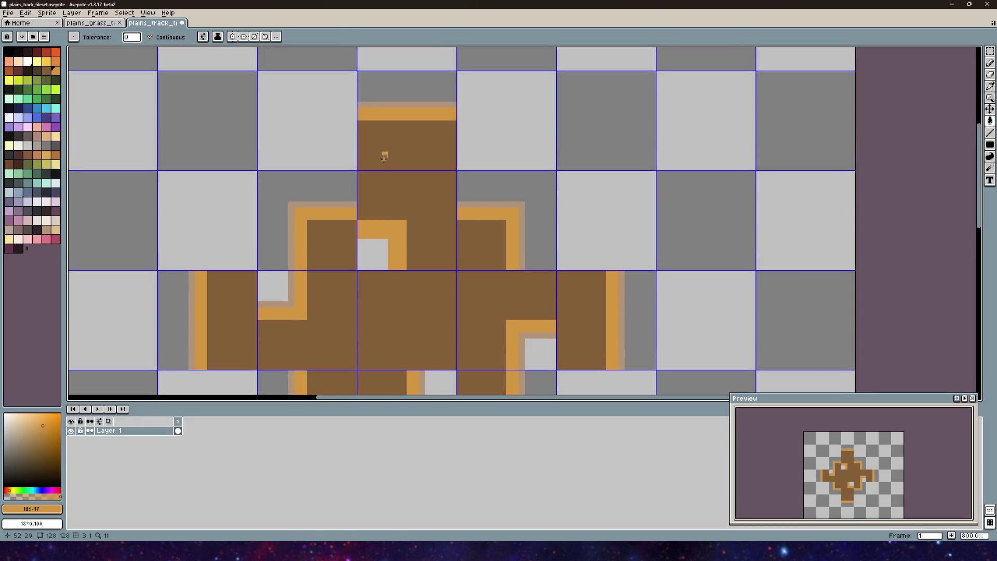
- Save the tileset via File > Save and switch to the Unity editor
{"action": "left_click", "coordinate": [8, 13]}
{"action": "left_click", "coordinate": [21, 55]}
{"action": "mouse_move", "coordinate": [237, 551]}
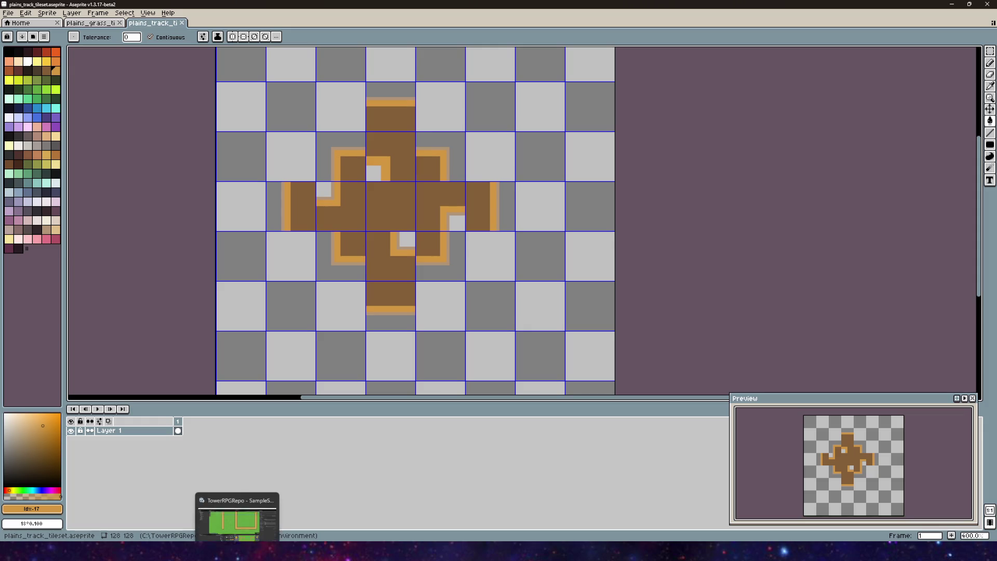
{"action": "left_click", "coordinate": [244, 522]}
- Paint the missing bottom-left corner tile to close the U-shaped track
{"action": "scroll", "coordinate": [366, 232], "scroll_direction": "down", "scroll_amount": 2}
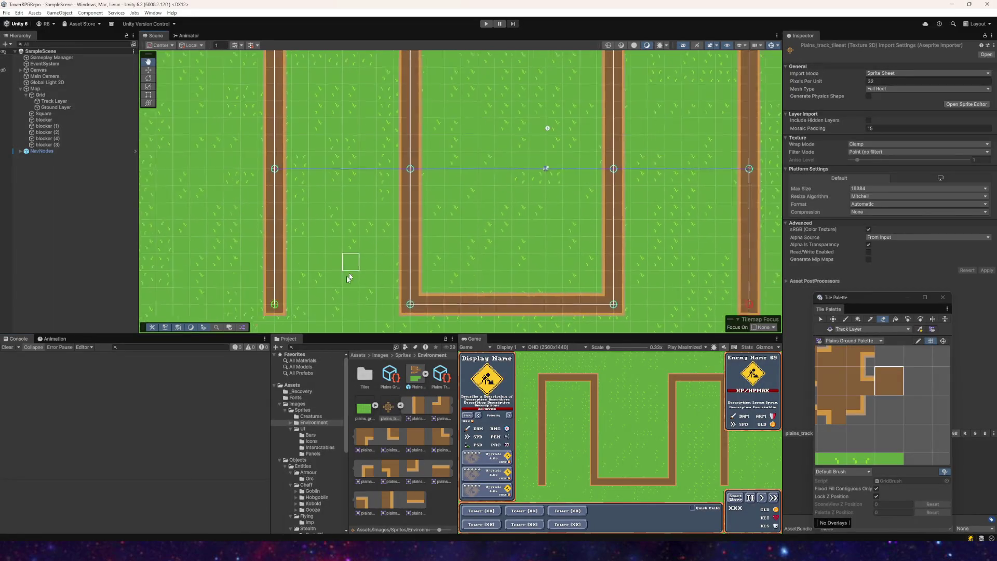
{"action": "scroll", "coordinate": [348, 239], "scroll_direction": "up", "scroll_amount": 5}
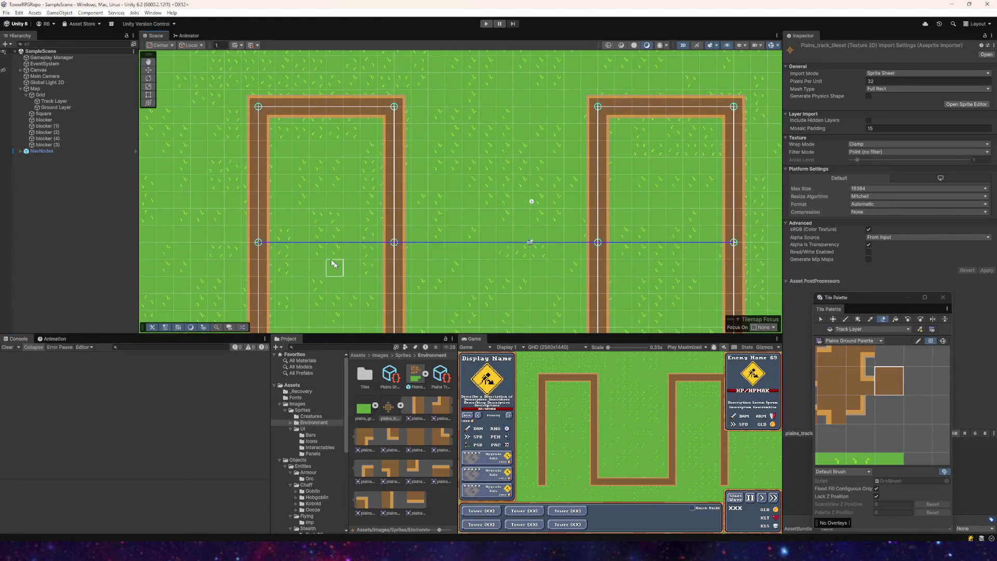
{"action": "scroll", "coordinate": [358, 238], "scroll_direction": "down", "scroll_amount": 3}
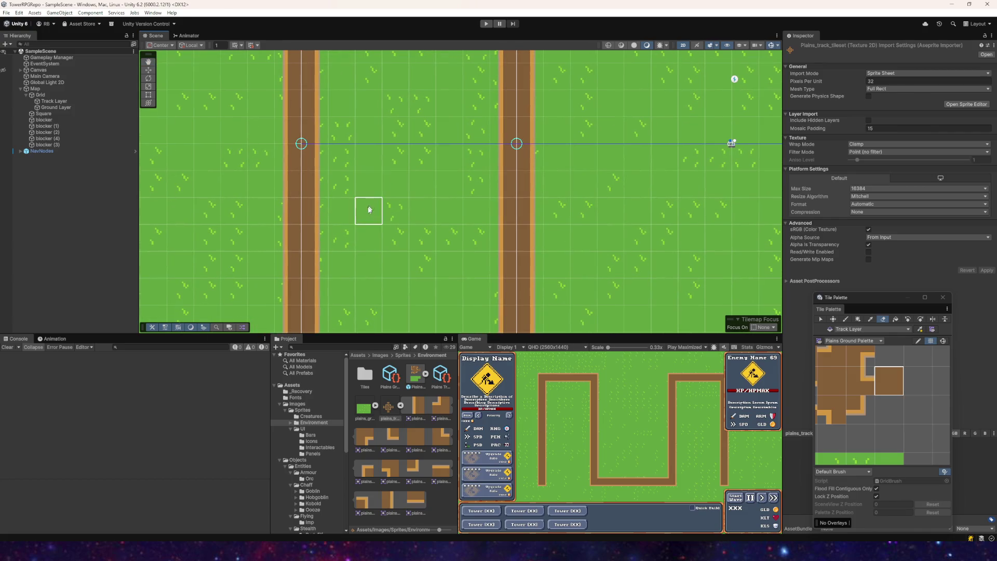
{"action": "left_click", "coordinate": [397, 218]}
{"action": "scroll", "coordinate": [397, 216], "scroll_direction": "down", "scroll_amount": 2}
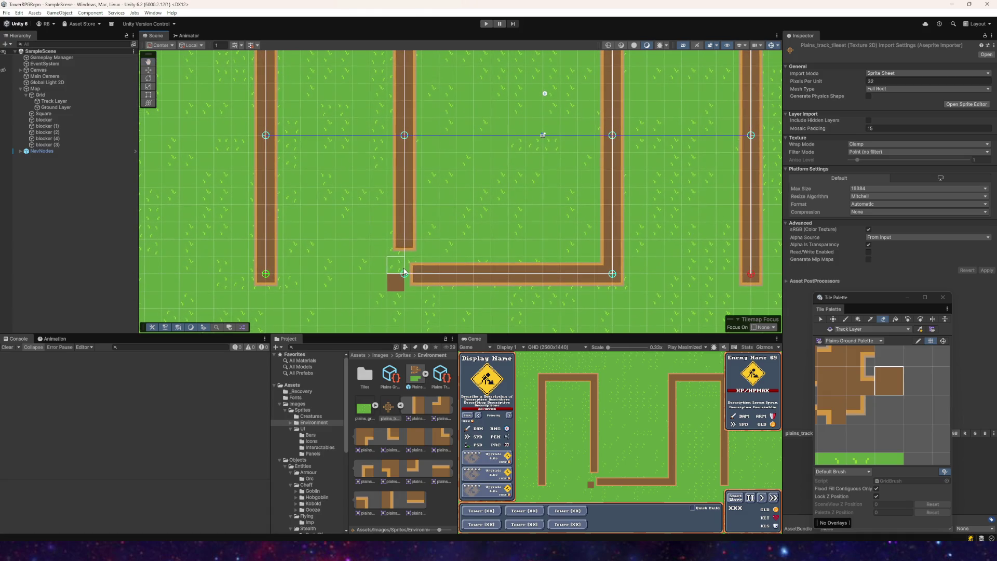
{"action": "left_click", "coordinate": [401, 271]}
- Reopen plains_track_tileset in Aseprite from the Project panel and pick the tan colour
{"action": "double_click", "coordinate": [389, 406]}
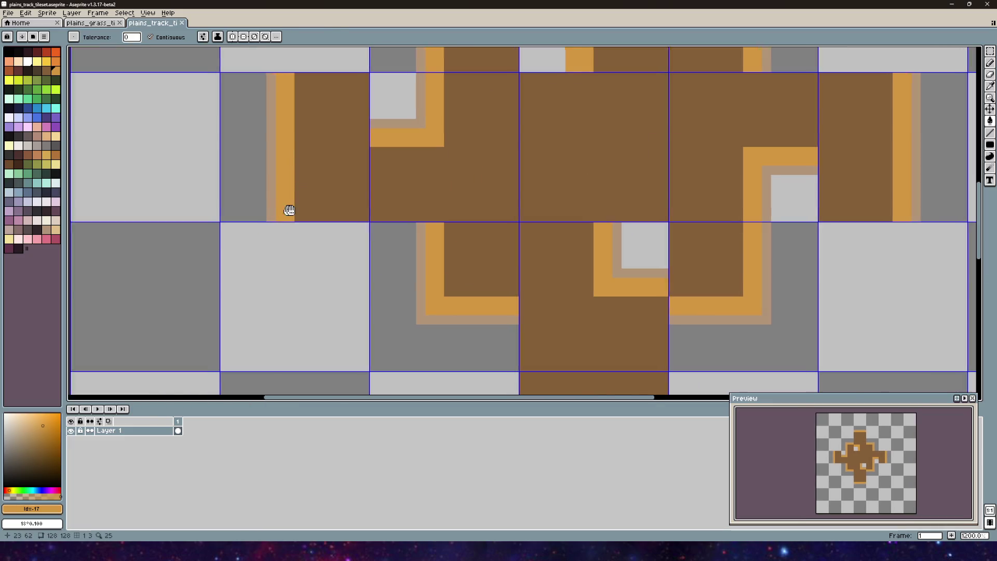
{"action": "left_click_drag", "start_coordinate": [286, 211], "coordinate": [357, 200]}
{"action": "left_click", "coordinate": [345, 206], "text": "alt"}
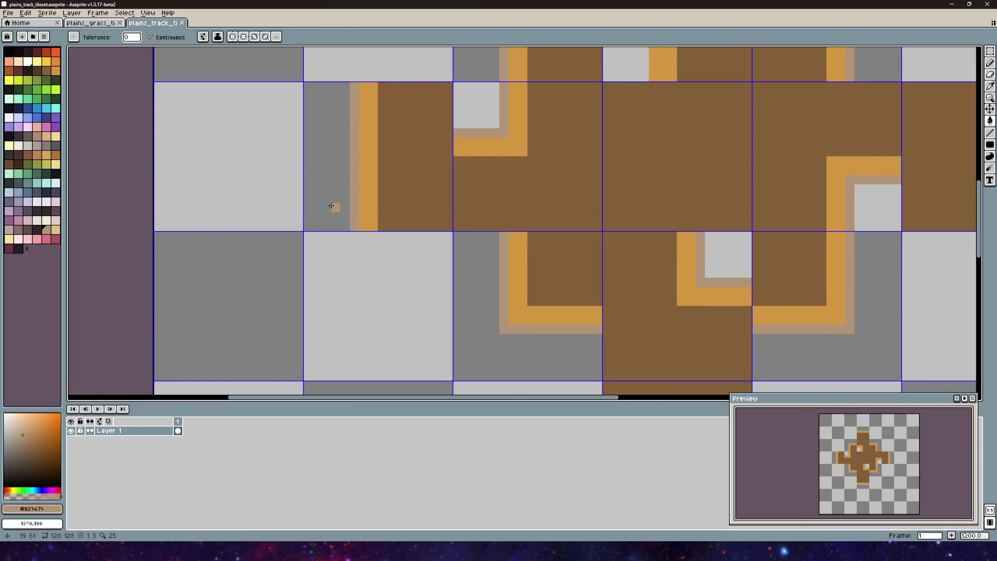
- Undo an accidental tan fill of the grey area and switch to single-pixel Pencil drawing
{"action": "scroll", "coordinate": [331, 205], "scroll_direction": "down", "scroll_amount": 5}
{"action": "scroll", "coordinate": [345, 210], "scroll_direction": "up", "scroll_amount": 6}
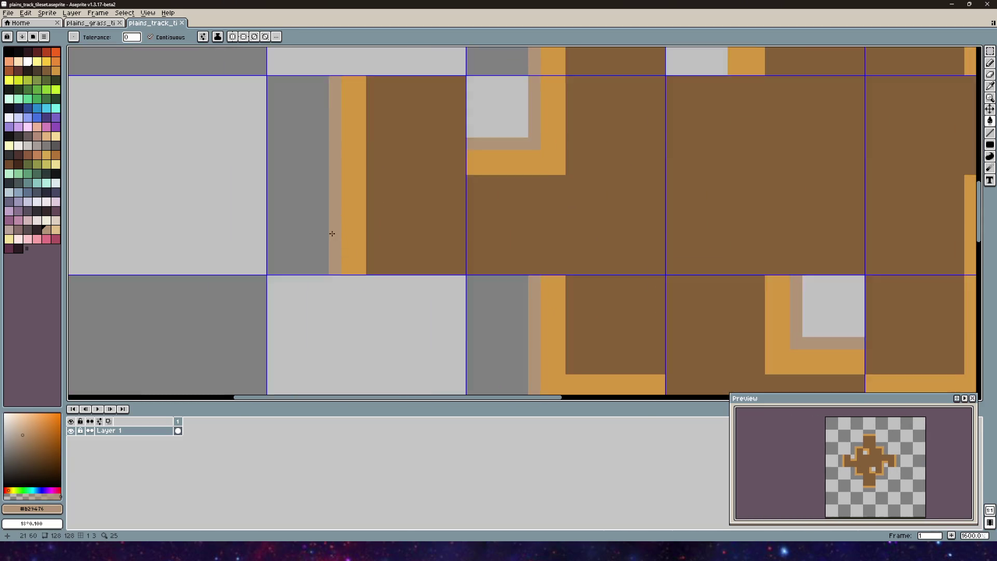
{"action": "scroll", "coordinate": [332, 233], "scroll_direction": "up", "scroll_amount": 2}
{"action": "left_click", "coordinate": [312, 278]}
{"action": "key", "text": "ctrl+z"}
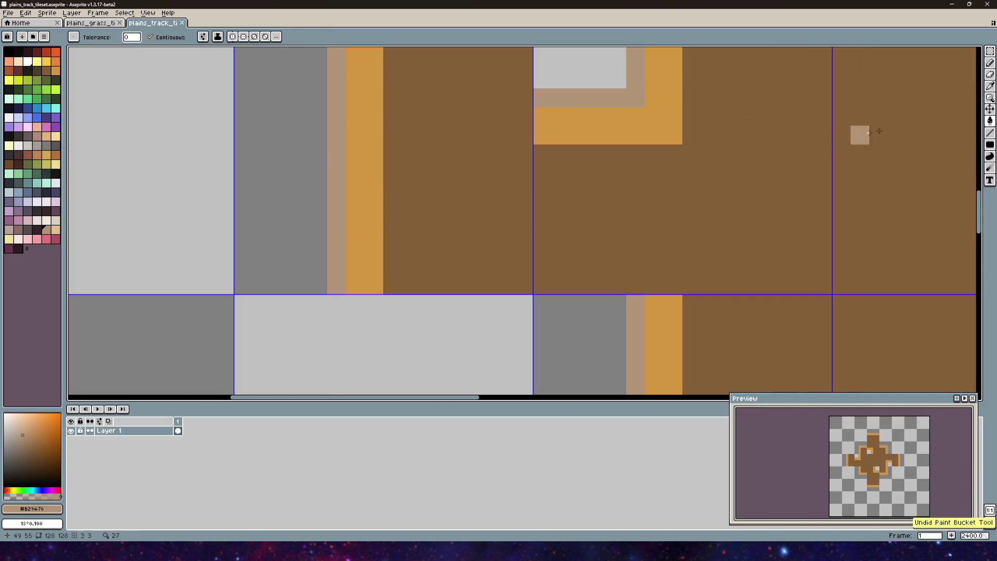
{"action": "left_click", "coordinate": [989, 63]}
{"action": "scroll", "coordinate": [346, 225], "scroll_direction": "down", "scroll_amount": 2}
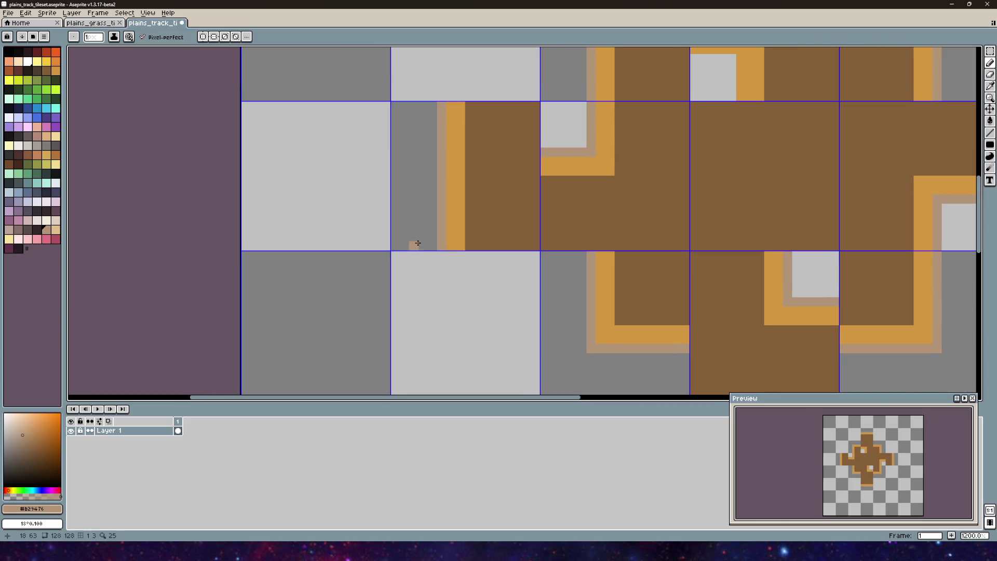
{"action": "key", "text": "ctrl+z"}
{"action": "key", "text": "ctrl+z"}
{"action": "key", "text": "ctrl+z"}
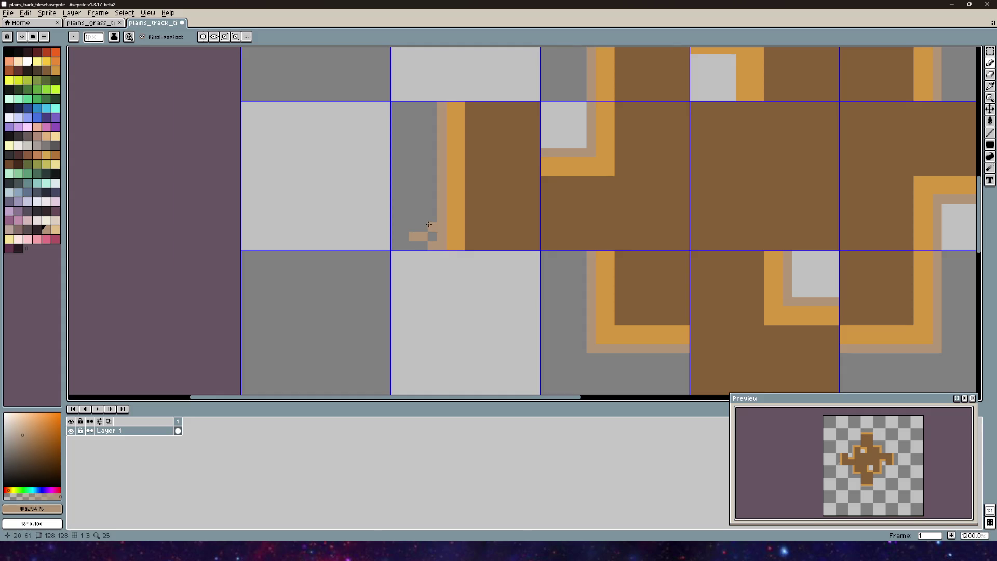
{"action": "scroll", "coordinate": [427, 224], "scroll_direction": "up", "scroll_amount": 1}
- Place jagged tan pixels up the left arm's outer edge, including a run above the notch
{"action": "left_click", "coordinate": [420, 225]}
{"action": "left_click", "coordinate": [433, 190]}
{"action": "left_click", "coordinate": [408, 178]}
{"action": "left_click", "coordinate": [421, 178]}
{"action": "left_click", "coordinate": [420, 190]}
{"action": "left_click", "coordinate": [433, 165]}
{"action": "left_click", "coordinate": [419, 150]}
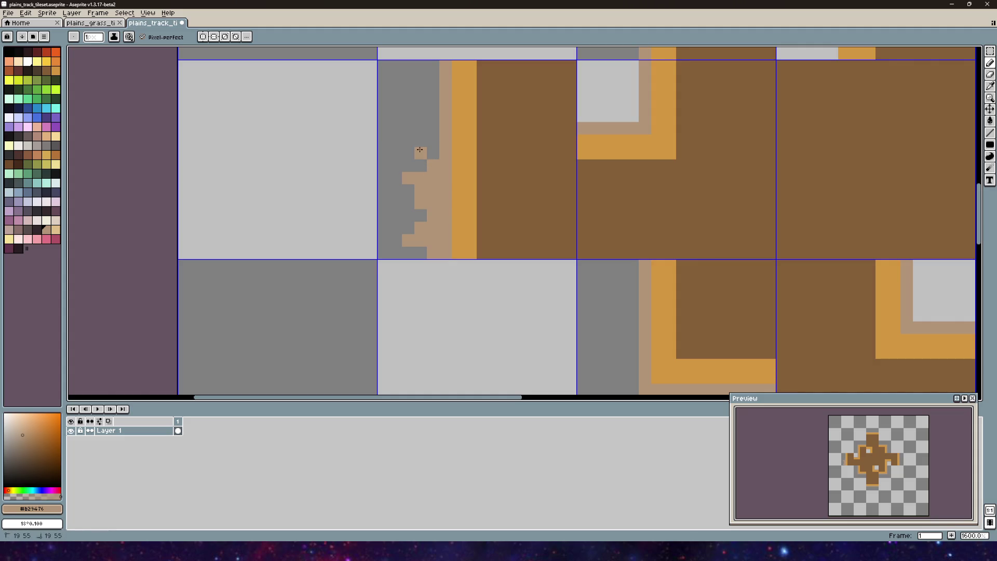
{"action": "left_click_drag", "start_coordinate": [421, 140], "coordinate": [433, 122]}
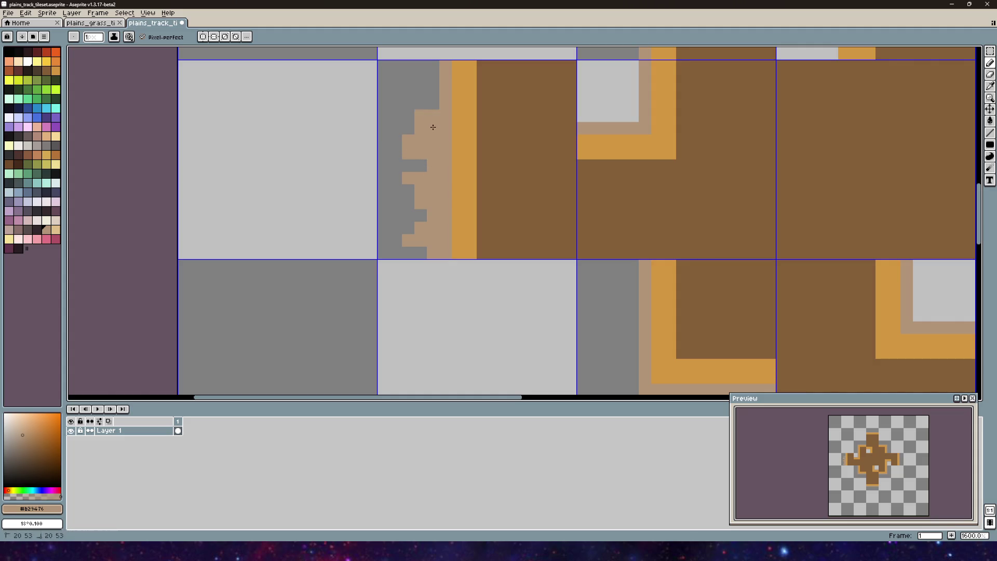
{"action": "scroll", "coordinate": [442, 220], "scroll_direction": "up", "scroll_amount": 3}
- Try extra grey and tan pixels beside the strip, then undo them
{"action": "left_click", "coordinate": [427, 201]}
{"action": "left_click", "coordinate": [414, 214]}
{"action": "left_click_drag", "start_coordinate": [402, 189], "coordinate": [429, 187]}
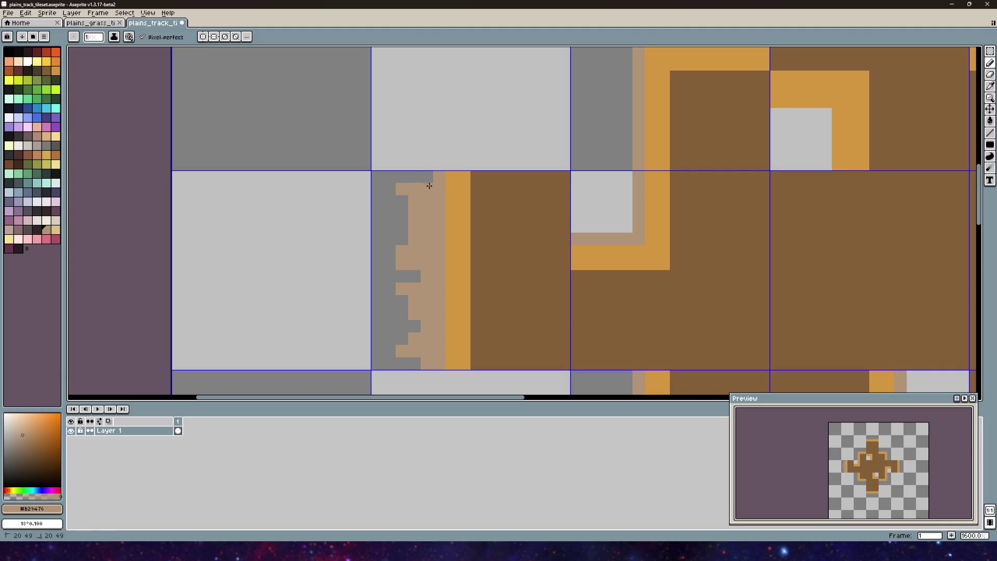
{"action": "scroll", "coordinate": [391, 194], "scroll_direction": "down", "scroll_amount": 1}
{"action": "key", "text": "ctrl+z"}
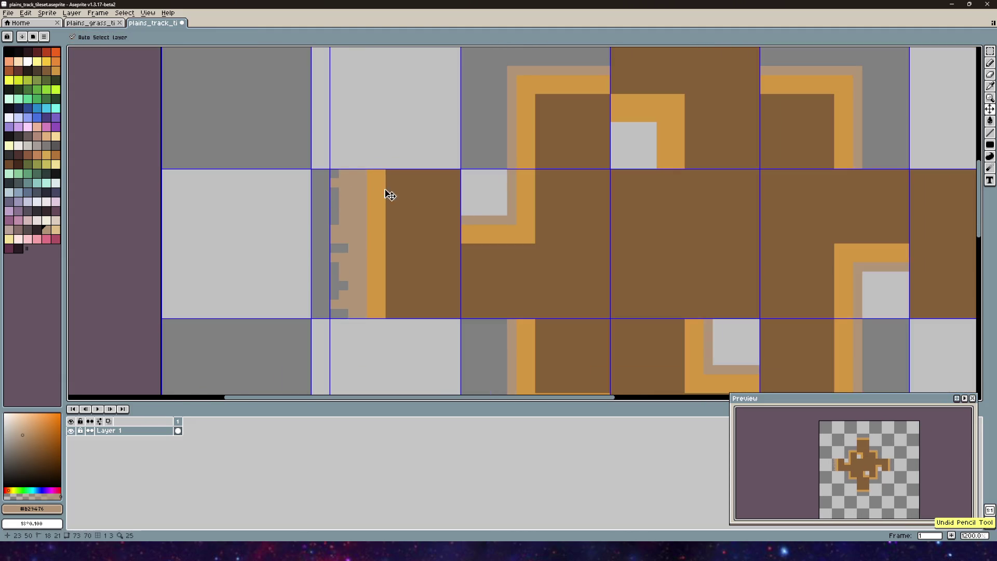
{"action": "key", "text": "ctrl+z"}
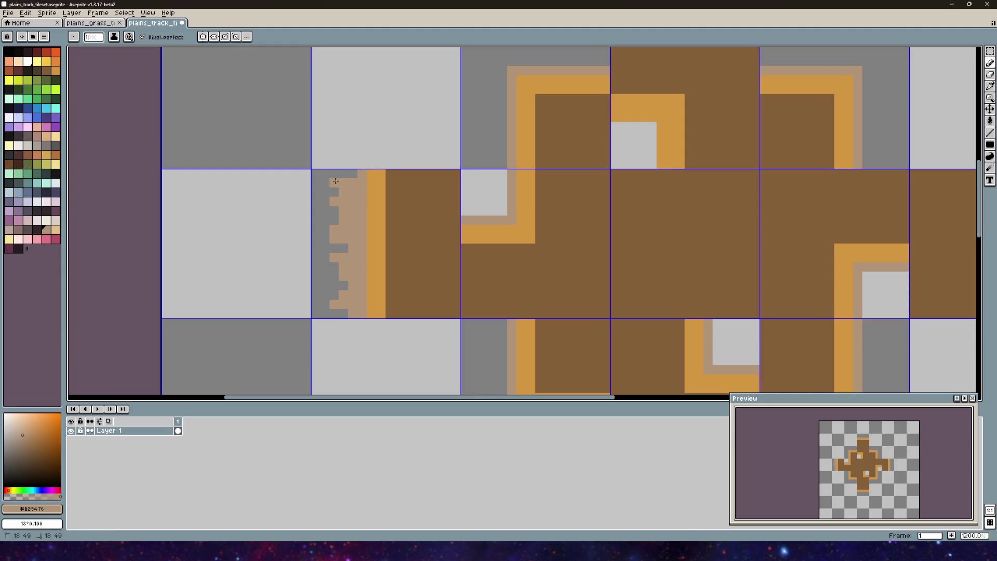
{"action": "scroll", "coordinate": [392, 209], "scroll_direction": "down", "scroll_amount": 1}
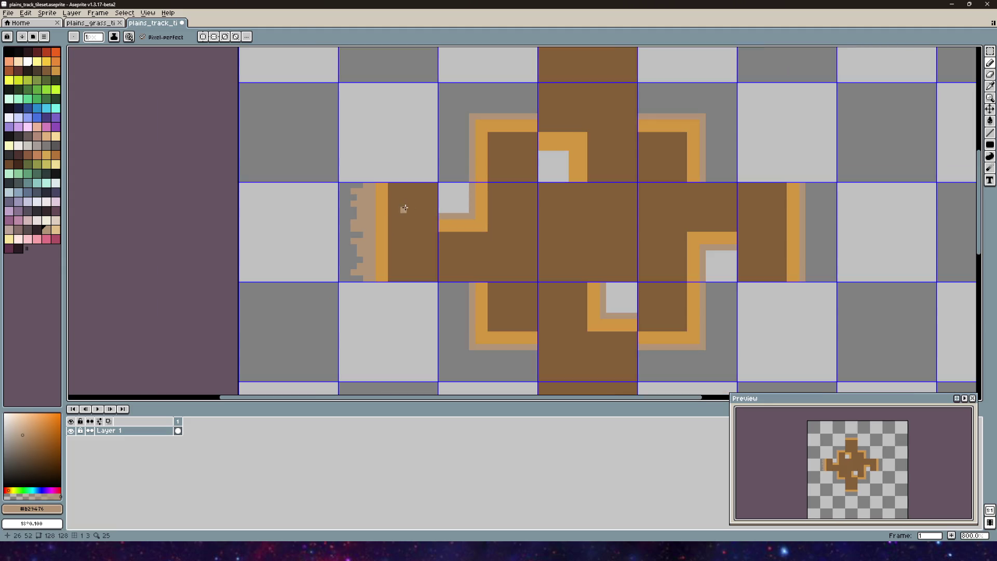
{"action": "scroll", "coordinate": [404, 209], "scroll_direction": "up", "scroll_amount": 2}
- Fill the light-grey inner corner pixels with tan
{"action": "mouse_move", "coordinate": [478, 216]}
{"action": "left_mouse_down"}
{"action": "mouse_move", "coordinate": [373, 244]}
{"action": "mouse_move", "coordinate": [364, 224]}
{"action": "mouse_move", "coordinate": [381, 213]}
{"action": "mouse_move", "coordinate": [377, 234]}
{"action": "mouse_move", "coordinate": [401, 232]}
{"action": "mouse_move", "coordinate": [388, 226]}
{"action": "left_mouse_up"}
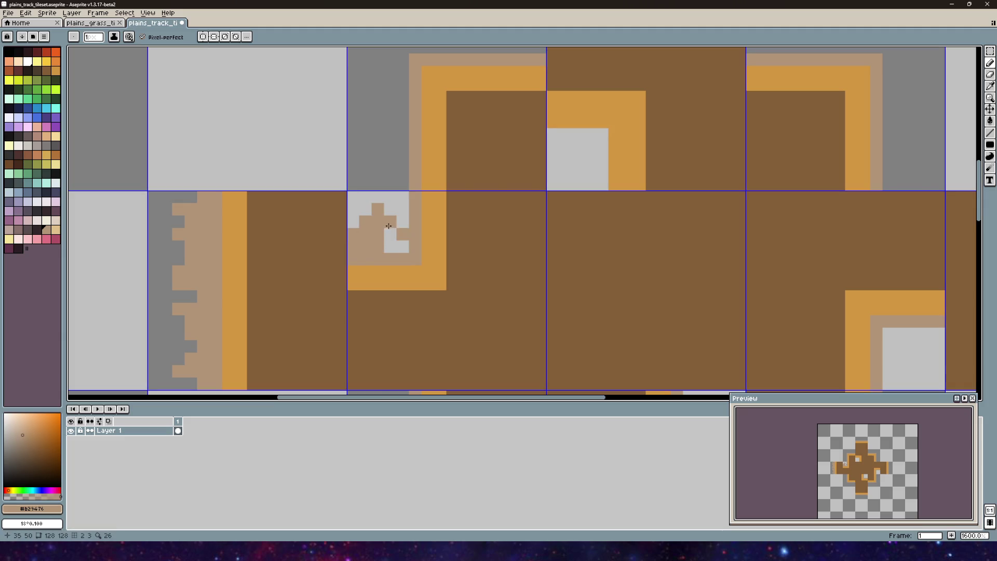
{"action": "left_click", "coordinate": [403, 247]}
{"action": "left_click", "coordinate": [400, 196]}
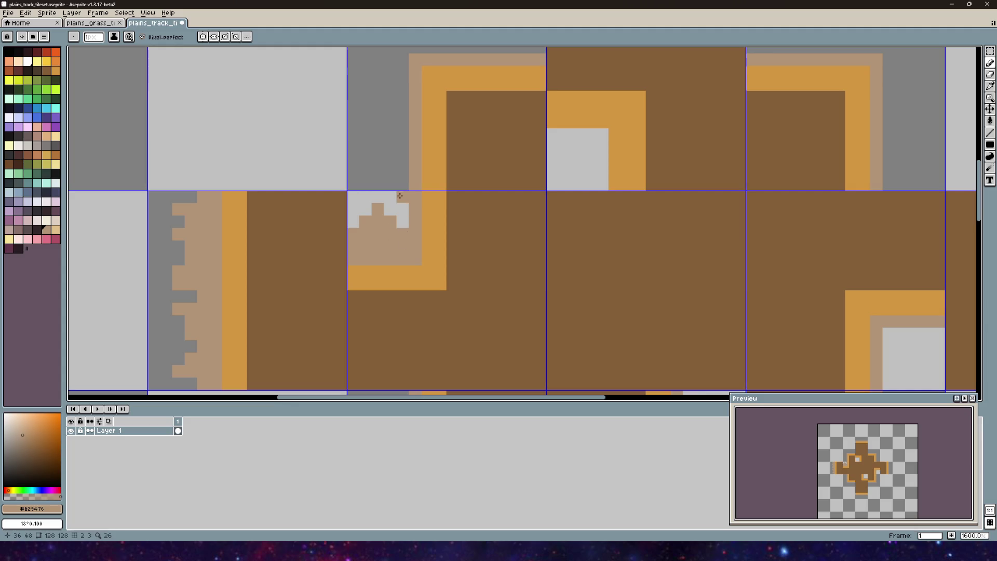
{"action": "left_click", "coordinate": [390, 209]}
{"action": "left_click", "coordinate": [403, 209]}
{"action": "left_click", "coordinate": [403, 221]}
{"action": "scroll", "coordinate": [399, 203], "scroll_direction": "down", "scroll_amount": 3}
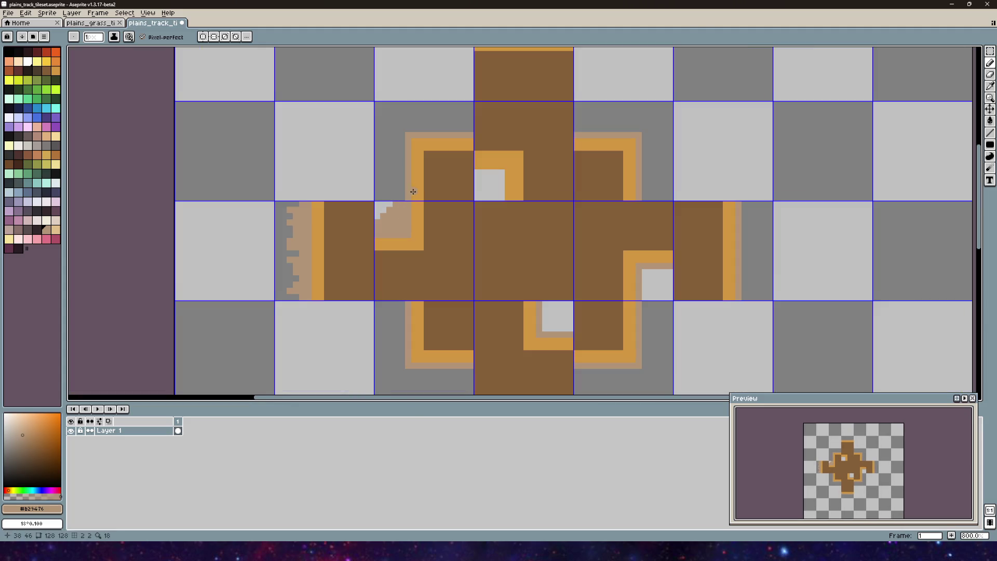
{"action": "left_click_drag", "start_coordinate": [403, 199], "coordinate": [386, 237]}
{"action": "scroll", "coordinate": [387, 236], "scroll_direction": "up", "scroll_amount": 2}
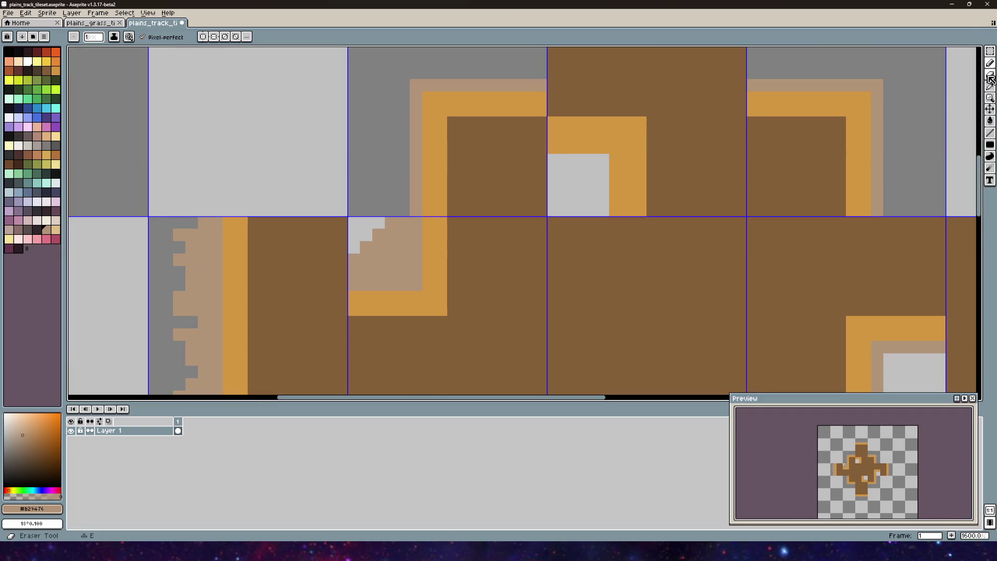
- Add jumbled tan pixels and short rows along the track border to roughen the corner edge
{"action": "key", "text": "e"}
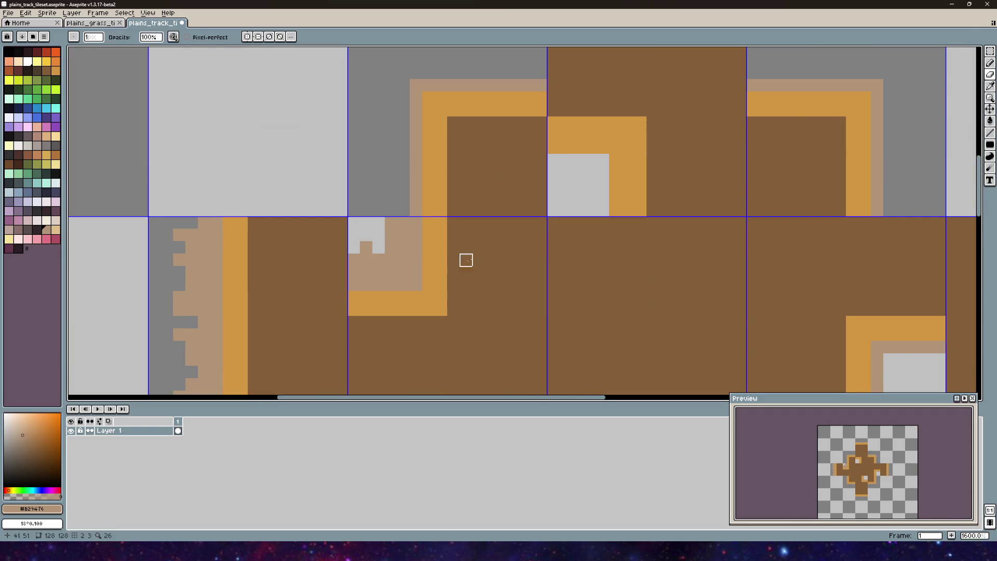
{"action": "key", "text": "b"}
{"action": "left_click", "coordinate": [399, 197]}
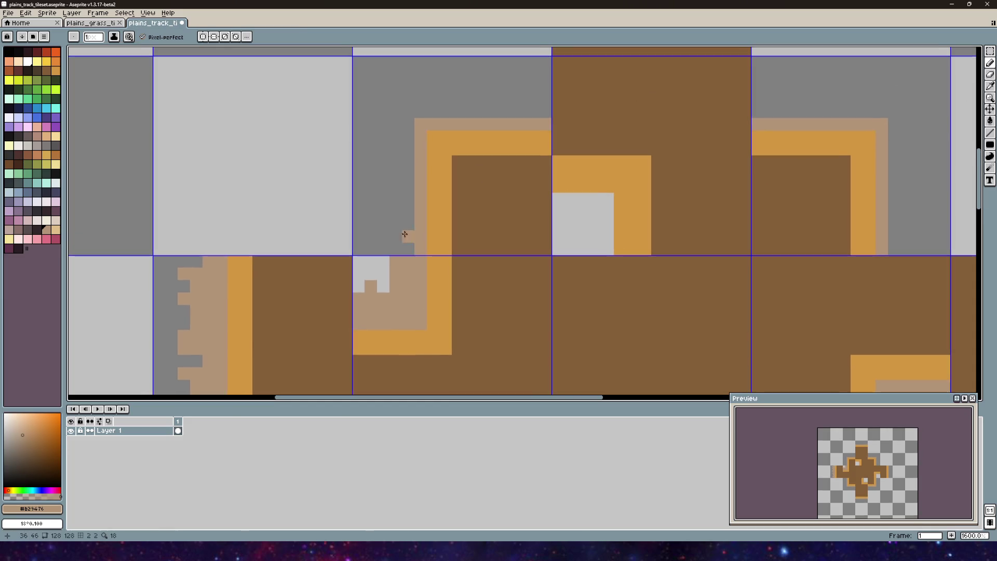
{"action": "left_click", "coordinate": [396, 250]}
{"action": "left_click", "coordinate": [405, 237]}
{"action": "left_click", "coordinate": [409, 224]}
{"action": "left_click", "coordinate": [378, 224]}
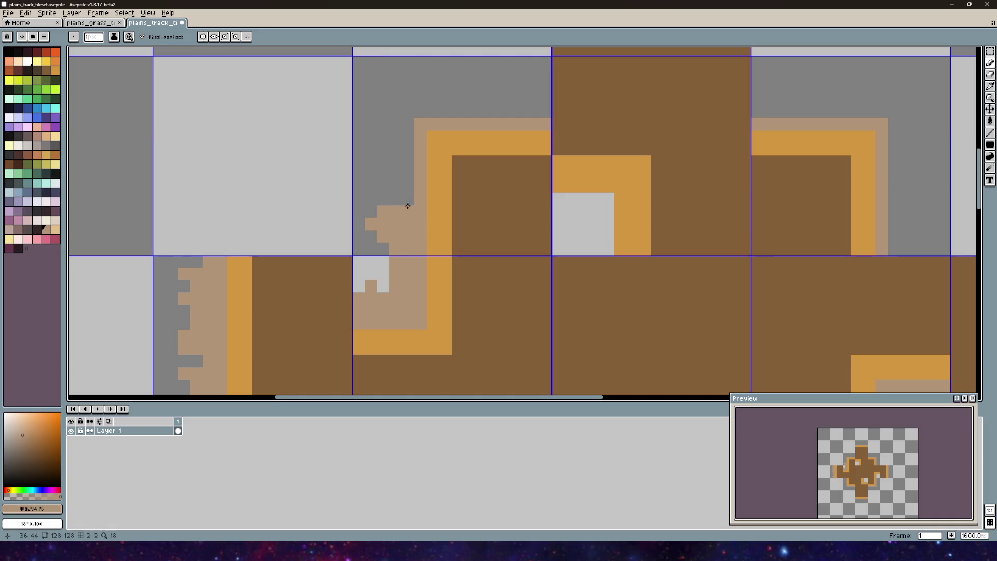
{"action": "mouse_move", "coordinate": [413, 187]}
{"action": "left_mouse_down"}
{"action": "mouse_move", "coordinate": [373, 185]}
{"action": "mouse_move", "coordinate": [383, 175]}
{"action": "left_mouse_up"}
{"action": "scroll", "coordinate": [411, 207], "scroll_direction": "up", "scroll_amount": 3}
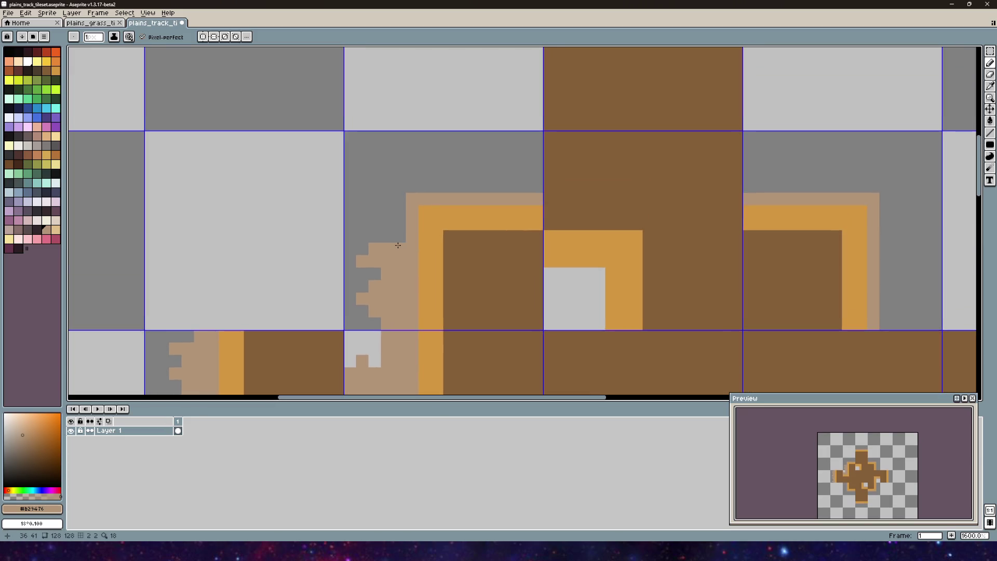
{"action": "scroll", "coordinate": [398, 245], "scroll_direction": "up", "scroll_amount": 1}
{"action": "mouse_move", "coordinate": [401, 233]}
{"action": "left_mouse_down"}
{"action": "mouse_move", "coordinate": [379, 228]}
{"action": "mouse_move", "coordinate": [400, 209]}
{"action": "mouse_move", "coordinate": [364, 210]}
{"action": "mouse_move", "coordinate": [368, 194]}
{"action": "mouse_move", "coordinate": [400, 178]}
{"action": "mouse_move", "coordinate": [352, 169]}
{"action": "mouse_move", "coordinate": [390, 164]}
{"action": "mouse_move", "coordinate": [385, 151]}
{"action": "mouse_move", "coordinate": [416, 140]}
{"action": "mouse_move", "coordinate": [466, 154]}
{"action": "mouse_move", "coordinate": [494, 135]}
{"action": "mouse_move", "coordinate": [529, 163]}
{"action": "mouse_move", "coordinate": [583, 138]}
{"action": "mouse_move", "coordinate": [601, 154]}
{"action": "left_mouse_up"}
{"action": "left_click_drag", "start_coordinate": [472, 220], "coordinate": [434, 265]}
- Zoom in on the track's corner edge and paint jumbled tan pixels along it
{"action": "left_click_drag", "start_coordinate": [519, 187], "coordinate": [436, 223]}
{"action": "scroll", "coordinate": [359, 289], "scroll_direction": "down", "scroll_amount": 5}
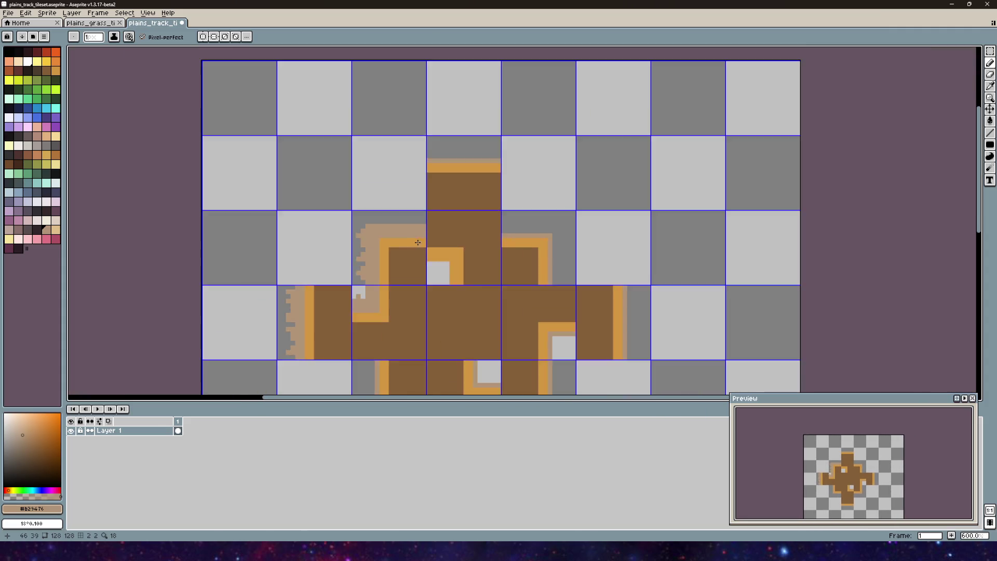
{"action": "scroll", "coordinate": [293, 273], "scroll_direction": "up", "scroll_amount": 3}
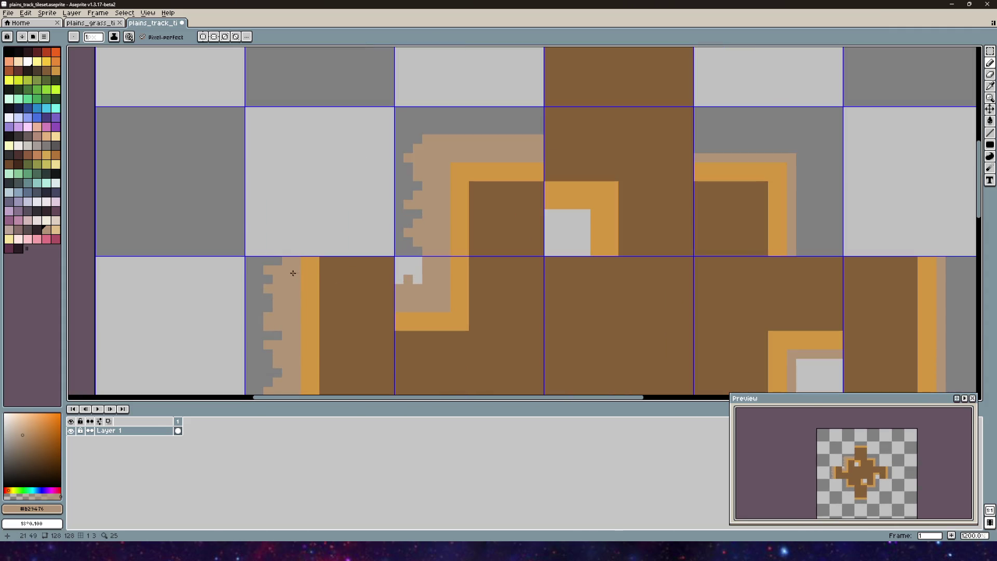
{"action": "left_click_drag", "start_coordinate": [296, 321], "coordinate": [324, 231]}
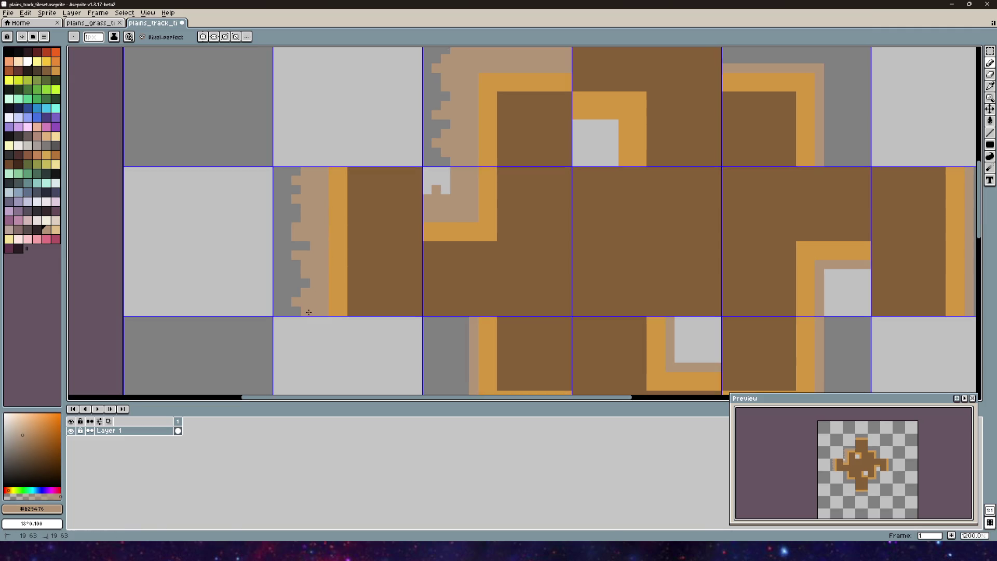
{"action": "left_click_drag", "start_coordinate": [486, 132], "coordinate": [391, 263]}
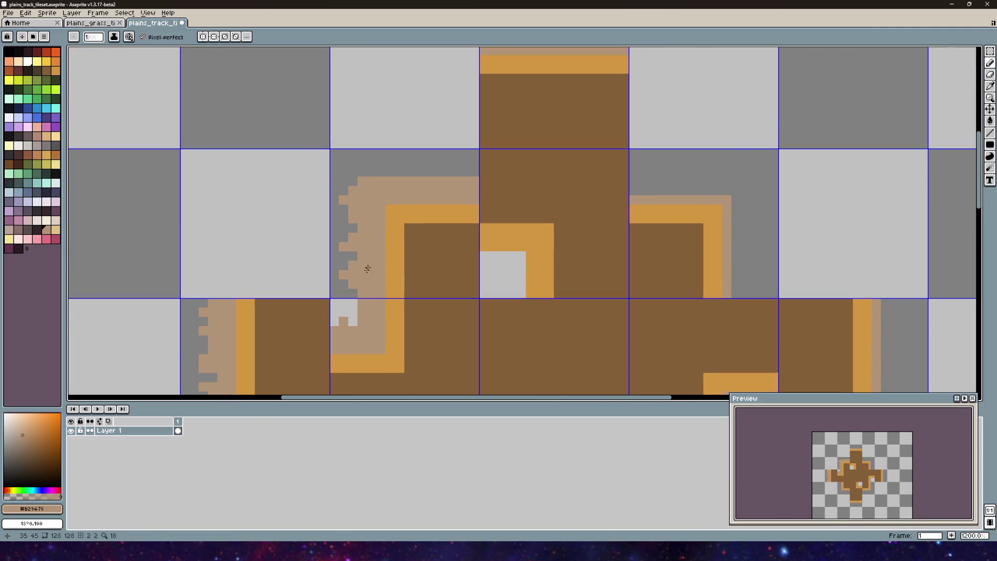
{"action": "scroll", "coordinate": [379, 233], "scroll_direction": "up", "scroll_amount": 1}
{"action": "mouse_move", "coordinate": [396, 194]}
{"action": "left_mouse_down"}
{"action": "mouse_move", "coordinate": [330, 244]}
{"action": "mouse_move", "coordinate": [268, 242]}
{"action": "left_mouse_up"}
{"action": "left_click", "coordinate": [330, 240]}
{"action": "left_click", "coordinate": [293, 240]}
{"action": "left_click", "coordinate": [292, 227]}
- Paint tan above the corner's top-left and two tan rows across the grey tile
{"action": "scroll", "coordinate": [363, 204], "scroll_direction": "down", "scroll_amount": 1}
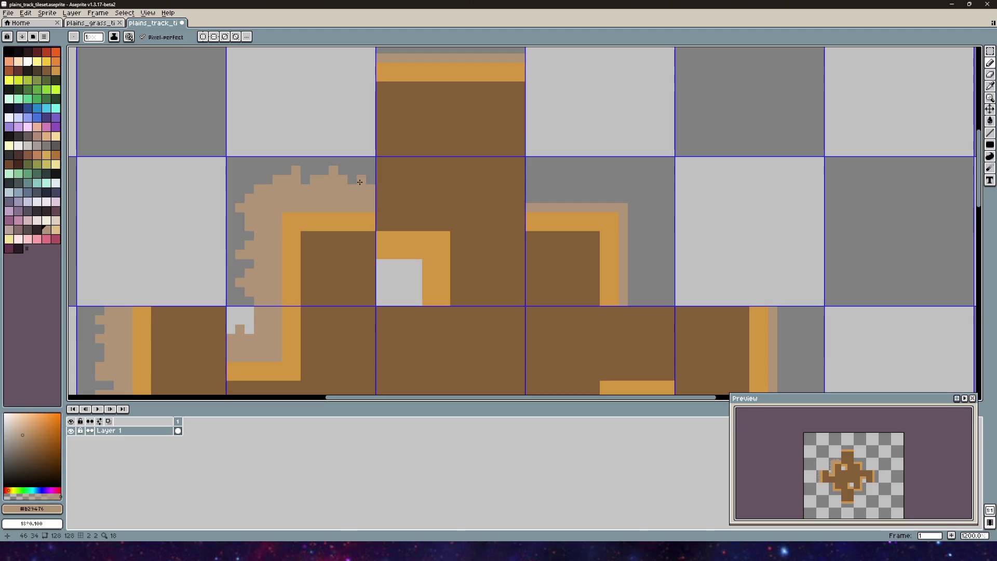
{"action": "scroll", "coordinate": [332, 192], "scroll_direction": "right", "scroll_amount": 3}
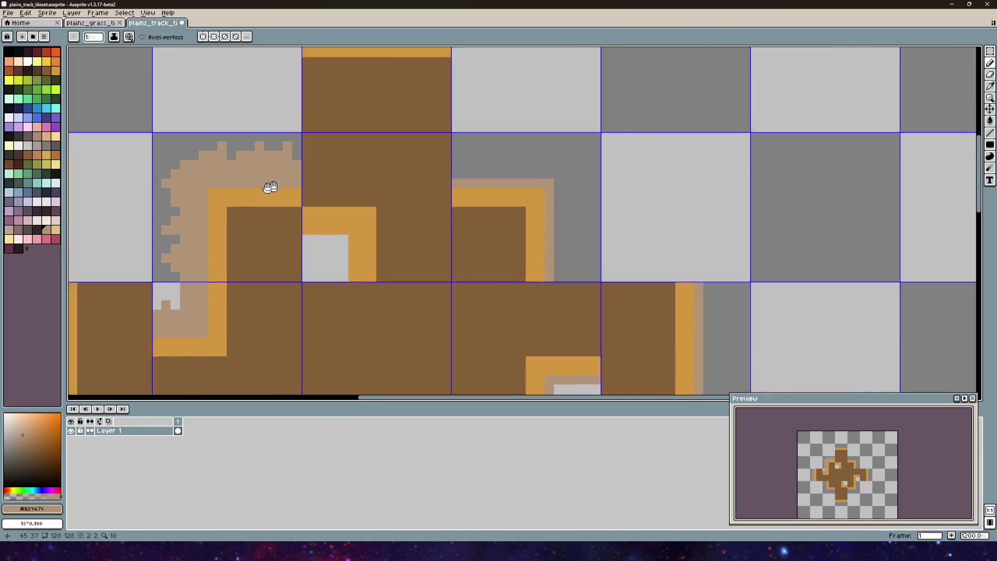
{"action": "scroll", "coordinate": [431, 188], "scroll_direction": "up", "scroll_amount": 3}
{"action": "mouse_move", "coordinate": [430, 187]}
{"action": "left_mouse_down"}
{"action": "mouse_move", "coordinate": [337, 254]}
{"action": "mouse_move", "coordinate": [372, 234]}
{"action": "mouse_move", "coordinate": [519, 236]}
{"action": "left_mouse_up"}
{"action": "left_click", "coordinate": [327, 234]}
{"action": "left_click_drag", "start_coordinate": [343, 252], "coordinate": [509, 257]}
- Build jagged tan bumps and a tan tower along the upper edge
{"action": "left_click", "coordinate": [363, 215]}
{"action": "left_click", "coordinate": [345, 215]}
{"action": "left_click", "coordinate": [364, 197]}
{"action": "left_click", "coordinate": [383, 215]}
{"action": "left_click", "coordinate": [425, 202]}
{"action": "left_click", "coordinate": [419, 215]}
{"action": "left_click", "coordinate": [438, 215]}
{"action": "left_click", "coordinate": [503, 214]}
{"action": "left_click", "coordinate": [513, 215]}
{"action": "left_click", "coordinate": [531, 215]}
{"action": "left_click", "coordinate": [532, 234]}
{"action": "left_click", "coordinate": [531, 196]}
- Paint tan pixels right of the tan column and carve a notch beside it
{"action": "left_click_drag", "start_coordinate": [501, 248], "coordinate": [381, 175]}
{"action": "left_click", "coordinate": [412, 198]}
{"action": "left_click", "coordinate": [412, 179]}
{"action": "left_click", "coordinate": [412, 217]}
{"action": "left_click", "coordinate": [430, 235]}
{"action": "left_click", "coordinate": [412, 253]}
{"action": "mouse_move", "coordinate": [412, 254]}
{"action": "left_mouse_down"}
{"action": "mouse_move", "coordinate": [409, 146]}
{"action": "mouse_move", "coordinate": [405, 278]}
{"action": "left_mouse_up"}
- Fill the grey notch below the bump with tan and extend the edge around it
{"action": "left_click_drag", "start_coordinate": [426, 152], "coordinate": [430, 282]}
{"action": "scroll", "coordinate": [436, 195], "scroll_direction": "up", "scroll_amount": 3}
{"action": "left_click", "coordinate": [416, 176]}
{"action": "left_click_drag", "start_coordinate": [417, 176], "coordinate": [429, 204]}
{"action": "left_click", "coordinate": [431, 264]}
{"action": "left_click", "coordinate": [443, 281]}
{"action": "key", "text": "ctrl+z"}
{"action": "left_click", "coordinate": [431, 299]}
{"action": "left_click", "coordinate": [442, 282]}
{"action": "scroll", "coordinate": [442, 282], "scroll_direction": "down", "scroll_amount": 3}
{"action": "left_click", "coordinate": [423, 239]}
{"action": "scroll", "coordinate": [404, 248], "scroll_direction": "down", "scroll_amount": 9}
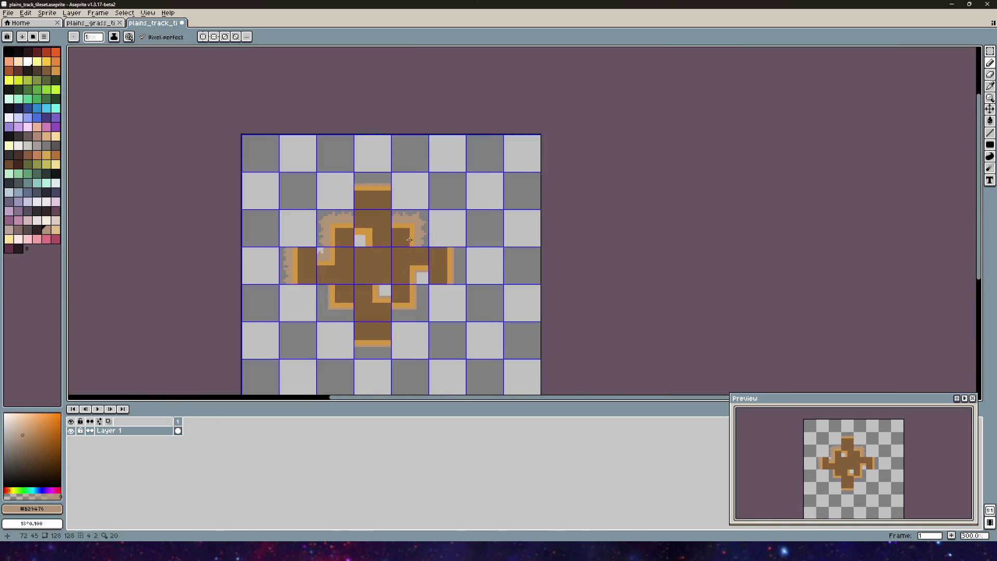
- Draw tan pixel columns down the lower corner edge
{"action": "scroll", "coordinate": [343, 215], "scroll_direction": "up", "scroll_amount": 1}
{"action": "scroll", "coordinate": [343, 214], "scroll_direction": "up", "scroll_amount": 6}
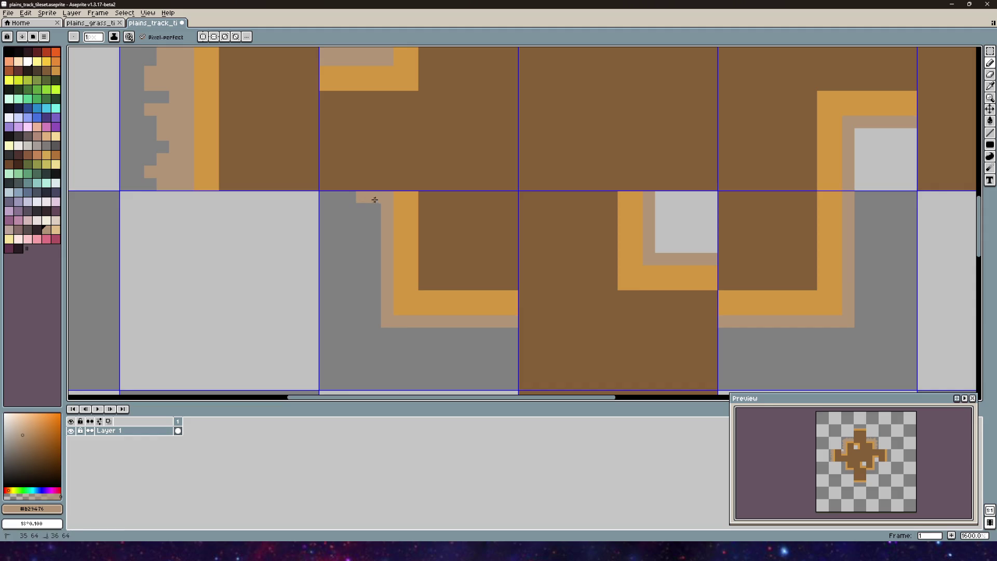
{"action": "left_click_drag", "start_coordinate": [374, 199], "coordinate": [374, 321]}
{"action": "mouse_move", "coordinate": [362, 231]}
{"action": "left_mouse_down"}
{"action": "mouse_move", "coordinate": [363, 223]}
{"action": "mouse_move", "coordinate": [365, 317]}
{"action": "left_mouse_up"}
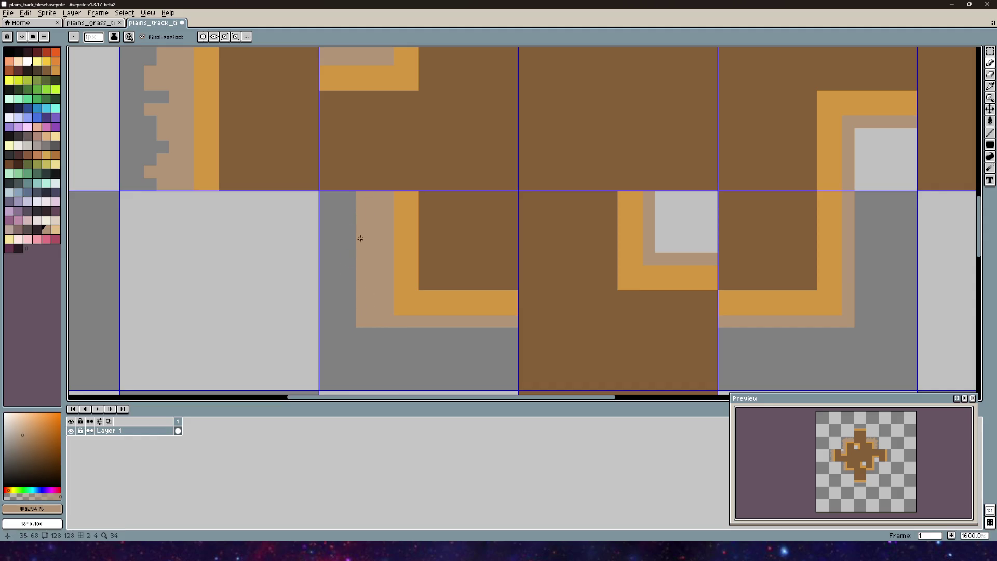
{"action": "left_click", "coordinate": [337, 221]}
{"action": "left_click_drag", "start_coordinate": [349, 235], "coordinate": [354, 341]}
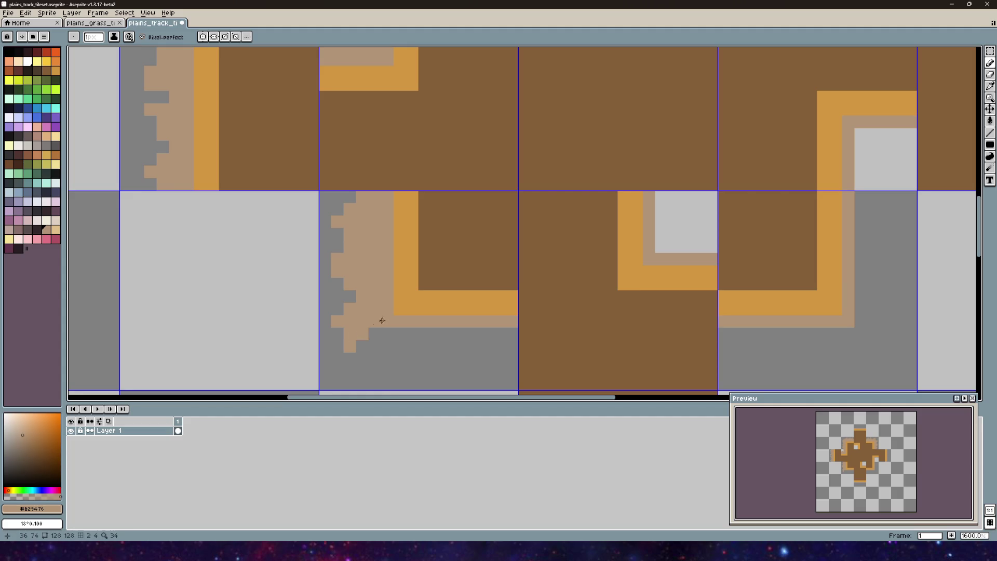
- Paint a tan band across the corner's lower part with jagged teeth beneath it
{"action": "left_click_drag", "start_coordinate": [345, 221], "coordinate": [301, 168]}
{"action": "left_click", "coordinate": [310, 300]}
{"action": "mouse_move", "coordinate": [316, 304]}
{"action": "left_mouse_down"}
{"action": "mouse_move", "coordinate": [336, 292]}
{"action": "mouse_move", "coordinate": [436, 290]}
{"action": "left_mouse_up"}
{"action": "left_click_drag", "start_coordinate": [330, 280], "coordinate": [455, 282]}
{"action": "mouse_move", "coordinate": [343, 318]}
{"action": "left_mouse_down"}
{"action": "mouse_move", "coordinate": [343, 306]}
{"action": "mouse_move", "coordinate": [443, 305]}
{"action": "left_mouse_up"}
- Add jumbled tan over the grey on the right corner, extending it to the tile border
{"action": "scroll", "coordinate": [465, 278], "scroll_direction": "down", "scroll_amount": 5}
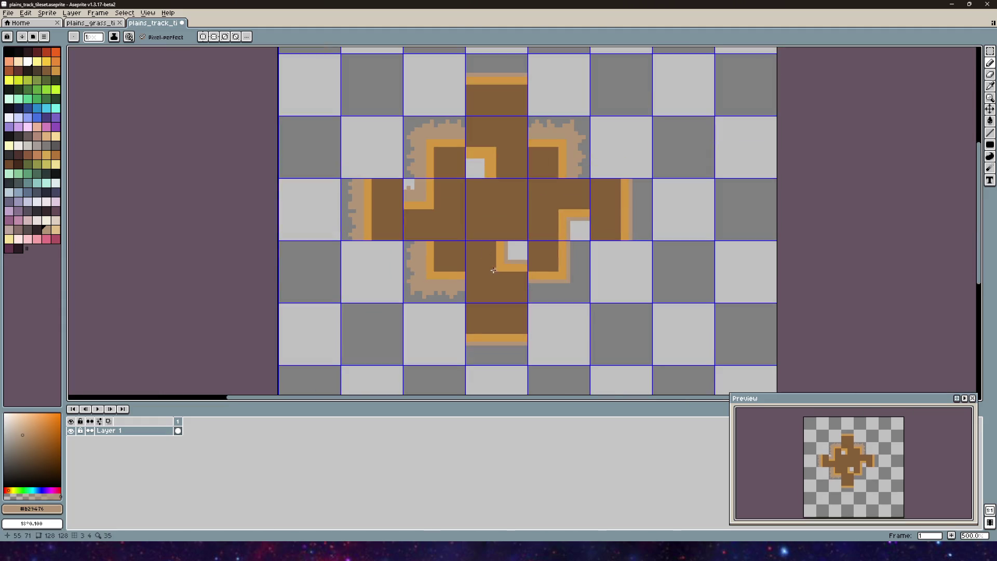
{"action": "scroll", "coordinate": [487, 263], "scroll_direction": "up", "scroll_amount": 5}
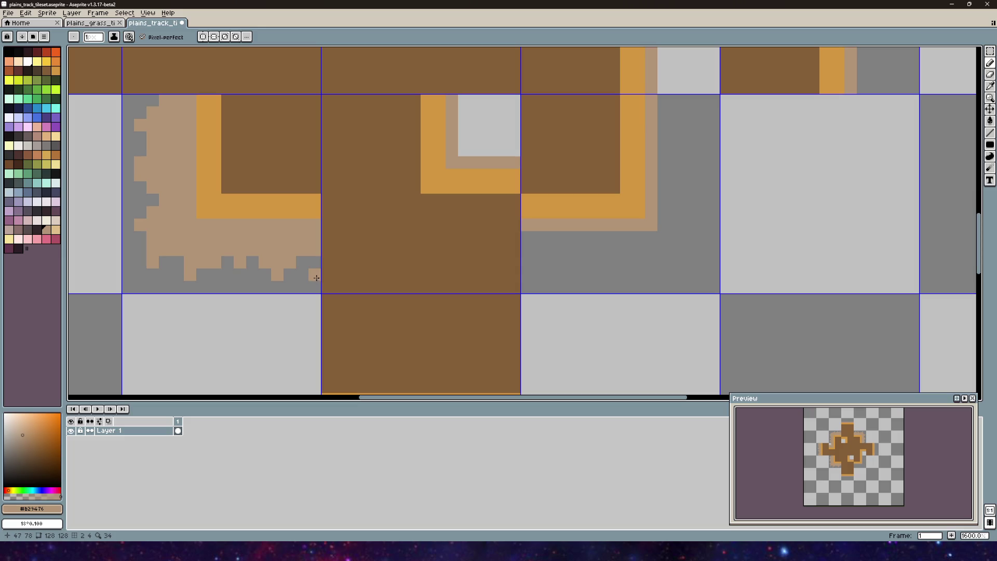
{"action": "scroll", "coordinate": [317, 255], "scroll_direction": "right", "scroll_amount": 3}
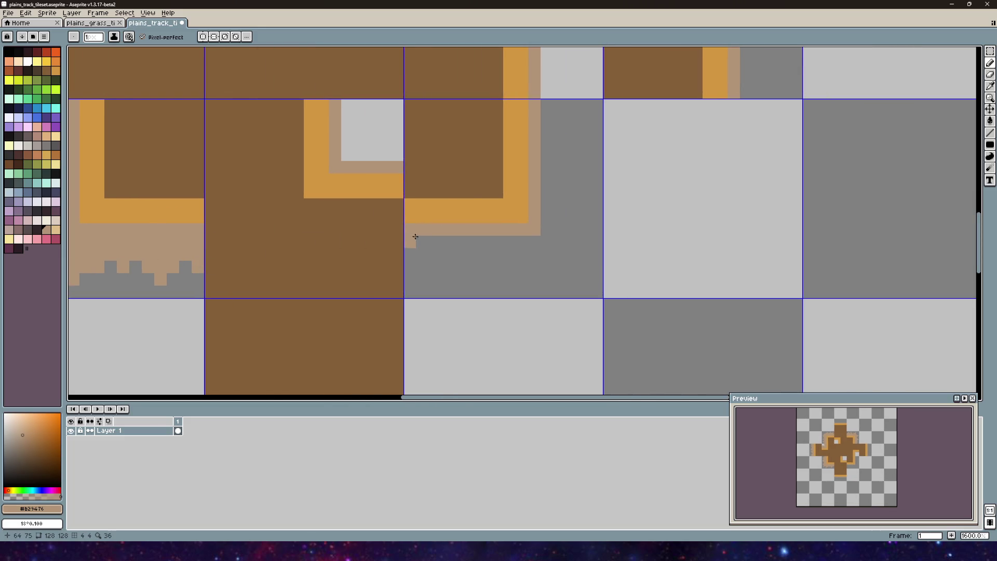
{"action": "mouse_move", "coordinate": [410, 258]}
{"action": "left_mouse_down"}
{"action": "mouse_move", "coordinate": [434, 239]}
{"action": "mouse_move", "coordinate": [422, 254]}
{"action": "mouse_move", "coordinate": [435, 262]}
{"action": "left_mouse_up"}
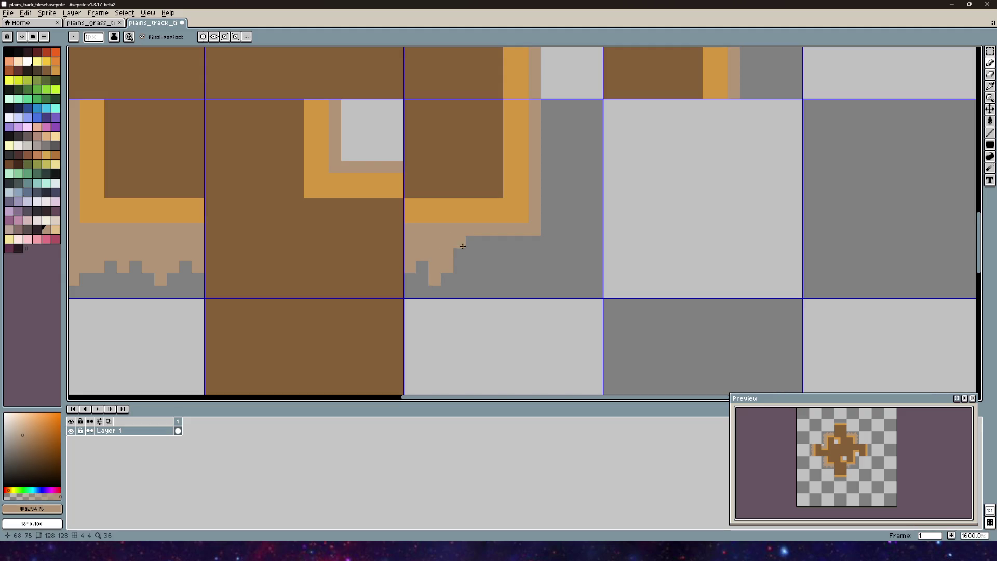
{"action": "scroll", "coordinate": [520, 189], "scroll_direction": "right", "scroll_amount": 3}
{"action": "left_click_drag", "start_coordinate": [365, 265], "coordinate": [451, 269]}
{"action": "mouse_move", "coordinate": [458, 136]}
{"action": "left_mouse_down"}
{"action": "mouse_move", "coordinate": [458, 122]}
{"action": "mouse_move", "coordinate": [464, 252]}
{"action": "mouse_move", "coordinate": [446, 122]}
{"action": "mouse_move", "coordinate": [446, 253]}
{"action": "left_mouse_up"}
{"action": "left_click_drag", "start_coordinate": [370, 295], "coordinate": [371, 283]}
{"action": "left_click", "coordinate": [408, 282]}
{"action": "left_click_drag", "start_coordinate": [497, 257], "coordinate": [473, 257]}
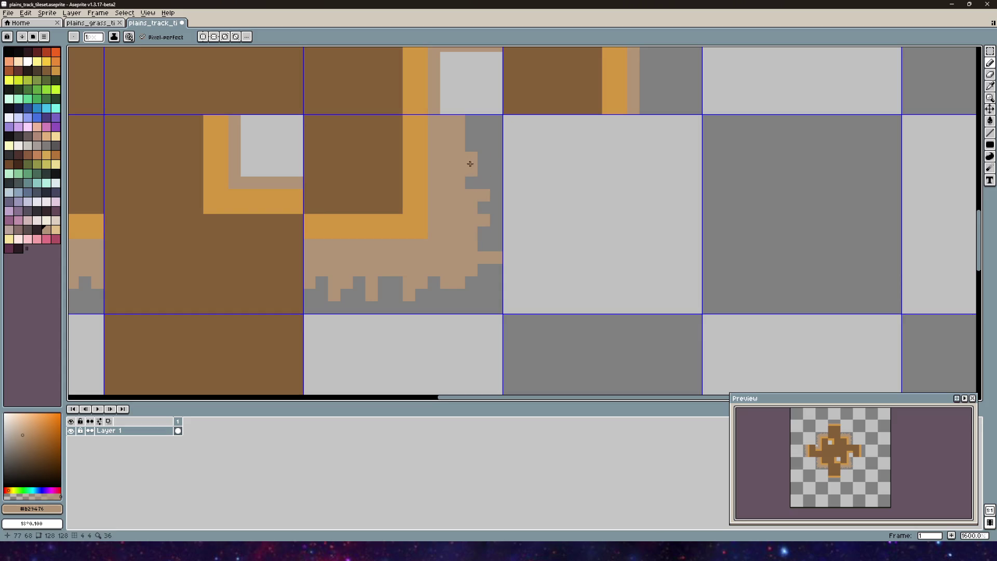
- Fill the small light gap in the right inner corner with tan
{"action": "scroll", "coordinate": [462, 163], "scroll_direction": "up", "scroll_amount": 2}
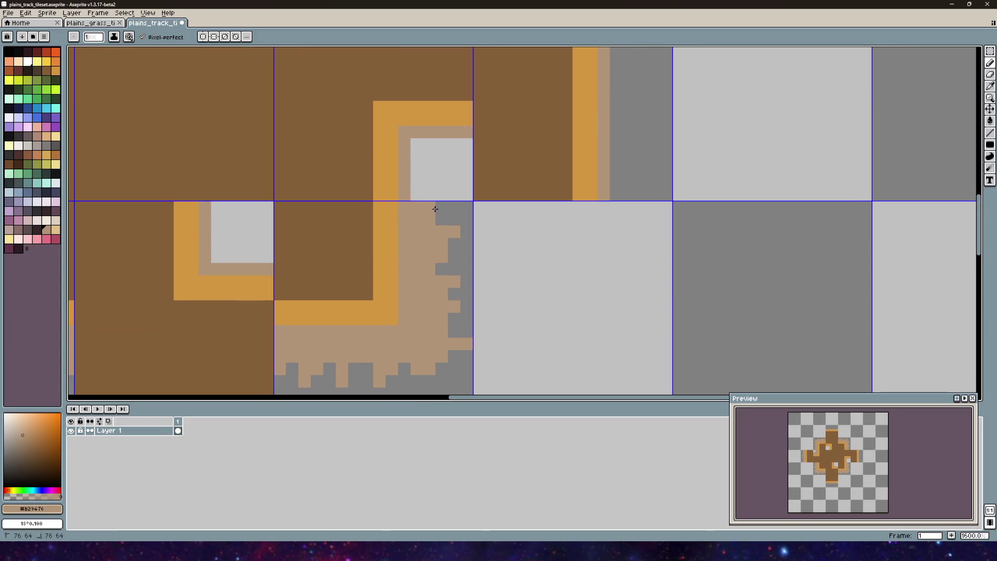
{"action": "scroll", "coordinate": [408, 167], "scroll_direction": "down", "scroll_amount": 4}
{"action": "left_click_drag", "start_coordinate": [408, 167], "coordinate": [426, 226]}
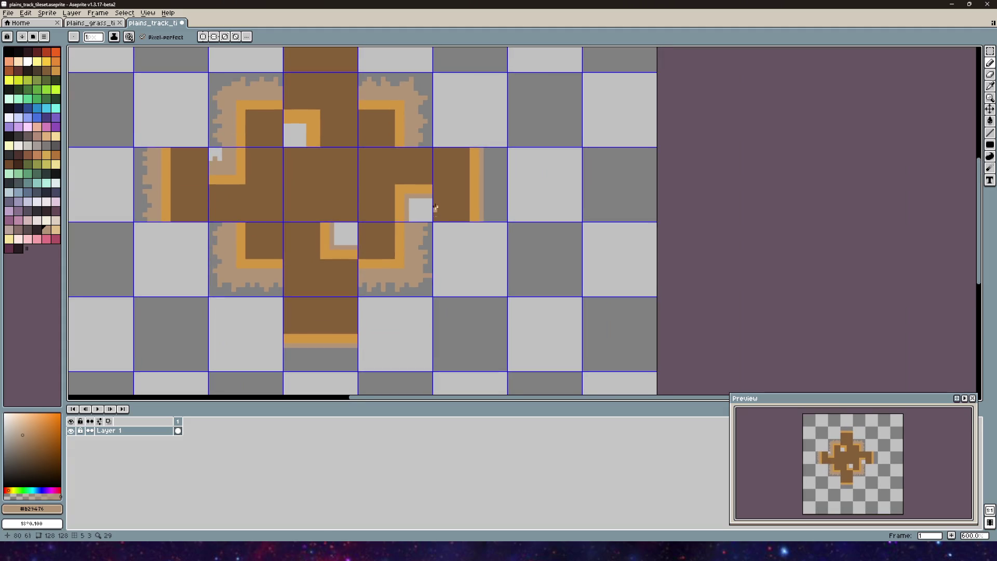
{"action": "scroll", "coordinate": [428, 186], "scroll_direction": "up", "scroll_amount": 4}
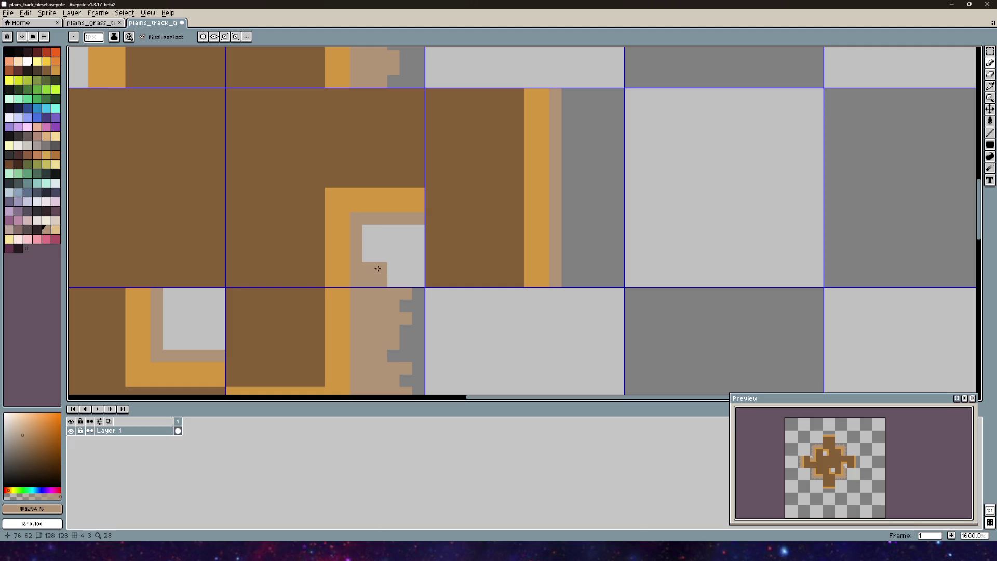
{"action": "mouse_move", "coordinate": [368, 230]}
{"action": "left_mouse_down"}
{"action": "mouse_move", "coordinate": [372, 258]}
{"action": "mouse_move", "coordinate": [414, 229]}
{"action": "mouse_move", "coordinate": [389, 269]}
{"action": "left_mouse_up"}
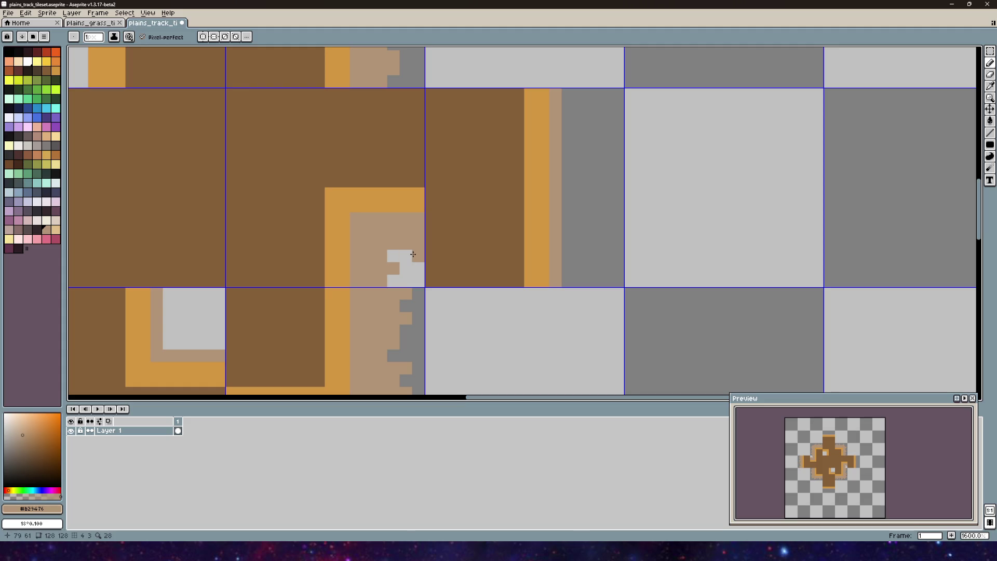
{"action": "scroll", "coordinate": [413, 254], "scroll_direction": "down", "scroll_amount": 4}
{"action": "left_click_drag", "start_coordinate": [452, 223], "coordinate": [472, 228]}
{"action": "scroll", "coordinate": [459, 205], "scroll_direction": "up", "scroll_amount": 6}
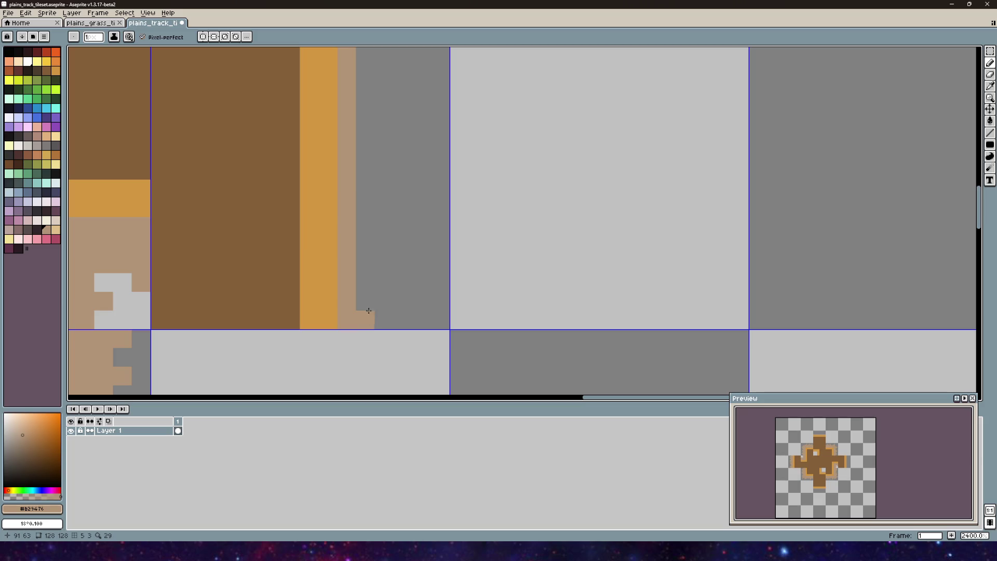
- Draw jagged tan bars along the right arm's outer edge and touch up one pixel
{"action": "mouse_move", "coordinate": [369, 311]}
{"action": "left_mouse_down"}
{"action": "mouse_move", "coordinate": [384, 318]}
{"action": "mouse_move", "coordinate": [363, 96]}
{"action": "mouse_move", "coordinate": [383, 108]}
{"action": "mouse_move", "coordinate": [384, 193]}
{"action": "mouse_move", "coordinate": [369, 185]}
{"action": "mouse_move", "coordinate": [383, 181]}
{"action": "mouse_move", "coordinate": [387, 218]}
{"action": "left_mouse_up"}
{"action": "scroll", "coordinate": [384, 94], "scroll_direction": "up", "scroll_amount": 3}
{"action": "scroll", "coordinate": [387, 218], "scroll_direction": "down", "scroll_amount": 2}
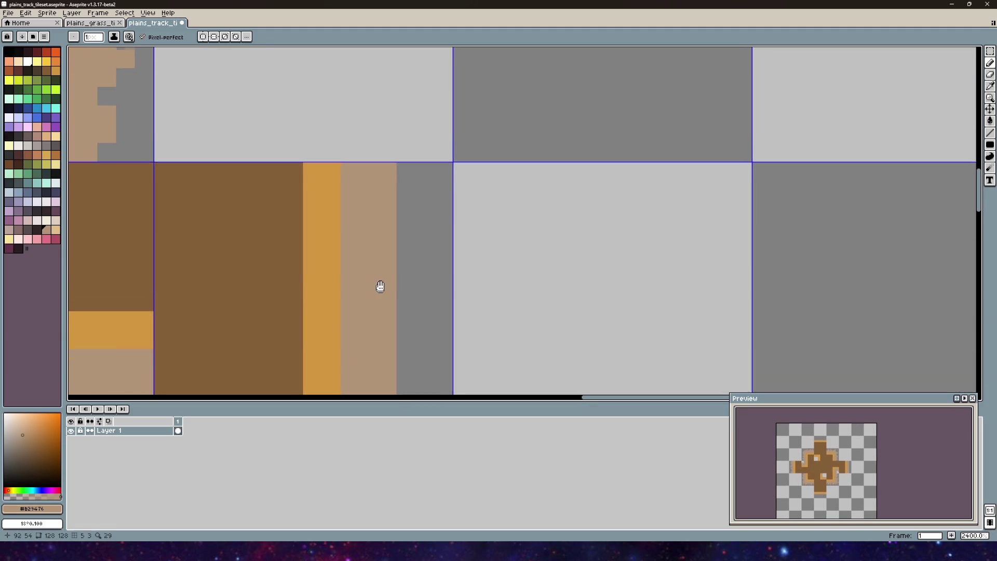
{"action": "mouse_move", "coordinate": [390, 151]}
{"action": "left_mouse_down"}
{"action": "mouse_move", "coordinate": [423, 150]}
{"action": "mouse_move", "coordinate": [384, 203]}
{"action": "mouse_move", "coordinate": [401, 185]}
{"action": "left_mouse_up"}
{"action": "mouse_move", "coordinate": [397, 243]}
{"action": "left_mouse_down"}
{"action": "mouse_move", "coordinate": [442, 244]}
{"action": "mouse_move", "coordinate": [410, 261]}
{"action": "left_mouse_up"}
{"action": "mouse_move", "coordinate": [399, 299]}
{"action": "left_mouse_down"}
{"action": "mouse_move", "coordinate": [429, 299]}
{"action": "mouse_move", "coordinate": [410, 318]}
{"action": "mouse_move", "coordinate": [391, 273]}
{"action": "mouse_move", "coordinate": [387, 200]}
{"action": "left_mouse_up"}
{"action": "mouse_move", "coordinate": [399, 237]}
{"action": "left_mouse_down"}
{"action": "mouse_move", "coordinate": [414, 234]}
{"action": "mouse_move", "coordinate": [400, 223]}
{"action": "left_mouse_up"}
{"action": "left_click", "coordinate": [403, 270]}
{"action": "scroll", "coordinate": [405, 260], "scroll_direction": "down", "scroll_amount": 7}
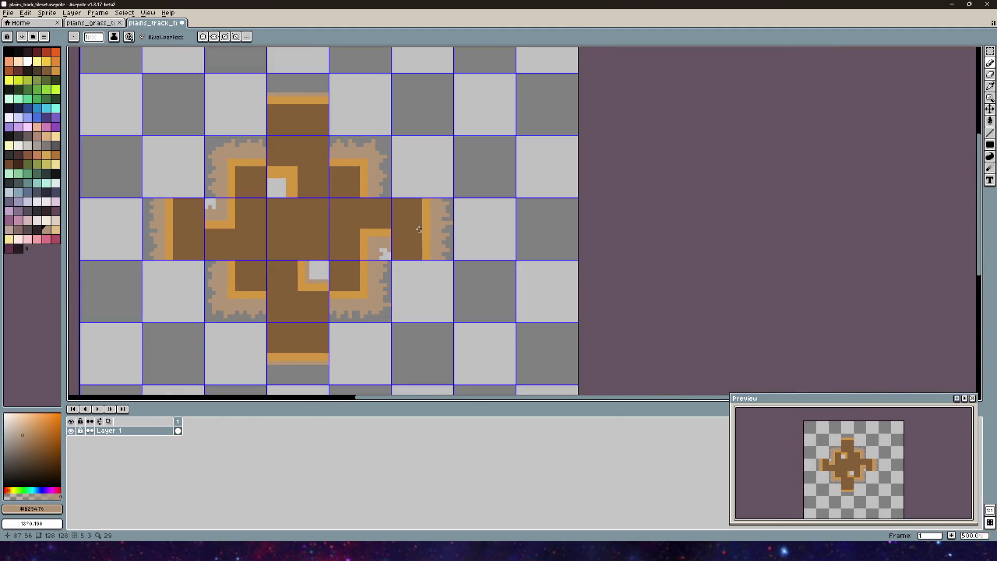
{"action": "left_click_drag", "start_coordinate": [417, 229], "coordinate": [449, 108]}
- Paint two tan pixel rows across the bottom tile's lower edge
{"action": "scroll", "coordinate": [356, 262], "scroll_direction": "up", "scroll_amount": 11}
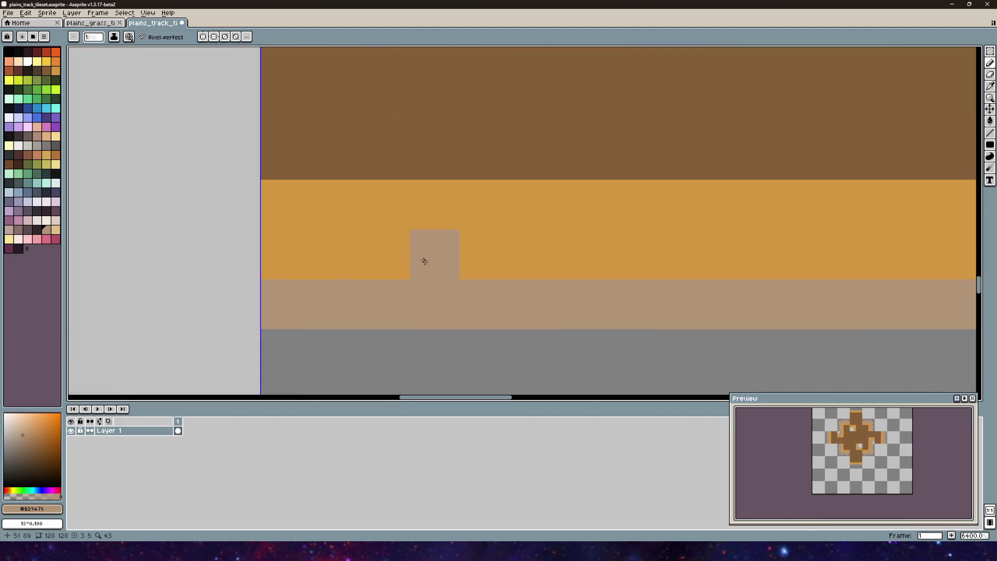
{"action": "scroll", "coordinate": [425, 262], "scroll_direction": "down", "scroll_amount": 3}
{"action": "left_click_drag", "start_coordinate": [424, 261], "coordinate": [320, 229]}
{"action": "left_click_drag", "start_coordinate": [262, 244], "coordinate": [540, 242]}
{"action": "mouse_move", "coordinate": [275, 260]}
{"action": "left_mouse_down"}
{"action": "mouse_move", "coordinate": [258, 258]}
{"action": "mouse_move", "coordinate": [527, 260]}
{"action": "left_mouse_up"}
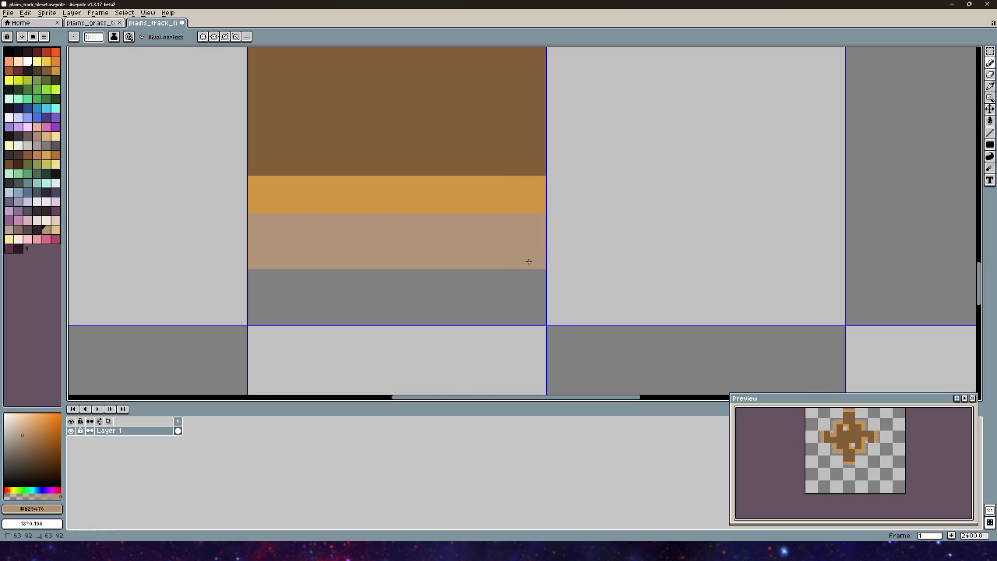
- Add tan notches, columns and steps to make the bottom edge jagged
{"action": "scroll", "coordinate": [485, 234], "scroll_direction": "right", "scroll_amount": 3}
{"action": "scroll", "coordinate": [485, 233], "scroll_direction": "down", "scroll_amount": 2}
{"action": "mouse_move", "coordinate": [432, 240]}
{"action": "left_mouse_down"}
{"action": "mouse_move", "coordinate": [420, 239]}
{"action": "mouse_move", "coordinate": [413, 257]}
{"action": "mouse_move", "coordinate": [428, 260]}
{"action": "left_mouse_up"}
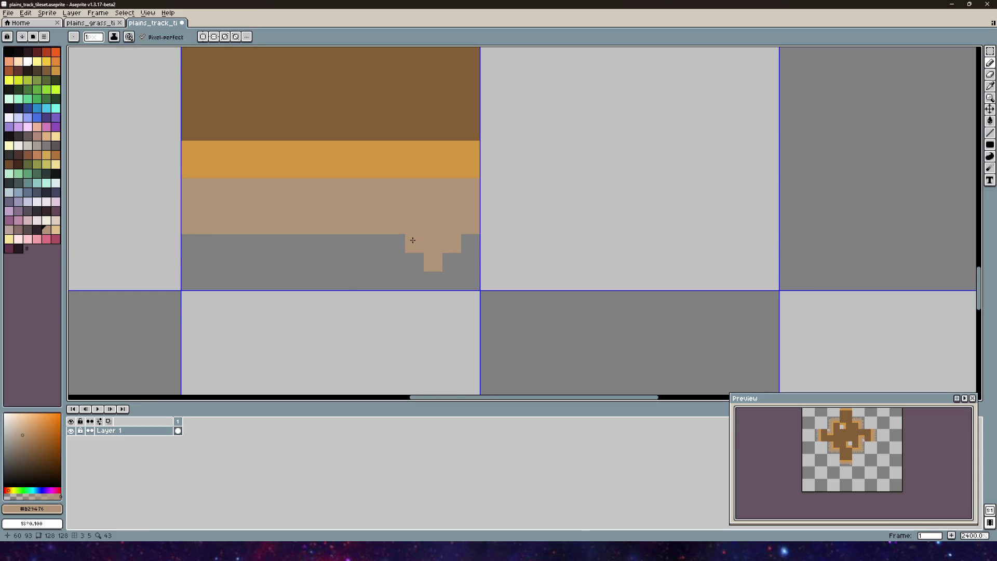
{"action": "mouse_move", "coordinate": [377, 242]}
{"action": "left_mouse_down"}
{"action": "mouse_move", "coordinate": [374, 280]}
{"action": "mouse_move", "coordinate": [341, 238]}
{"action": "mouse_move", "coordinate": [281, 262]}
{"action": "left_mouse_up"}
{"action": "left_click", "coordinate": [308, 237]}
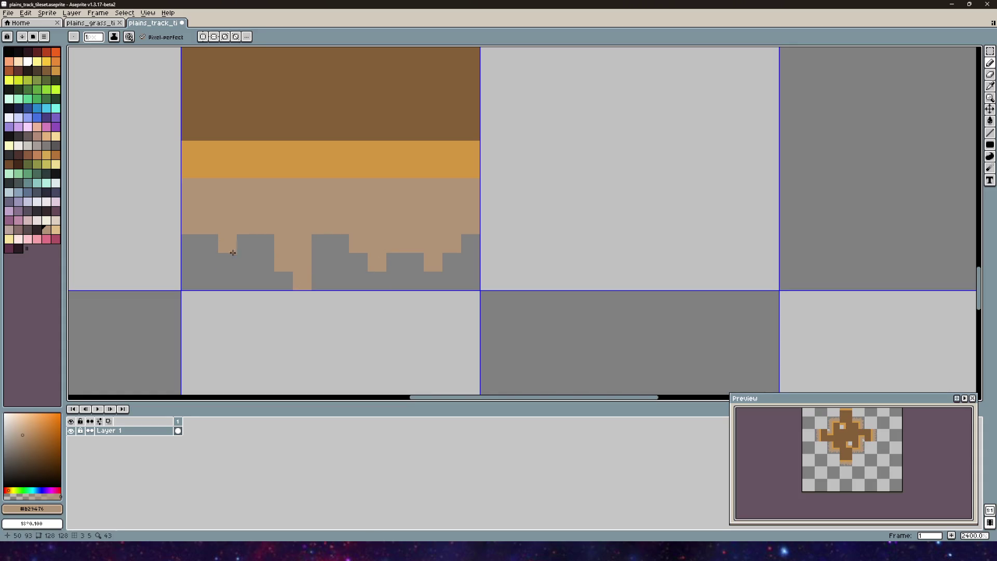
{"action": "left_click", "coordinate": [209, 243]}
{"action": "left_click", "coordinate": [265, 243]}
{"action": "left_click", "coordinate": [246, 242]}
{"action": "left_click", "coordinate": [340, 243]}
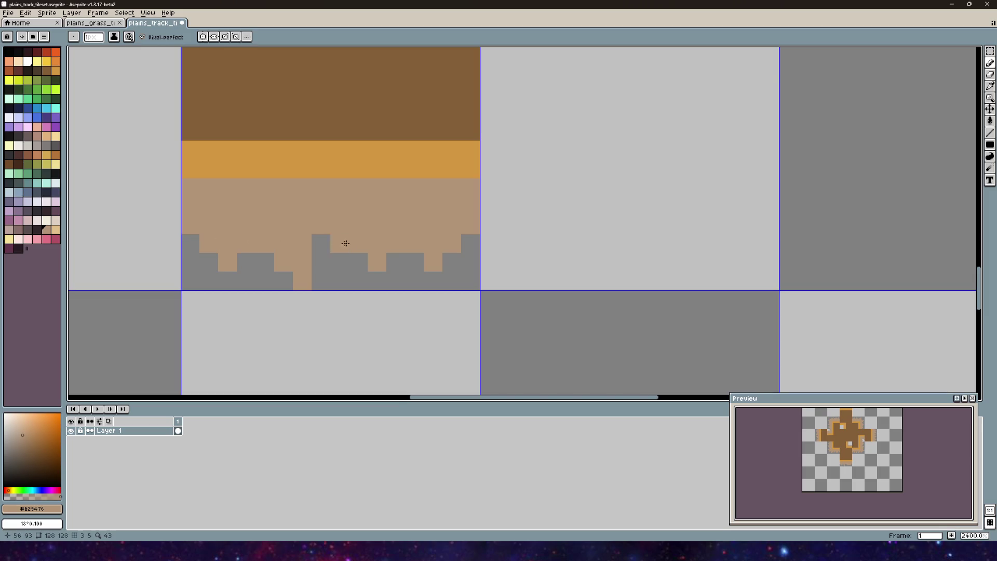
- Fill tan across the top rows and right side of the gray corner notch
{"action": "scroll", "coordinate": [337, 246], "scroll_direction": "down", "scroll_amount": 5}
{"action": "scroll", "coordinate": [363, 216], "scroll_direction": "up", "scroll_amount": 9}
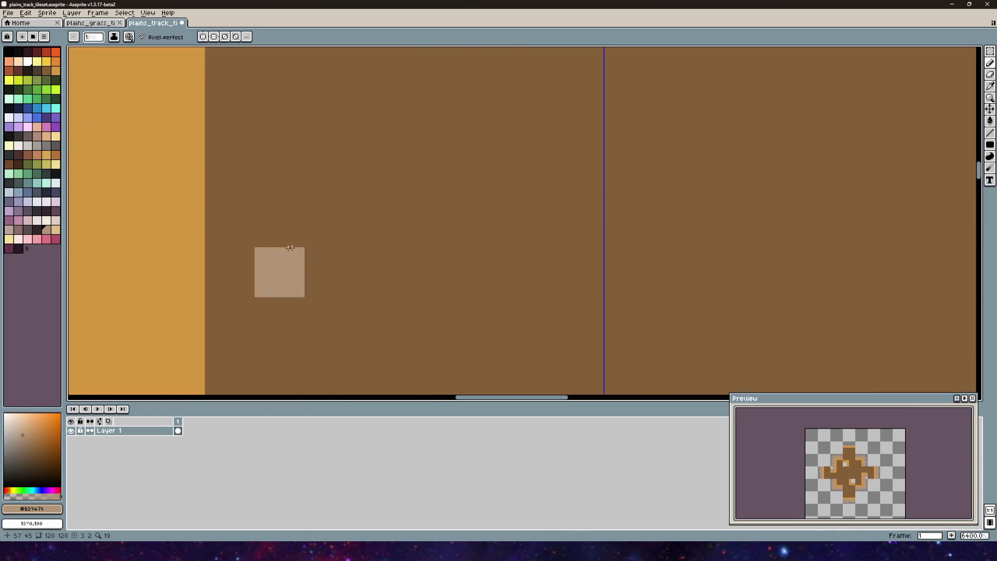
{"action": "scroll", "coordinate": [279, 220], "scroll_direction": "down", "scroll_amount": 1}
{"action": "left_click_drag", "start_coordinate": [204, 171], "coordinate": [323, 183]}
{"action": "mouse_move", "coordinate": [204, 208]}
{"action": "left_mouse_down"}
{"action": "mouse_move", "coordinate": [334, 208]}
{"action": "mouse_move", "coordinate": [349, 284]}
{"action": "mouse_move", "coordinate": [320, 242]}
{"action": "mouse_move", "coordinate": [313, 289]}
{"action": "mouse_move", "coordinate": [356, 256]}
{"action": "mouse_move", "coordinate": [306, 208]}
{"action": "left_mouse_up"}
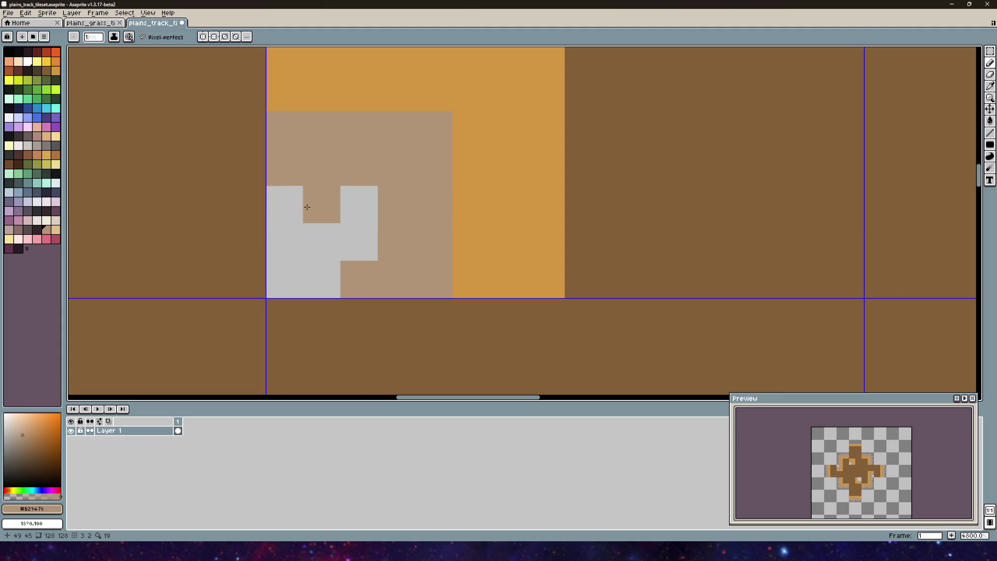
{"action": "scroll", "coordinate": [381, 226], "scroll_direction": "down", "scroll_amount": 8}
{"action": "scroll", "coordinate": [382, 225], "scroll_direction": "up", "scroll_amount": 4}
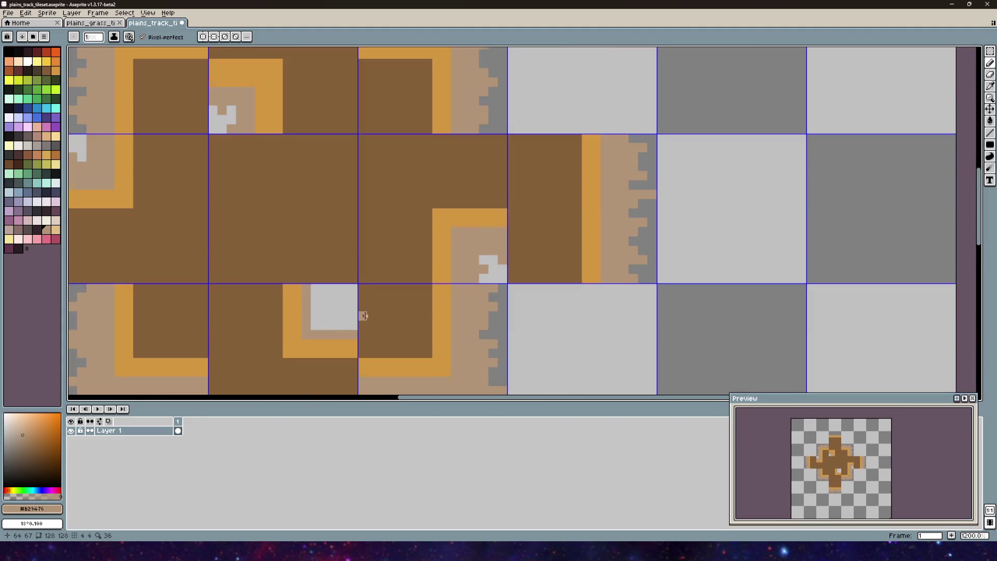
- Widen the tan L-band inside the gray inner-corner square
{"action": "left_click_drag", "start_coordinate": [365, 316], "coordinate": [361, 225]}
{"action": "scroll", "coordinate": [300, 214], "scroll_direction": "up", "scroll_amount": 1}
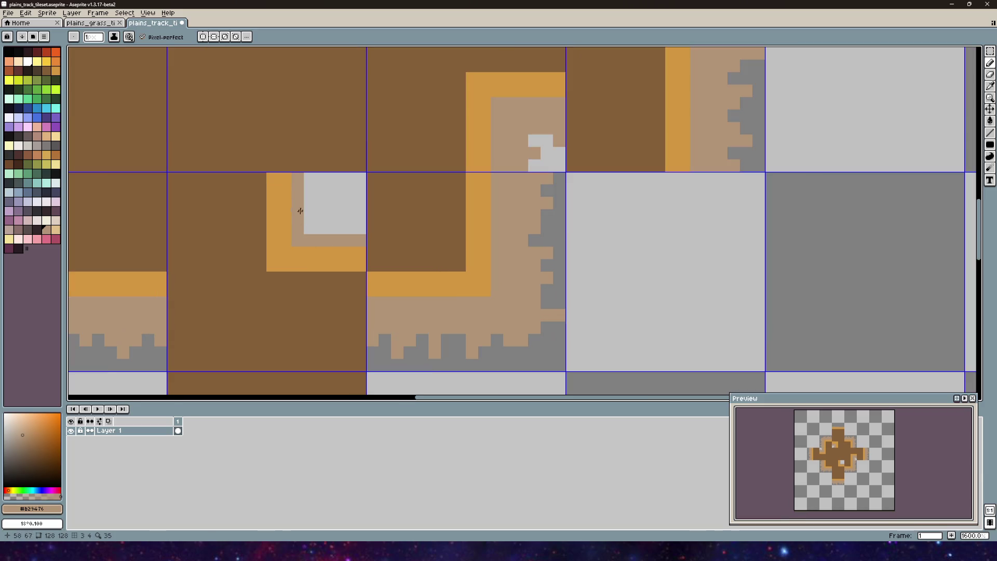
{"action": "mouse_move", "coordinate": [309, 183]}
{"action": "left_mouse_down"}
{"action": "mouse_move", "coordinate": [309, 227]}
{"action": "mouse_move", "coordinate": [318, 215]}
{"action": "mouse_move", "coordinate": [361, 216]}
{"action": "left_mouse_up"}
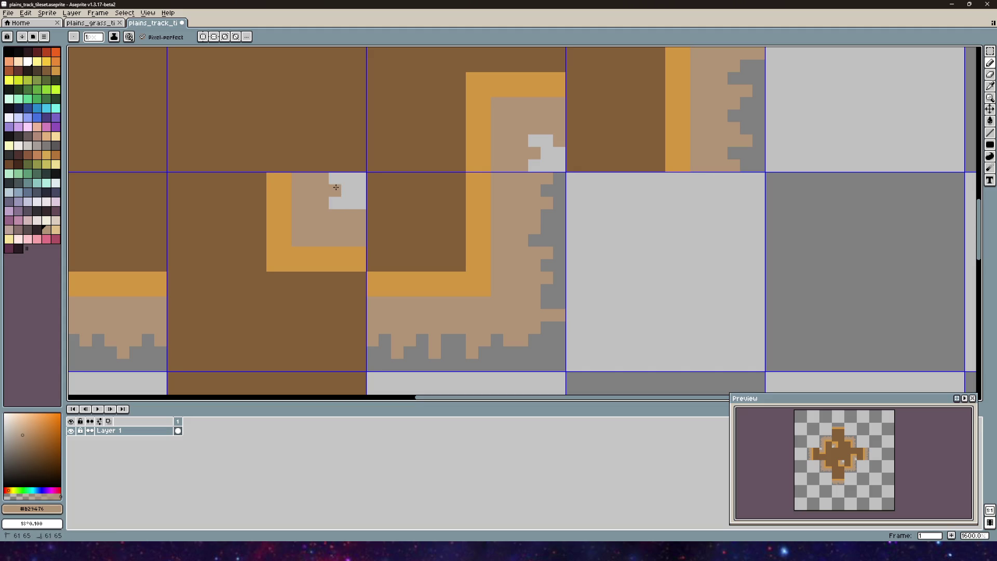
{"action": "scroll", "coordinate": [356, 203], "scroll_direction": "down", "scroll_amount": 3}
- Paint two tan rows across the top stem tile's upper edge
{"action": "left_click_drag", "start_coordinate": [358, 129], "coordinate": [363, 251]}
{"action": "left_click_drag", "start_coordinate": [333, 151], "coordinate": [329, 270]}
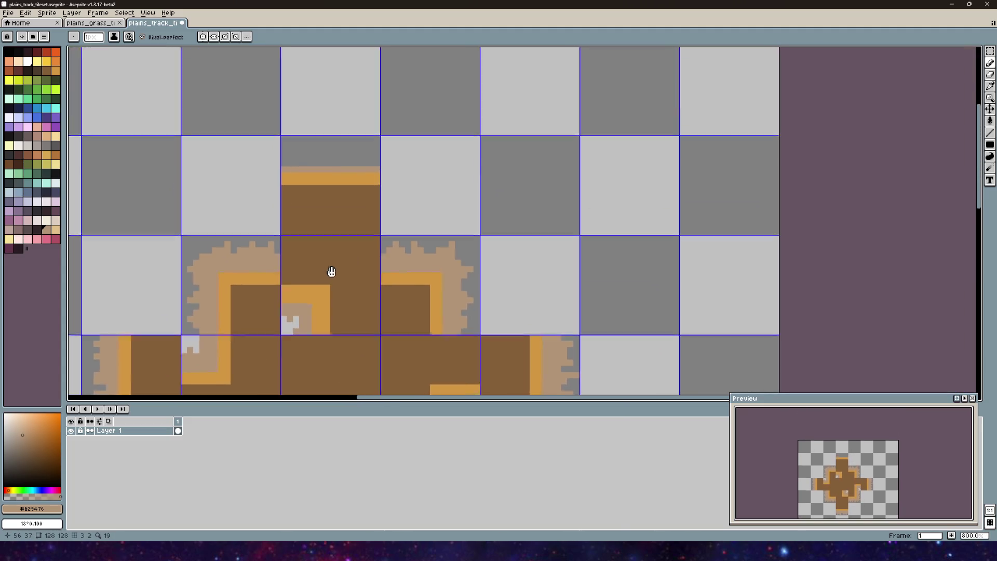
{"action": "scroll", "coordinate": [295, 172], "scroll_direction": "up", "scroll_amount": 2}
{"action": "scroll", "coordinate": [295, 171], "scroll_direction": "up", "scroll_amount": 3}
{"action": "left_click_drag", "start_coordinate": [251, 206], "coordinate": [530, 207]}
{"action": "left_click_drag", "start_coordinate": [251, 186], "coordinate": [524, 194]}
- Add tan spikes and steps to make the top stem's edge jagged
{"action": "left_click_drag", "start_coordinate": [250, 149], "coordinate": [251, 168]}
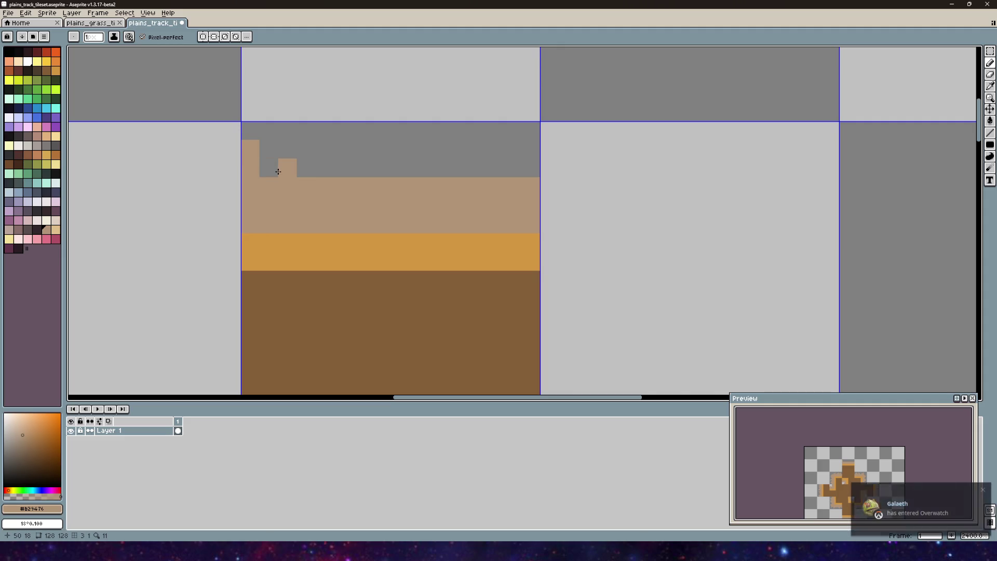
{"action": "left_click", "coordinate": [308, 147]}
{"action": "left_click_drag", "start_coordinate": [311, 155], "coordinate": [311, 168]}
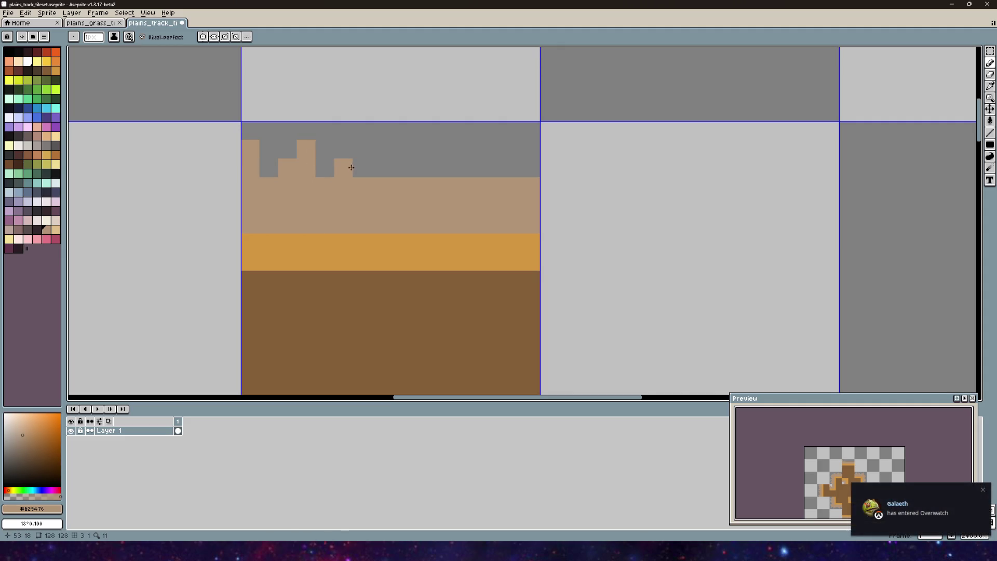
{"action": "left_click", "coordinate": [343, 169]}
{"action": "left_click", "coordinate": [399, 169]}
{"action": "left_click", "coordinate": [399, 131]}
{"action": "left_click", "coordinate": [399, 149]}
{"action": "left_click", "coordinate": [381, 168]}
{"action": "left_click", "coordinate": [418, 168]}
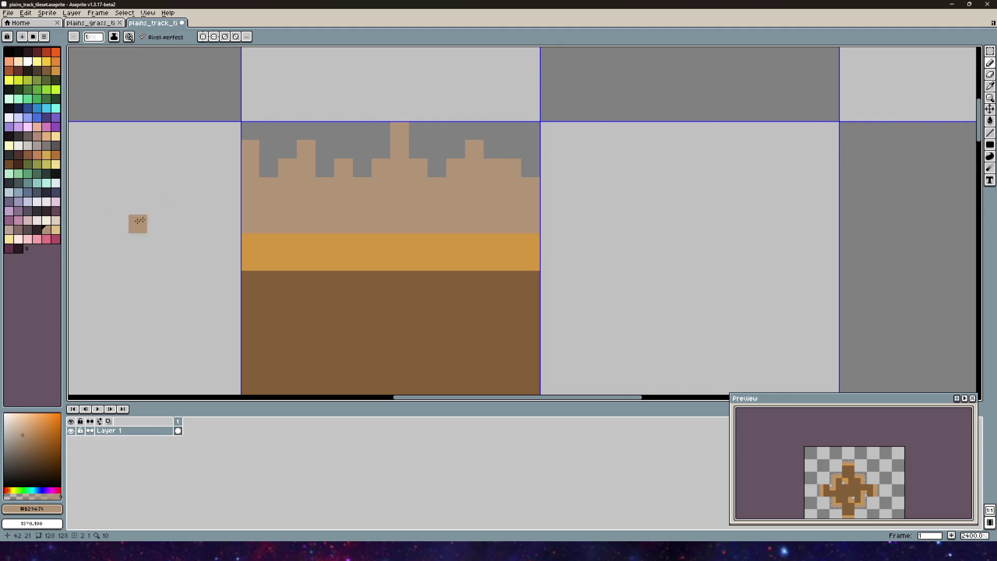
{"action": "scroll", "coordinate": [156, 208], "scroll_direction": "down", "scroll_amount": 6}
{"action": "scroll", "coordinate": [327, 235], "scroll_direction": "down", "scroll_amount": 3}
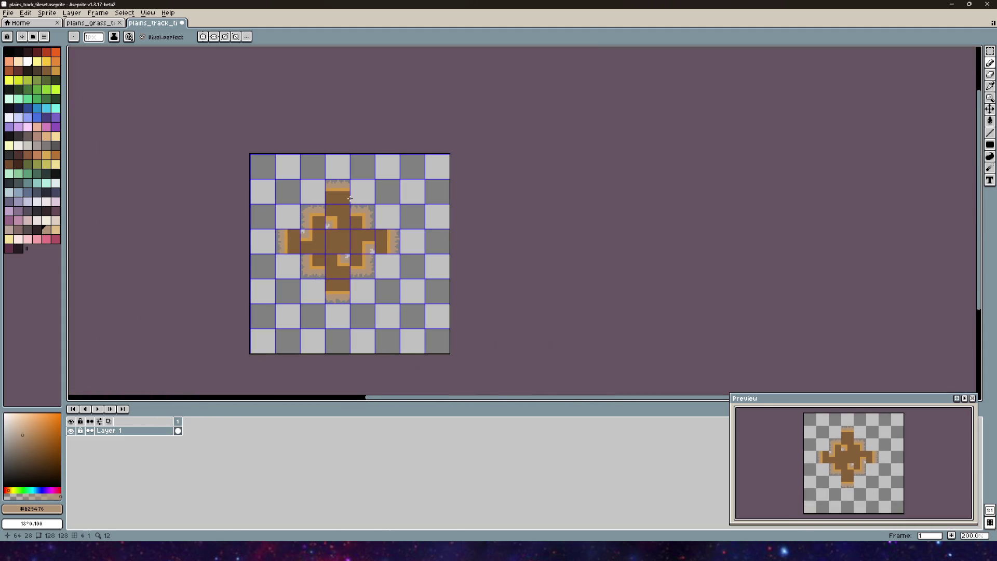
{"action": "scroll", "coordinate": [328, 206], "scroll_direction": "up", "scroll_amount": 4}
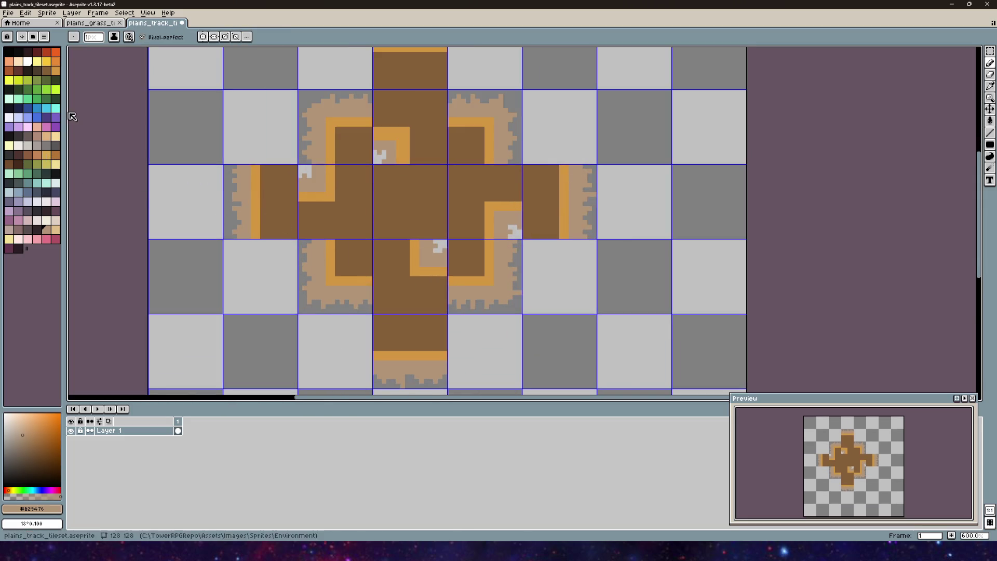
- Try other colours and a dark fill on the left tile's orange stripe, undoing each
{"action": "left_click", "coordinate": [41, 136]}
{"action": "scroll", "coordinate": [291, 205], "scroll_direction": "up", "scroll_amount": 3}
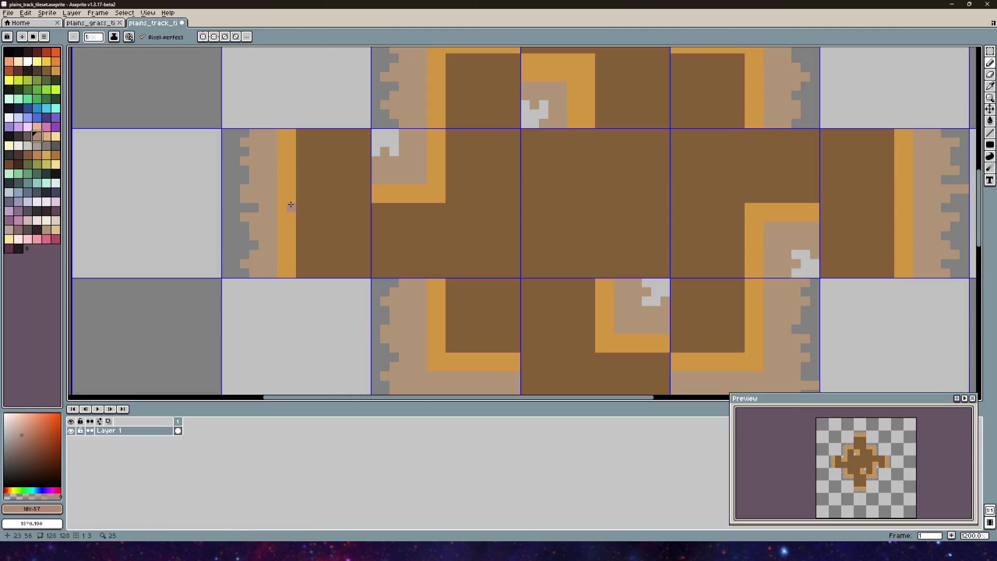
{"action": "key", "text": "g"}
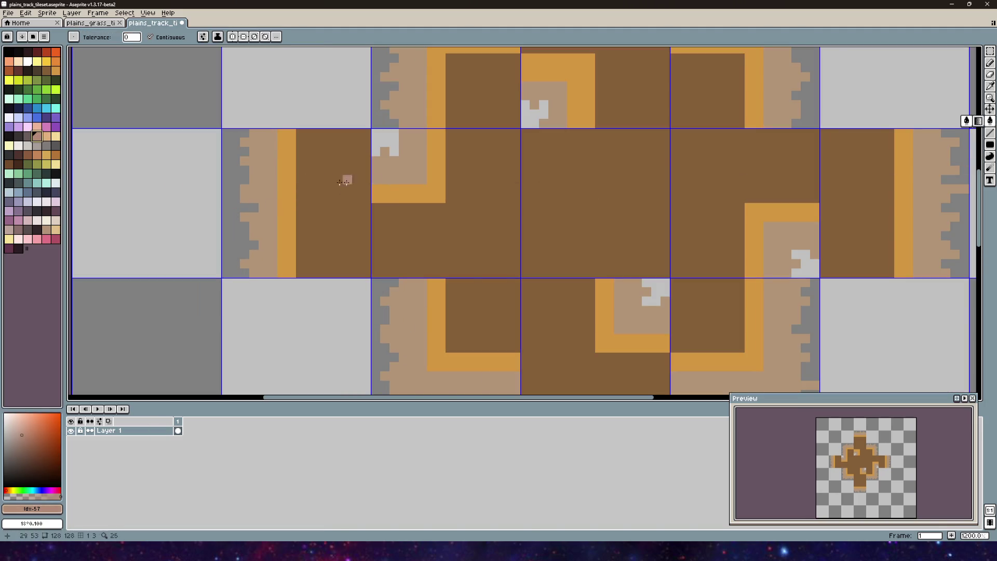
{"action": "left_click", "coordinate": [42, 157]}
{"action": "left_click", "coordinate": [288, 182]}
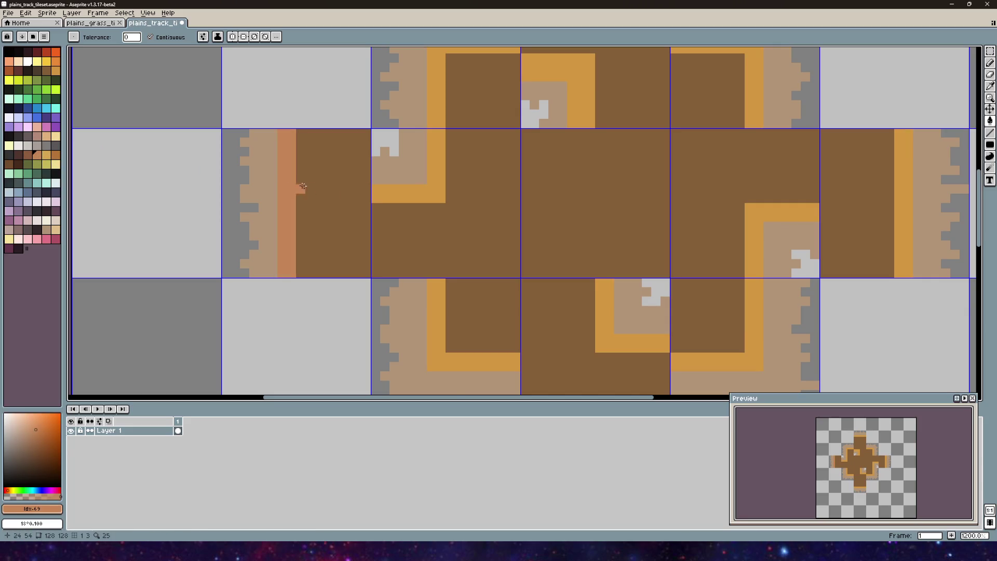
{"action": "scroll", "coordinate": [306, 192], "scroll_direction": "down", "scroll_amount": 3}
{"action": "key", "text": "v"}
{"action": "key", "text": "ctrl+z"}
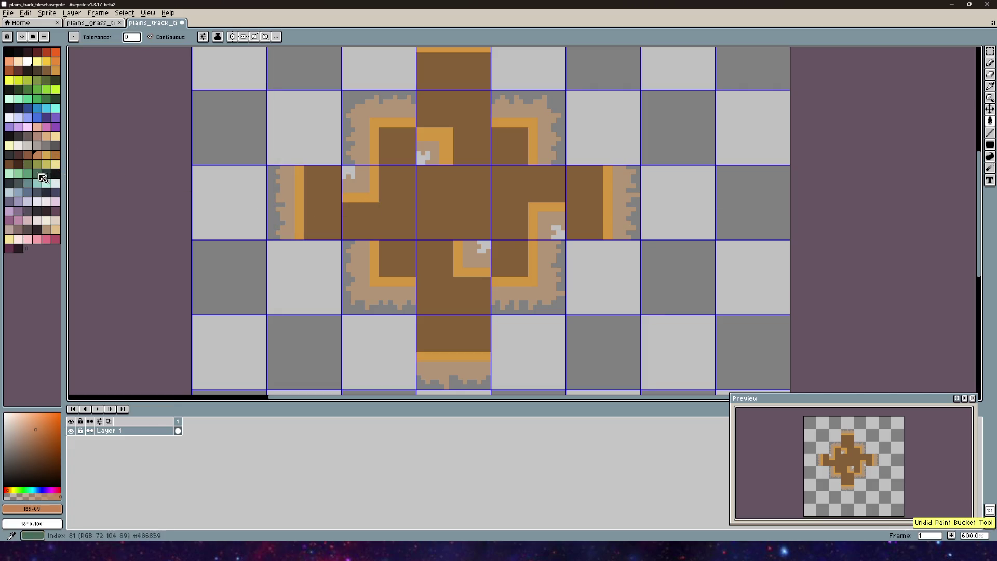
{"action": "left_click", "coordinate": [30, 144]}
{"action": "left_click", "coordinate": [297, 197]}
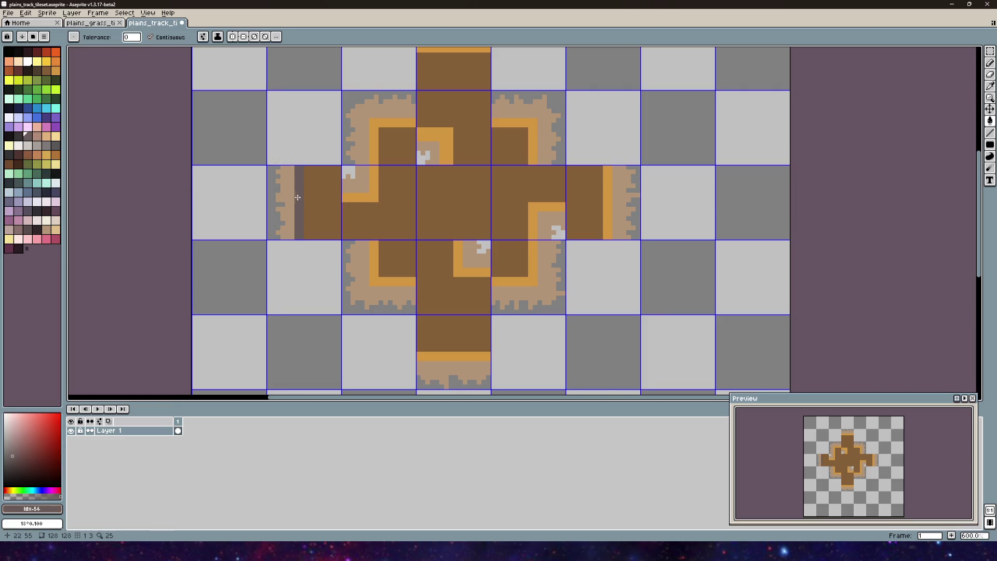
{"action": "key", "text": "ctrl+z"}
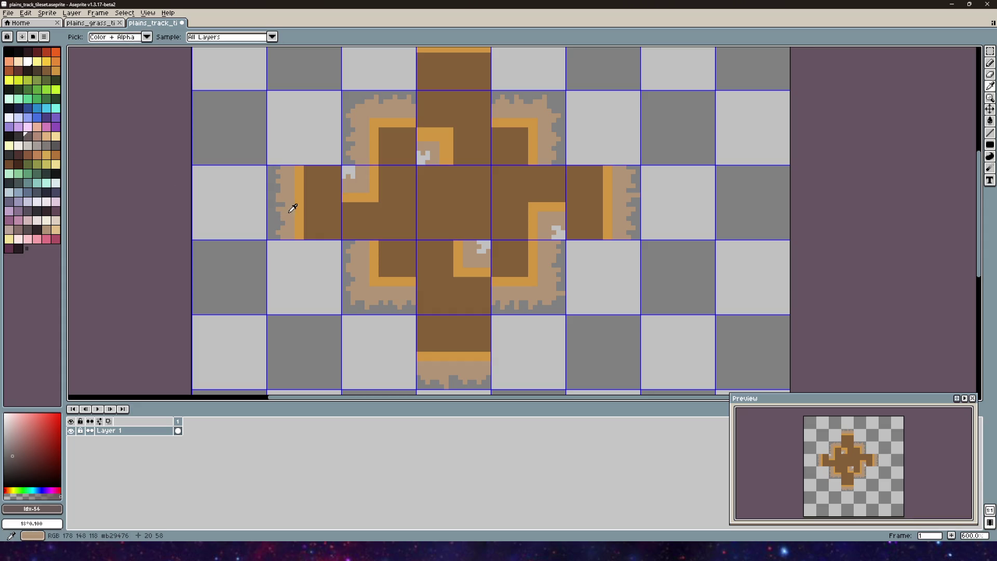
- Switch to pale cream and fill the left tile's tan edge with it
{"action": "left_click", "coordinate": [291, 207], "text": "alt"}
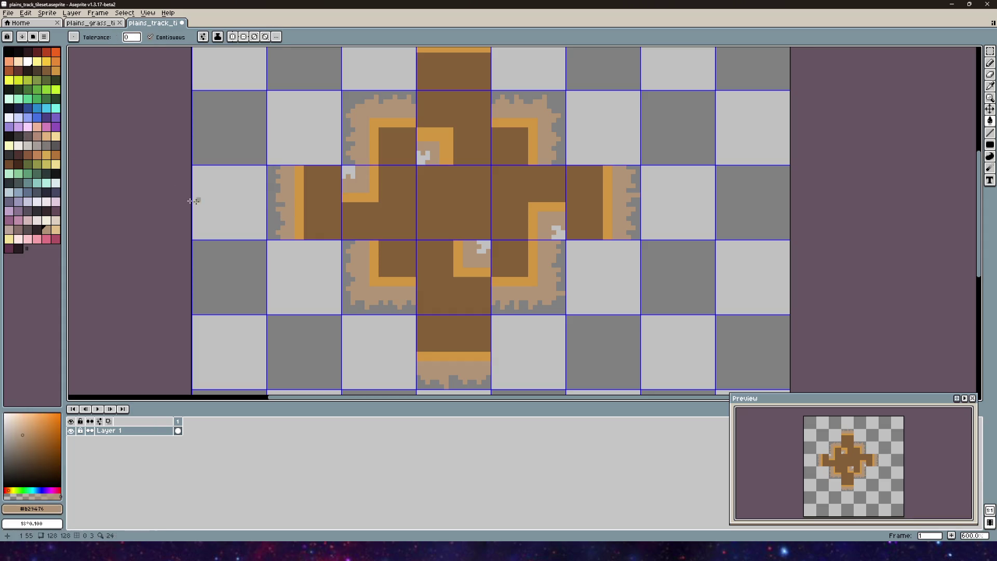
{"action": "left_click", "coordinate": [57, 232]}
{"action": "scroll", "coordinate": [310, 205], "scroll_direction": "up", "scroll_amount": 3}
{"action": "scroll", "coordinate": [311, 208], "scroll_direction": "down", "scroll_amount": 3}
{"action": "scroll", "coordinate": [308, 206], "scroll_direction": "up", "scroll_amount": 3}
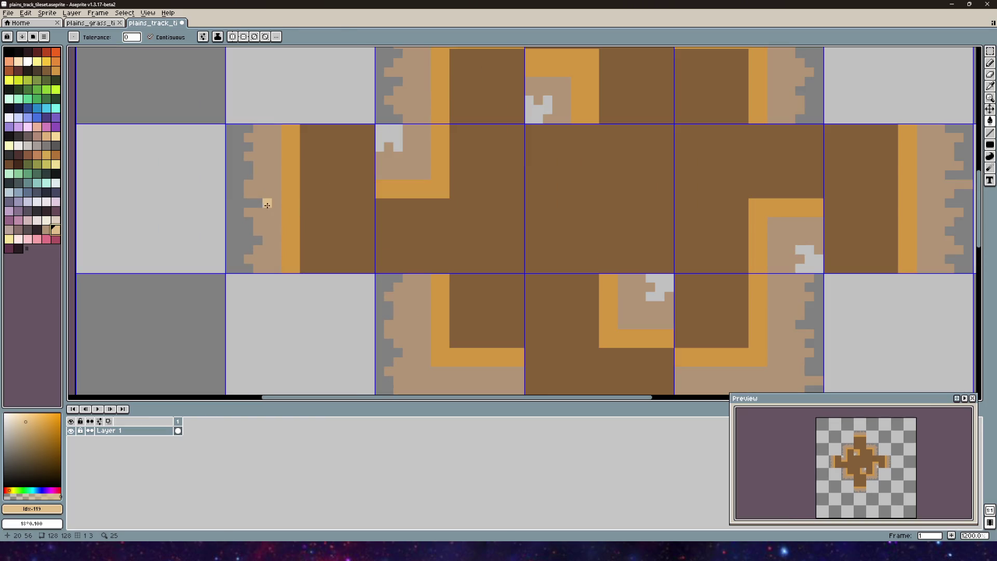
{"action": "left_click", "coordinate": [268, 211]}
{"action": "scroll", "coordinate": [268, 207], "scroll_direction": "down", "scroll_amount": 3}
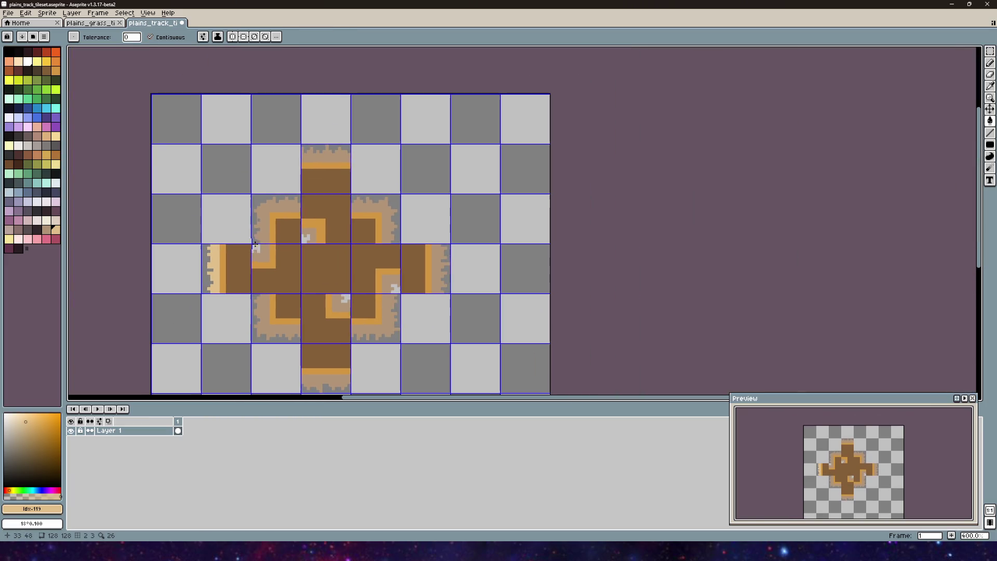
- Fill the remaining seven tile grass edges and a leftover tan patch pale cream
{"action": "left_click", "coordinate": [268, 204]}
{"action": "left_click", "coordinate": [327, 158]}
{"action": "left_click", "coordinate": [384, 214]}
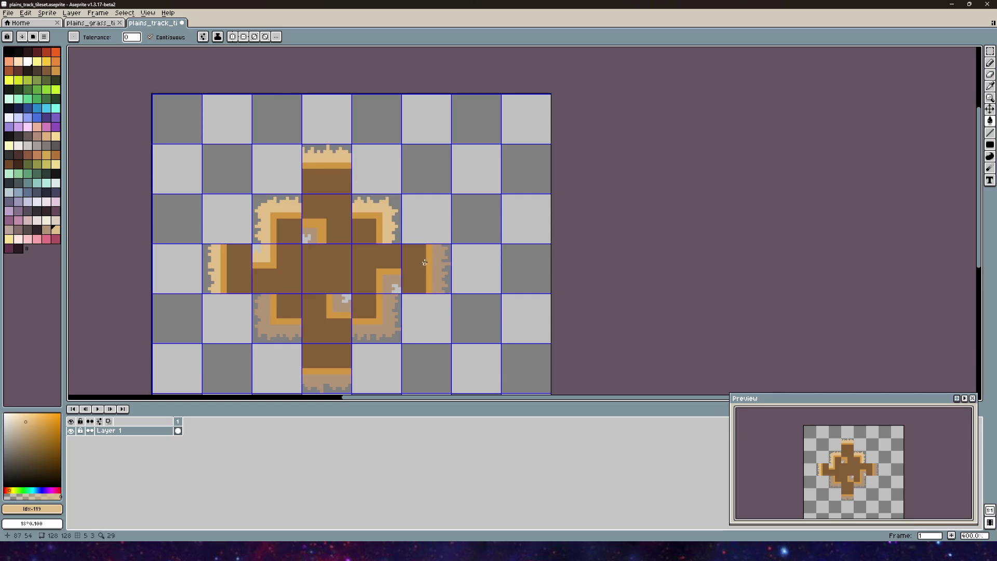
{"action": "left_click", "coordinate": [437, 263]}
{"action": "left_click", "coordinate": [385, 305]}
{"action": "left_click", "coordinate": [275, 333]}
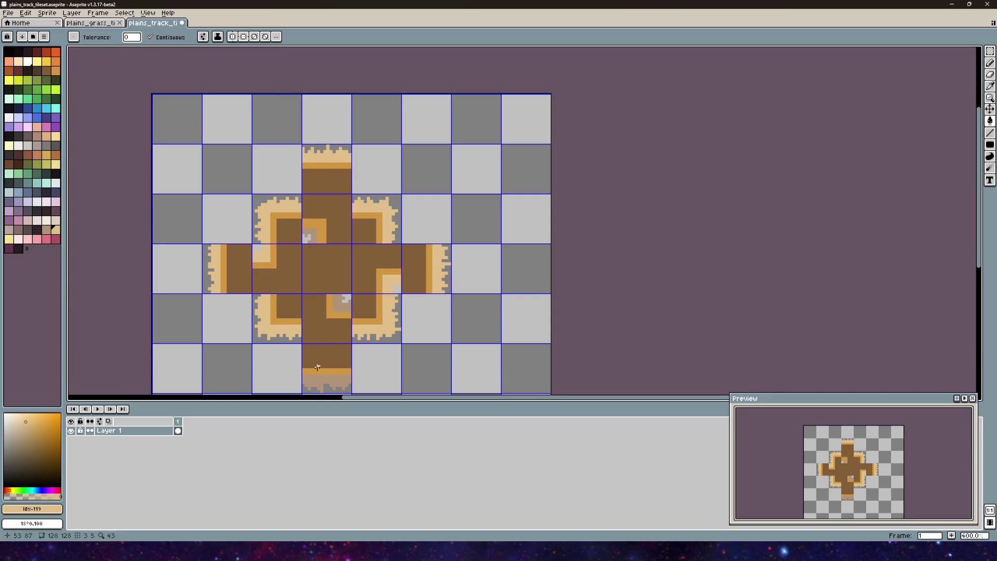
{"action": "left_click", "coordinate": [316, 382]}
{"action": "left_click", "coordinate": [337, 297]}
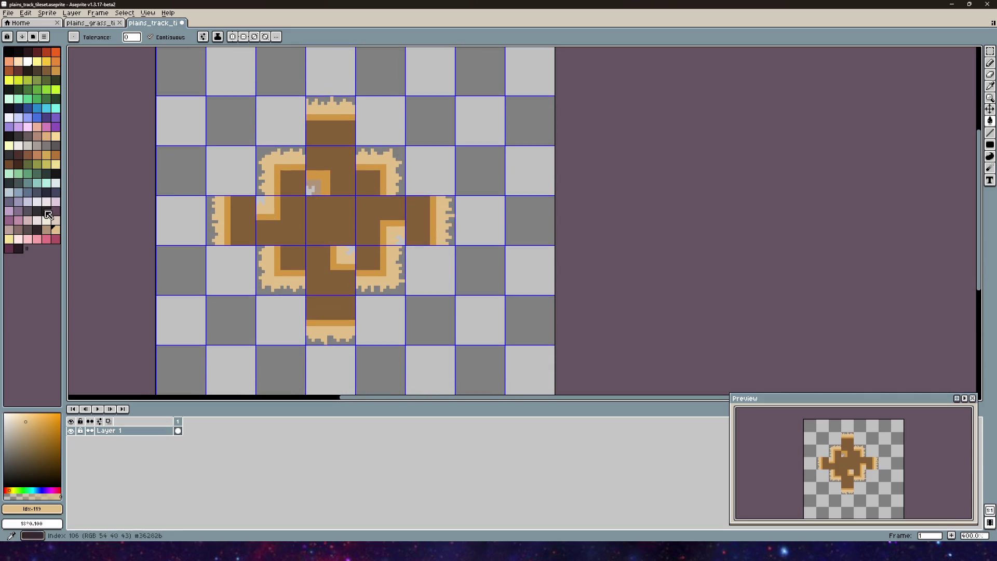
- Turn the left stripe grey-tan and fill the top tile's grey-tan corner orange
{"action": "left_click", "coordinate": [46, 228]}
{"action": "scroll", "coordinate": [208, 225], "scroll_direction": "up", "scroll_amount": 1}
{"action": "left_click", "coordinate": [232, 225]}
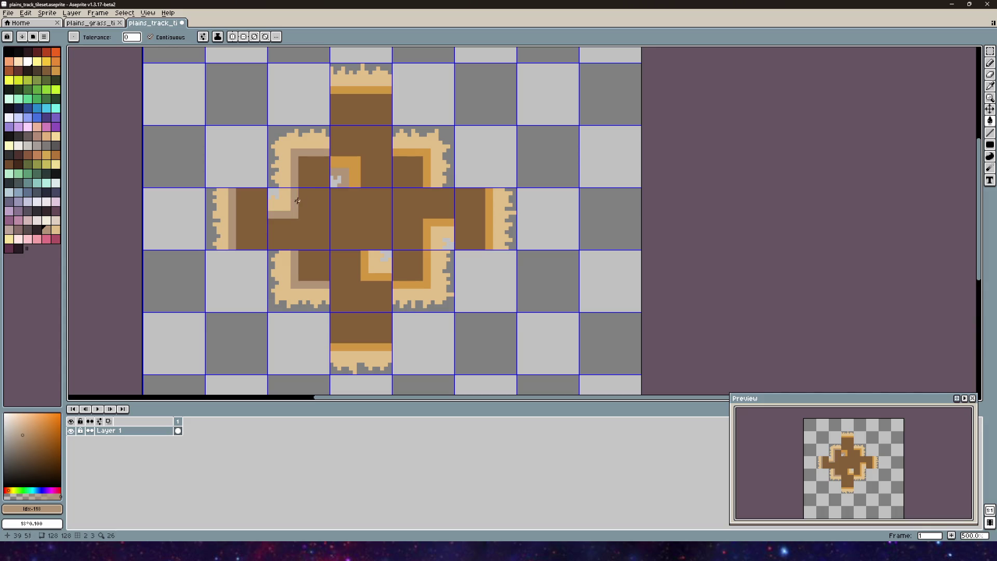
{"action": "left_click", "coordinate": [397, 152], "text": "alt"}
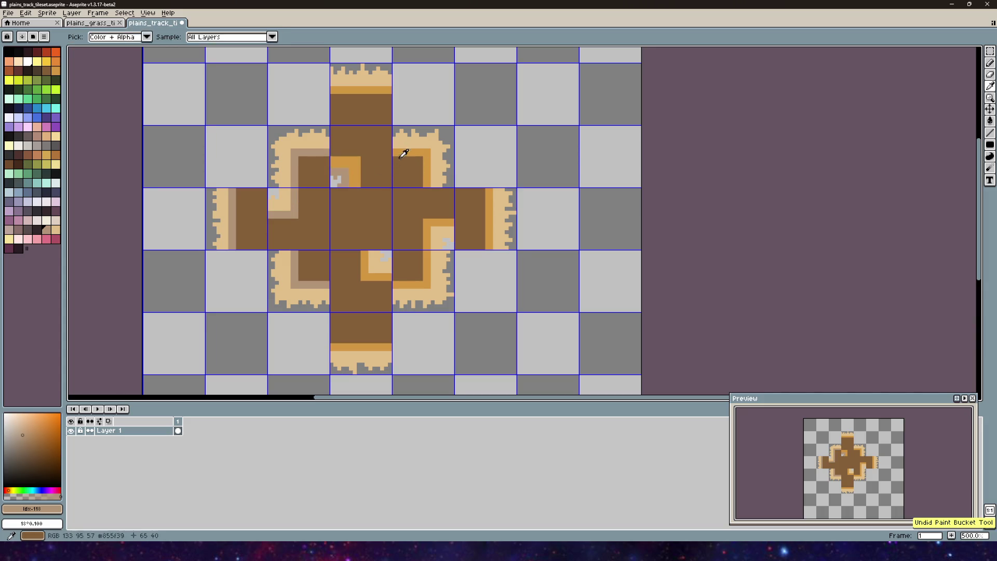
{"action": "left_click", "coordinate": [339, 186]}
{"action": "left_click", "coordinate": [339, 172]}
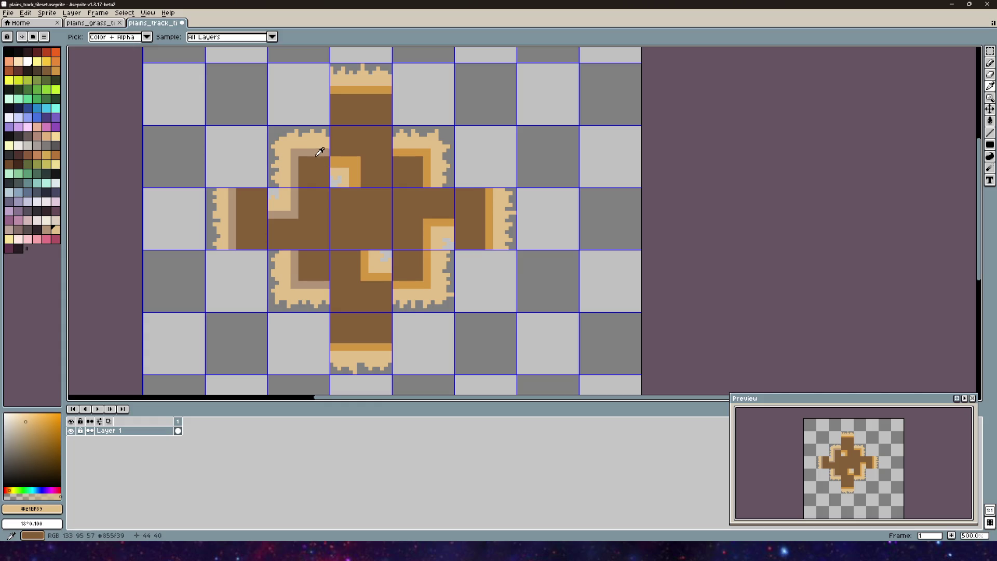
- Pencil a light-tan pixel, strip and column along the tile edge
{"action": "left_click", "coordinate": [318, 154], "text": "alt"}
{"action": "scroll", "coordinate": [344, 163], "scroll_direction": "up", "scroll_amount": 5}
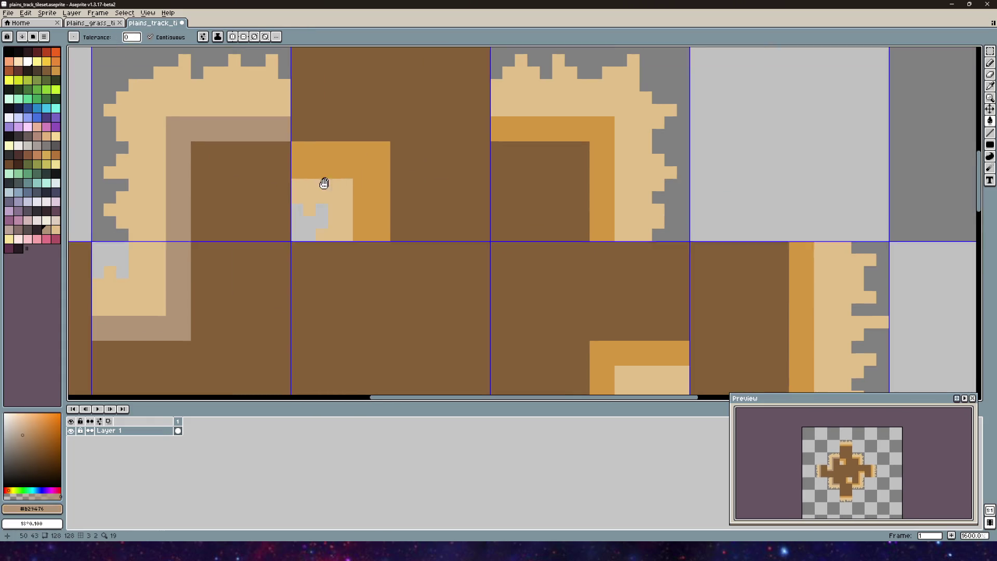
{"action": "left_click", "coordinate": [305, 212], "text": "alt"}
{"action": "key", "text": "e"}
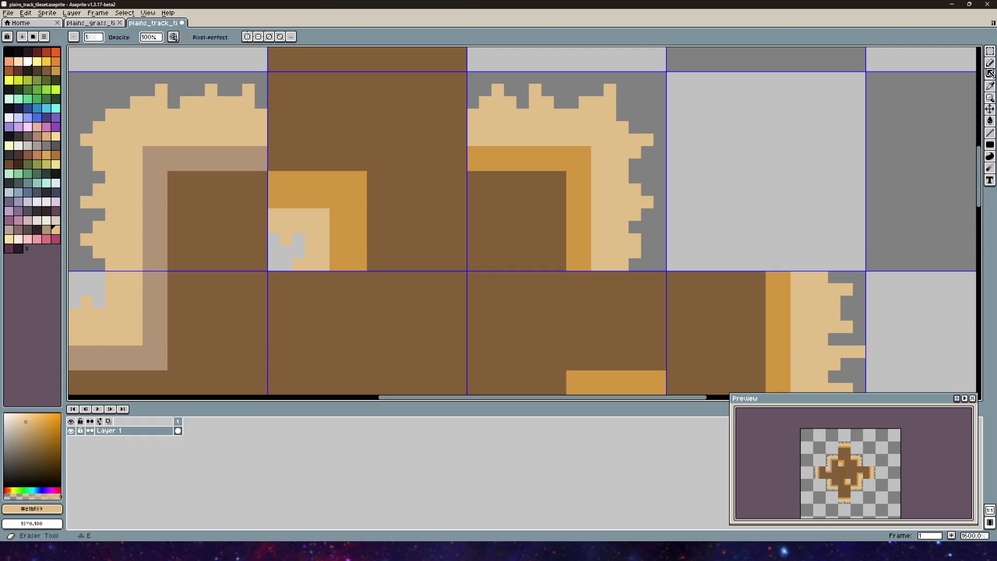
{"action": "left_click_drag", "start_coordinate": [274, 202], "coordinate": [311, 202]}
{"action": "key", "text": "ctrl+z"}
{"action": "key", "text": "b"}
{"action": "left_click", "coordinate": [252, 198]}
{"action": "left_click_drag", "start_coordinate": [275, 202], "coordinate": [336, 203]}
{"action": "left_click_drag", "start_coordinate": [331, 263], "coordinate": [329, 207]}
- Bucket-fill the orange corner stripe pixels with tan
{"action": "scroll", "coordinate": [388, 191], "scroll_direction": "down", "scroll_amount": 1}
{"action": "mouse_move", "coordinate": [387, 192]}
{"action": "left_mouse_down"}
{"action": "mouse_move", "coordinate": [380, 171]}
{"action": "mouse_move", "coordinate": [371, 173]}
{"action": "mouse_move", "coordinate": [416, 206]}
{"action": "left_mouse_up"}
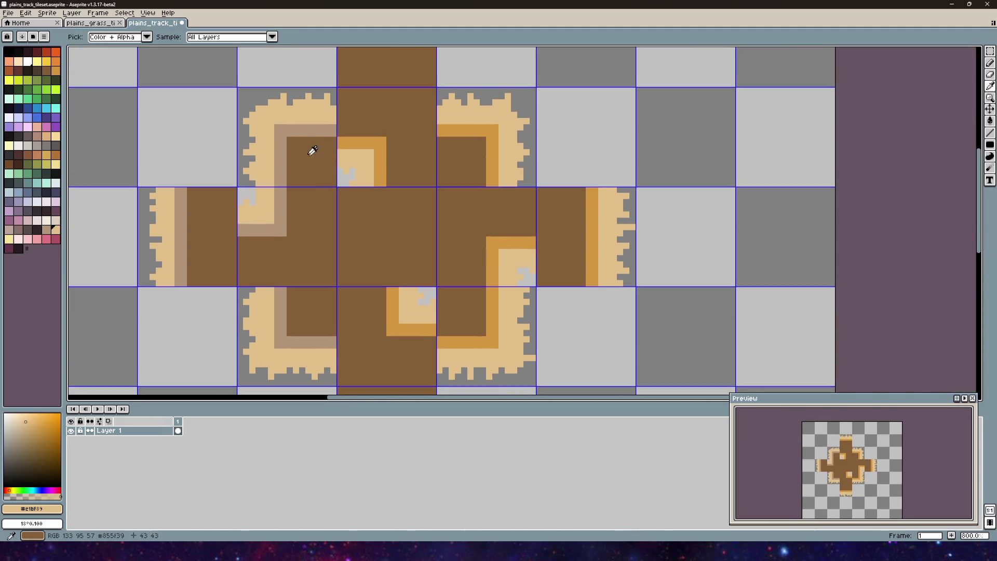
{"action": "left_click", "coordinate": [989, 120]}
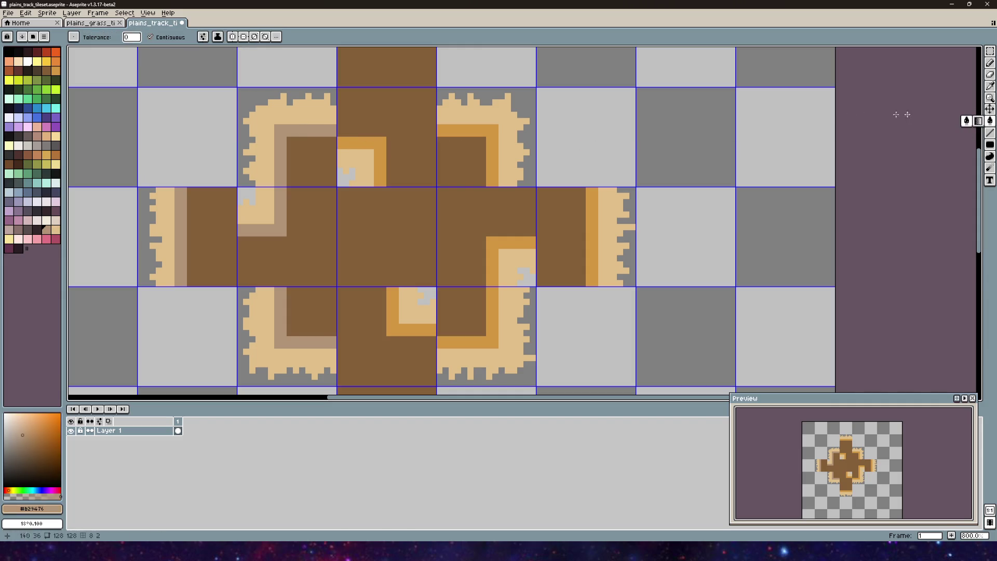
{"action": "left_click_drag", "start_coordinate": [352, 131], "coordinate": [307, 134]}
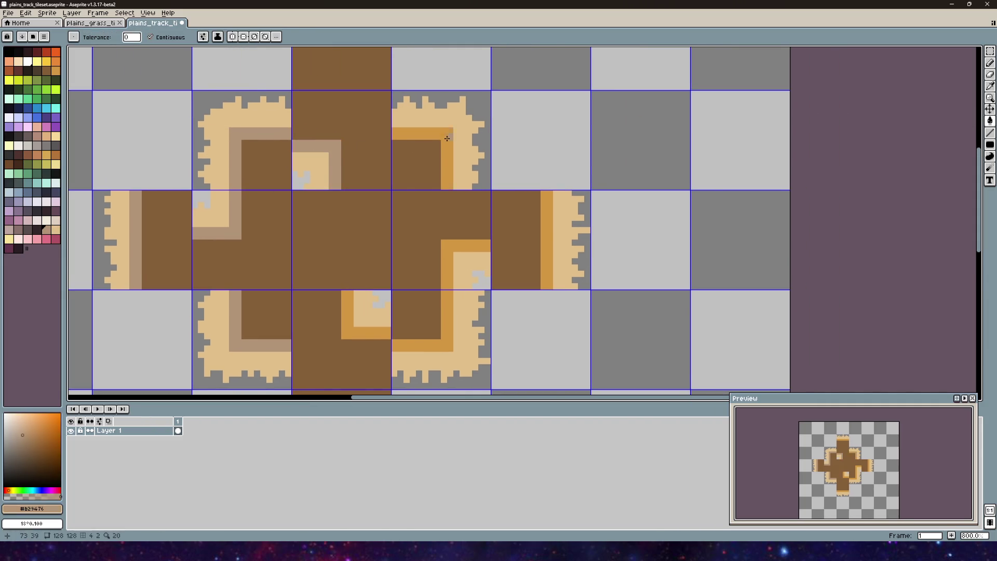
{"action": "scroll", "coordinate": [447, 138], "scroll_direction": "down", "scroll_amount": 1}
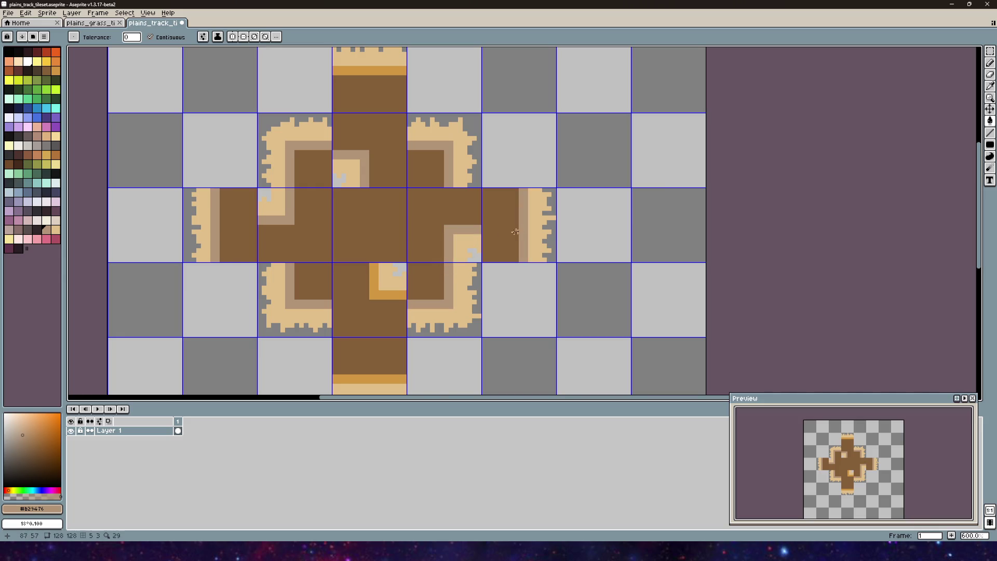
{"action": "left_click", "coordinate": [376, 293]}
{"action": "scroll", "coordinate": [372, 281], "scroll_direction": "down", "scroll_amount": 2}
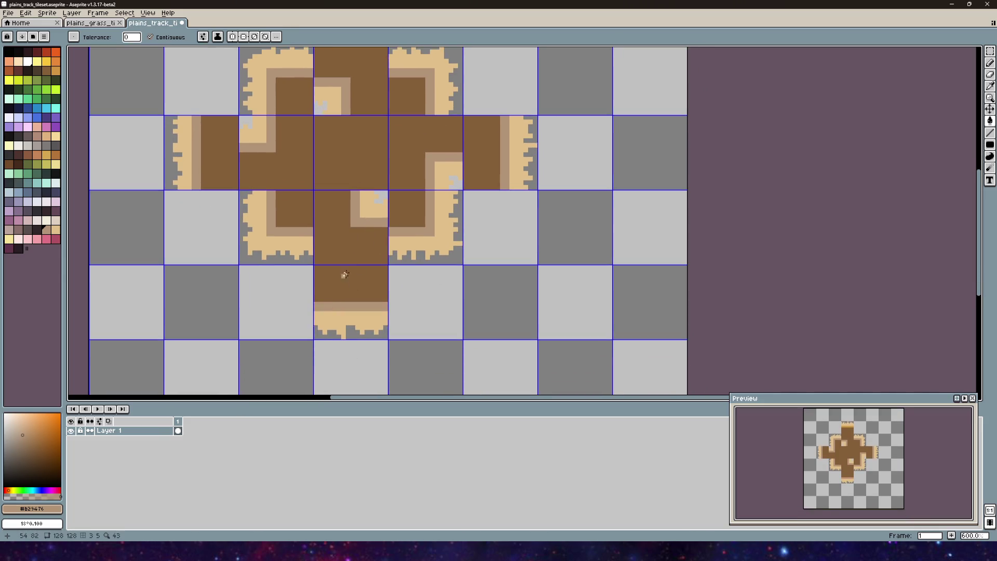
{"action": "scroll", "coordinate": [381, 202], "scroll_direction": "up", "scroll_amount": 2}
{"action": "scroll", "coordinate": [356, 233], "scroll_direction": "down", "scroll_amount": 1}
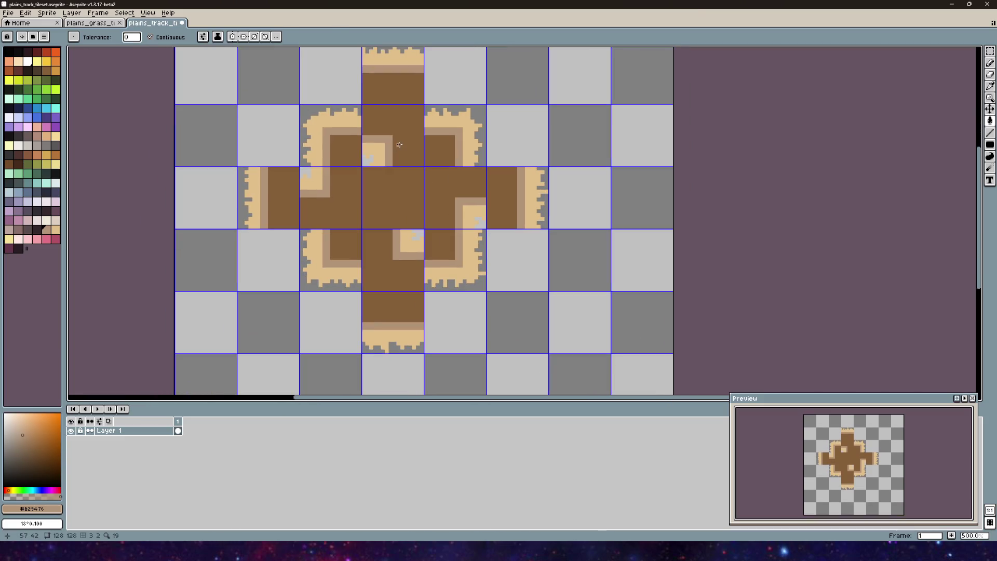
{"action": "left_click", "coordinate": [8, 13]}
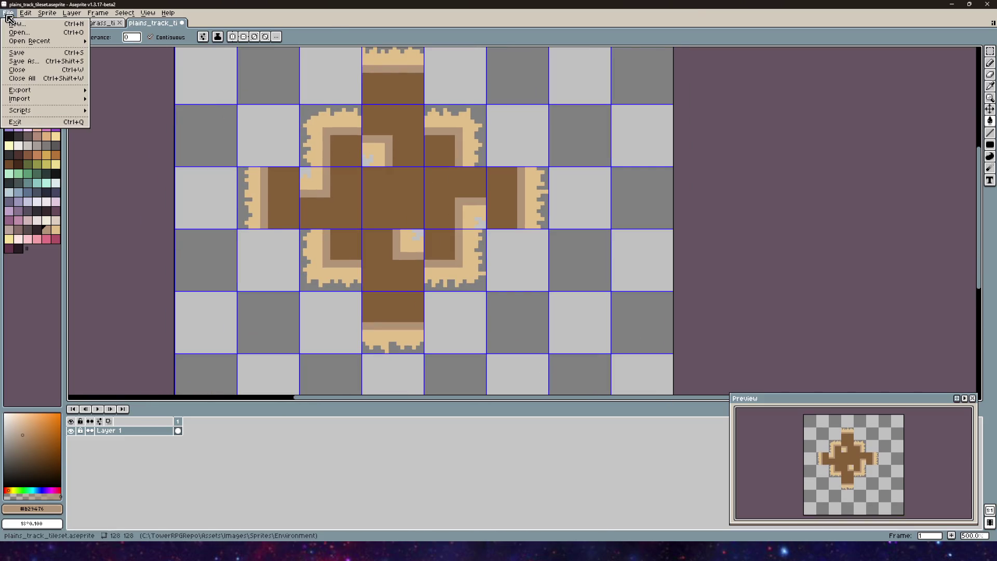
- Save the tileset
{"action": "left_click", "coordinate": [36, 55]}
{"action": "scroll", "coordinate": [343, 153], "scroll_direction": "down", "scroll_amount": 3}
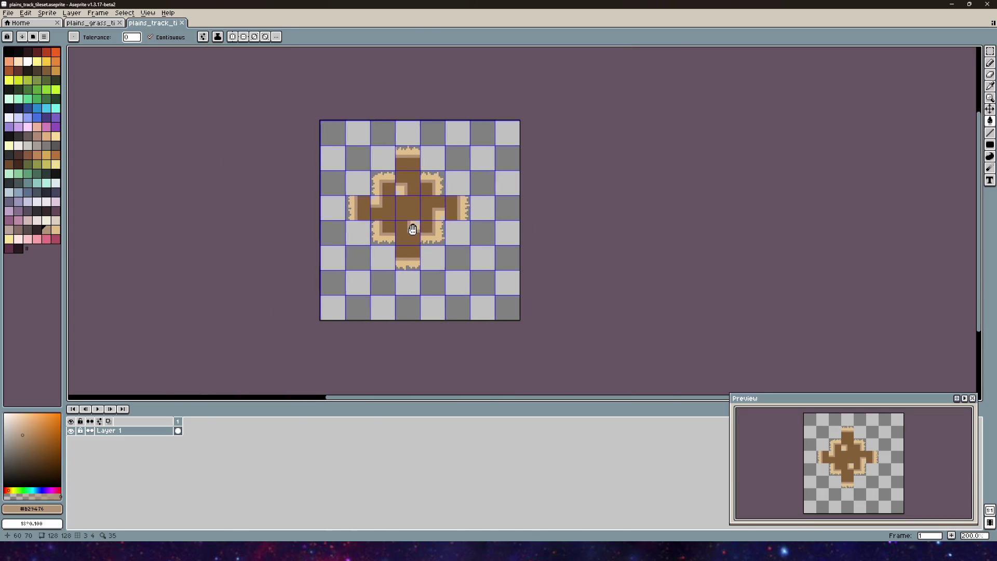
{"action": "scroll", "coordinate": [404, 230], "scroll_direction": "up", "scroll_amount": 5}
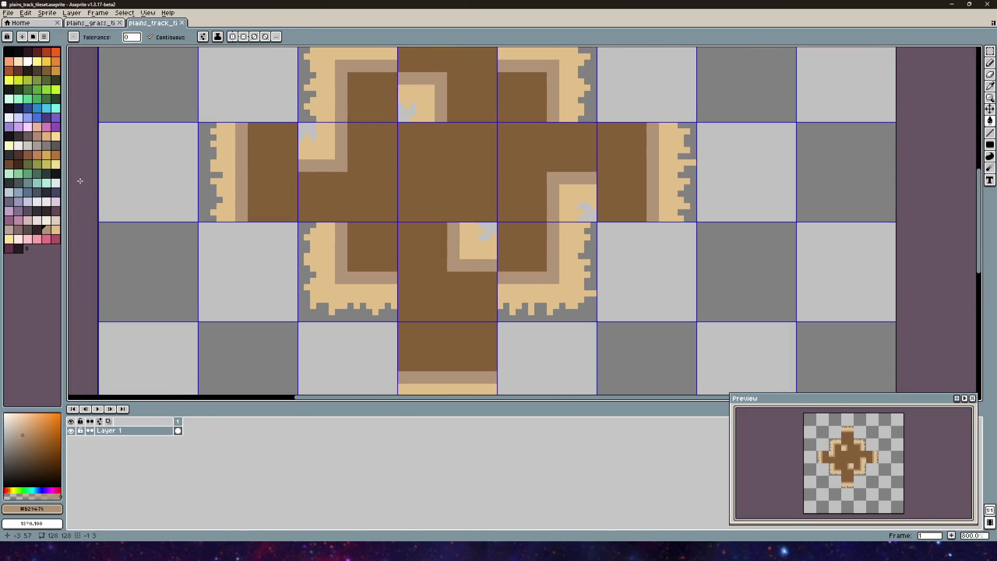
- Trial light tan, pinkish-brown and orange-brown track fills, undoing each
{"action": "key", "text": "alt"}
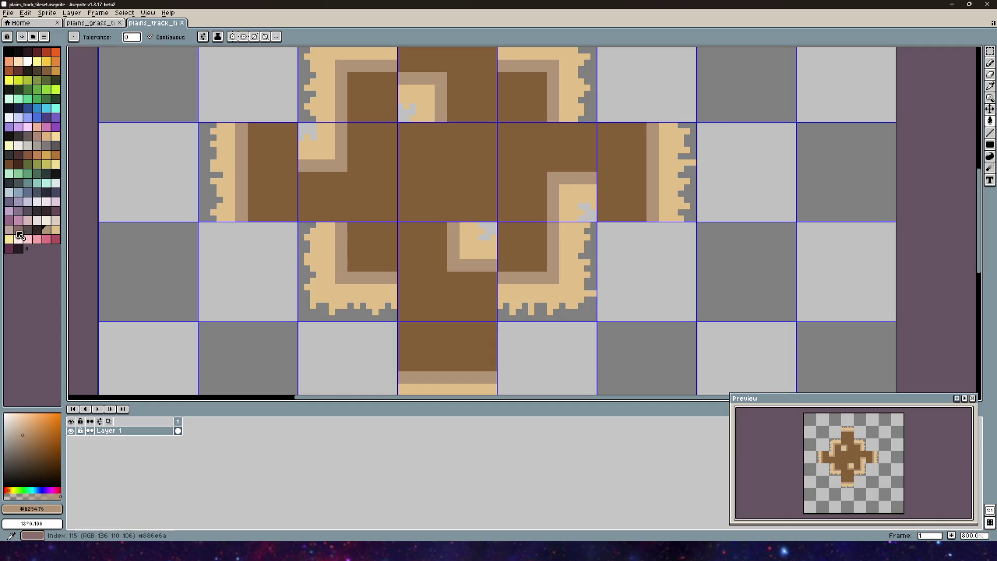
{"action": "left_click", "coordinate": [47, 138]}
{"action": "left_click", "coordinate": [317, 196]}
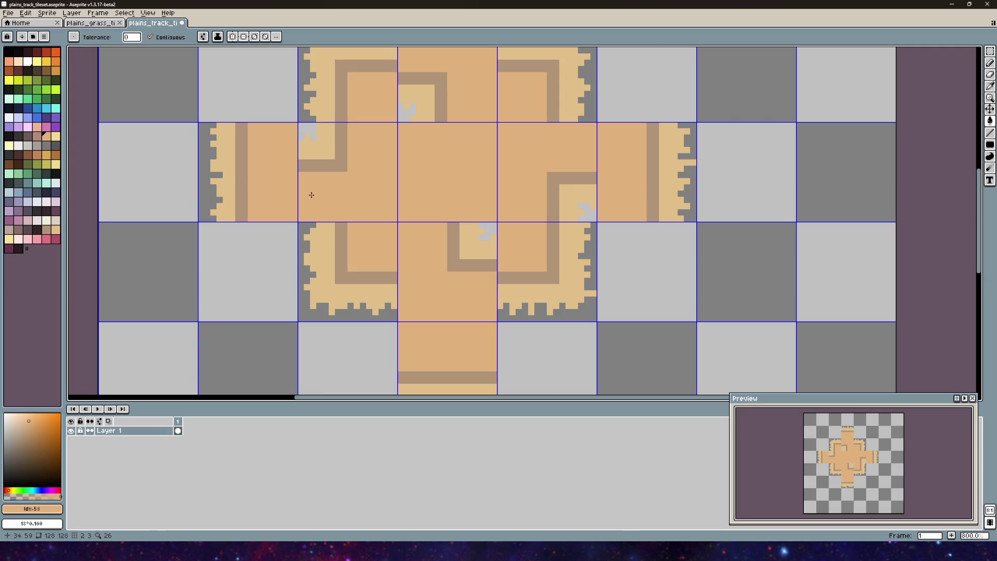
{"action": "key", "text": "ctrl+z"}
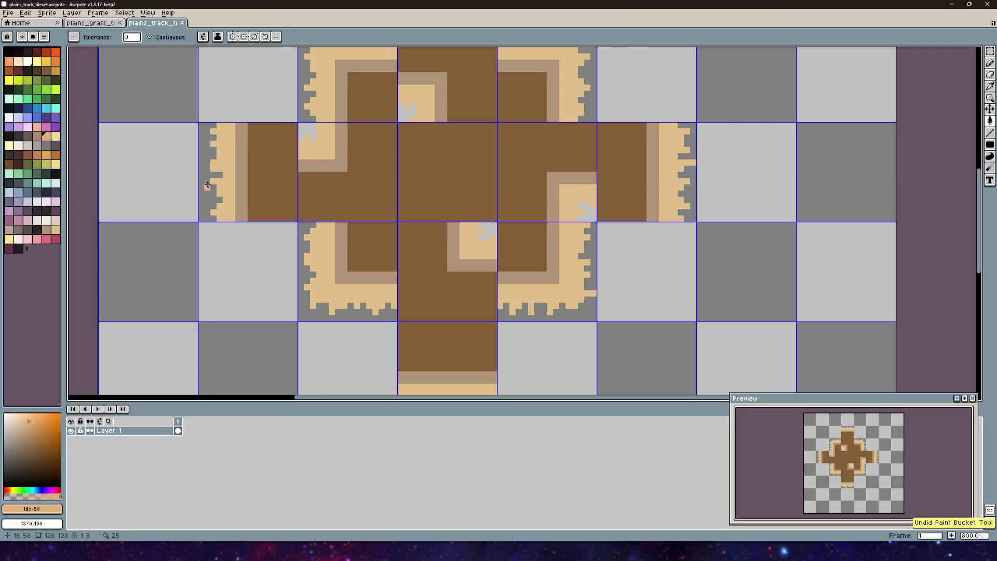
{"action": "left_click", "coordinate": [37, 136]}
{"action": "left_click", "coordinate": [258, 163]}
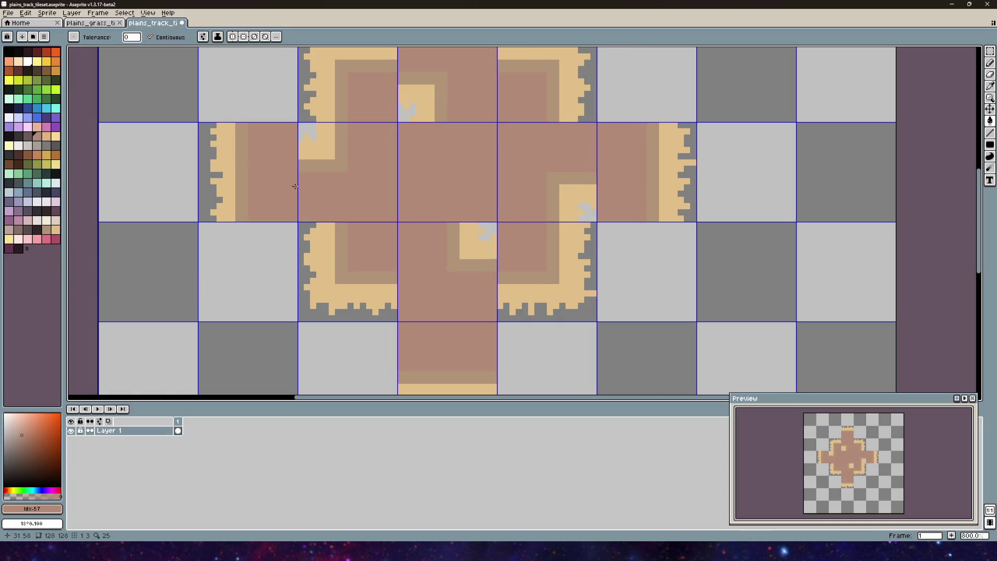
{"action": "key", "text": "ctrl"}
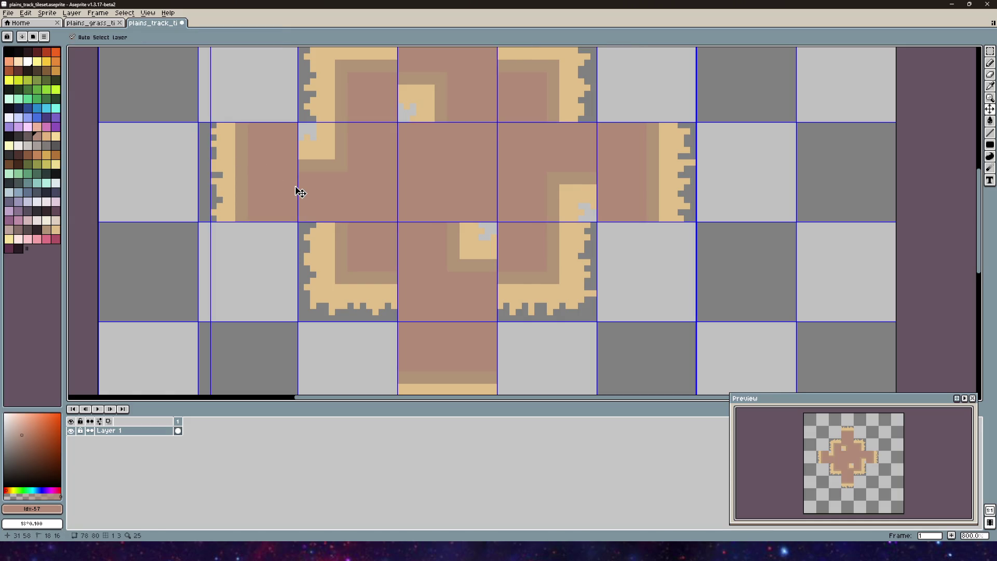
{"action": "key", "text": "ctrl+z"}
{"action": "left_click", "coordinate": [44, 161]}
{"action": "left_click", "coordinate": [257, 173]}
{"action": "key", "text": "ctrl+z"}
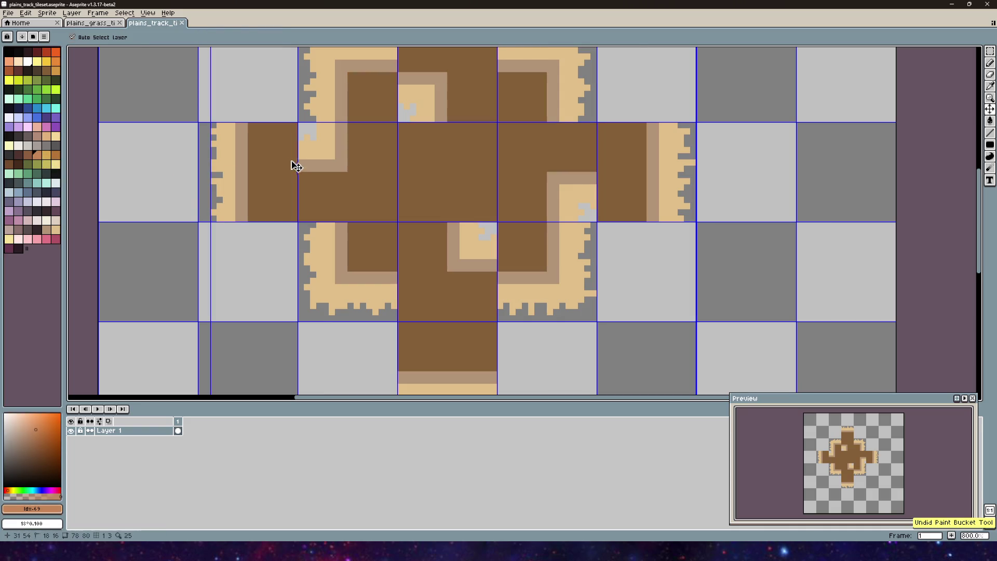
- Trial light yellow and another light tan track fill, undoing each
{"action": "scroll", "coordinate": [270, 161], "scroll_direction": "up", "scroll_amount": 2}
{"action": "scroll", "coordinate": [270, 161], "scroll_direction": "right", "scroll_amount": 1}
{"action": "left_click", "coordinate": [56, 136]}
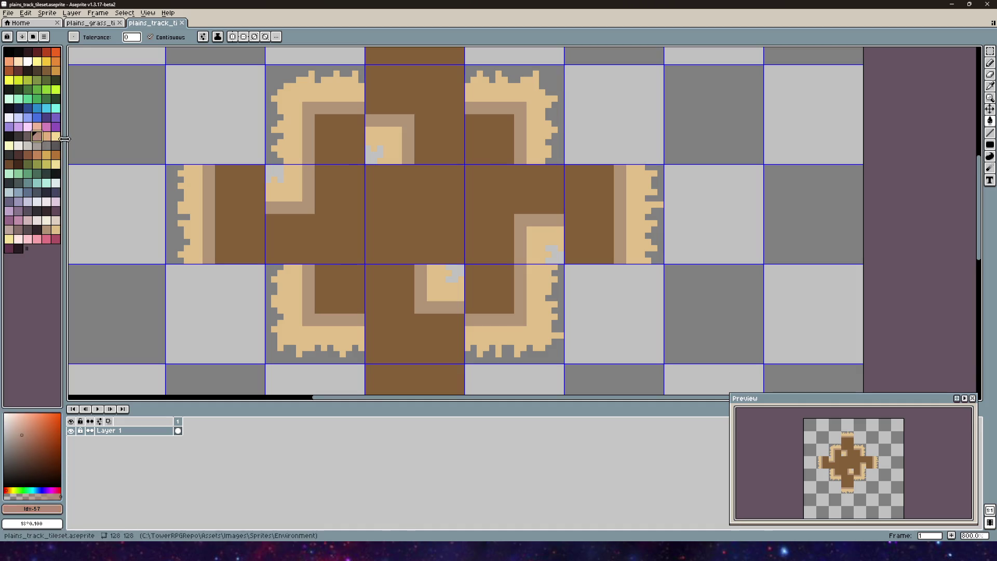
{"action": "left_click", "coordinate": [291, 231]}
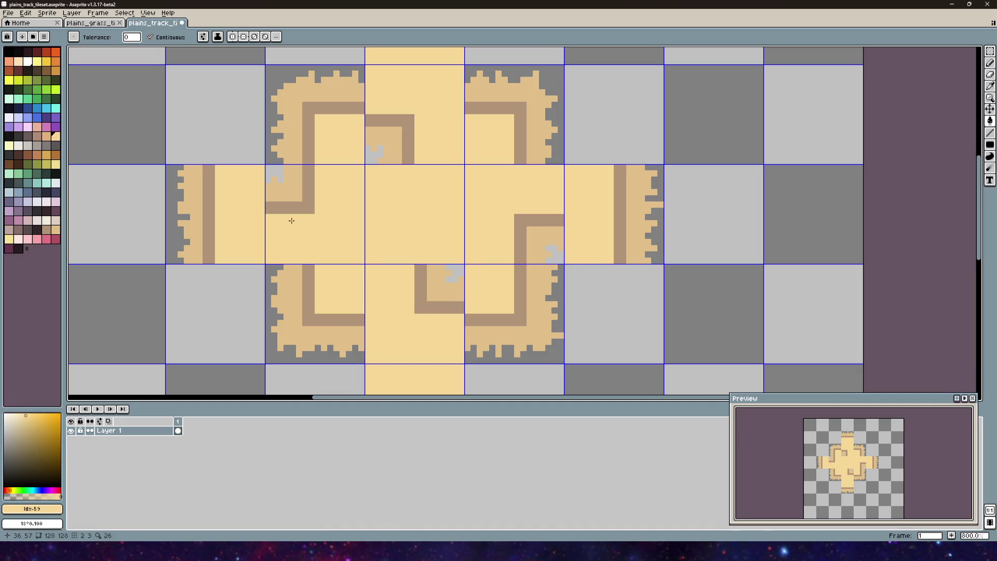
{"action": "key", "text": "ctrl+z"}
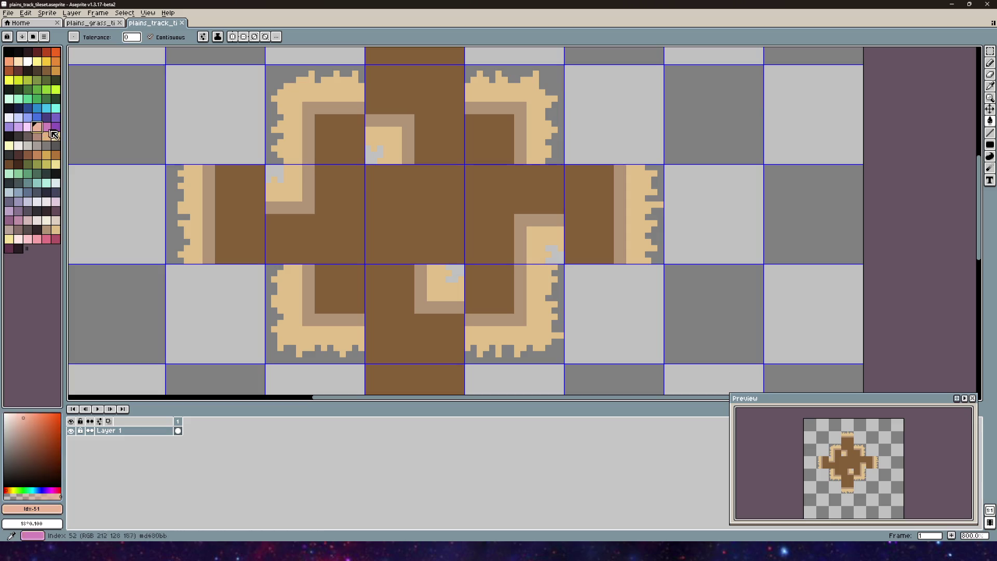
{"action": "left_click", "coordinate": [46, 136]}
{"action": "left_click", "coordinate": [55, 230]}
{"action": "left_click", "coordinate": [274, 228]}
{"action": "key", "text": "v"}
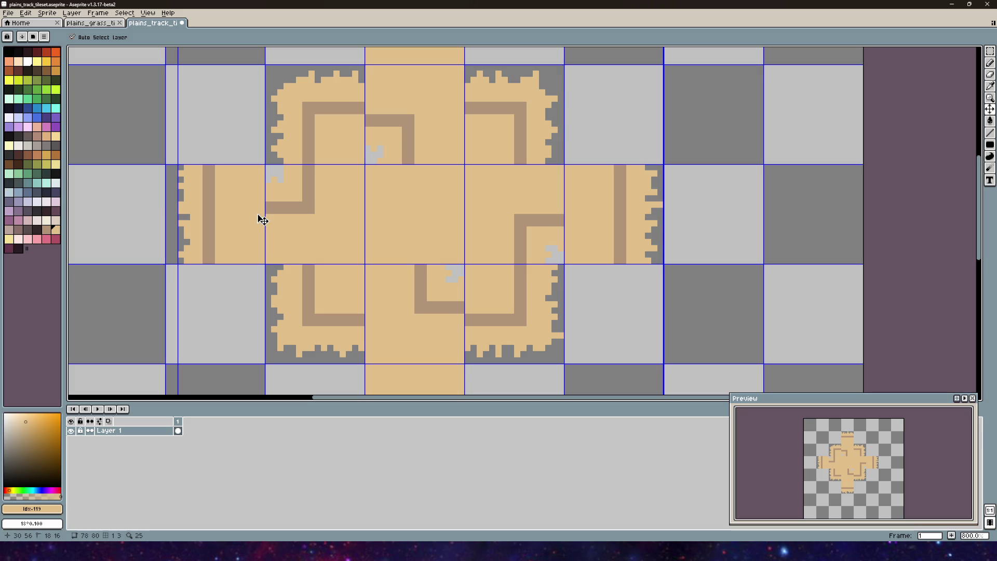
{"action": "key", "text": "ctrl+z"}
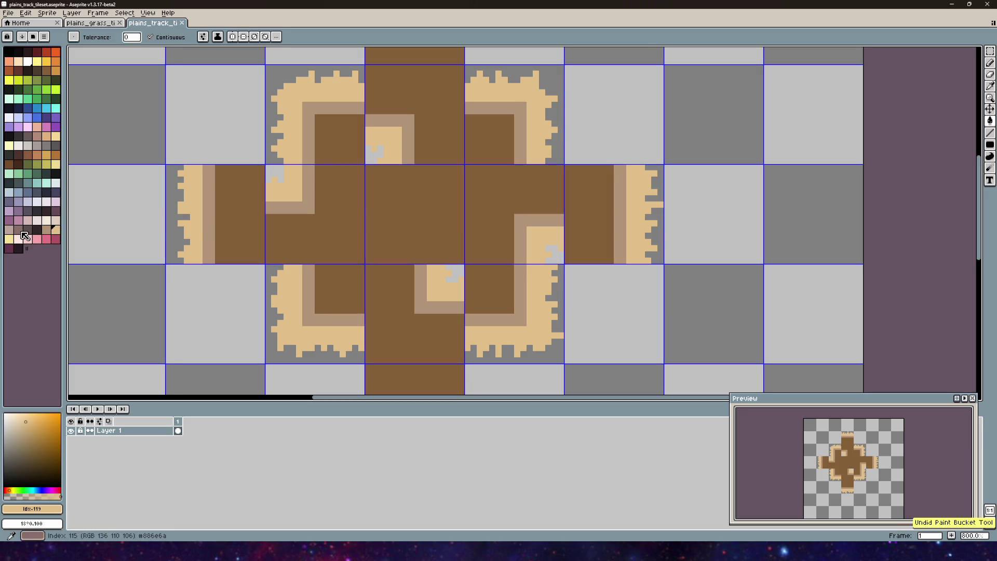
- Trial orange, orange-brown and yellow-orange track fills, undoing each
{"action": "left_click", "coordinate": [55, 71]}
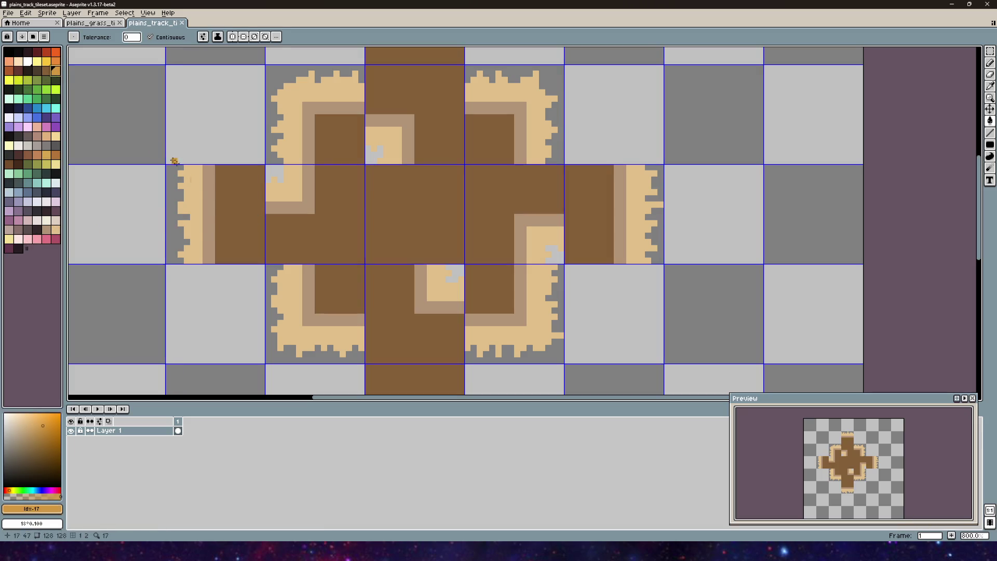
{"action": "left_click", "coordinate": [241, 205]}
{"action": "key", "text": "ctrl+z"}
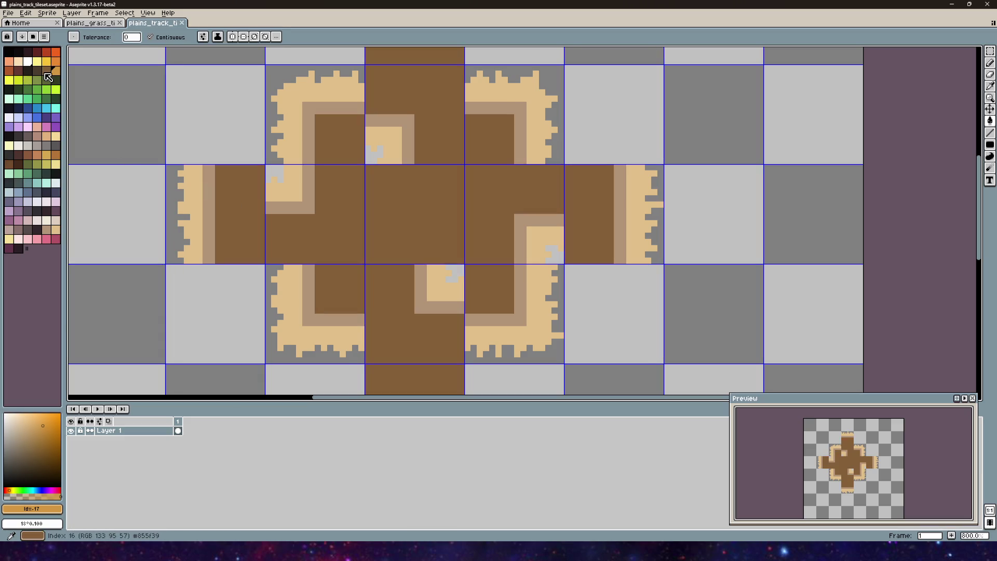
{"action": "left_click", "coordinate": [42, 159]}
{"action": "left_click", "coordinate": [231, 201]}
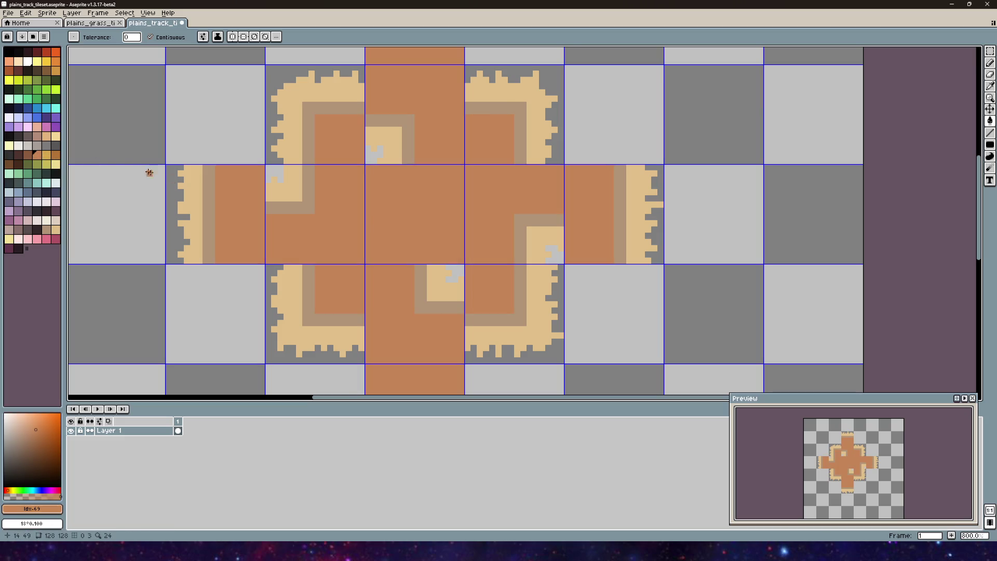
{"action": "key", "text": "ctrl+z"}
{"action": "left_click", "coordinate": [46, 155]}
{"action": "left_click", "coordinate": [221, 203]}
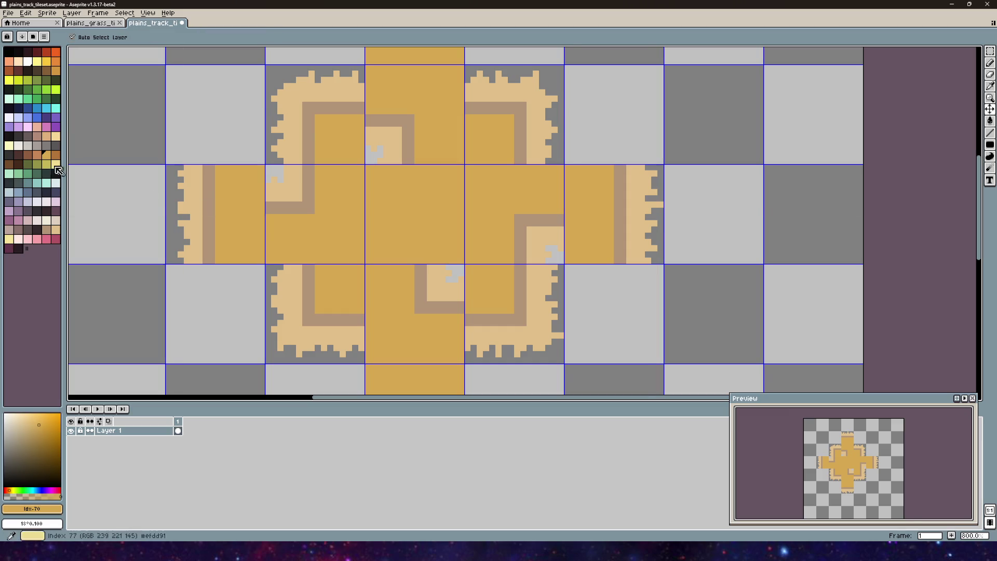
{"action": "key", "text": "ctrl+z"}
- Sample the tiles' light tan and fill the dark-brown track with it
{"action": "key", "text": "i"}
{"action": "left_click", "coordinate": [200, 205]}
{"action": "key", "text": "g"}
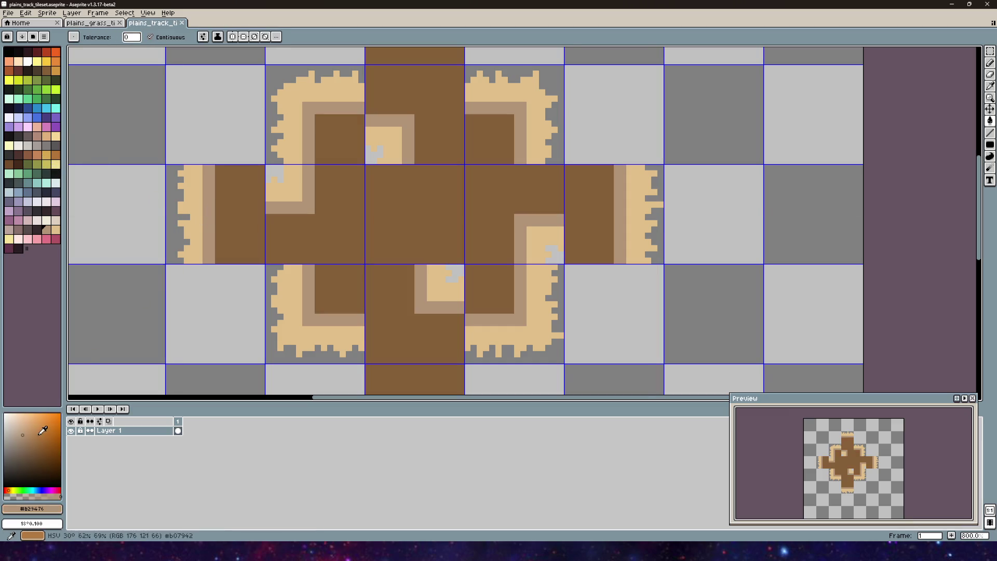
{"action": "left_click", "coordinate": [233, 260]}
{"action": "scroll", "coordinate": [232, 289], "scroll_direction": "down", "scroll_amount": 5}
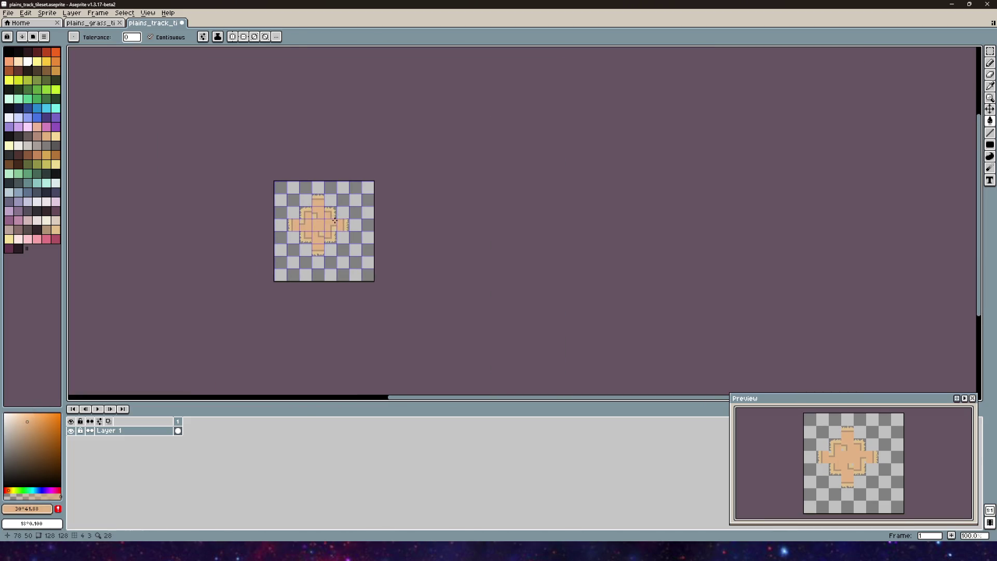
{"action": "scroll", "coordinate": [322, 220], "scroll_direction": "up", "scroll_amount": 3}
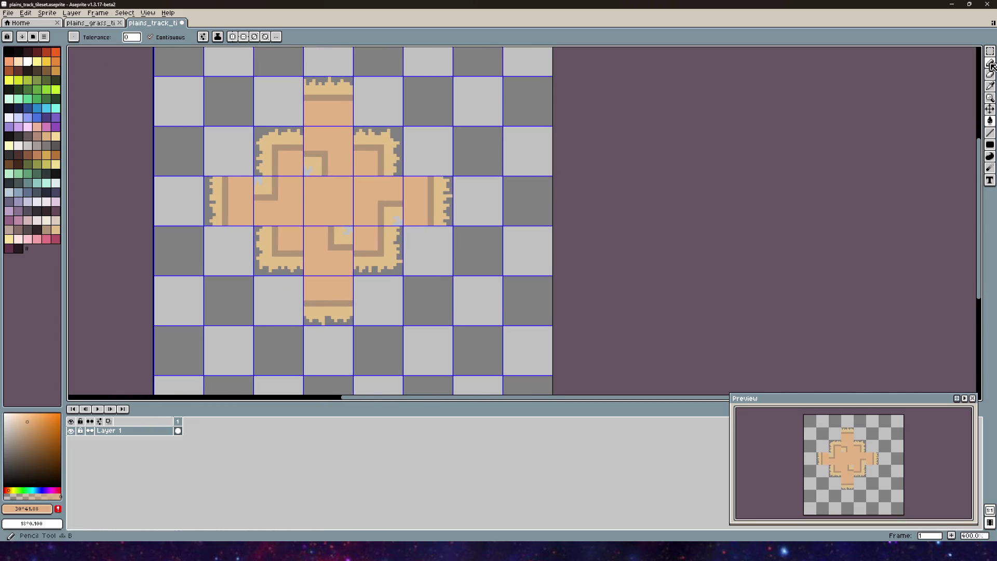
- Save the tileset via File > Save and switch over to Unity
{"action": "key", "text": "b"}
{"action": "scroll", "coordinate": [229, 198], "scroll_direction": "up", "scroll_amount": 5}
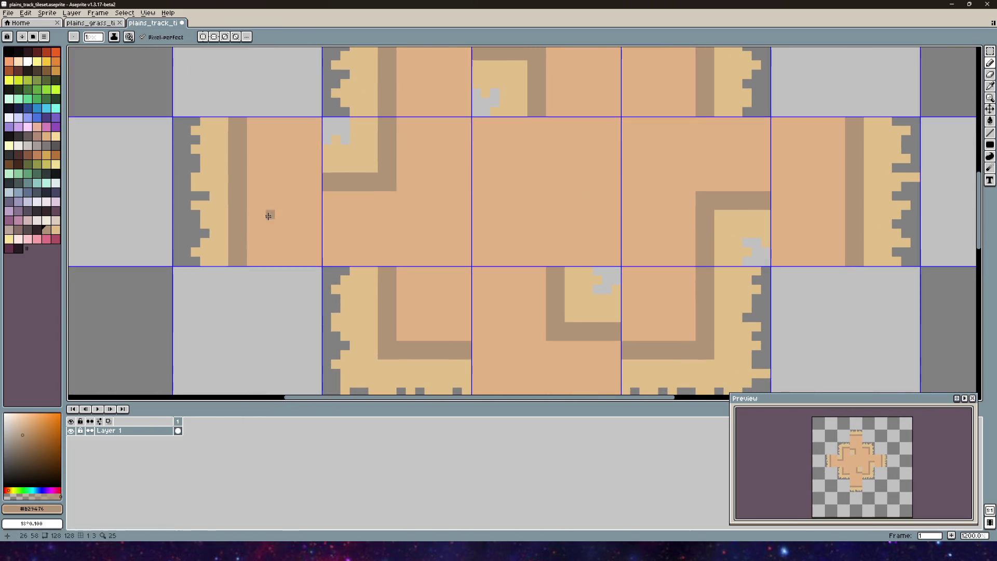
{"action": "left_click", "coordinate": [8, 13]}
{"action": "left_click", "coordinate": [24, 53]}
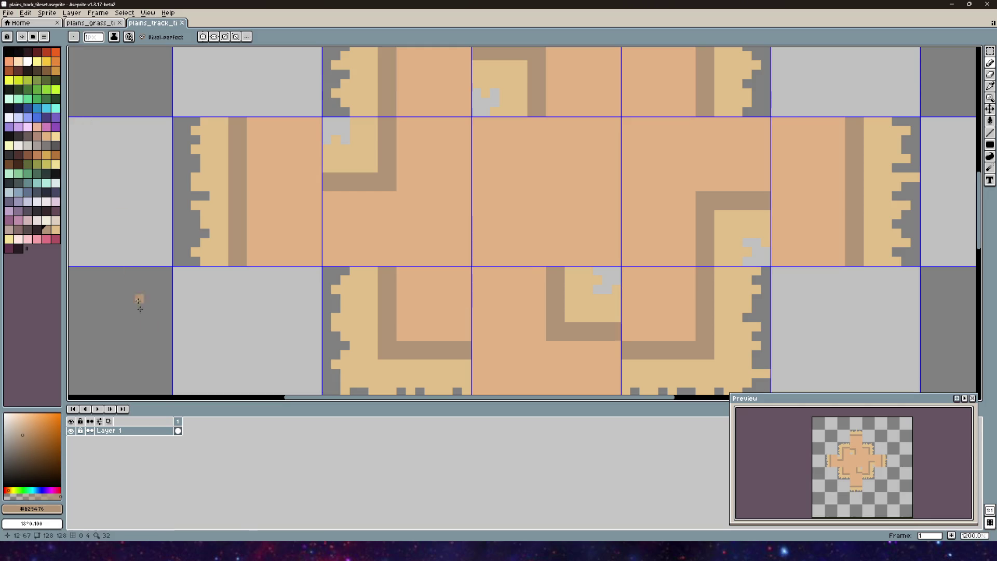
{"action": "key", "text": "alt+Tab"}
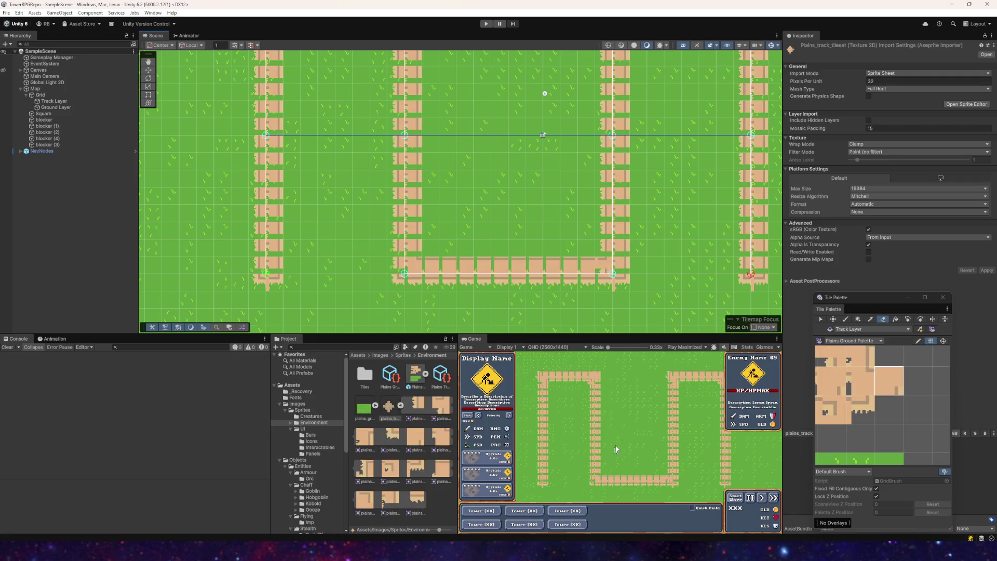
- Select the plains_track_tileset asset in Unity and open it in the Sprite Editor
{"action": "key", "text": "alt+Tab"}
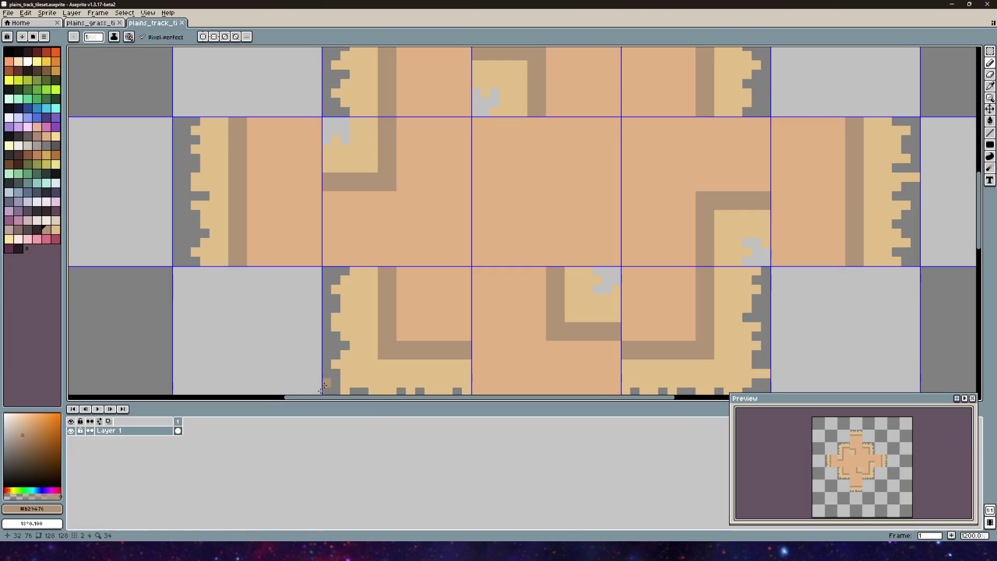
{"action": "key", "text": "alt+Tab"}
{"action": "left_click", "coordinate": [418, 381]}
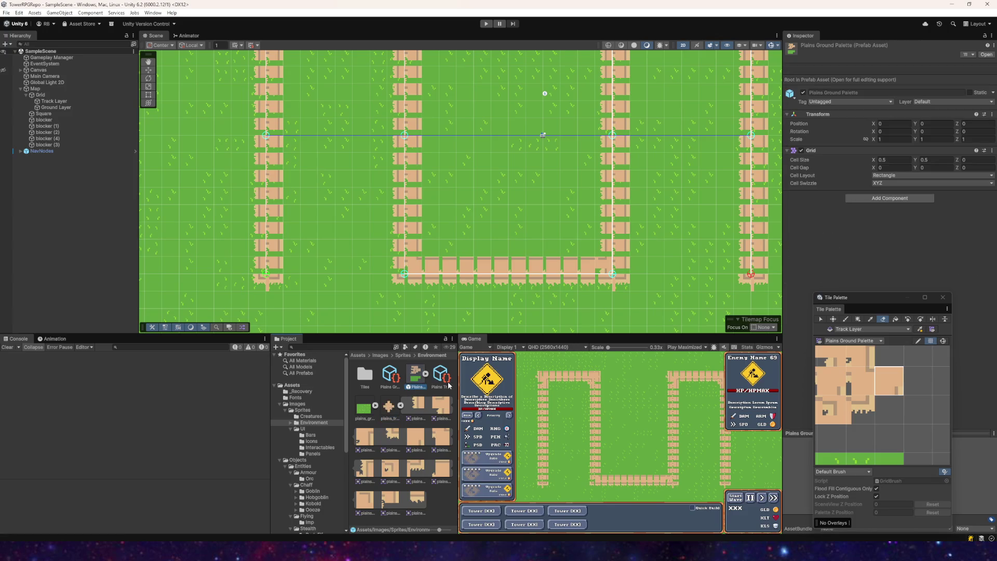
{"action": "left_click", "coordinate": [400, 407]}
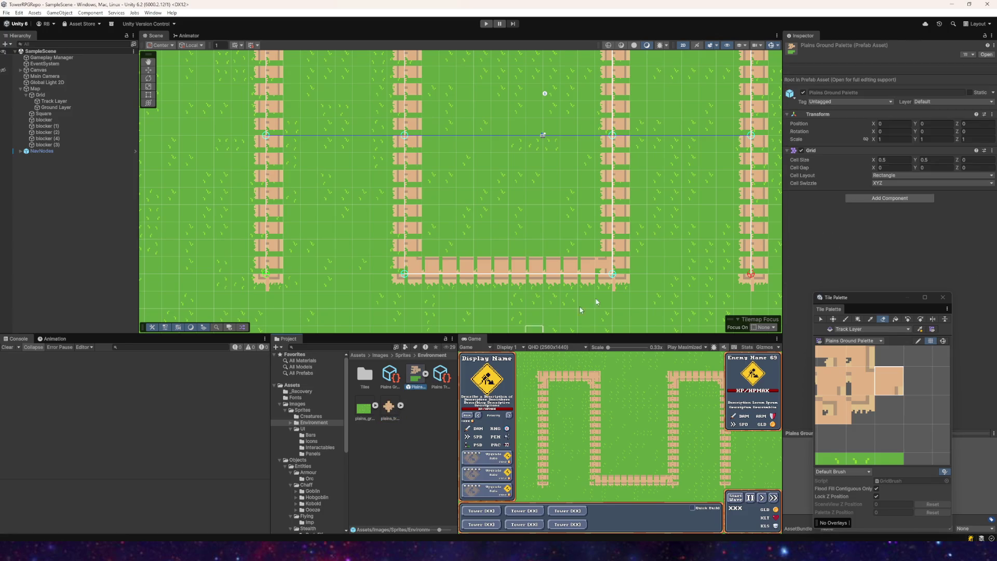
{"action": "left_click", "coordinate": [389, 407]}
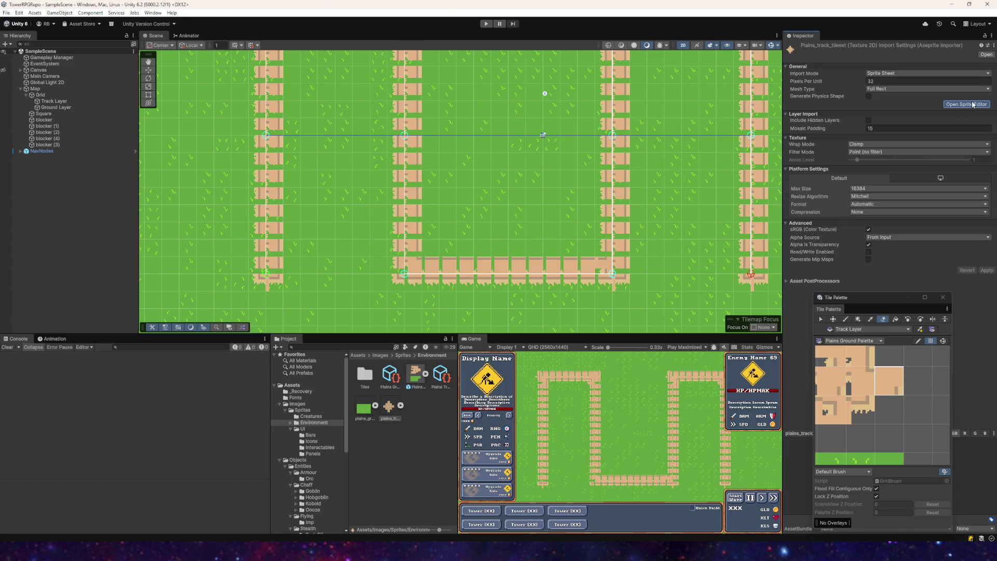
{"action": "left_click", "coordinate": [973, 105]}
- Nudge slice plains_track_tileset_10 onto its tile and check slices 9, 7, 11 and 8
{"action": "scroll", "coordinate": [270, 216], "scroll_direction": "up", "scroll_amount": 6}
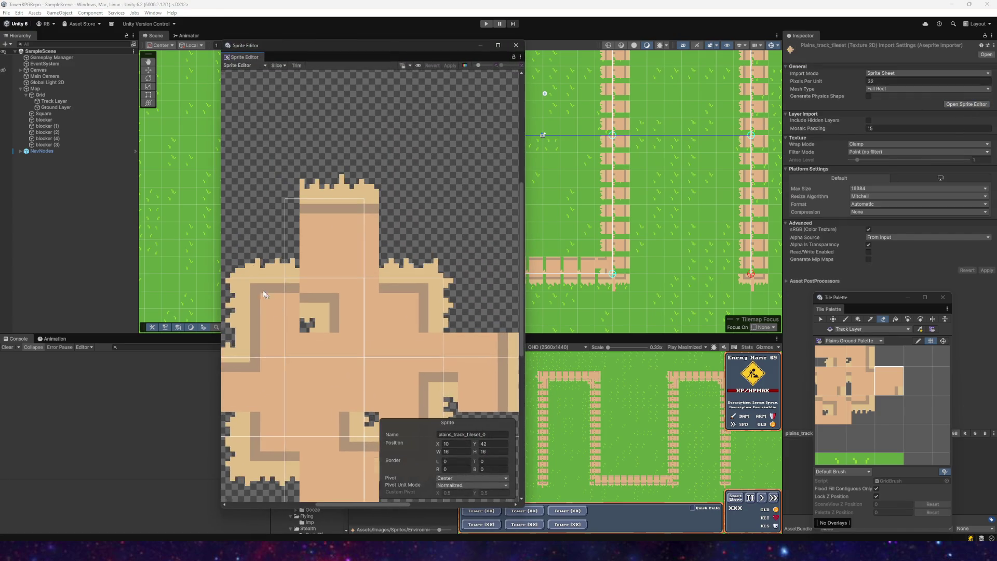
{"action": "scroll", "coordinate": [270, 299], "scroll_direction": "up", "scroll_amount": 4}
{"action": "left_click", "coordinate": [385, 278]}
{"action": "left_click_drag", "start_coordinate": [385, 278], "coordinate": [420, 319]}
{"action": "left_click", "coordinate": [339, 241]}
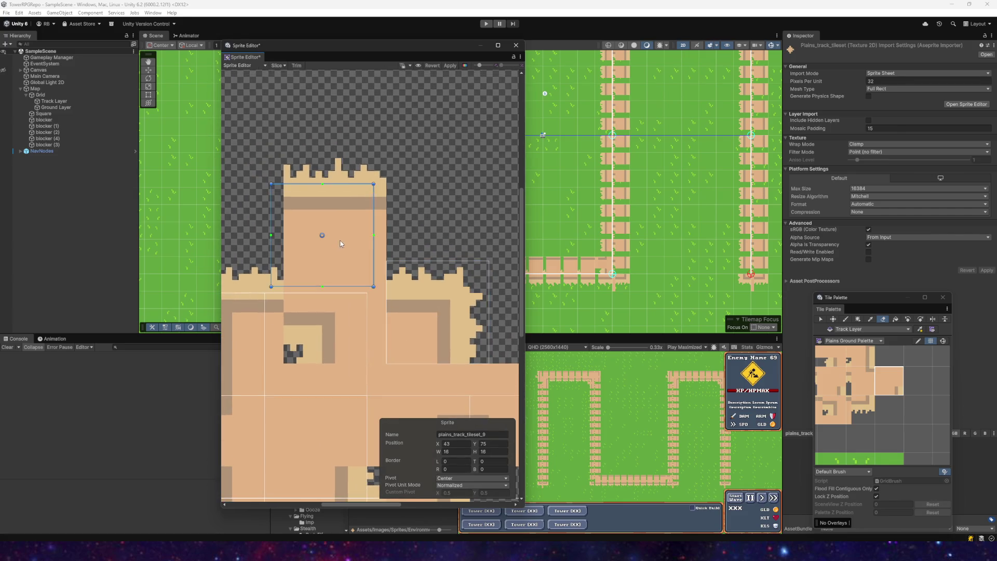
{"action": "left_click", "coordinate": [331, 310]}
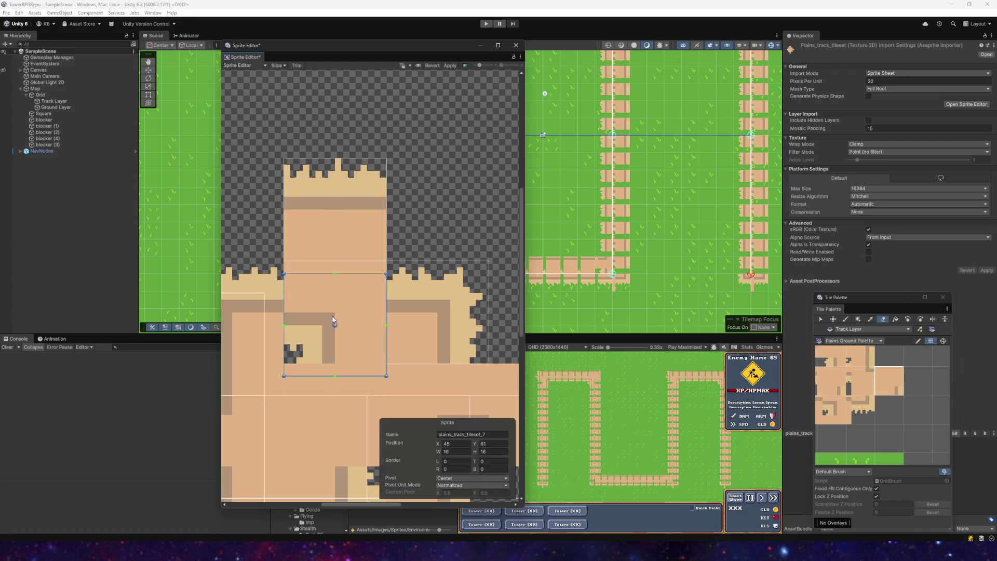
{"action": "left_click_drag", "start_coordinate": [415, 354], "coordinate": [292, 241], "text": "alt"}
{"action": "left_click", "coordinate": [420, 311]}
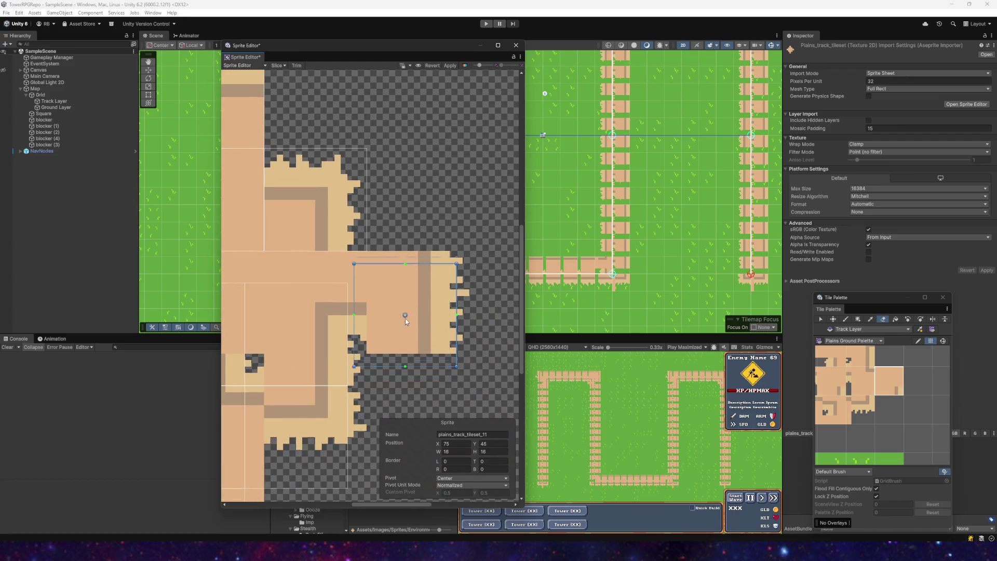
{"action": "left_click", "coordinate": [305, 338]}
{"action": "left_click", "coordinate": [316, 304]}
{"action": "left_click_drag", "start_coordinate": [316, 304], "coordinate": [347, 203], "text": "alt"}
{"action": "left_click", "coordinate": [356, 338]}
- Check slices 4, 5, 12 and 3, shifting slice 3 to X29 Y63
{"action": "left_click_drag", "start_coordinate": [358, 323], "coordinate": [430, 283], "text": "alt"}
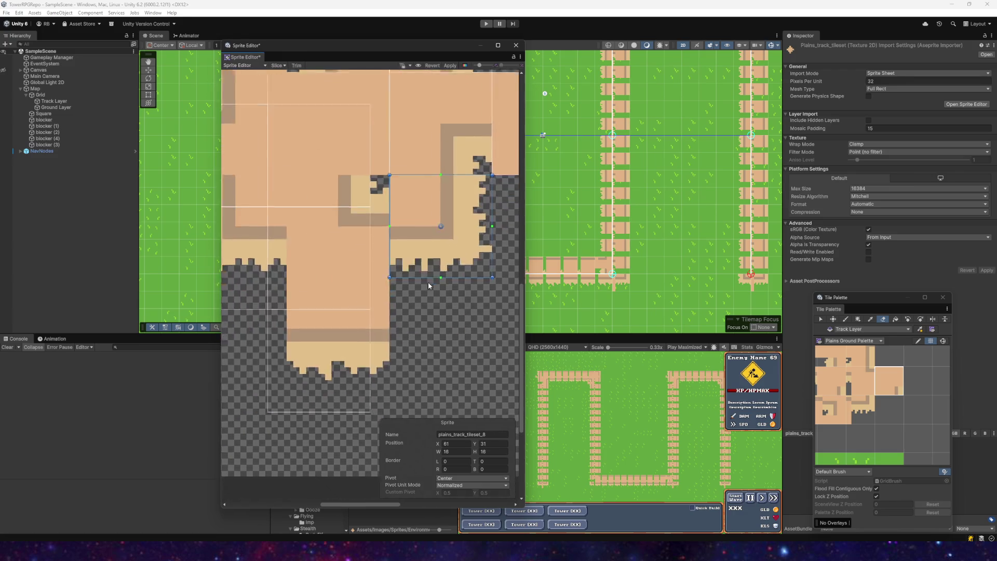
{"action": "left_click_drag", "start_coordinate": [343, 256], "coordinate": [423, 352], "text": "alt"}
{"action": "left_click", "coordinate": [398, 282]}
{"action": "left_click_drag", "start_coordinate": [398, 282], "coordinate": [359, 87], "text": "alt"}
{"action": "left_click", "coordinate": [357, 168]}
{"action": "left_click_drag", "start_coordinate": [364, 237], "coordinate": [356, 257], "text": "alt"}
{"action": "left_click", "coordinate": [356, 256]}
{"action": "mouse_move", "coordinate": [318, 199]}
{"action": "left_mouse_down", "text": "alt"}
{"action": "mouse_move", "coordinate": [330, 204]}
{"action": "mouse_move", "coordinate": [354, 300]}
{"action": "left_mouse_up", "text": "alt"}
{"action": "left_click", "coordinate": [354, 300]}
{"action": "left_click", "coordinate": [374, 267]}
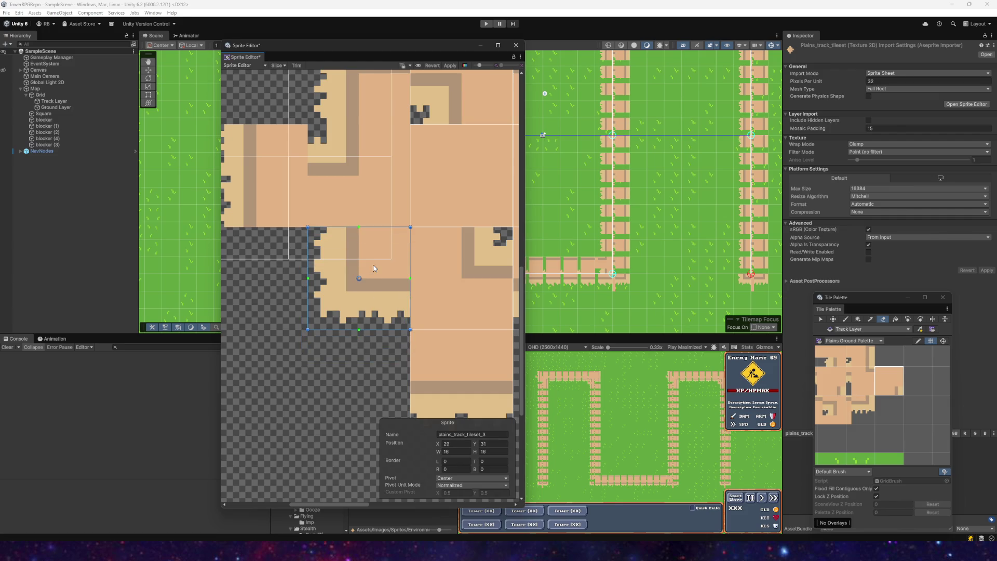
{"action": "left_click_drag", "start_coordinate": [372, 181], "coordinate": [365, 284], "text": "alt"}
{"action": "left_click_drag", "start_coordinate": [369, 254], "coordinate": [377, 246]}
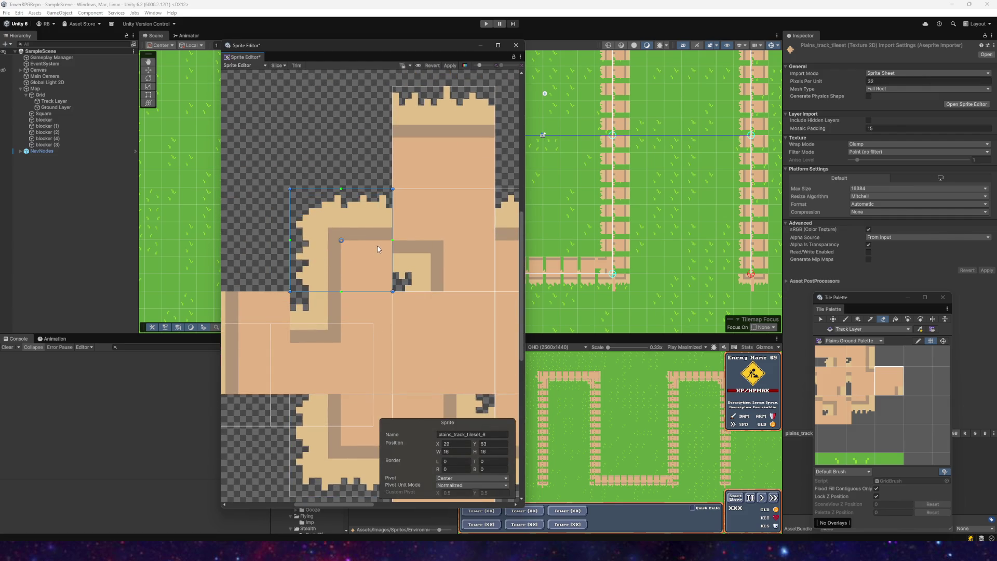
- Check slice 0, apply the realigned slices and close the Sprite Editor
{"action": "scroll", "coordinate": [348, 325], "scroll_direction": "left", "scroll_amount": 3}
{"action": "left_click", "coordinate": [337, 307]}
{"action": "scroll", "coordinate": [414, 316], "scroll_direction": "down", "scroll_amount": 6}
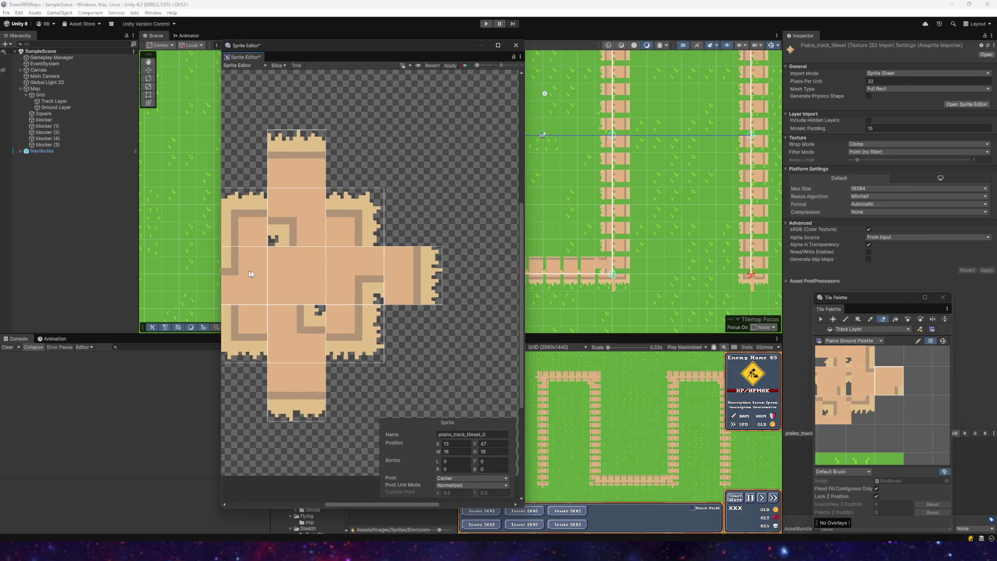
{"action": "scroll", "coordinate": [336, 270], "scroll_direction": "right", "scroll_amount": 2}
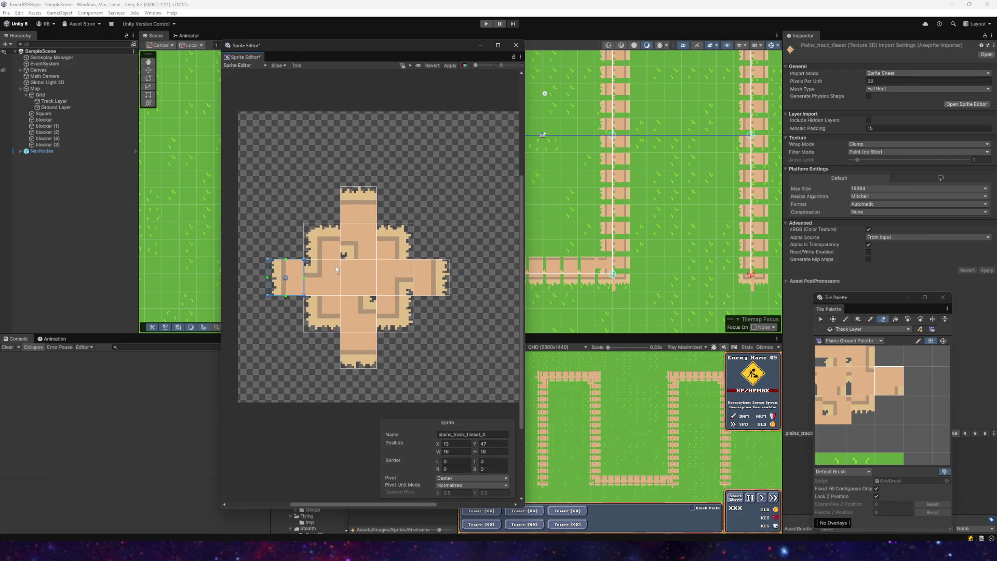
{"action": "left_click", "coordinate": [449, 66]}
{"action": "left_click", "coordinate": [519, 49]}
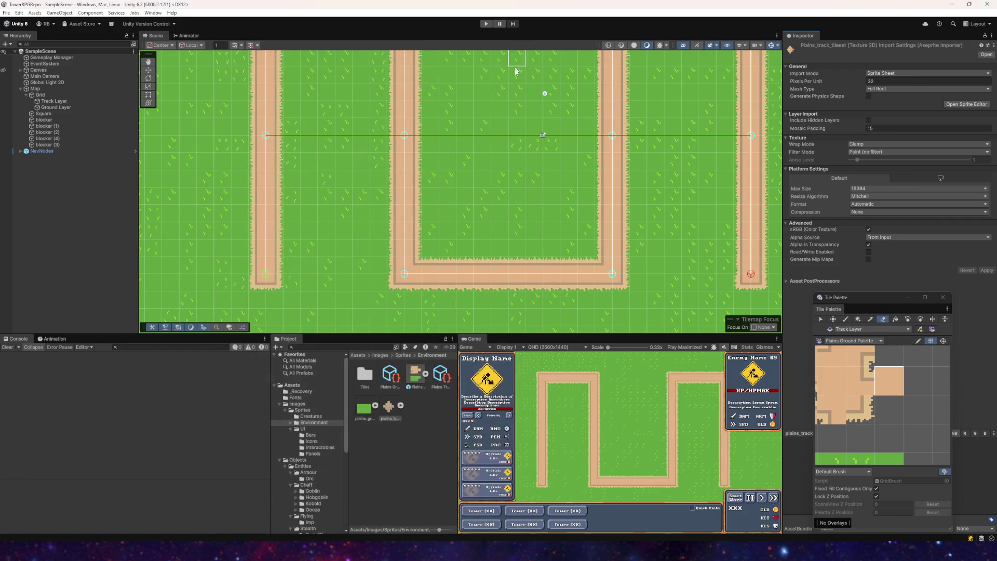
- Inspect the new track tiles in the Scene view, erase one test tile, then enter Play mode
{"action": "scroll", "coordinate": [325, 240], "scroll_direction": "up", "scroll_amount": 3}
{"action": "scroll", "coordinate": [325, 240], "scroll_direction": "up", "scroll_amount": 4}
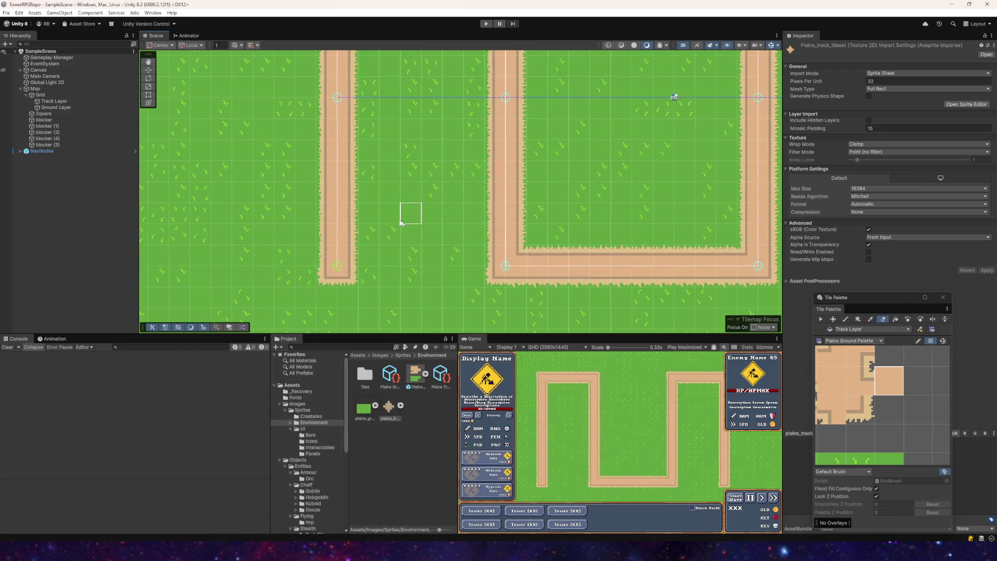
{"action": "scroll", "coordinate": [356, 141], "scroll_direction": "down", "scroll_amount": 3}
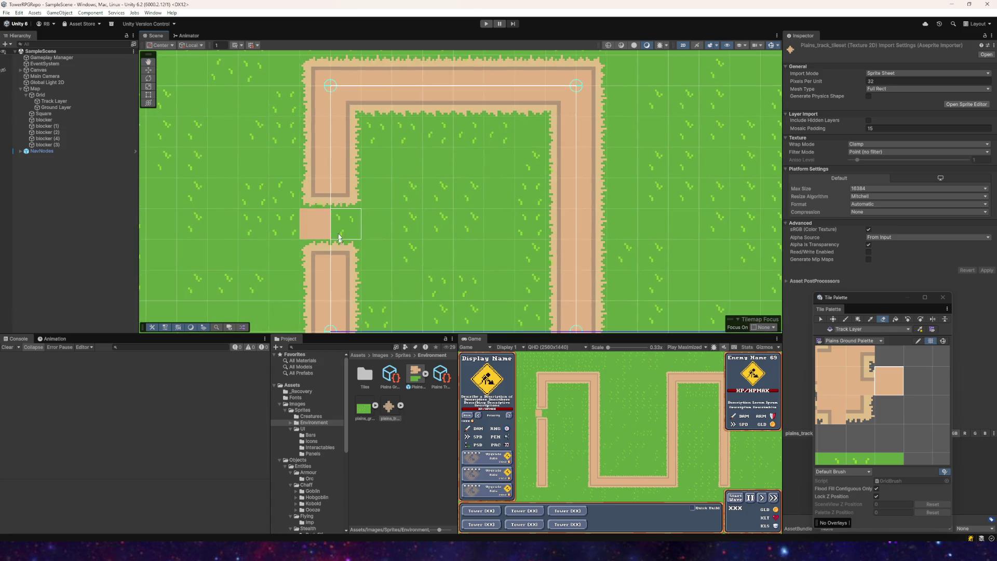
{"action": "left_click_drag", "start_coordinate": [408, 260], "coordinate": [327, 191]}
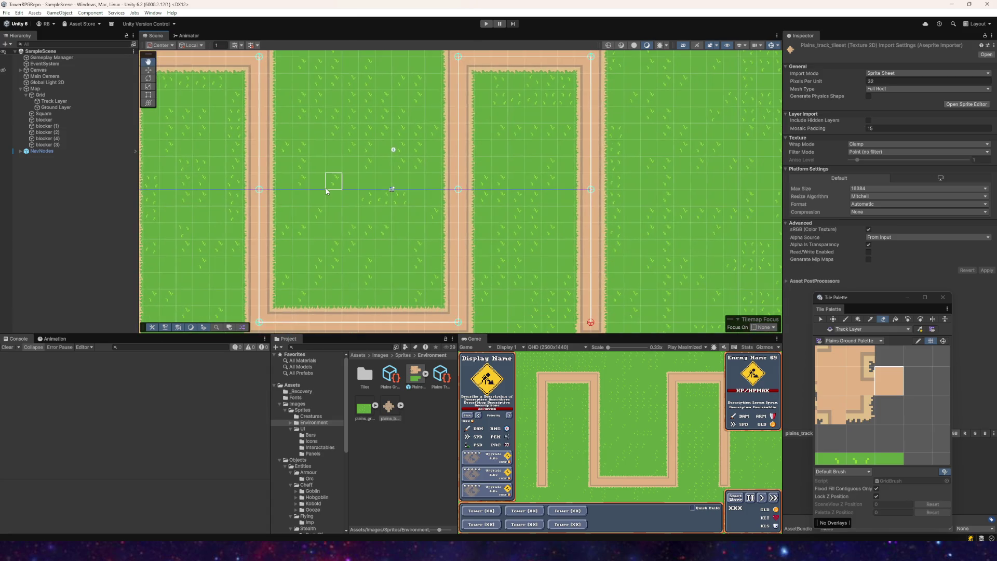
{"action": "scroll", "coordinate": [333, 193], "scroll_direction": "up", "scroll_amount": 3}
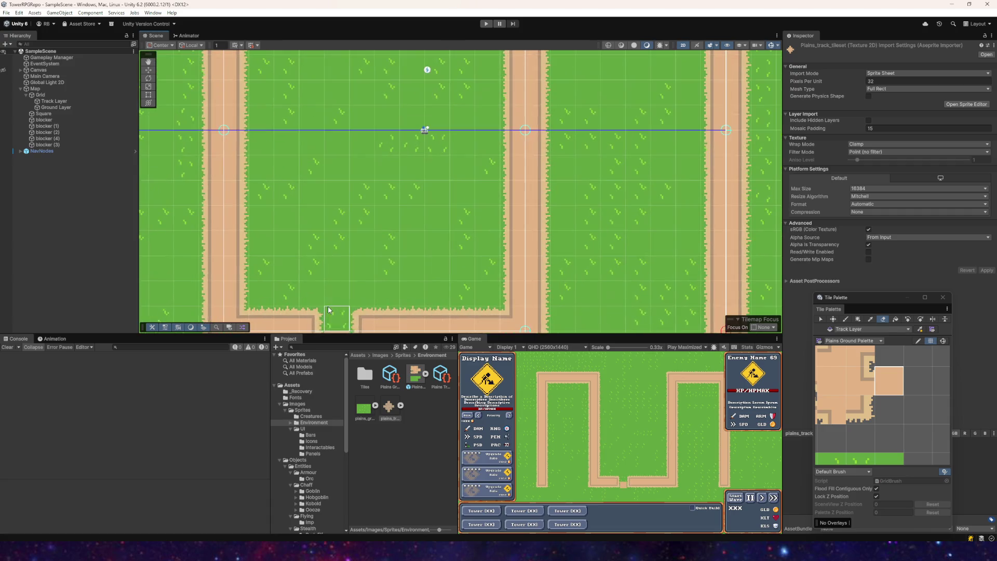
{"action": "left_click_drag", "start_coordinate": [318, 249], "coordinate": [381, 157]}
{"action": "left_click", "coordinate": [362, 192]}
{"action": "scroll", "coordinate": [363, 192], "scroll_direction": "up", "scroll_amount": 4}
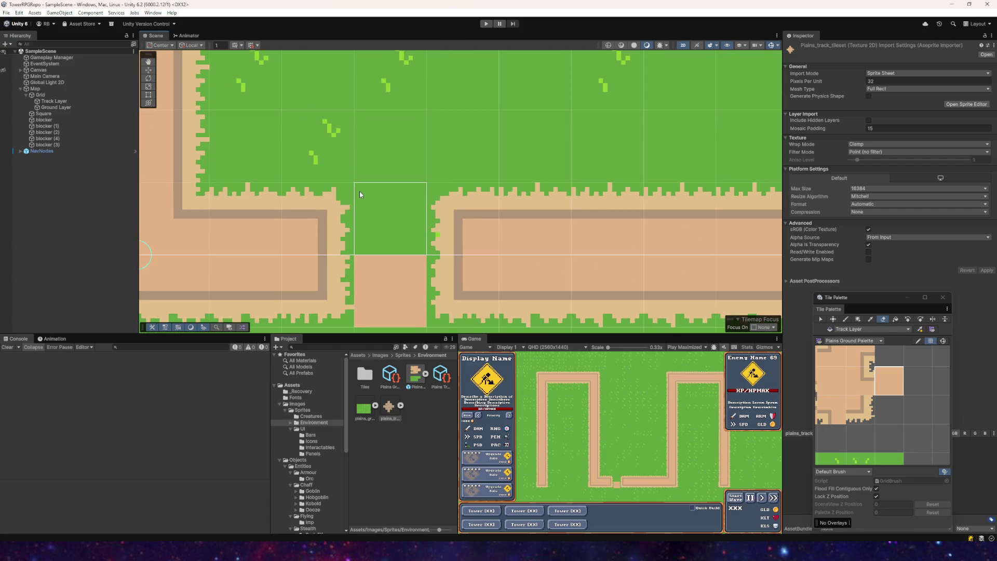
{"action": "left_click", "coordinate": [485, 23]}
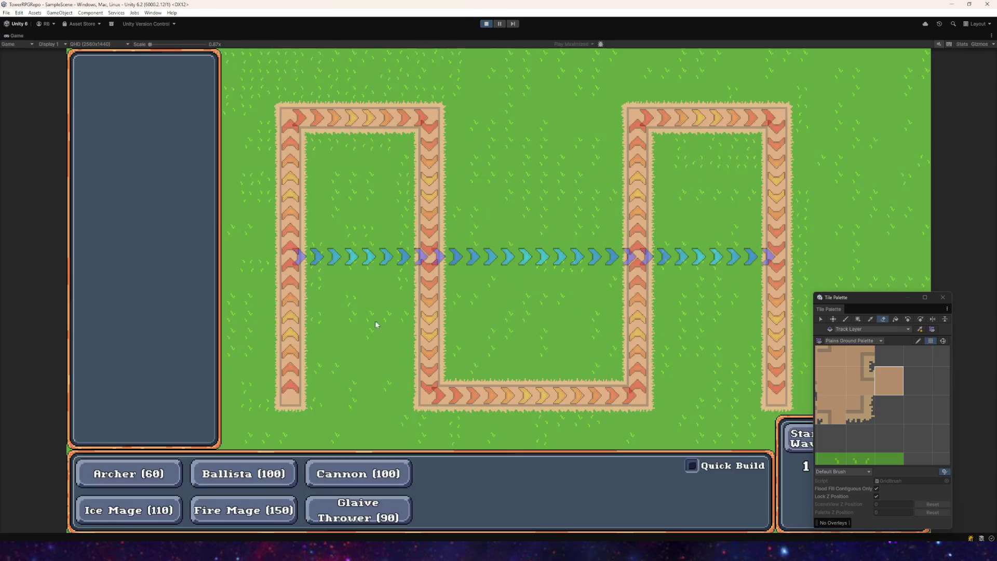
- Launch a goblin wave along the new track, then stop Play mode with Ctrl+P
{"action": "left_click", "coordinate": [793, 444]}
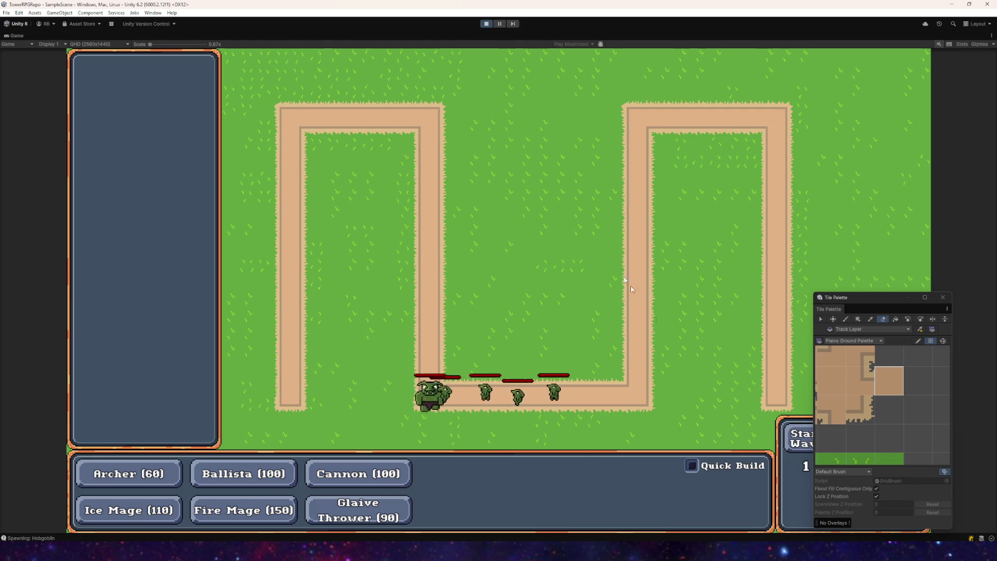
{"action": "key", "text": "ctrl+p"}
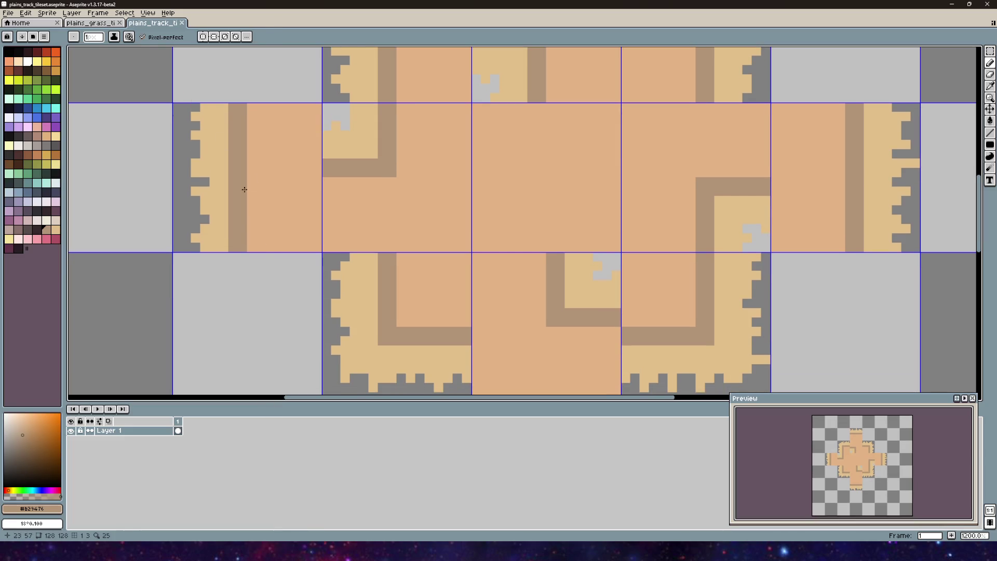
{"action": "left_click", "coordinate": [245, 168], "text": "alt"}
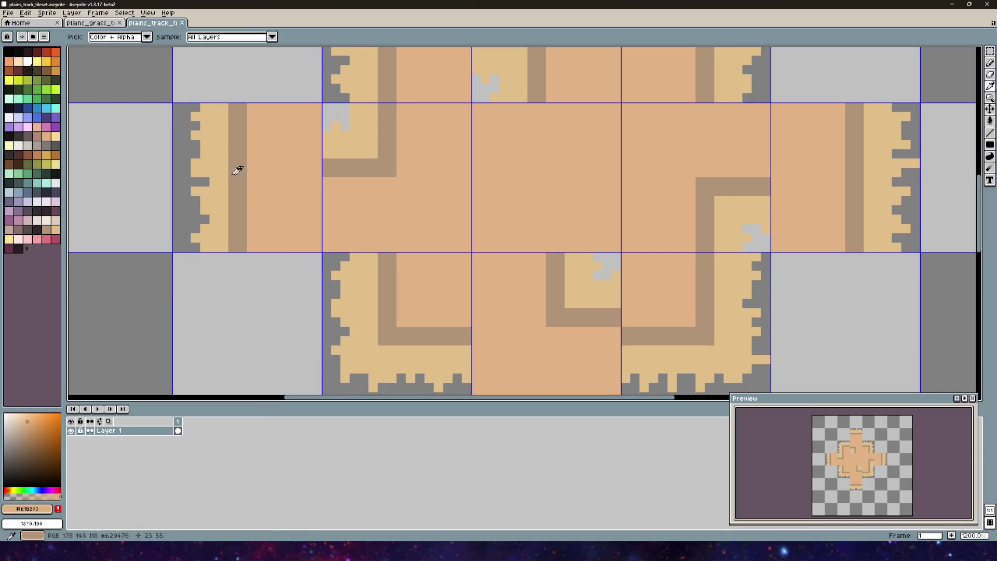
- Sample the light tan edge colour and the orange track colour from the tile
{"action": "left_click", "coordinate": [220, 161], "text": "alt"}
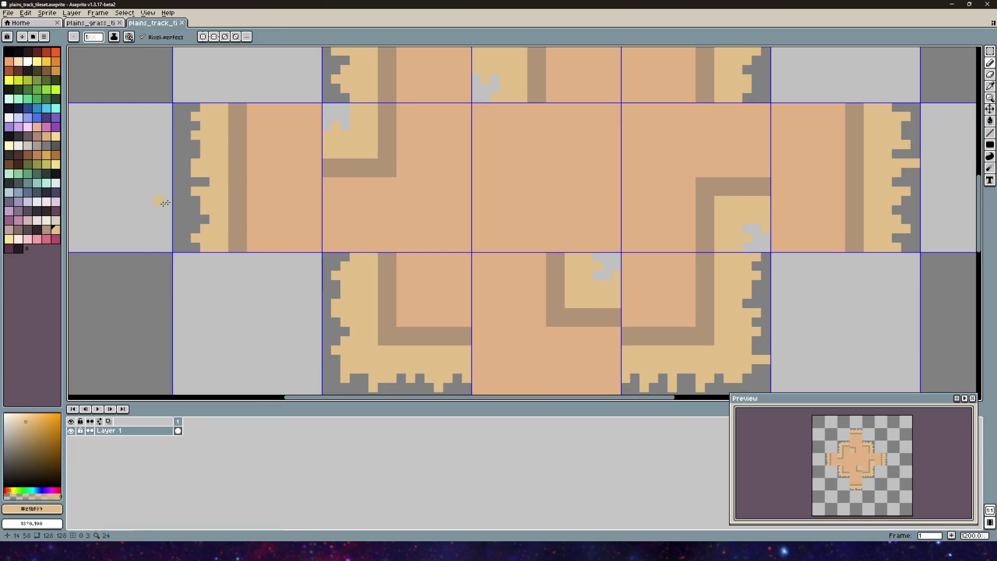
{"action": "left_click", "coordinate": [256, 175], "text": "alt"}
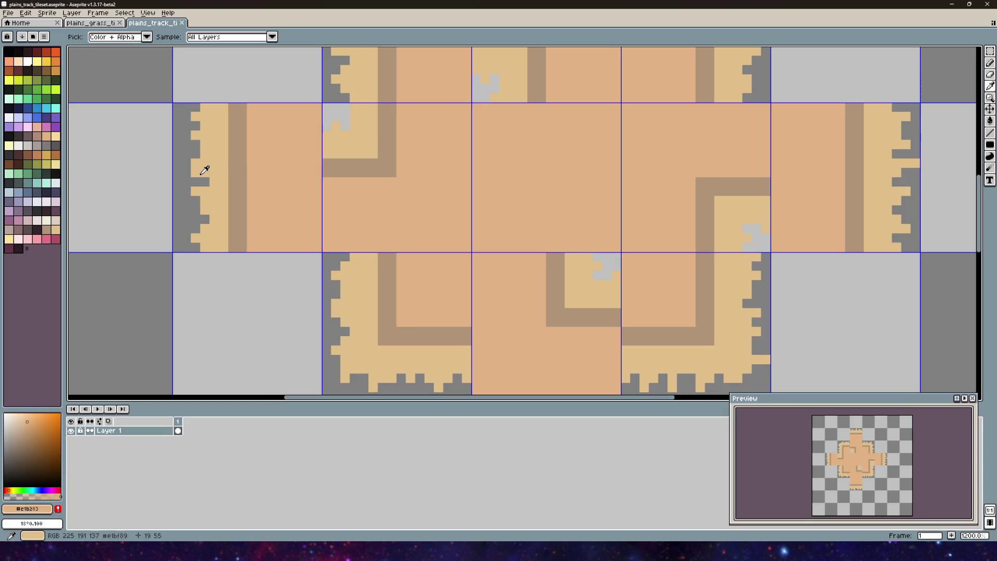
{"action": "left_click", "coordinate": [217, 163], "text": "alt"}
{"action": "left_click", "coordinate": [257, 172], "text": "alt"}
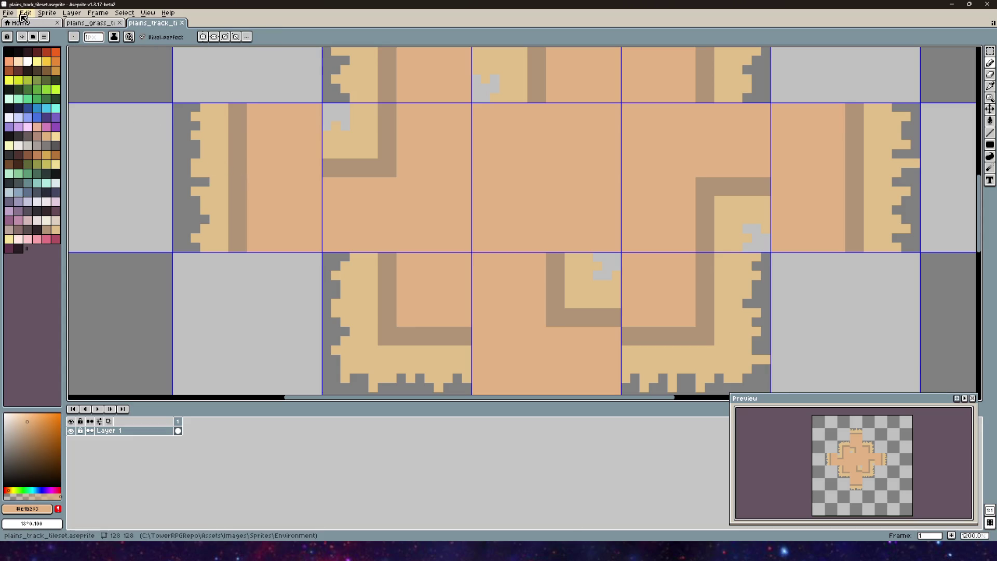
- Try Blur Tool strokes on the left tile's stripe, undoing the default and size-3 attempts
{"action": "left_click", "coordinate": [990, 169]}
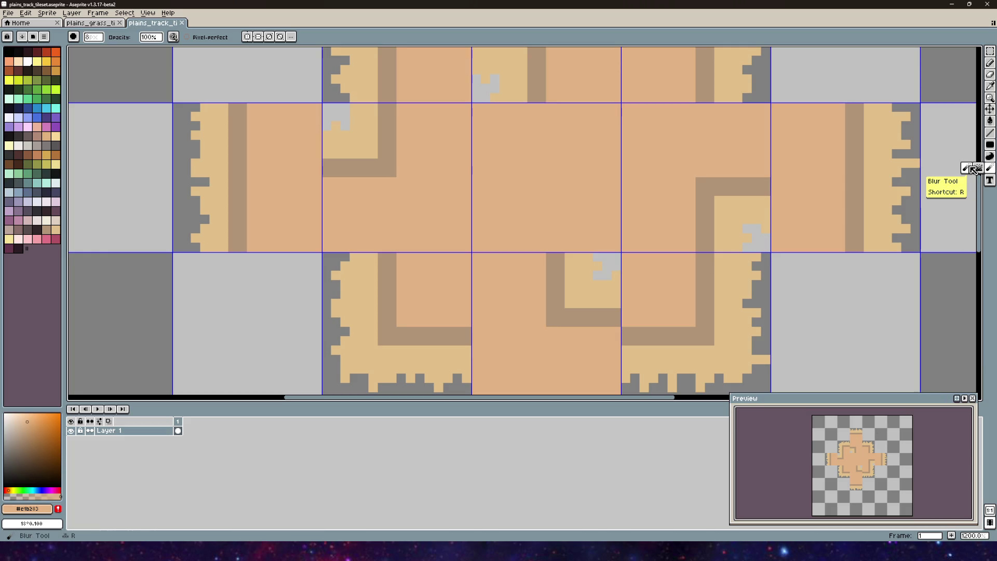
{"action": "left_click_drag", "start_coordinate": [234, 164], "coordinate": [240, 231]}
{"action": "scroll", "coordinate": [240, 231], "scroll_direction": "down", "scroll_amount": 3}
{"action": "key", "text": "ctrl+z"}
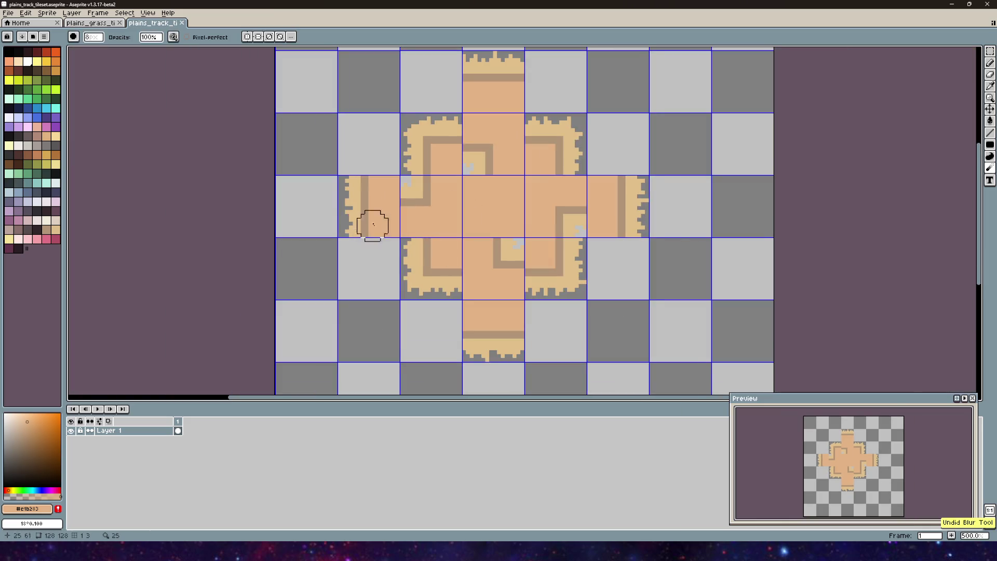
{"action": "scroll", "coordinate": [374, 229], "scroll_direction": "up", "scroll_amount": 7}
{"action": "left_click", "coordinate": [96, 38]}
{"action": "type", "text": "3"}
{"action": "left_click_drag", "start_coordinate": [339, 151], "coordinate": [341, 283]}
{"action": "scroll", "coordinate": [341, 282], "scroll_direction": "down", "scroll_amount": 5}
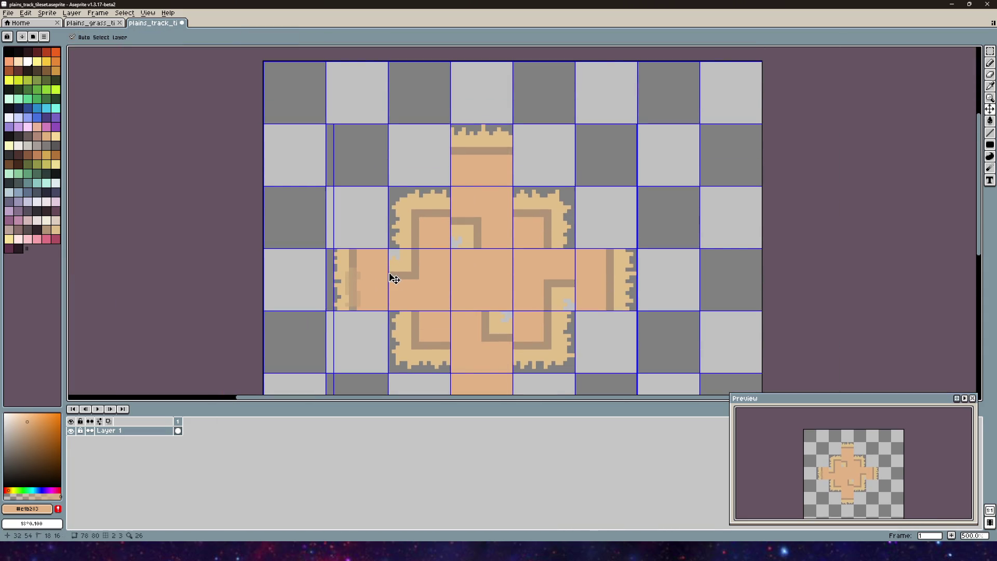
{"action": "key", "text": "ctrl+z"}
{"action": "scroll", "coordinate": [367, 289], "scroll_direction": "up", "scroll_amount": 2}
- Blur upward along the left tile's brown stripe with a size 4 brush
{"action": "left_click", "coordinate": [97, 39]}
{"action": "type", "text": "4"}
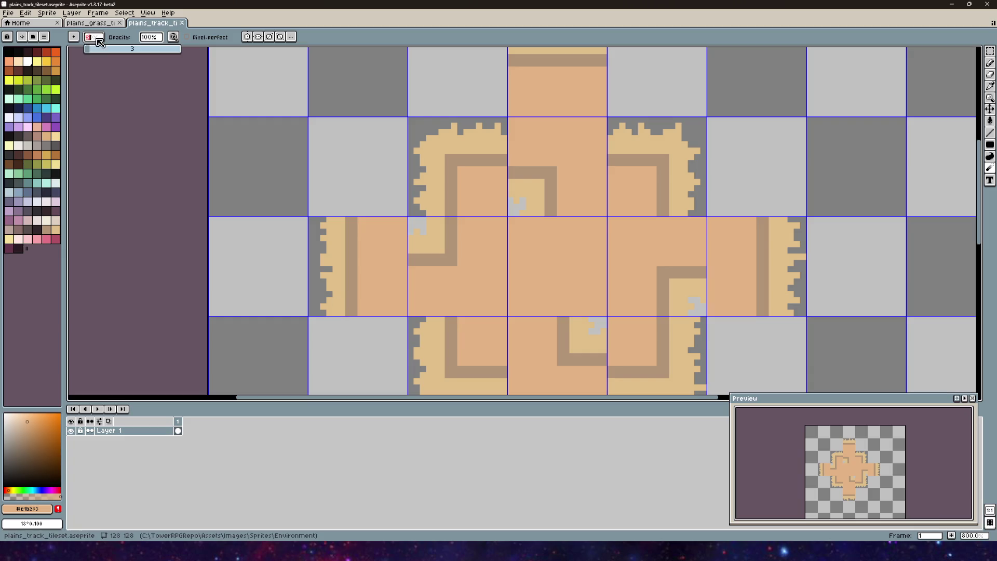
{"action": "left_click_drag", "start_coordinate": [351, 316], "coordinate": [350, 218]}
{"action": "scroll", "coordinate": [503, 300], "scroll_direction": "down", "scroll_amount": 3}
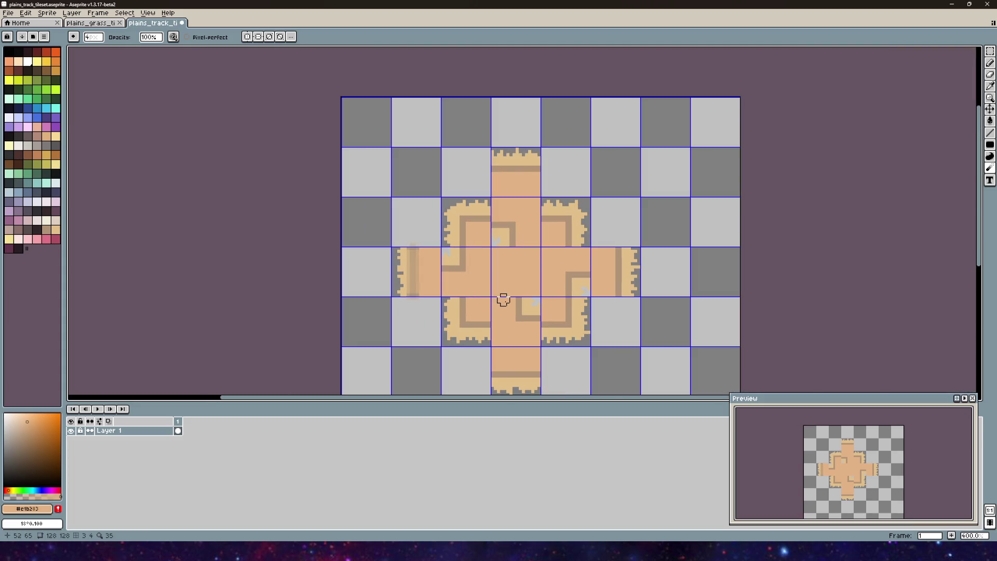
{"action": "key", "text": "v"}
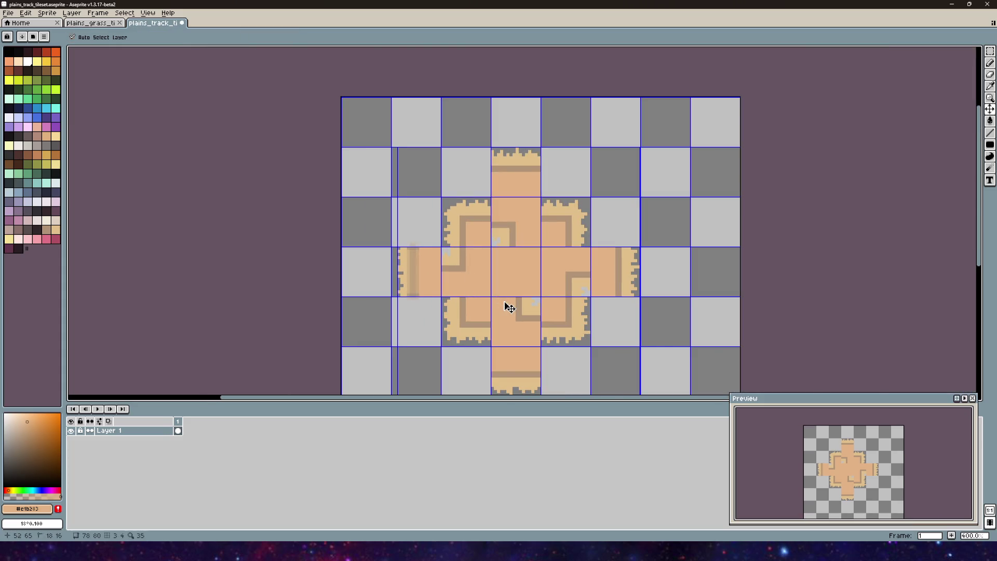
{"action": "key", "text": "r"}
{"action": "scroll", "coordinate": [415, 281], "scroll_direction": "up", "scroll_amount": 4}
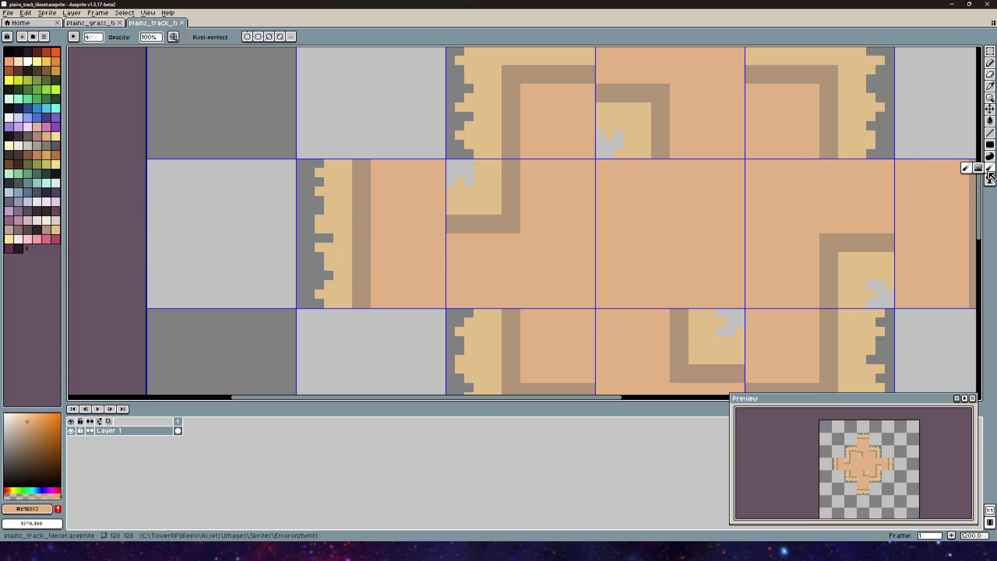
{"action": "left_click", "coordinate": [978, 167]}
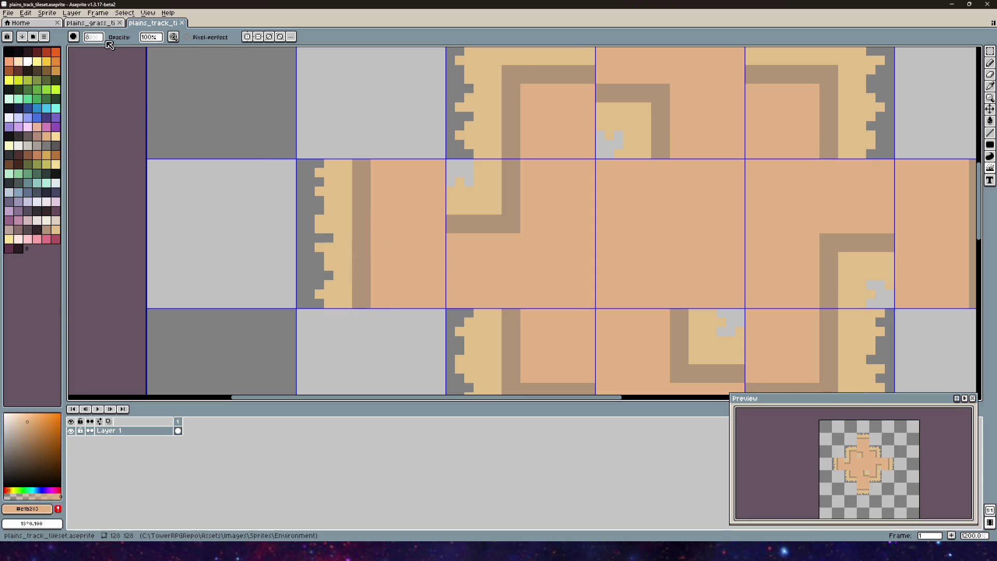
{"action": "mouse_move", "coordinate": [356, 285]}
{"action": "left_mouse_down"}
{"action": "mouse_move", "coordinate": [366, 303]}
{"action": "mouse_move", "coordinate": [356, 225]}
{"action": "mouse_move", "coordinate": [367, 169]}
{"action": "mouse_move", "coordinate": [366, 182]}
{"action": "left_mouse_up"}
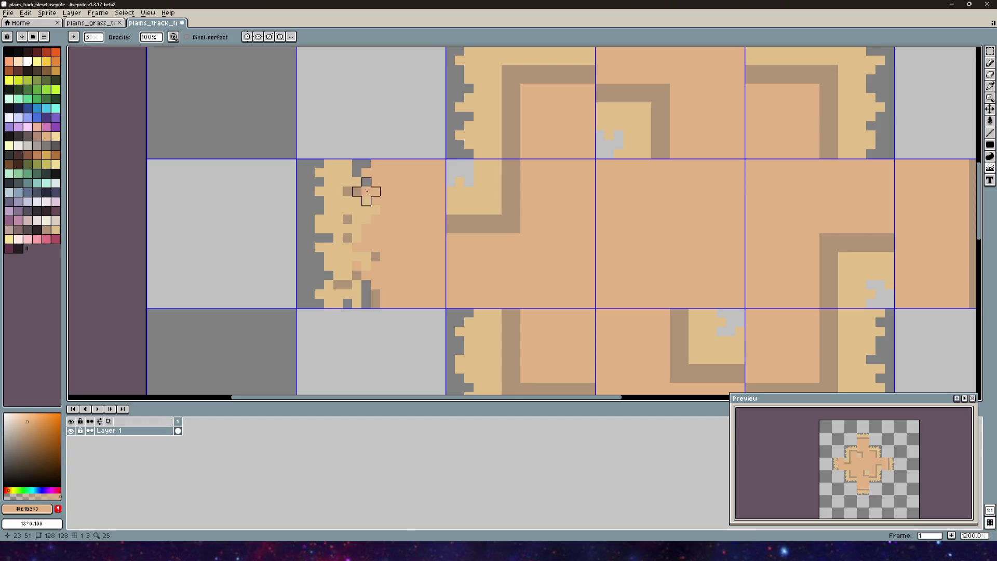
{"action": "scroll", "coordinate": [423, 257], "scroll_direction": "down", "scroll_amount": 4}
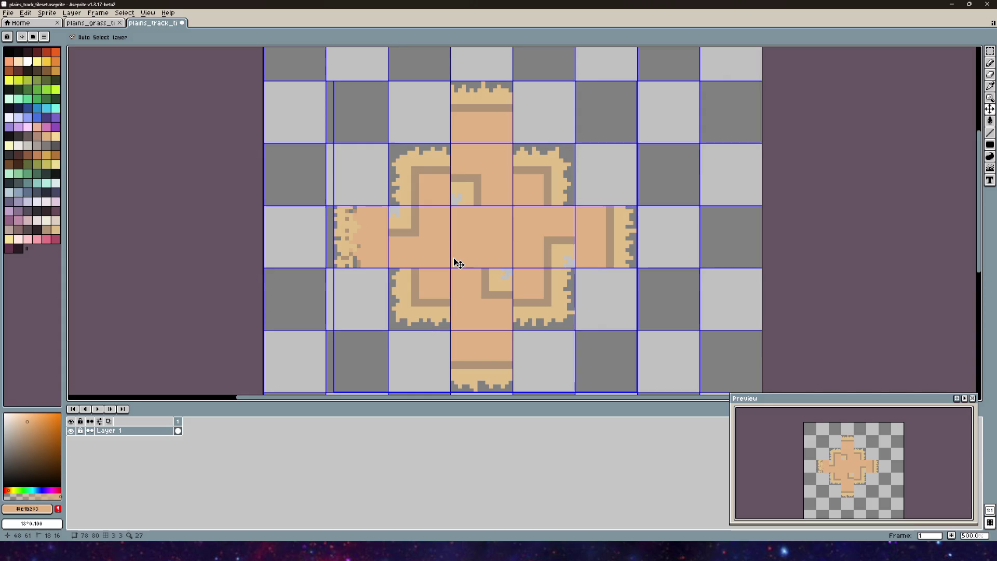
{"action": "key", "text": "b"}
{"action": "scroll", "coordinate": [345, 260], "scroll_direction": "up", "scroll_amount": 7}
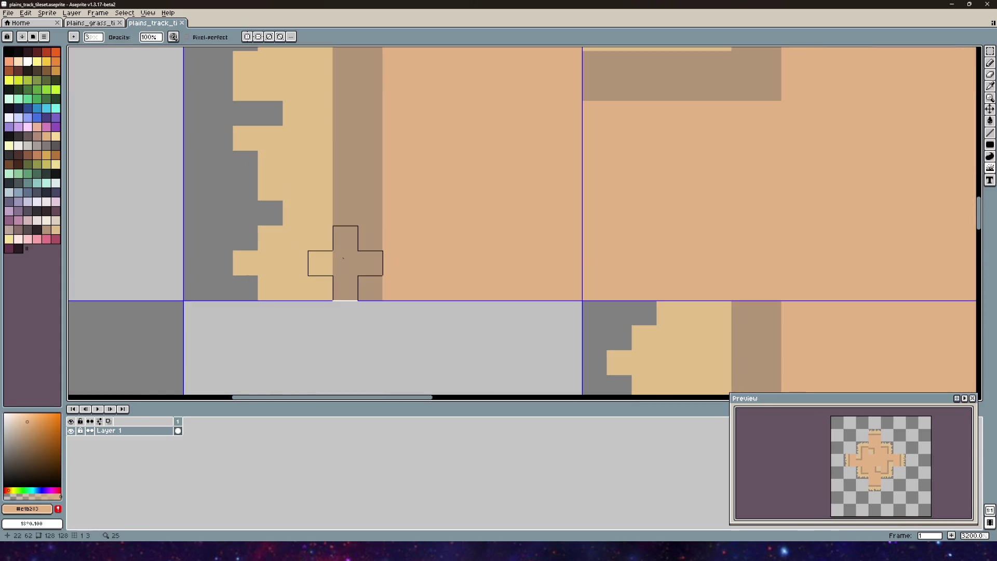
{"action": "left_click", "coordinate": [73, 37]}
{"action": "left_click", "coordinate": [88, 50]}
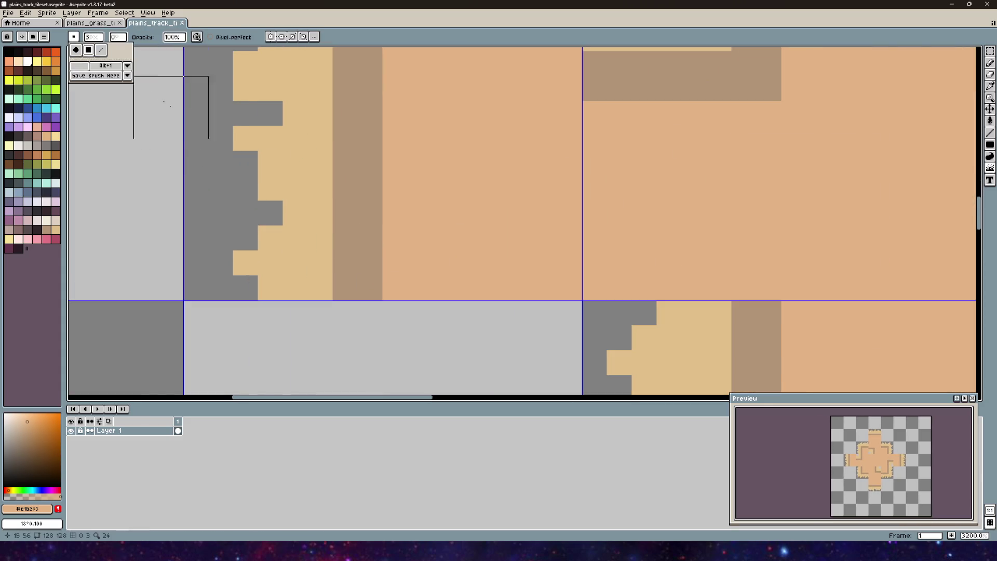
{"action": "left_click_drag", "start_coordinate": [370, 261], "coordinate": [345, 262]}
{"action": "key", "text": "ctrl+z"}
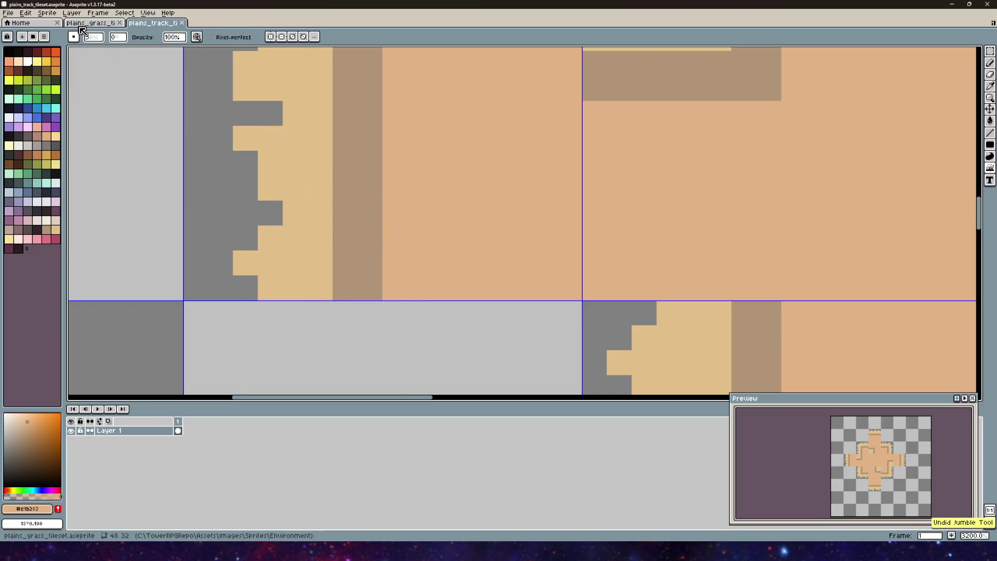
{"action": "left_click", "coordinate": [74, 39]}
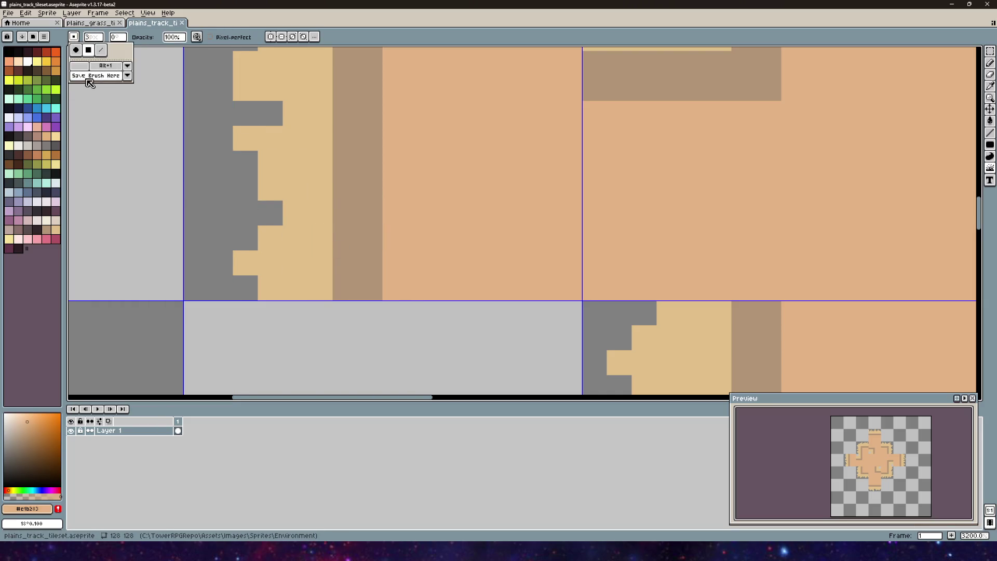
{"action": "left_click", "coordinate": [103, 52]}
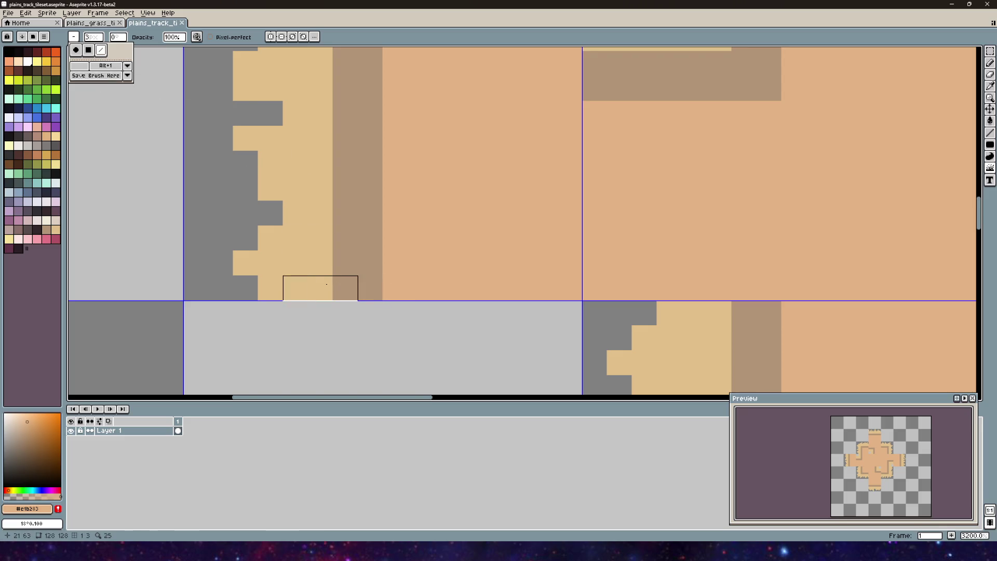
{"action": "left_click", "coordinate": [332, 288]}
{"action": "left_click", "coordinate": [358, 280]}
{"action": "key", "text": "ctrl+z"}
{"action": "key", "text": "ctrl+z"}
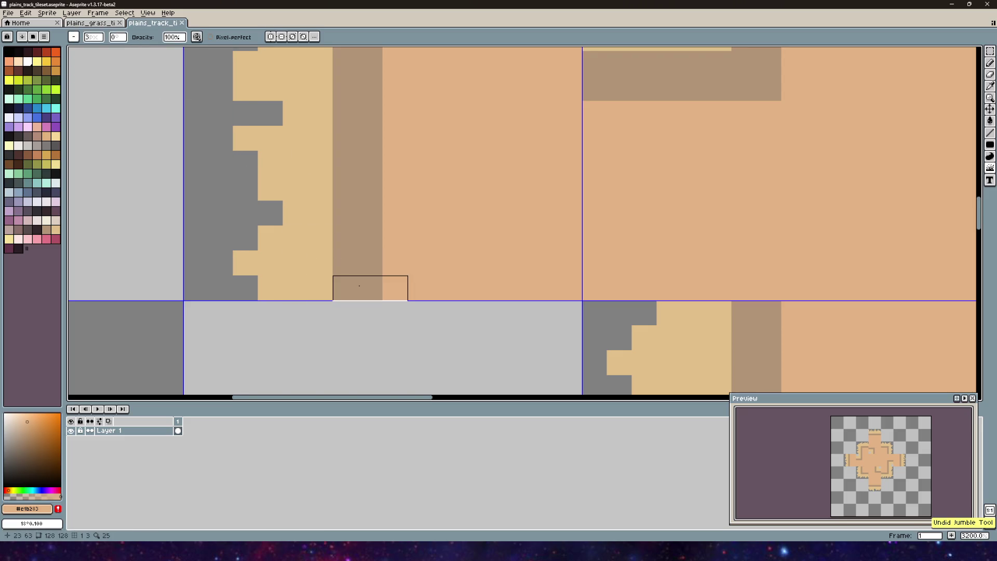
{"action": "mouse_move", "coordinate": [353, 285]}
{"action": "left_mouse_down"}
{"action": "mouse_move", "coordinate": [364, 265]}
{"action": "mouse_move", "coordinate": [362, 248]}
{"action": "mouse_move", "coordinate": [345, 238]}
{"action": "mouse_move", "coordinate": [345, 262]}
{"action": "mouse_move", "coordinate": [349, 117]}
{"action": "mouse_move", "coordinate": [391, 147]}
{"action": "mouse_move", "coordinate": [402, 268]}
{"action": "mouse_move", "coordinate": [363, 235]}
{"action": "mouse_move", "coordinate": [362, 158]}
{"action": "mouse_move", "coordinate": [365, 230]}
{"action": "mouse_move", "coordinate": [363, 181]}
{"action": "mouse_move", "coordinate": [352, 274]}
{"action": "mouse_move", "coordinate": [359, 149]}
{"action": "mouse_move", "coordinate": [349, 188]}
{"action": "left_mouse_up"}
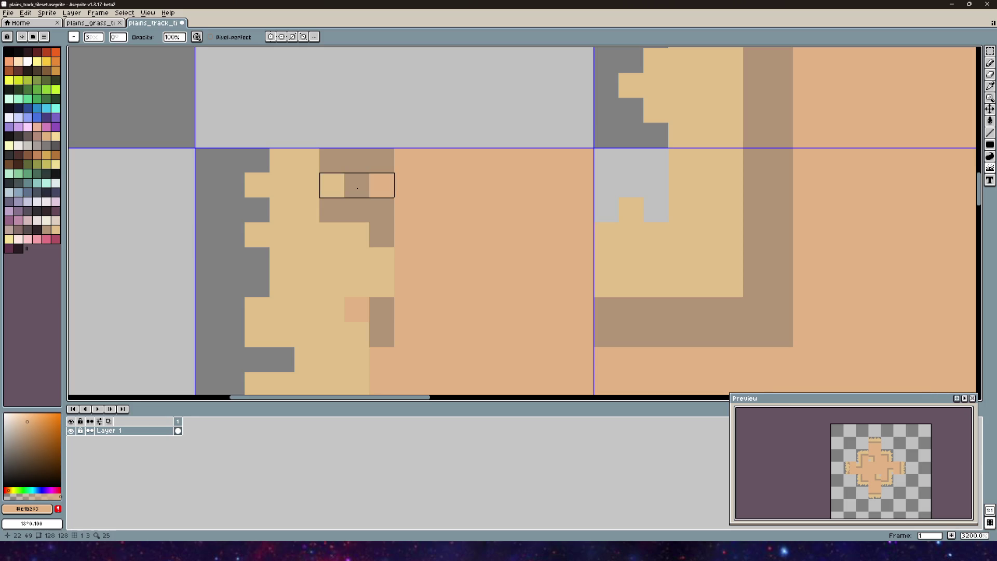
{"action": "scroll", "coordinate": [403, 258], "scroll_direction": "down", "scroll_amount": 6}
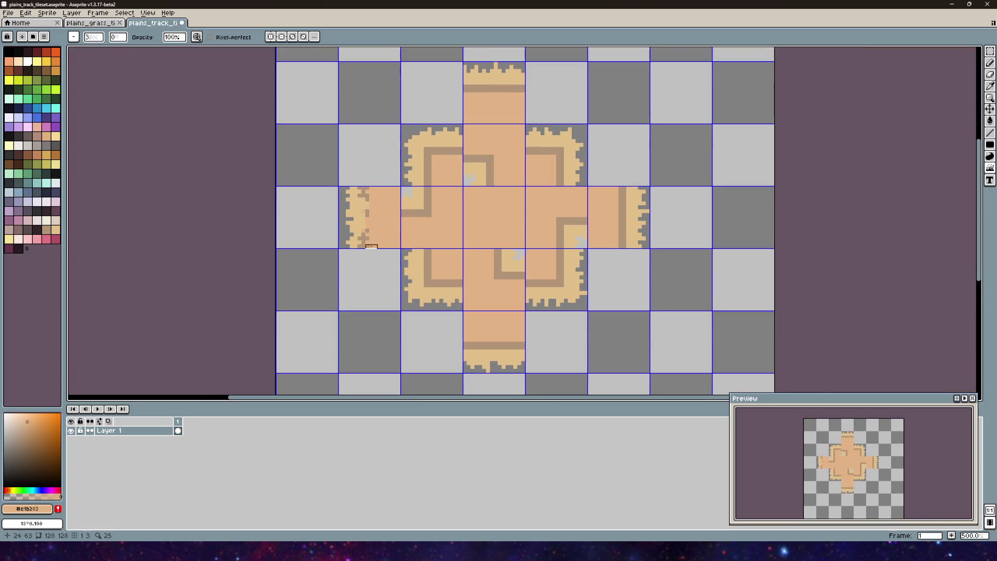
{"action": "scroll", "coordinate": [375, 246], "scroll_direction": "up", "scroll_amount": 6}
{"action": "scroll", "coordinate": [381, 257], "scroll_direction": "down", "scroll_amount": 2}
{"action": "key", "text": "v"}
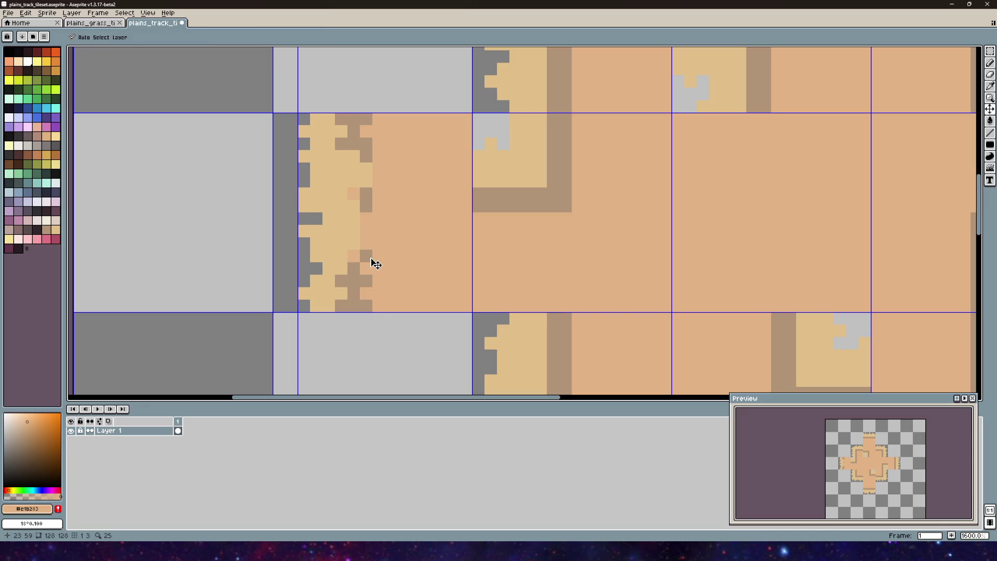
{"action": "key", "text": "ctrl+z"}
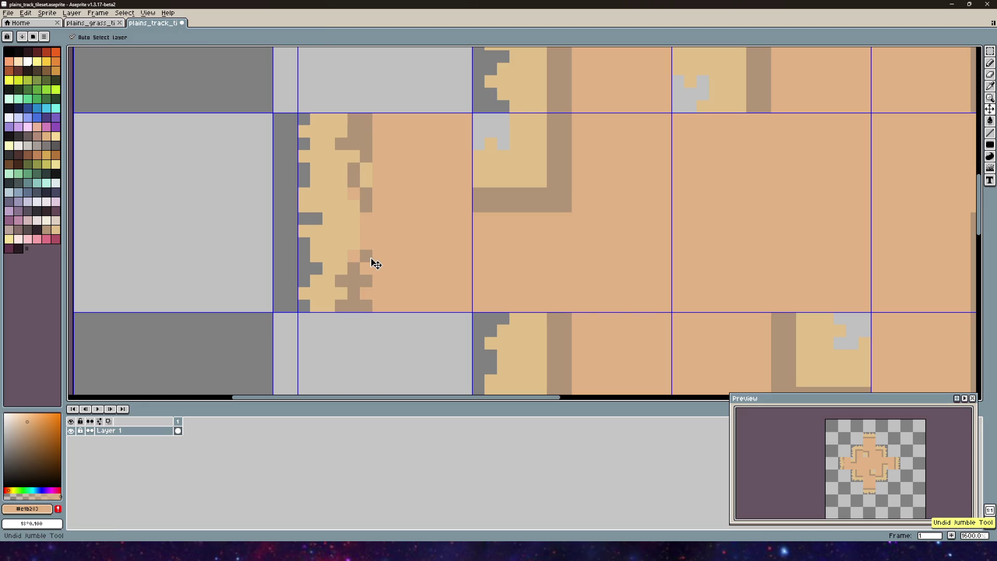
{"action": "key", "text": "ctrl+z"}
{"action": "key", "text": "ctrl+z"}
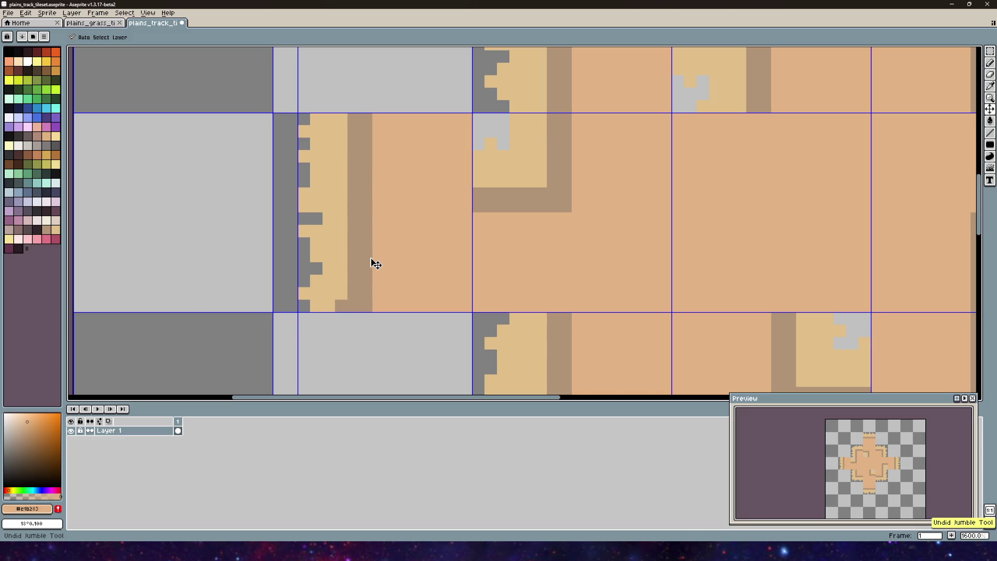
{"action": "key", "text": "b"}
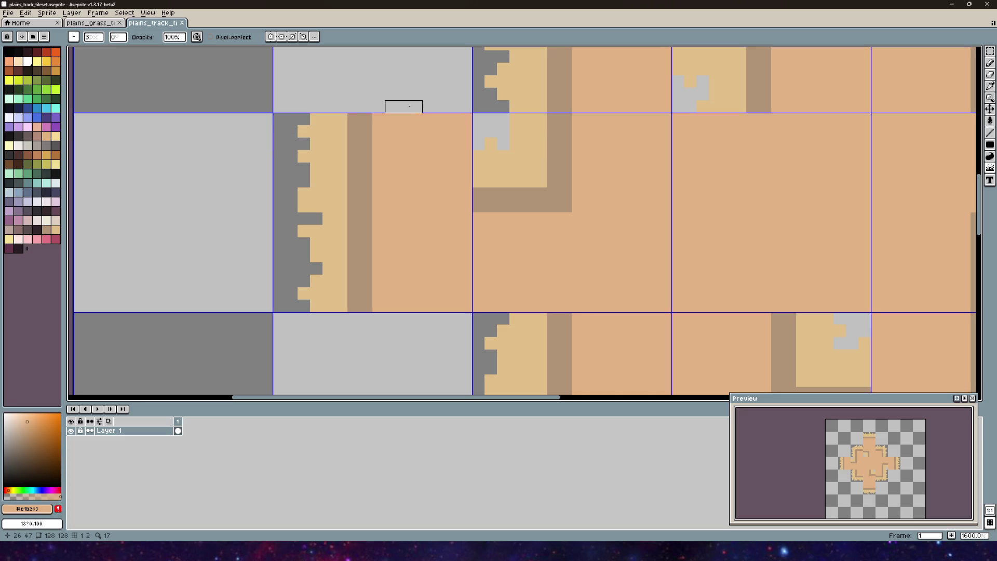
- Choose the one-pixel Pencil and settle on a light peach colour
{"action": "left_click", "coordinate": [990, 62]}
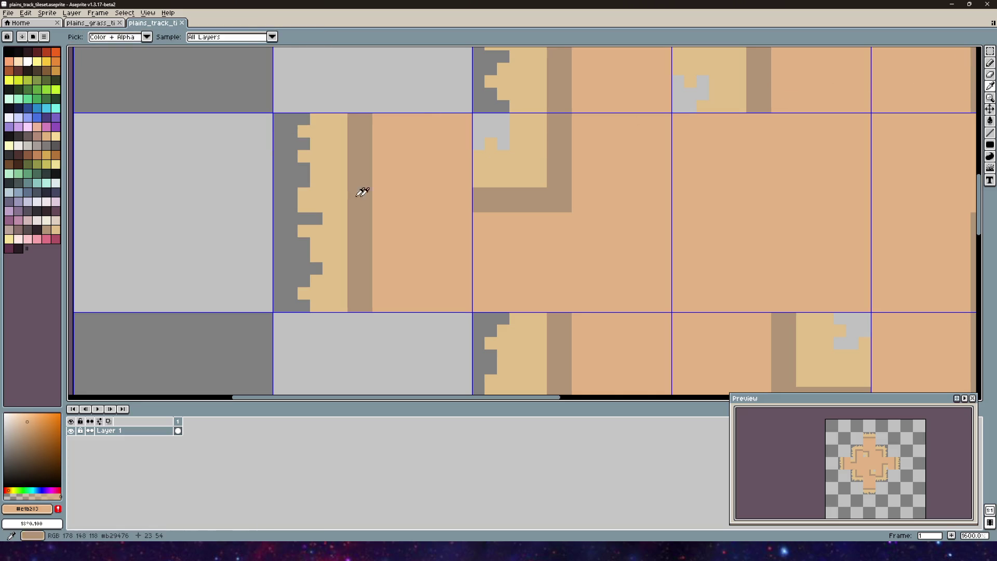
{"action": "left_click", "coordinate": [22, 430]}
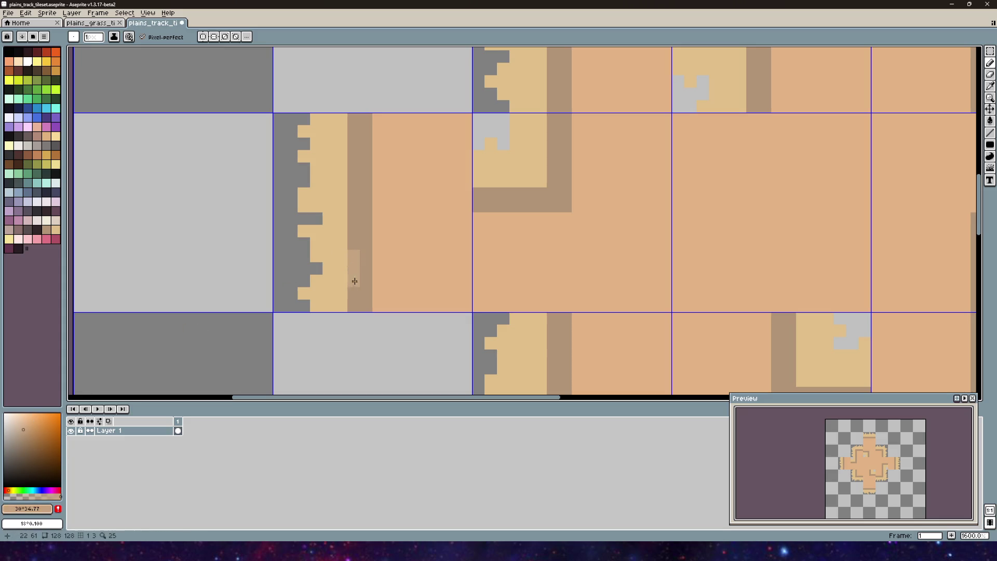
{"action": "left_click", "coordinate": [19, 419]}
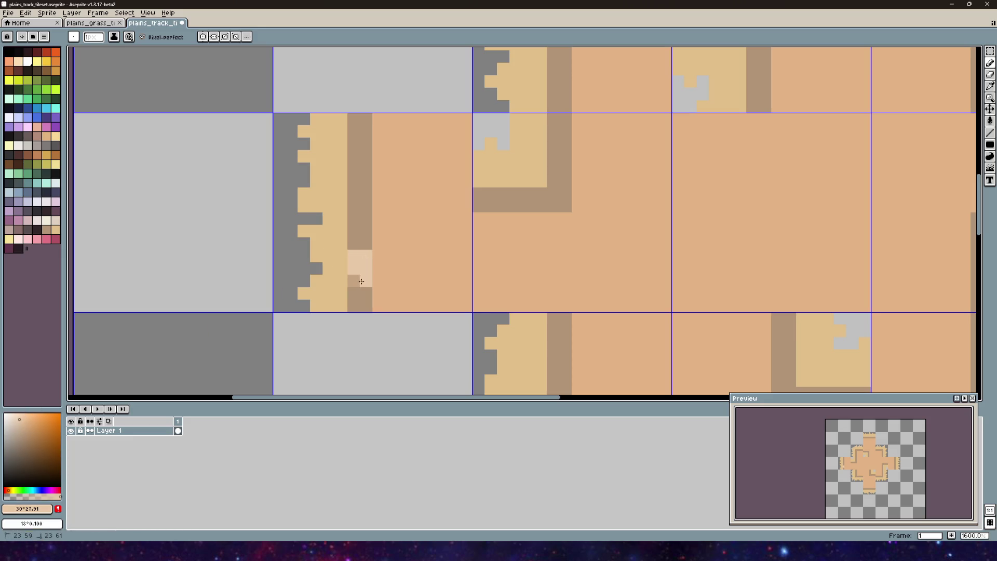
{"action": "left_click", "coordinate": [22, 433]}
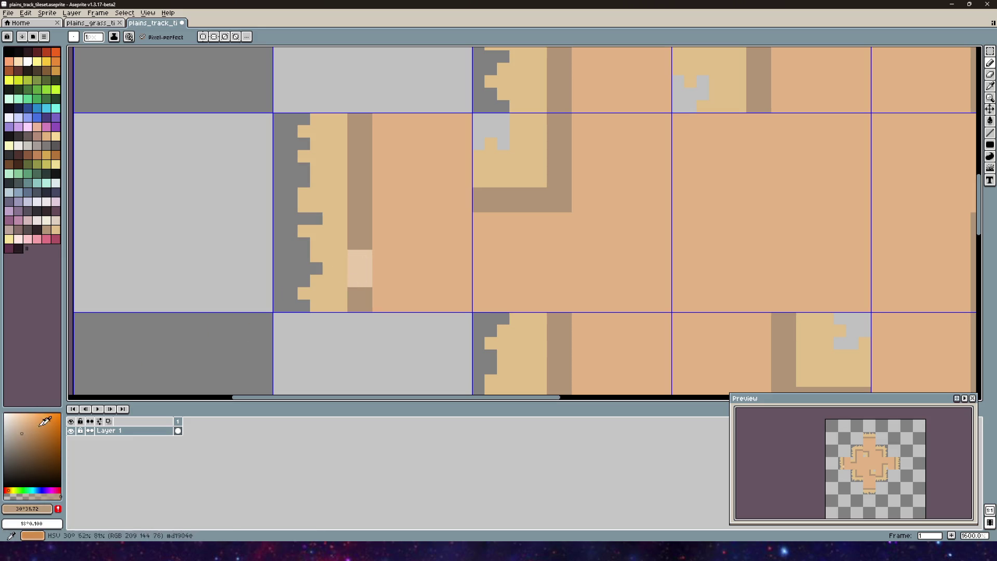
{"action": "left_click", "coordinate": [32, 415]}
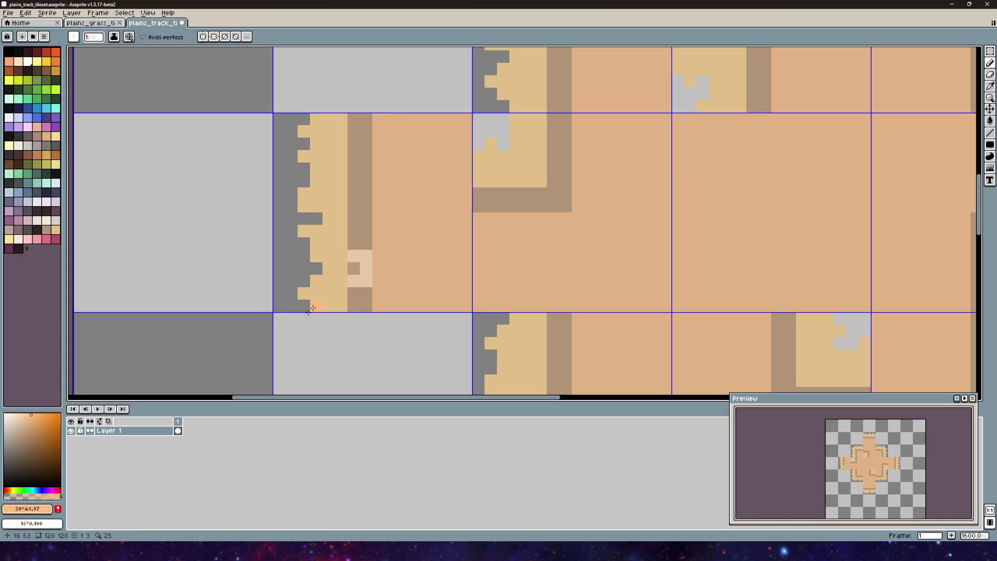
{"action": "left_click", "coordinate": [24, 419]}
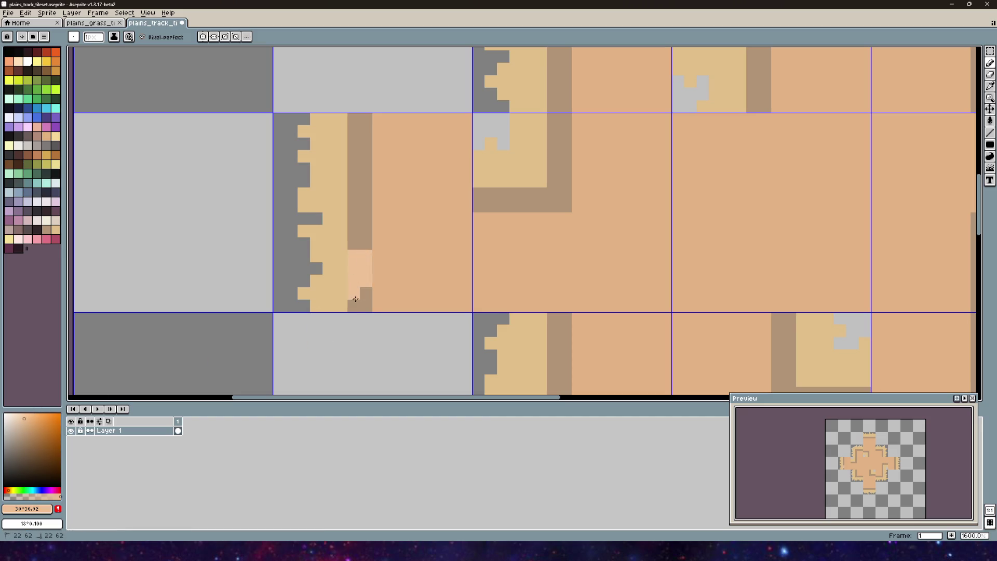
- Paint-bucket the left and bottom-left tiles' brown strips light peach
{"action": "left_click_drag", "start_coordinate": [380, 203], "coordinate": [368, 306]}
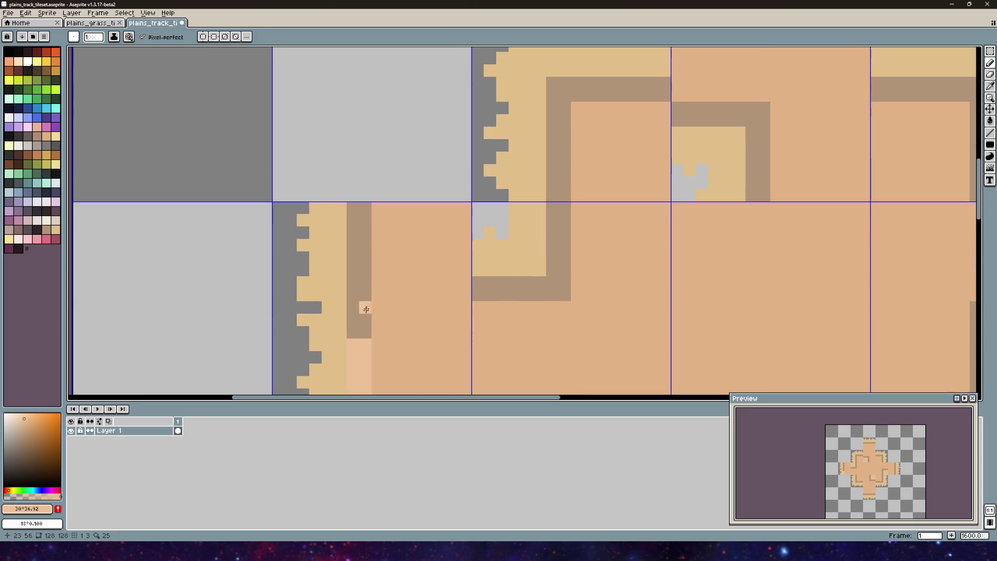
{"action": "left_click", "coordinate": [990, 122]}
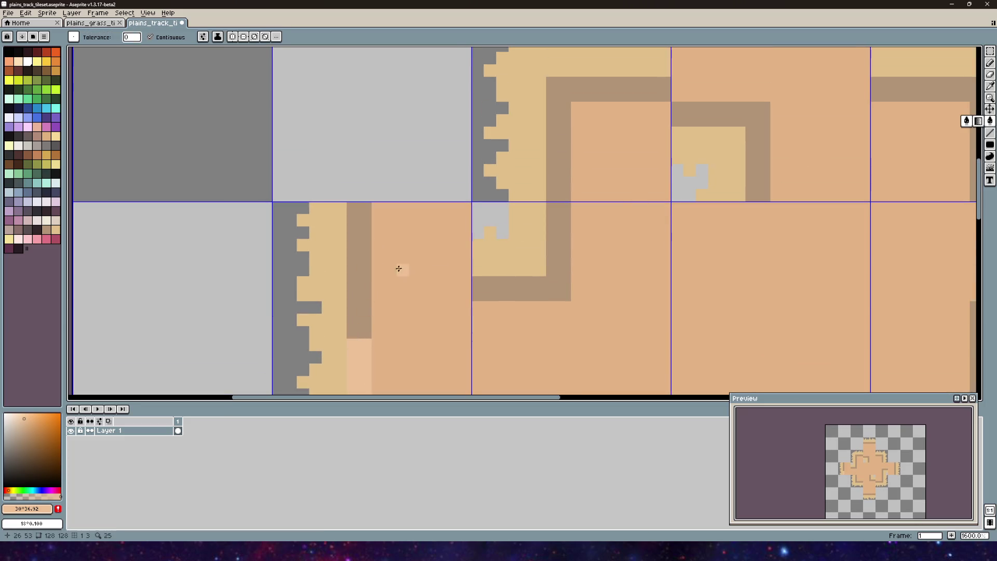
{"action": "scroll", "coordinate": [400, 266], "scroll_direction": "down", "scroll_amount": 3}
{"action": "left_click", "coordinate": [414, 259]}
{"action": "left_click", "coordinate": [413, 340]}
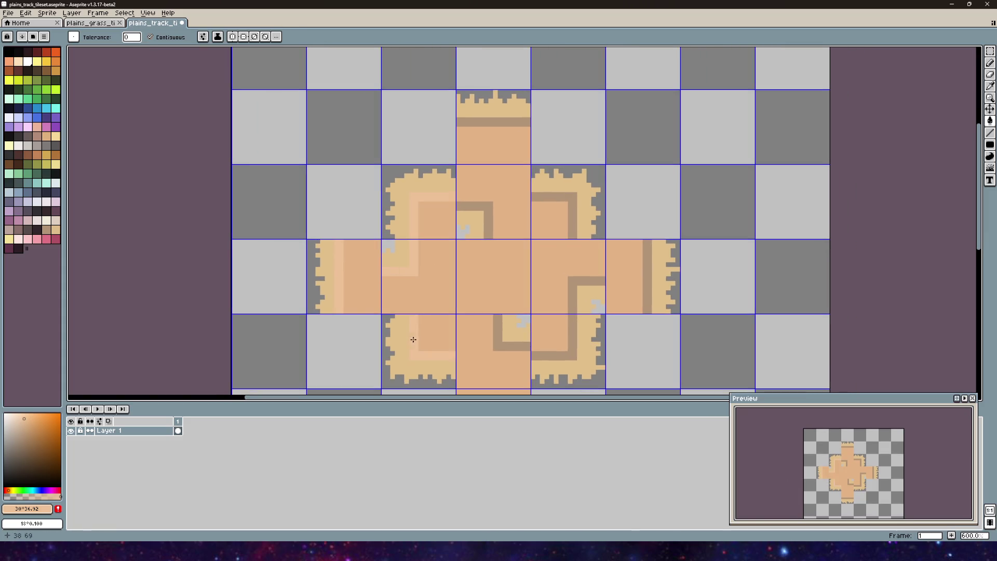
- Fill the bottom, right, top-right, top-centre and top tiles' brown strips light peach, then return to the Pencil
{"action": "left_click", "coordinate": [508, 344]}
{"action": "left_click", "coordinate": [568, 352]}
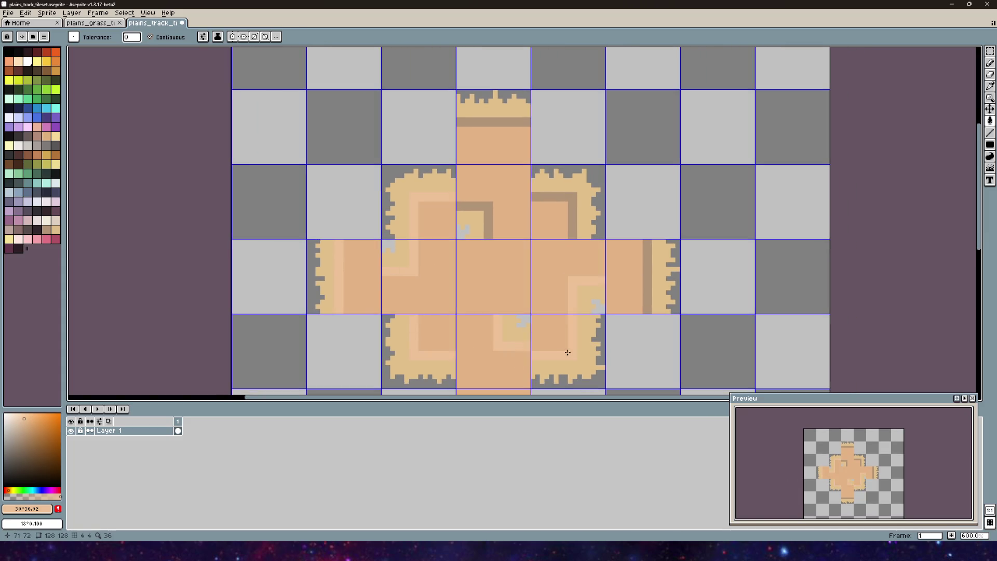
{"action": "left_click", "coordinate": [649, 258]}
{"action": "left_click", "coordinate": [571, 218]}
{"action": "left_click", "coordinate": [489, 219]}
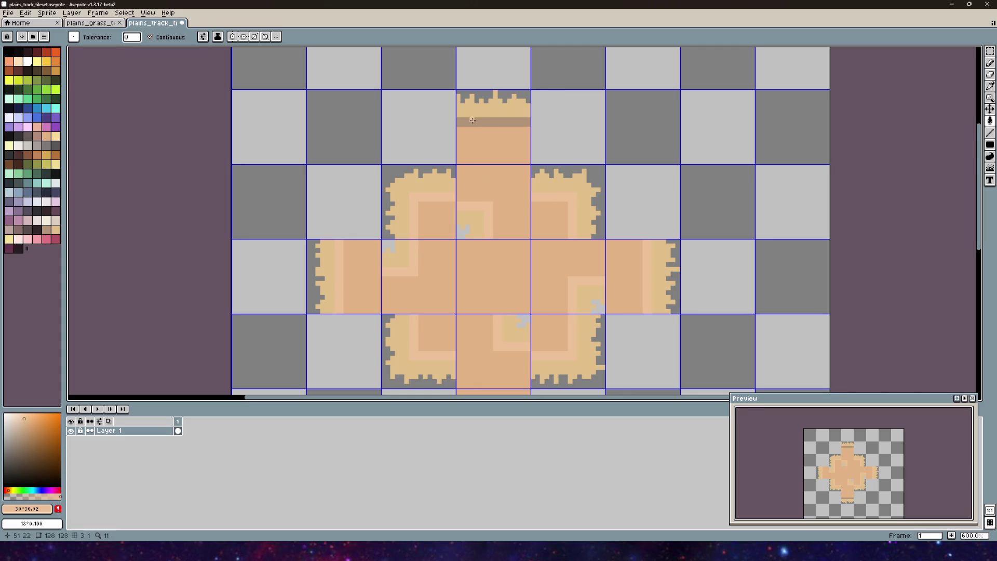
{"action": "left_click", "coordinate": [472, 120]}
{"action": "scroll", "coordinate": [472, 120], "scroll_direction": "down", "scroll_amount": 4}
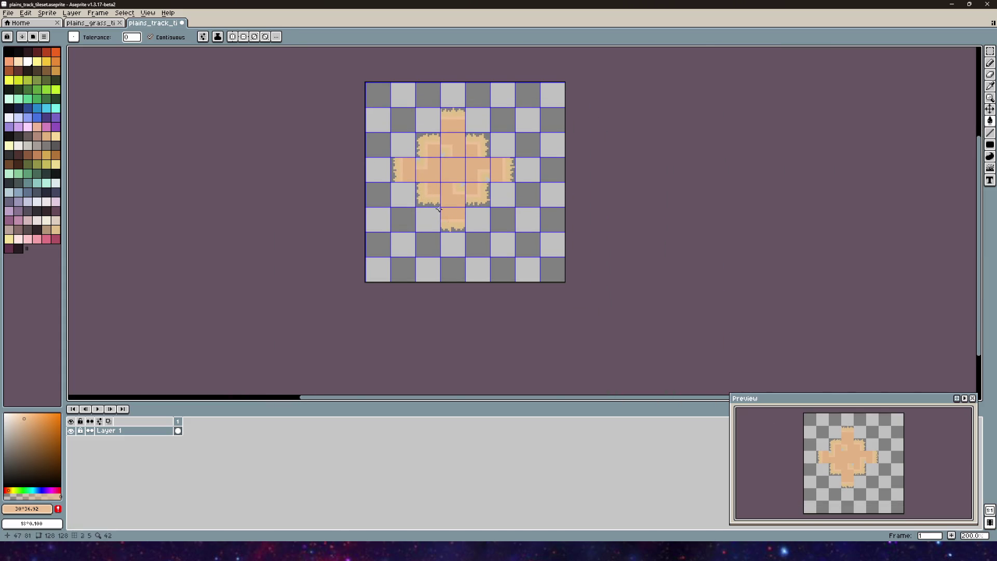
{"action": "scroll", "coordinate": [416, 154], "scroll_direction": "up", "scroll_amount": 5}
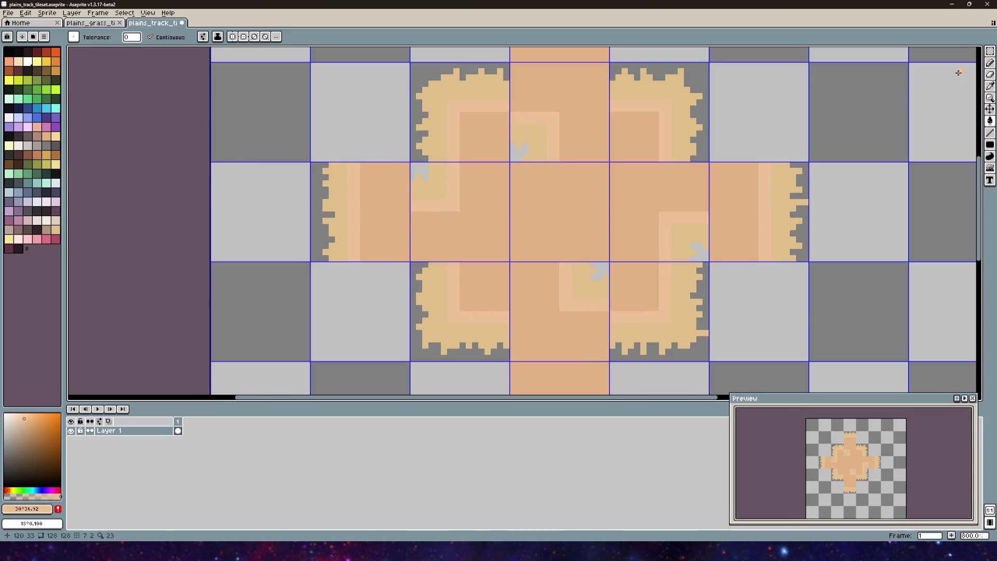
{"action": "key", "text": "b"}
{"action": "scroll", "coordinate": [363, 194], "scroll_direction": "up", "scroll_amount": 5}
{"action": "scroll", "coordinate": [391, 185], "scroll_direction": "left", "scroll_amount": 2}
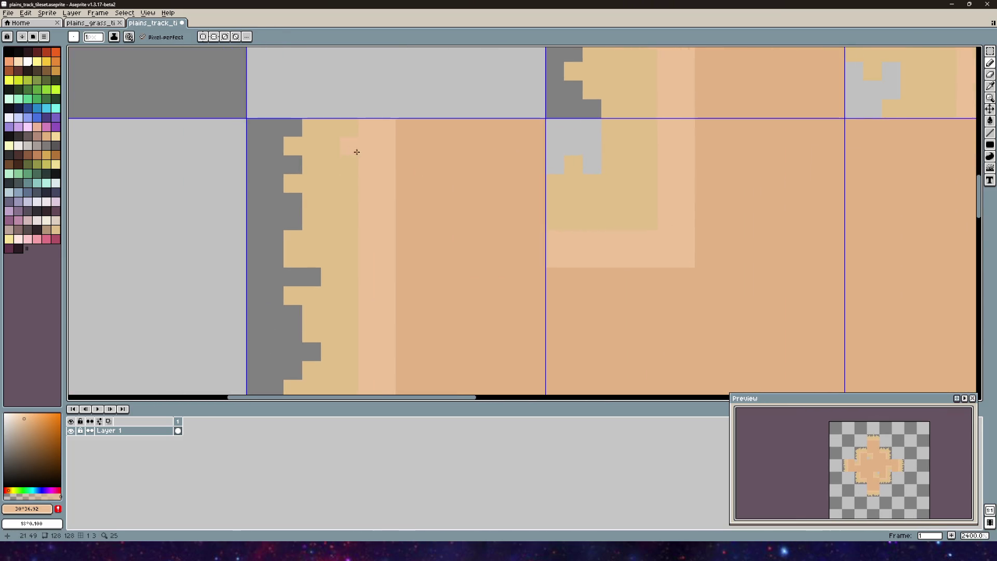
- Jumble the pixels along the light stripe on the left-edge and lower-left corner tiles
{"action": "left_click", "coordinate": [978, 167]}
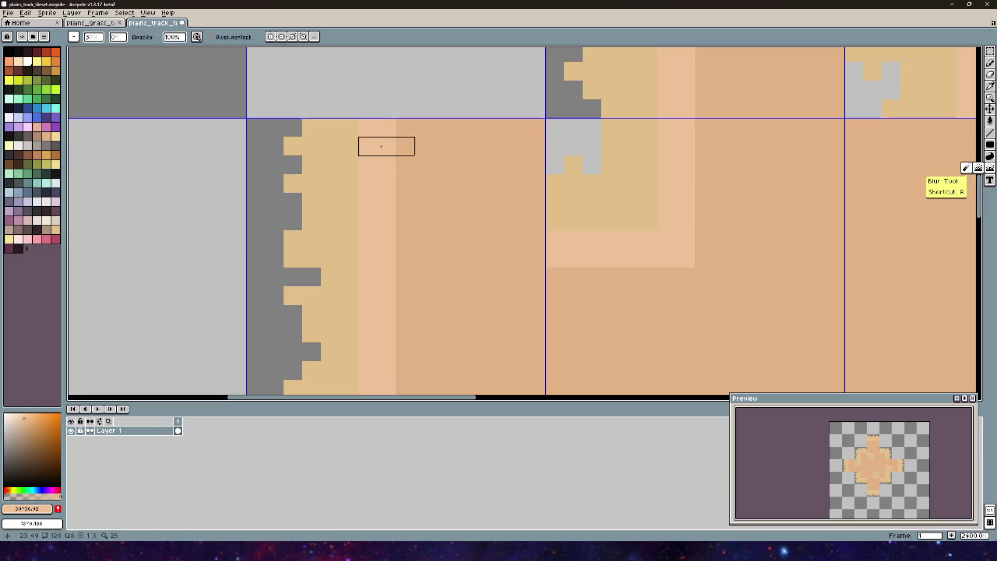
{"action": "mouse_move", "coordinate": [386, 146]}
{"action": "left_mouse_down"}
{"action": "mouse_move", "coordinate": [367, 147]}
{"action": "mouse_move", "coordinate": [389, 163]}
{"action": "mouse_move", "coordinate": [368, 184]}
{"action": "mouse_move", "coordinate": [386, 202]}
{"action": "left_mouse_up"}
{"action": "left_click", "coordinate": [387, 128]}
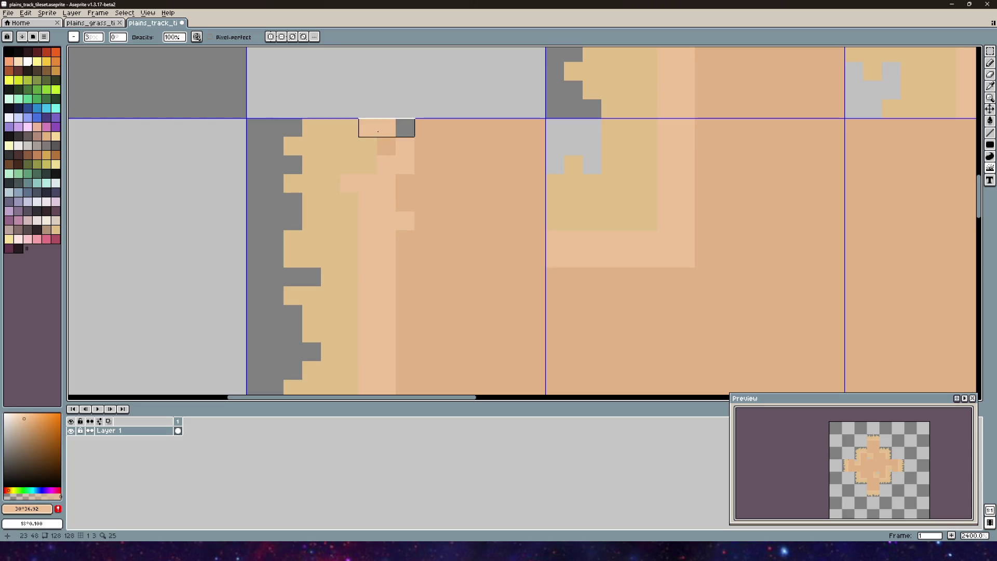
{"action": "key", "text": "ctrl+z"}
{"action": "mouse_move", "coordinate": [385, 255]}
{"action": "left_mouse_down"}
{"action": "mouse_move", "coordinate": [367, 238]}
{"action": "mouse_move", "coordinate": [368, 294]}
{"action": "mouse_move", "coordinate": [386, 295]}
{"action": "left_mouse_up"}
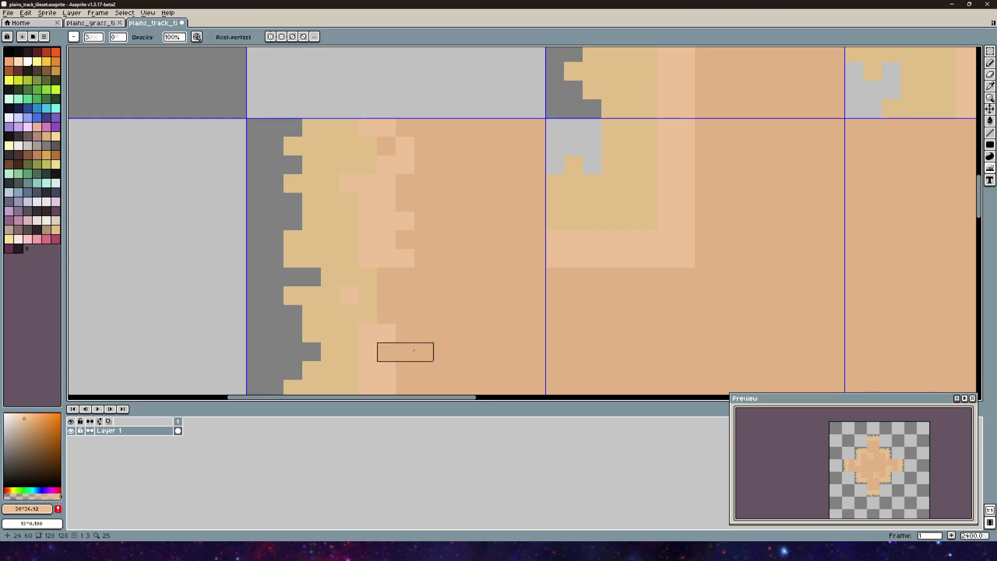
{"action": "left_click_drag", "start_coordinate": [371, 387], "coordinate": [359, 218]}
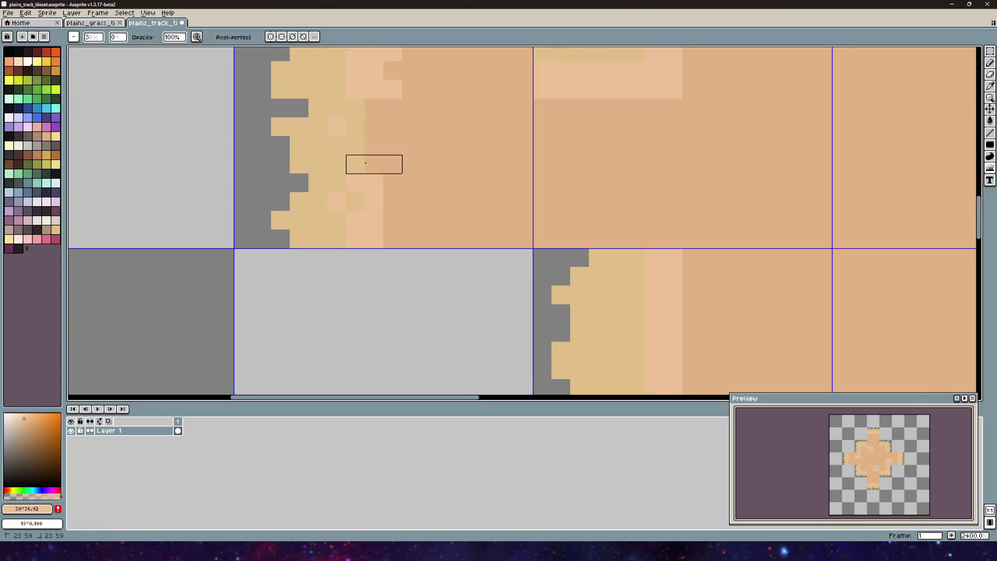
{"action": "scroll", "coordinate": [394, 206], "scroll_direction": "down", "scroll_amount": 3}
{"action": "left_click_drag", "start_coordinate": [488, 207], "coordinate": [418, 225]}
{"action": "key", "text": "ctrl"}
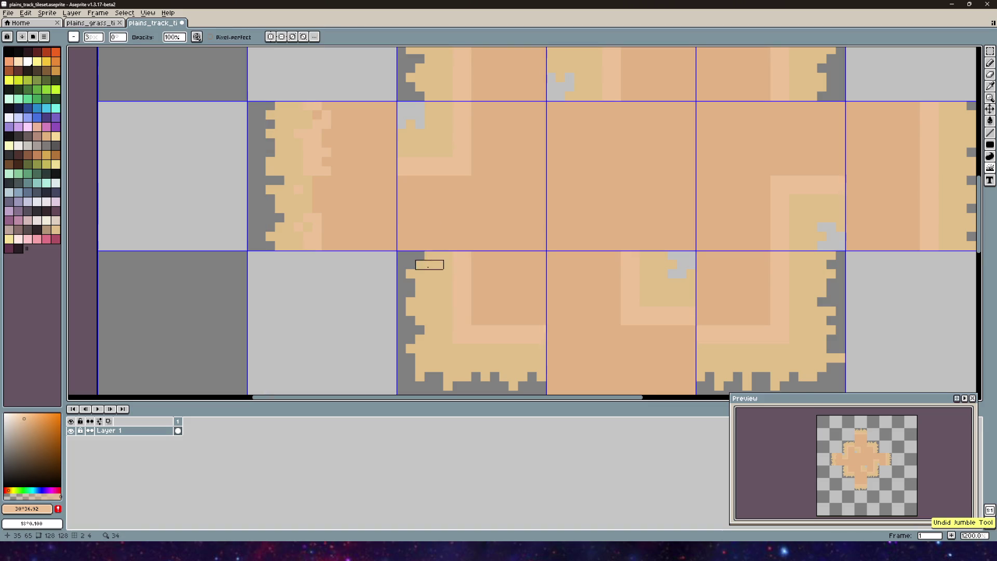
{"action": "left_click_drag", "start_coordinate": [430, 263], "coordinate": [415, 236]}
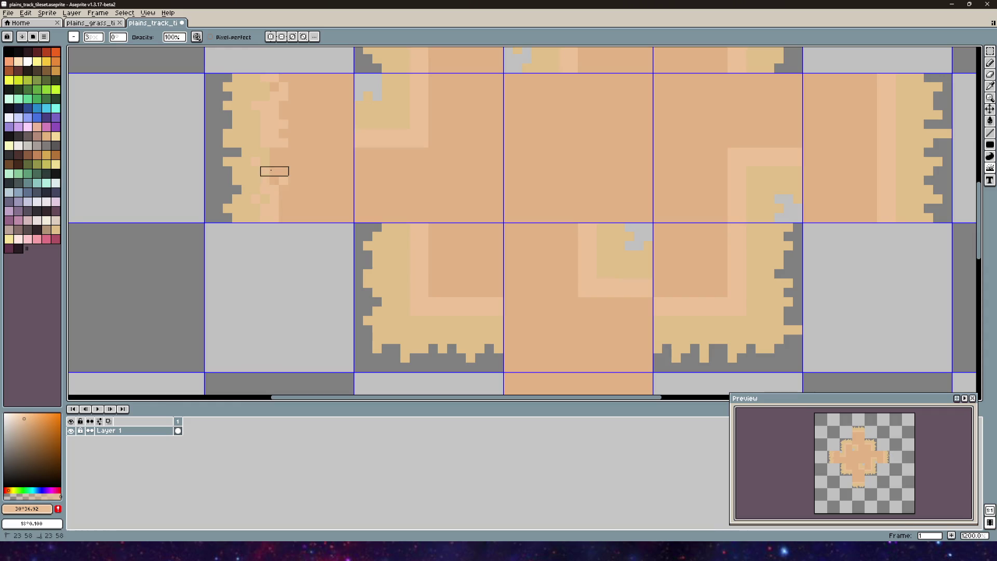
{"action": "left_click_drag", "start_coordinate": [535, 283], "coordinate": [533, 244]}
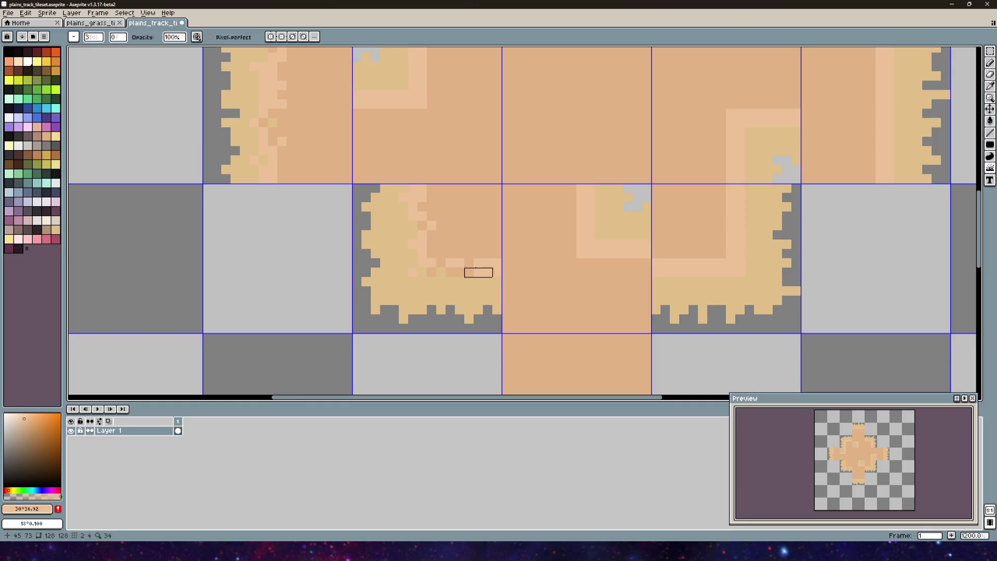
{"action": "scroll", "coordinate": [496, 273], "scroll_direction": "down", "scroll_amount": 3}
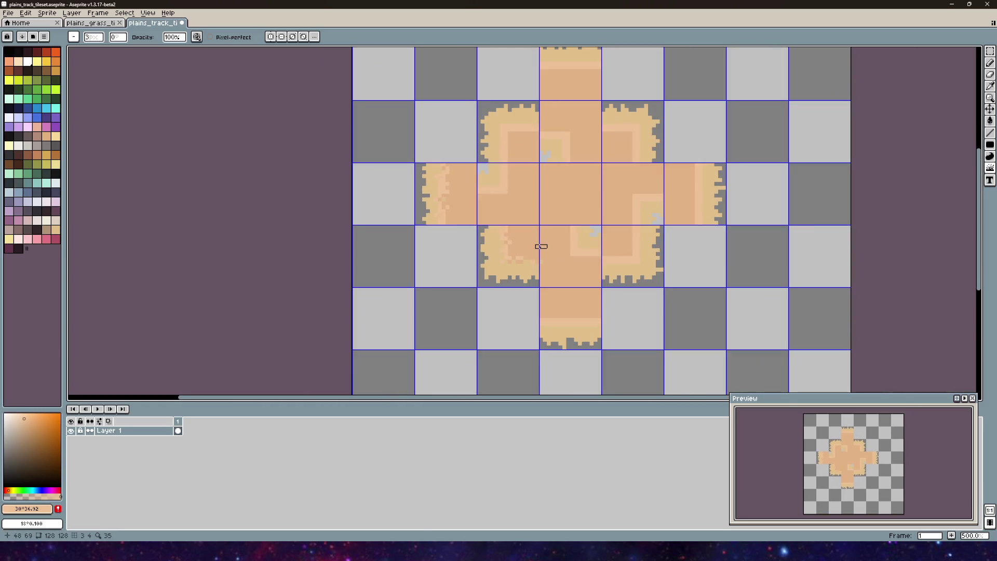
- Jumble the tan-to-peach edges on the upper corner, right-edge and lower-right corner tiles
{"action": "scroll", "coordinate": [354, 221], "scroll_direction": "up", "scroll_amount": 3}
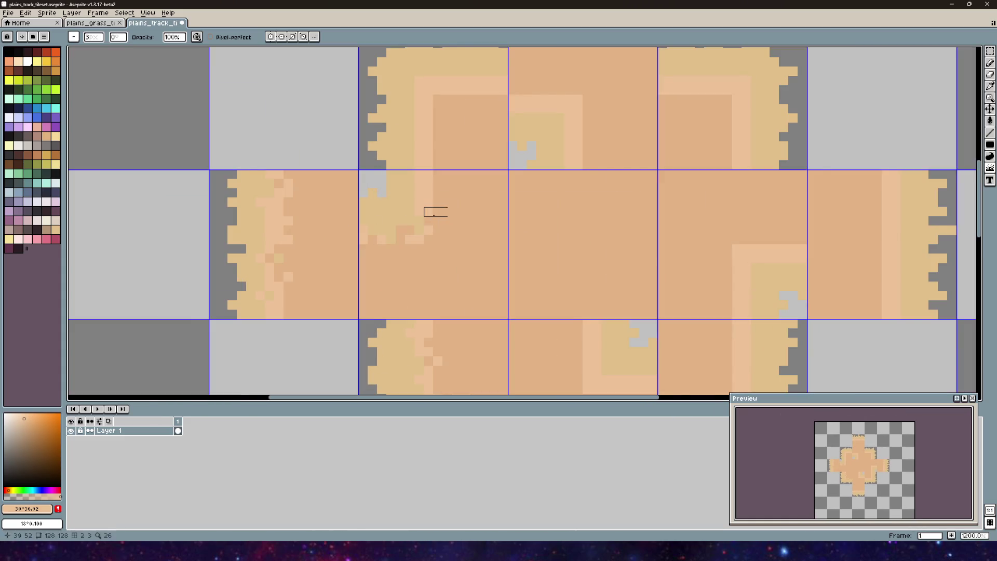
{"action": "left_click_drag", "start_coordinate": [429, 174], "coordinate": [415, 252]}
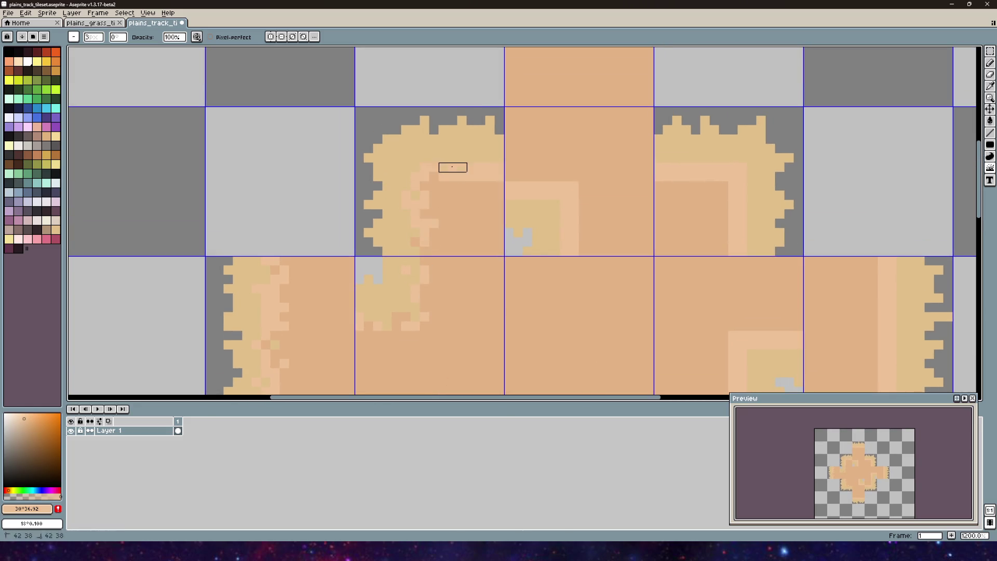
{"action": "left_click_drag", "start_coordinate": [484, 187], "coordinate": [412, 189]}
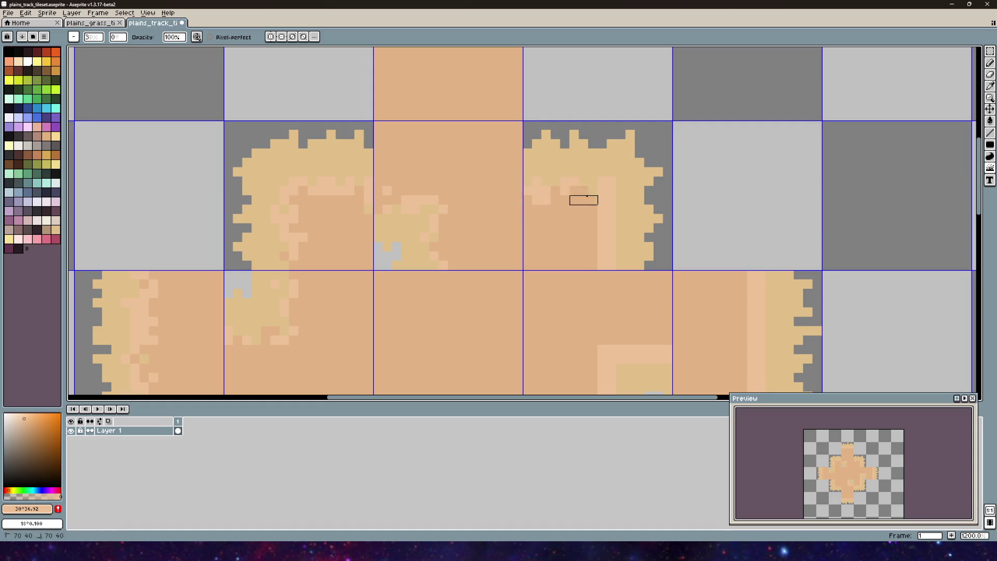
{"action": "mouse_move", "coordinate": [612, 265]}
{"action": "left_mouse_down"}
{"action": "mouse_move", "coordinate": [390, 173]}
{"action": "mouse_move", "coordinate": [439, 162]}
{"action": "left_mouse_up"}
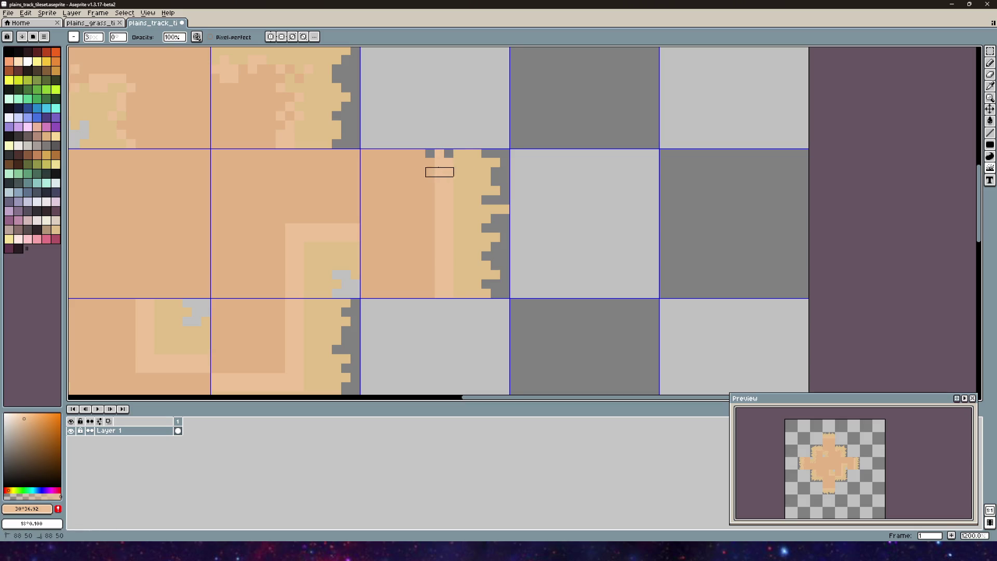
{"action": "key", "text": "ctrl+z"}
{"action": "key", "text": "b"}
{"action": "mouse_move", "coordinate": [392, 169]}
{"action": "left_mouse_down"}
{"action": "mouse_move", "coordinate": [528, 300]}
{"action": "mouse_move", "coordinate": [667, 282]}
{"action": "mouse_move", "coordinate": [430, 215]}
{"action": "mouse_move", "coordinate": [408, 199]}
{"action": "left_mouse_up"}
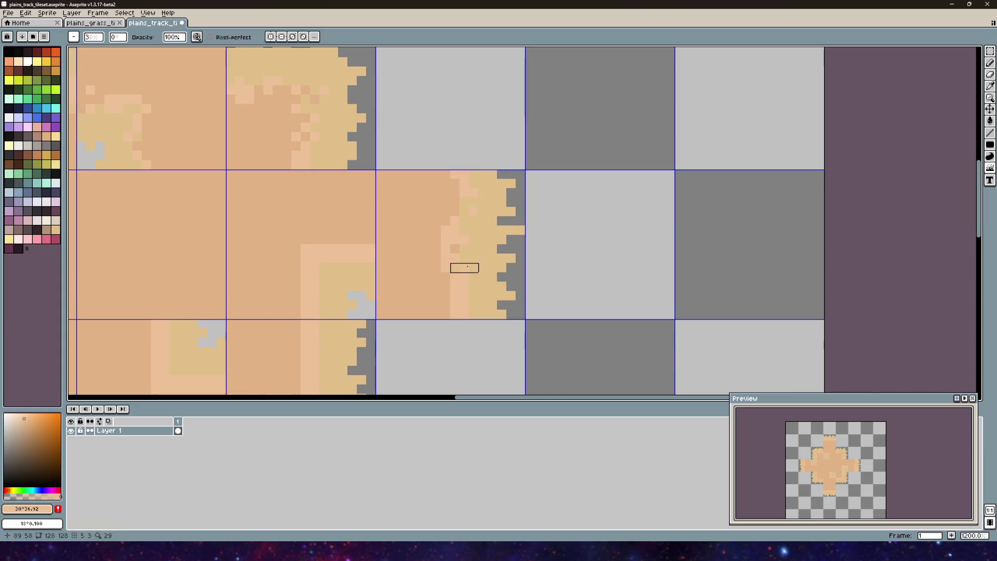
{"action": "left_click_drag", "start_coordinate": [417, 249], "coordinate": [456, 221]}
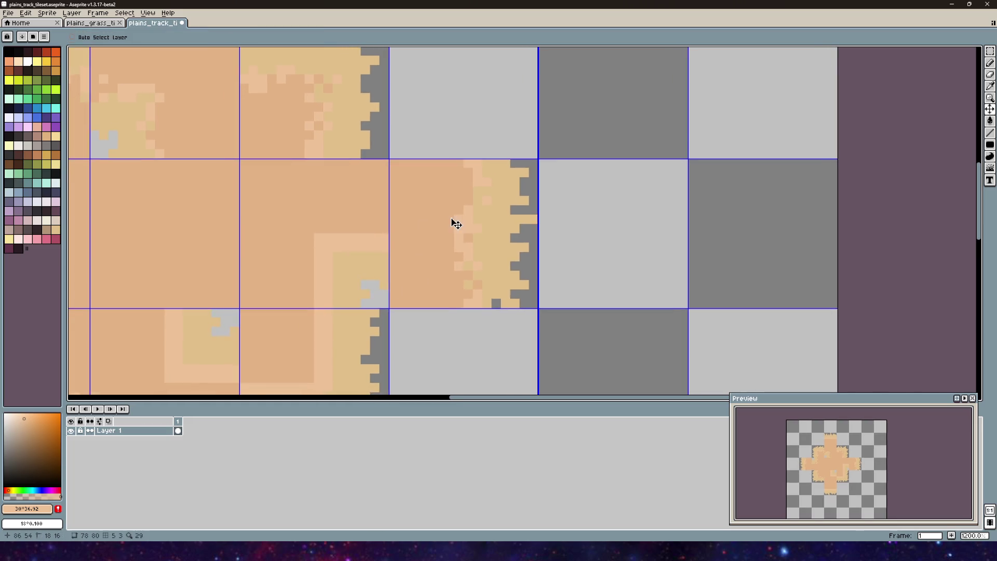
{"action": "mouse_move", "coordinate": [400, 256]}
{"action": "left_mouse_down"}
{"action": "mouse_move", "coordinate": [481, 216]}
{"action": "mouse_move", "coordinate": [622, 390]}
{"action": "mouse_move", "coordinate": [743, 260]}
{"action": "mouse_move", "coordinate": [464, 168]}
{"action": "left_mouse_up"}
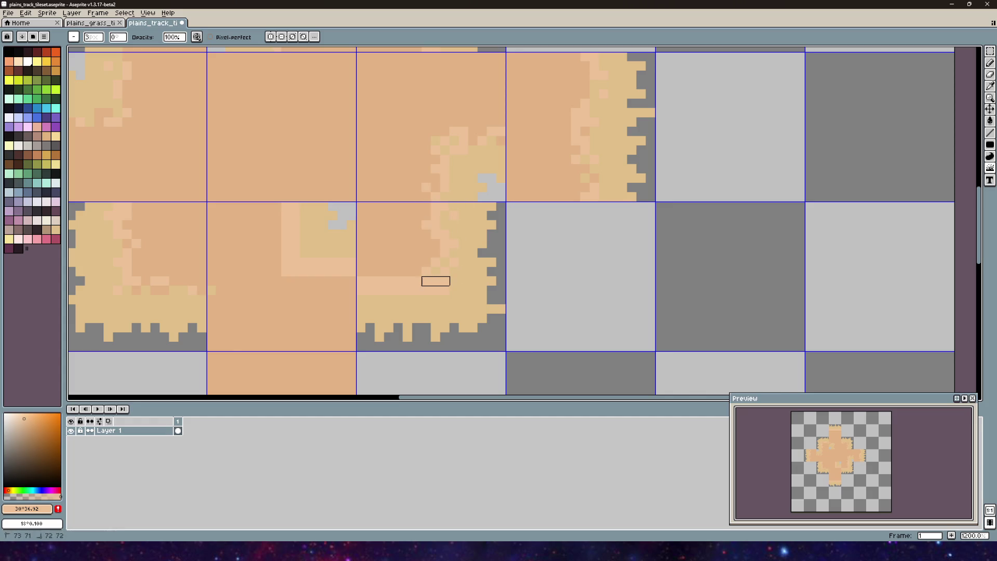
{"action": "left_click", "coordinate": [417, 281]}
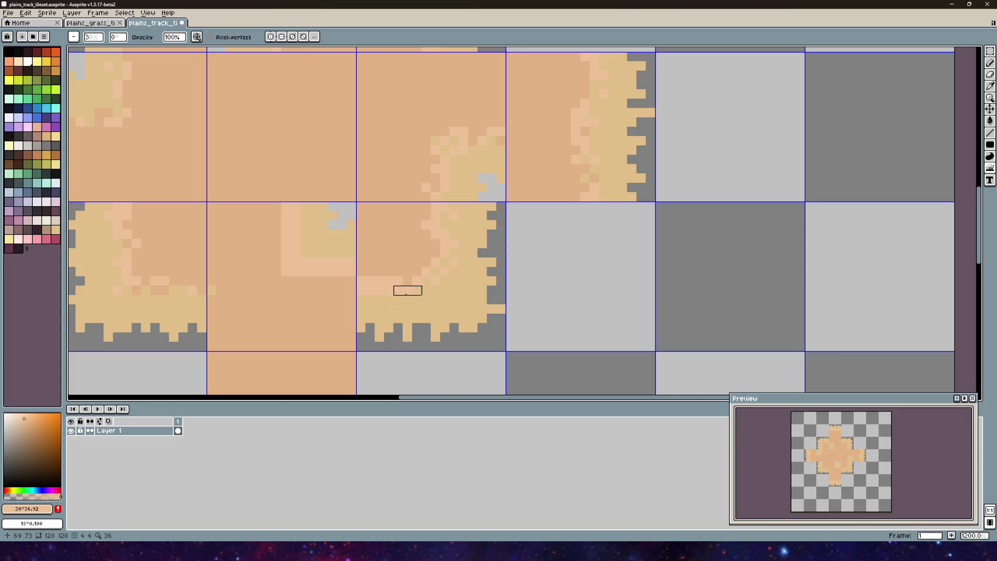
- Zoom in on the bottom end tile and jumble the light stripe band across it, undoing stray pixels
{"action": "scroll", "coordinate": [380, 290], "scroll_direction": "left", "scroll_amount": 5}
{"action": "scroll", "coordinate": [523, 229], "scroll_direction": "down", "scroll_amount": 1}
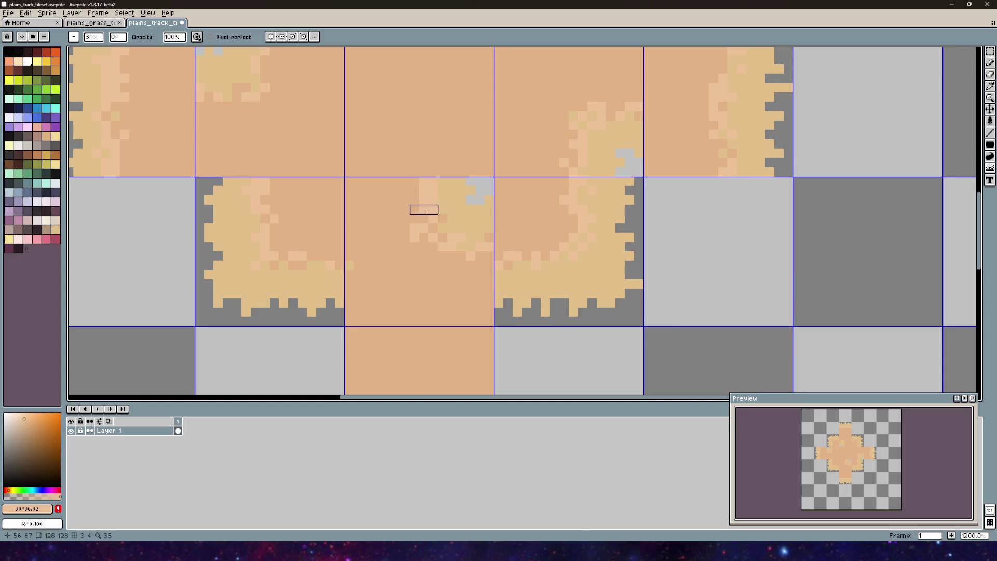
{"action": "scroll", "coordinate": [405, 219], "scroll_direction": "down", "scroll_amount": 4}
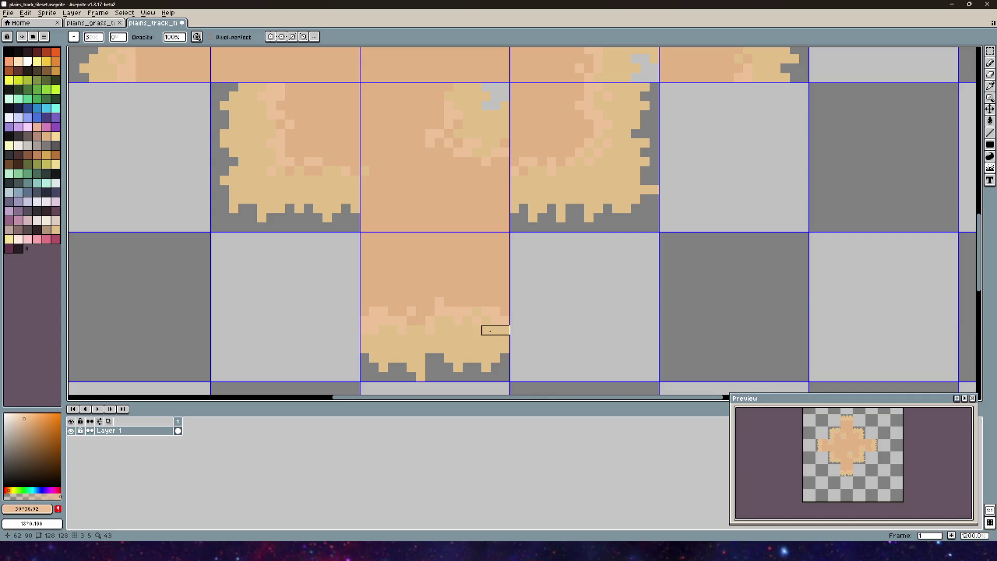
{"action": "scroll", "coordinate": [496, 330], "scroll_direction": "down", "scroll_amount": 3}
{"action": "scroll", "coordinate": [454, 282], "scroll_direction": "up", "scroll_amount": 1}
{"action": "scroll", "coordinate": [479, 178], "scroll_direction": "up", "scroll_amount": 1}
{"action": "scroll", "coordinate": [408, 255], "scroll_direction": "up", "scroll_amount": 4}
{"action": "scroll", "coordinate": [408, 255], "scroll_direction": "up", "scroll_amount": 1}
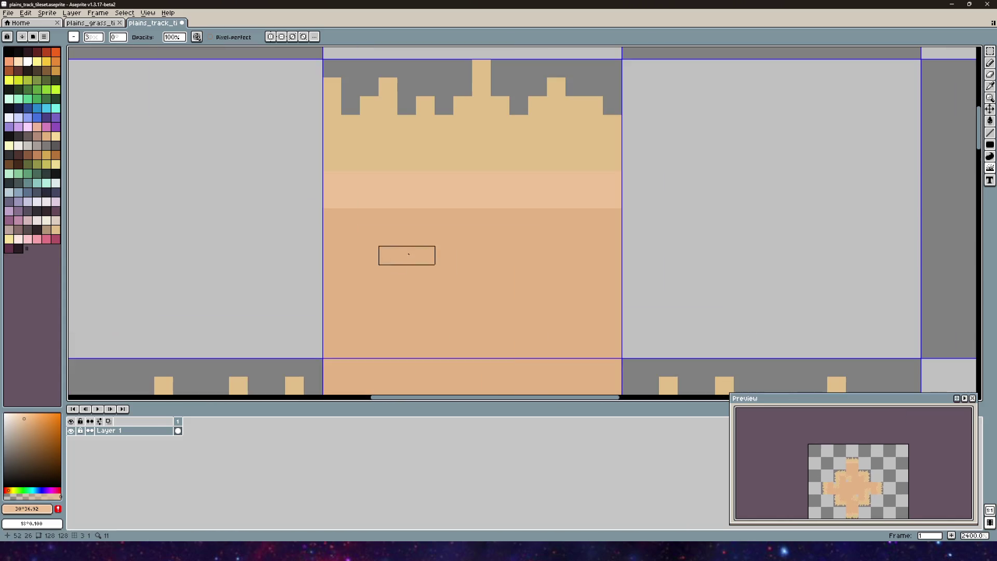
{"action": "left_click_drag", "start_coordinate": [351, 216], "coordinate": [368, 198]}
{"action": "left_click", "coordinate": [369, 200]}
{"action": "key", "text": "ctrl+z"}
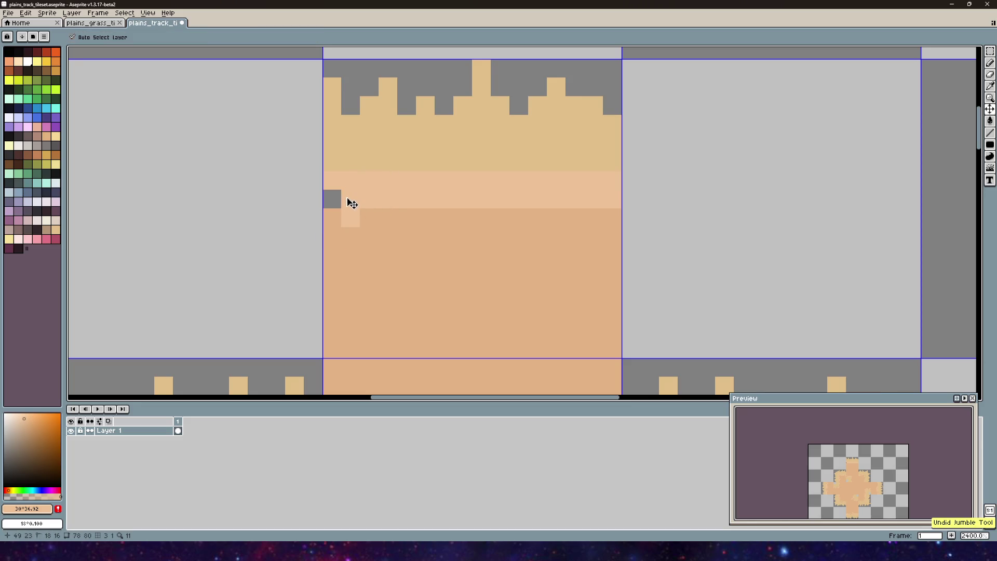
{"action": "key", "text": "ctrl+z"}
{"action": "mouse_move", "coordinate": [367, 198]}
{"action": "left_mouse_down"}
{"action": "mouse_move", "coordinate": [376, 199]}
{"action": "mouse_move", "coordinate": [369, 161]}
{"action": "mouse_move", "coordinate": [481, 198]}
{"action": "mouse_move", "coordinate": [543, 198]}
{"action": "mouse_move", "coordinate": [577, 217]}
{"action": "mouse_move", "coordinate": [503, 199]}
{"action": "mouse_move", "coordinate": [483, 180]}
{"action": "mouse_move", "coordinate": [493, 207]}
{"action": "mouse_move", "coordinate": [554, 198]}
{"action": "mouse_move", "coordinate": [594, 178]}
{"action": "mouse_move", "coordinate": [481, 198]}
{"action": "left_mouse_up"}
{"action": "scroll", "coordinate": [476, 87], "scroll_direction": "down", "scroll_amount": 5}
- Save the plains track tileset with File > Save and switch back to Unity
{"action": "scroll", "coordinate": [476, 86], "scroll_direction": "down", "scroll_amount": 5}
{"action": "scroll", "coordinate": [447, 205], "scroll_direction": "up", "scroll_amount": 3}
{"action": "left_click", "coordinate": [16, 13]}
{"action": "left_click", "coordinate": [17, 56]}
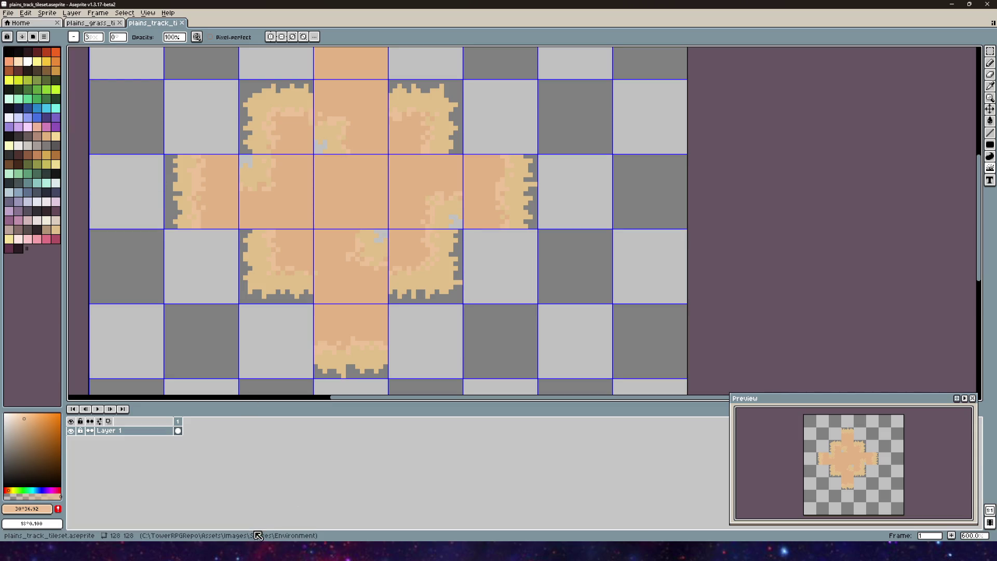
{"action": "left_click", "coordinate": [11, 14]}
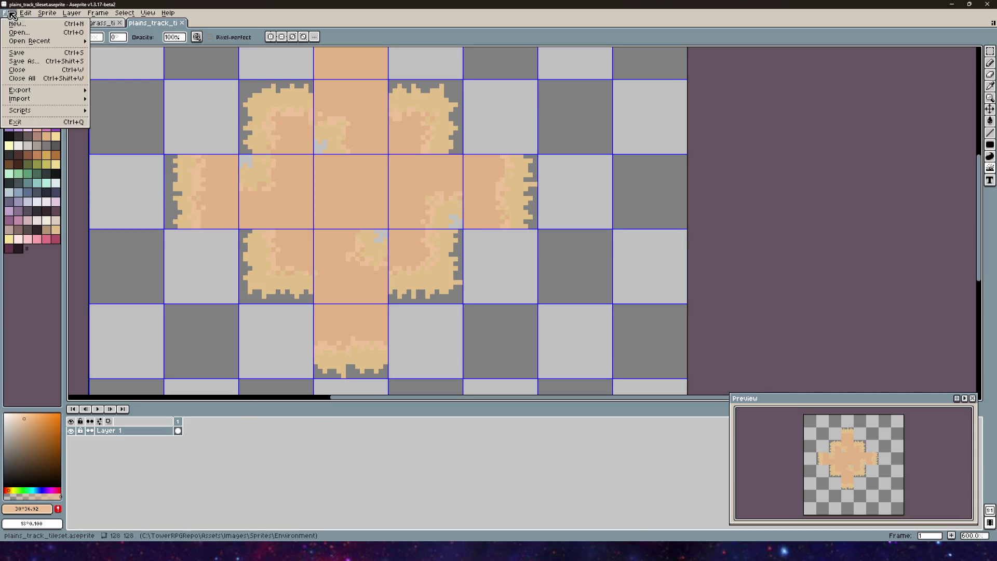
{"action": "left_click", "coordinate": [16, 54]}
{"action": "mouse_move", "coordinate": [238, 550]}
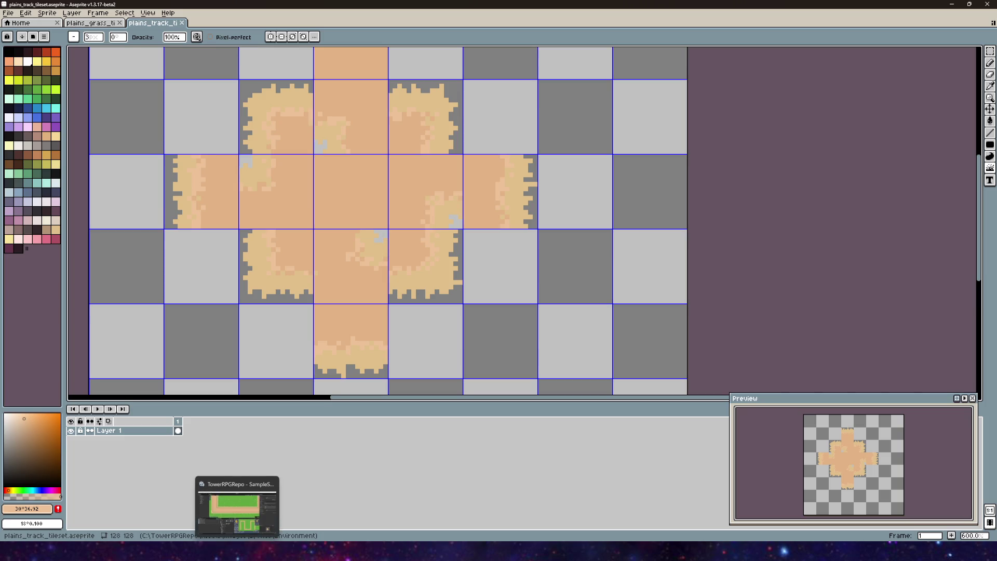
{"action": "left_click", "coordinate": [237, 501]}
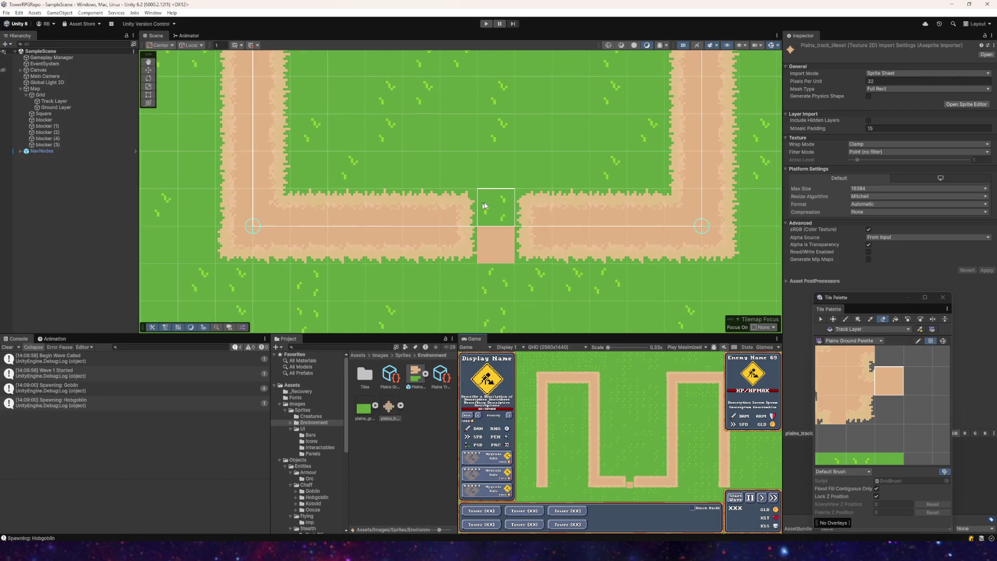
- Inspect the retextured plains track in the Scene view and close the Tile Palette
{"action": "scroll", "coordinate": [481, 154], "scroll_direction": "down", "scroll_amount": 5}
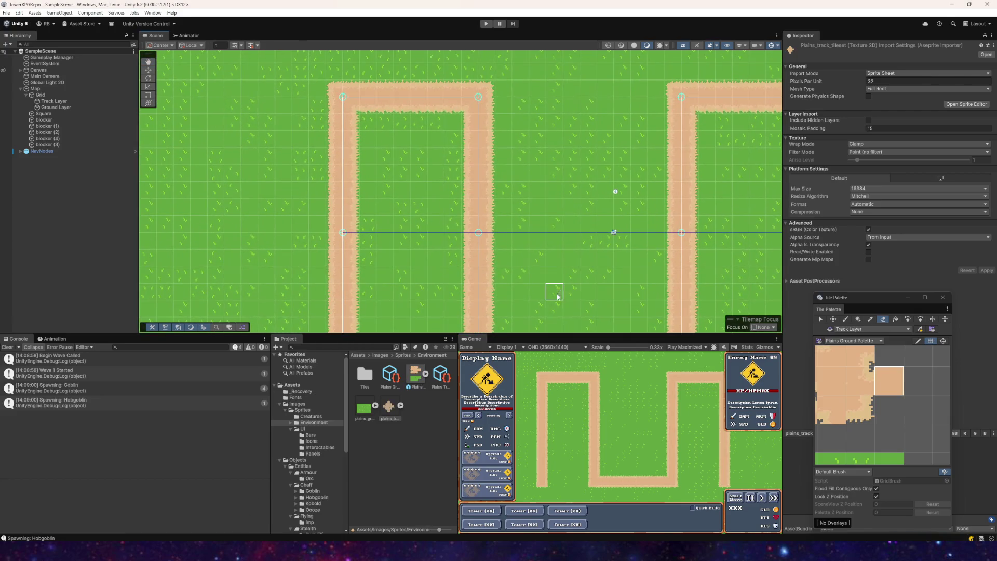
{"action": "scroll", "coordinate": [450, 220], "scroll_direction": "up", "scroll_amount": 5}
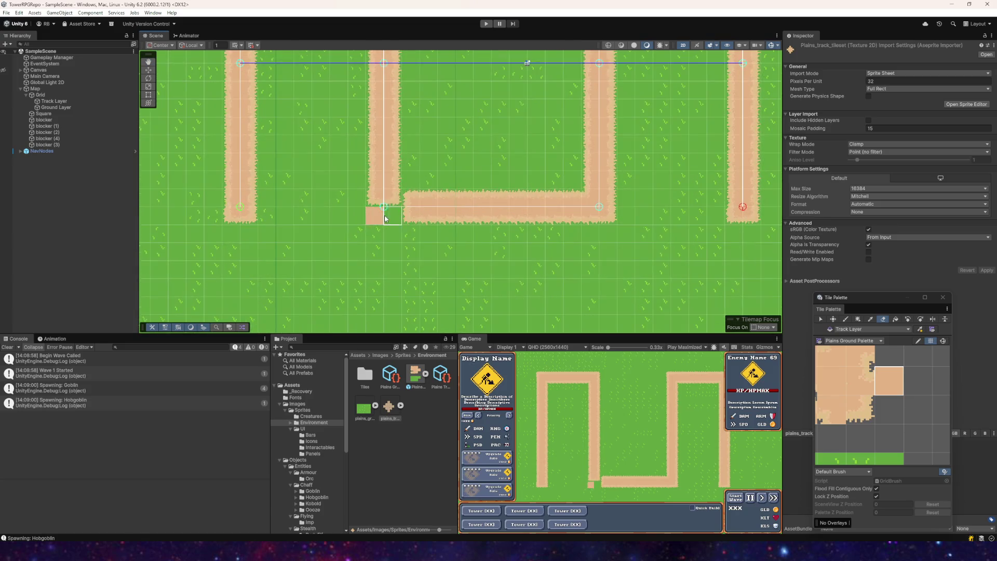
{"action": "scroll", "coordinate": [314, 241], "scroll_direction": "up", "scroll_amount": 2}
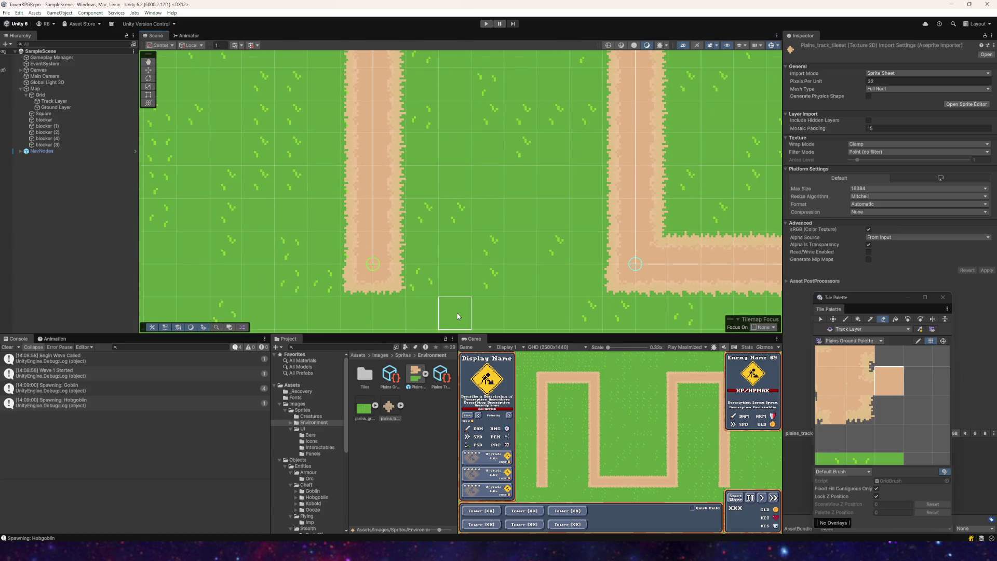
{"action": "left_click", "coordinate": [951, 298]}
- Run the game in Play mode and launch enemy wave 1 along the track
{"action": "scroll", "coordinate": [407, 200], "scroll_direction": "down", "scroll_amount": 3}
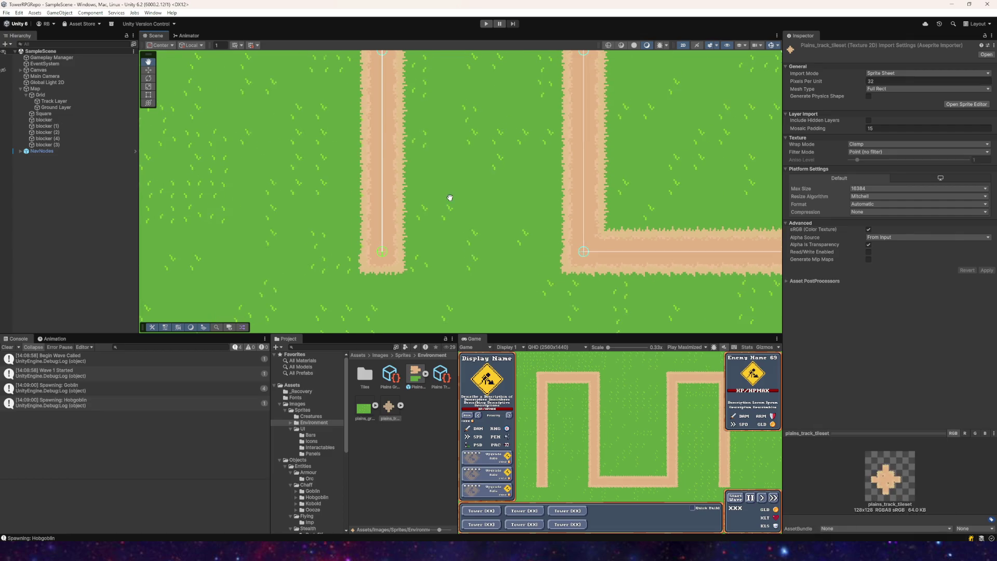
{"action": "left_click", "coordinate": [480, 27]}
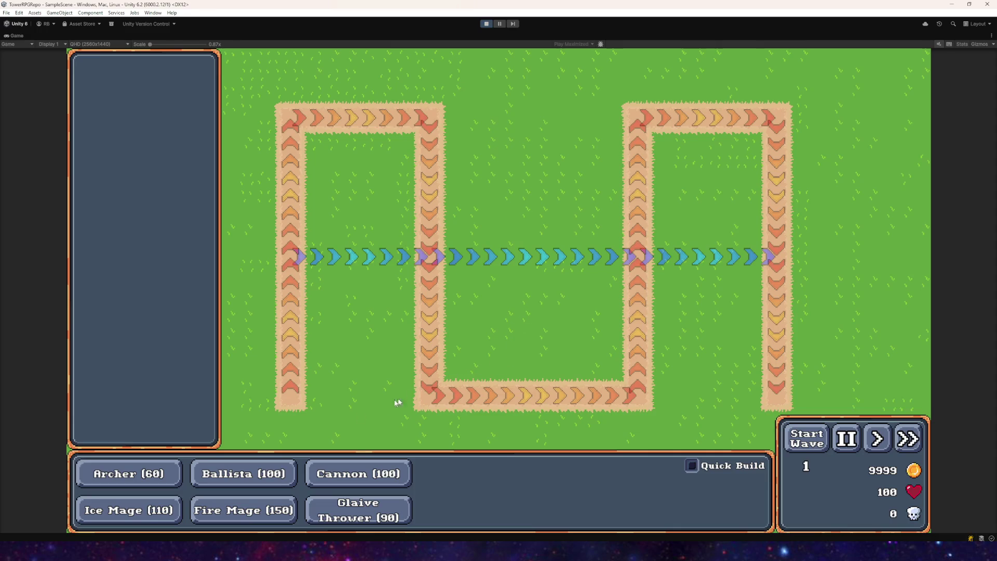
{"action": "left_click", "coordinate": [805, 438]}
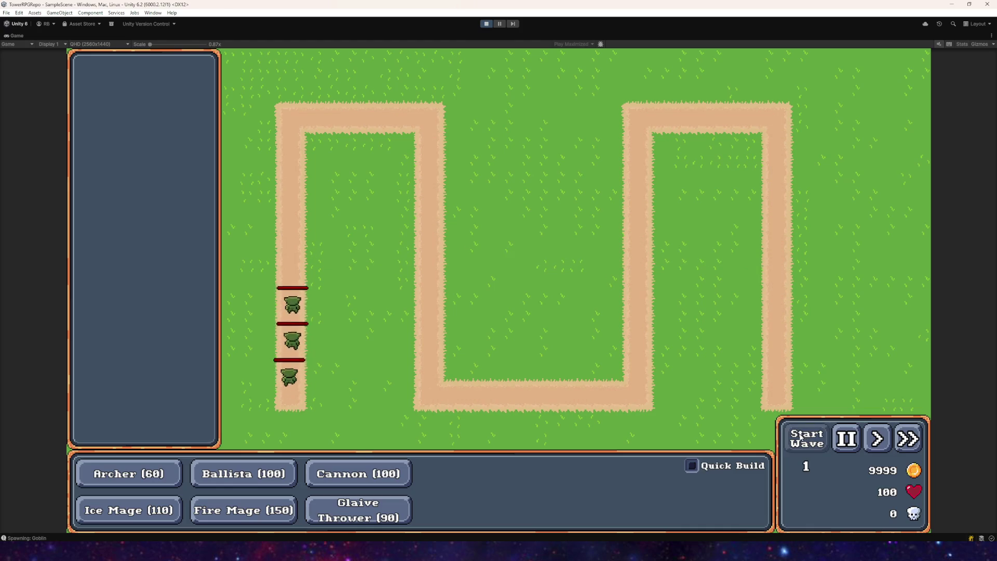
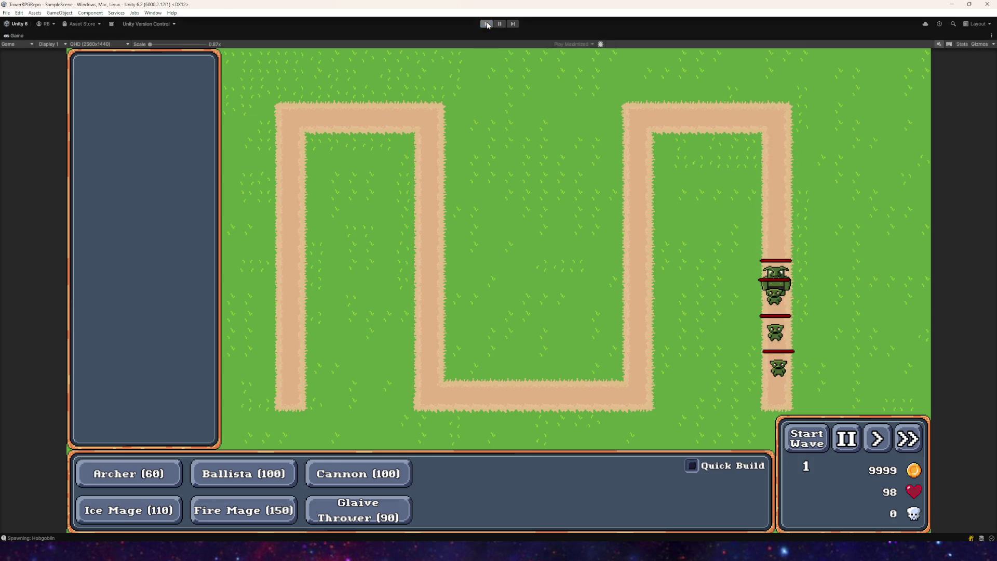
- Stop the Unity play test and bring up the plains_track_tileset sprite in Aseprite
{"action": "left_click", "coordinate": [487, 24]}
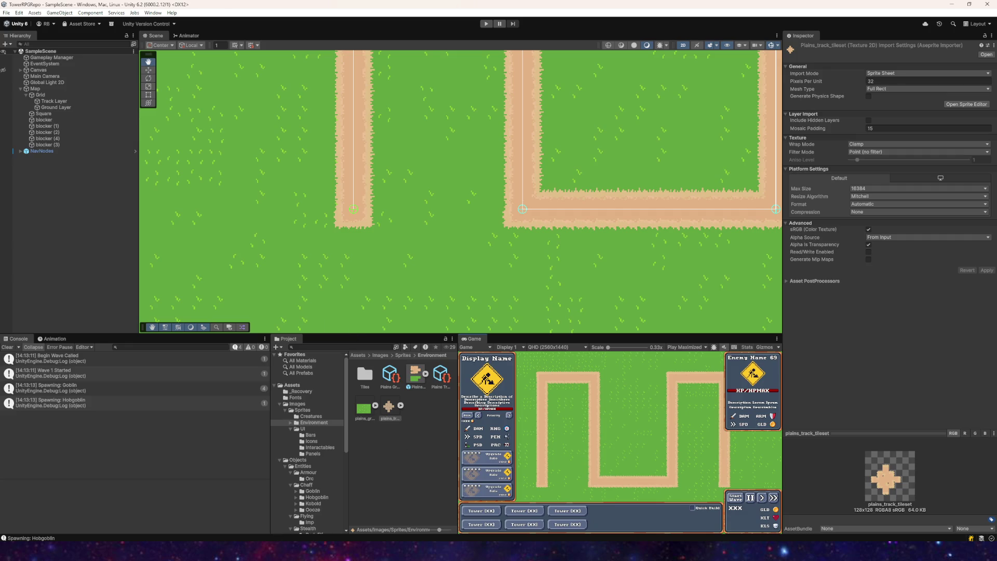
{"action": "left_click", "coordinate": [986, 54]}
{"action": "scroll", "coordinate": [311, 166], "scroll_direction": "down", "scroll_amount": 5}
{"action": "scroll", "coordinate": [346, 211], "scroll_direction": "up", "scroll_amount": 5}
{"action": "scroll", "coordinate": [338, 180], "scroll_direction": "down", "scroll_amount": 3}
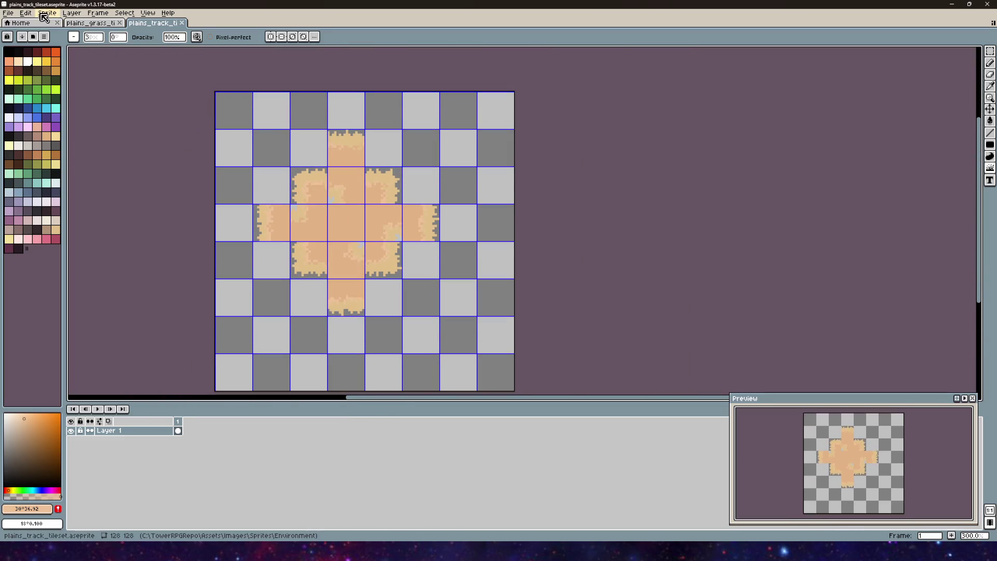
- Open e_goblin_sprite.aseprite from the Sprites/Creatures folder
{"action": "left_click", "coordinate": [32, 15]}
{"action": "left_click", "coordinate": [9, 14]}
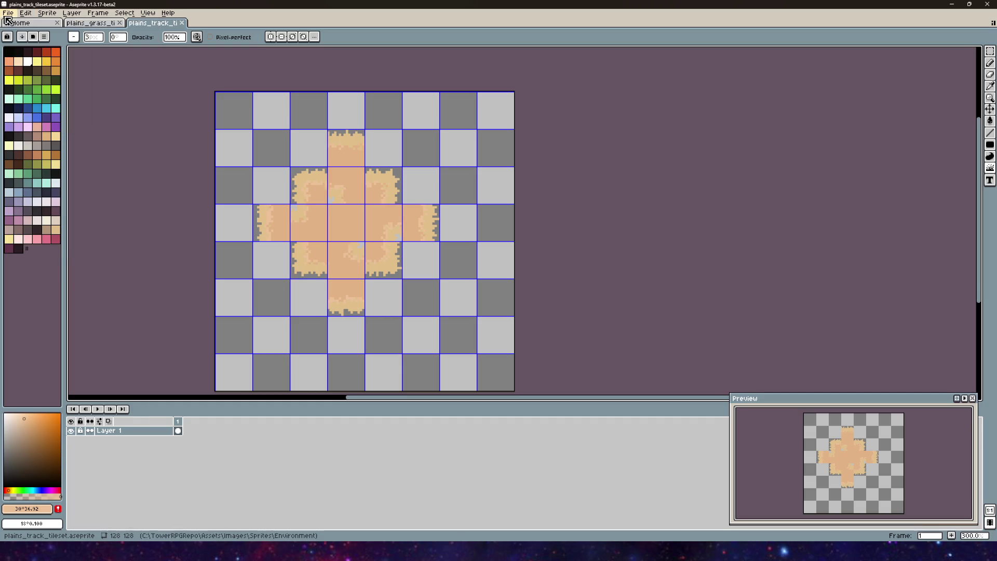
{"action": "left_click", "coordinate": [9, 14]}
{"action": "left_click", "coordinate": [20, 33]}
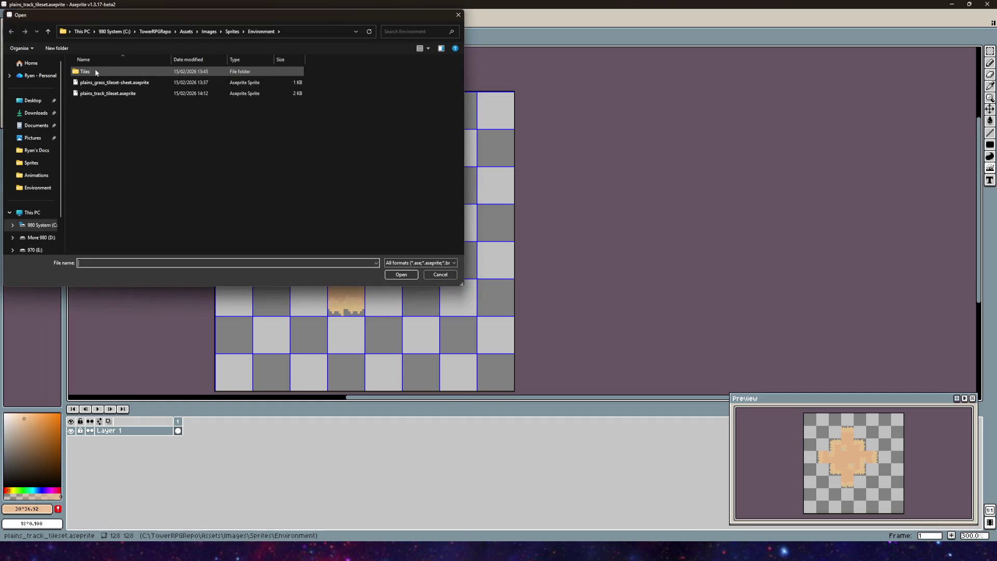
{"action": "left_click", "coordinate": [230, 32]}
{"action": "double_click", "coordinate": [96, 72]}
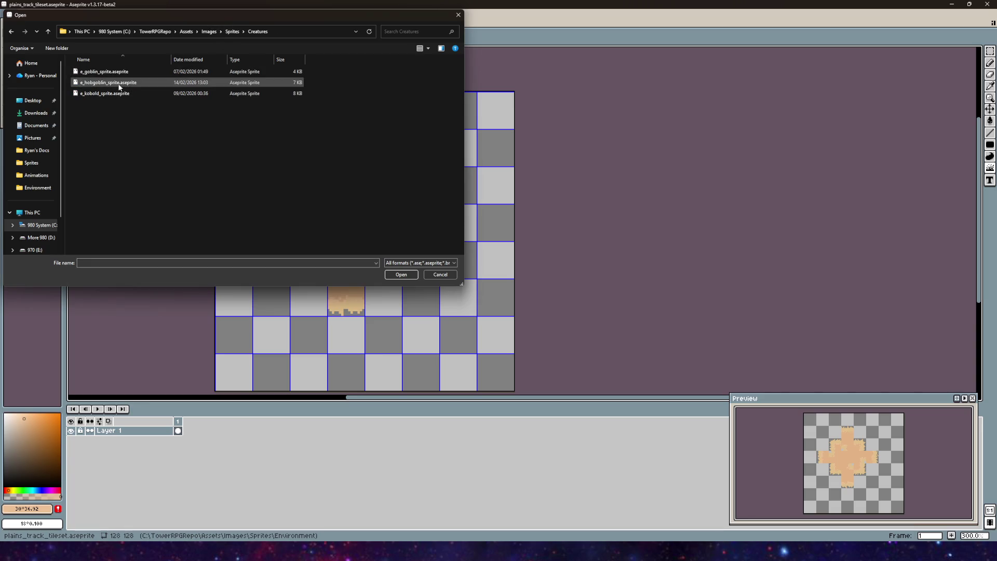
{"action": "double_click", "coordinate": [118, 77]}
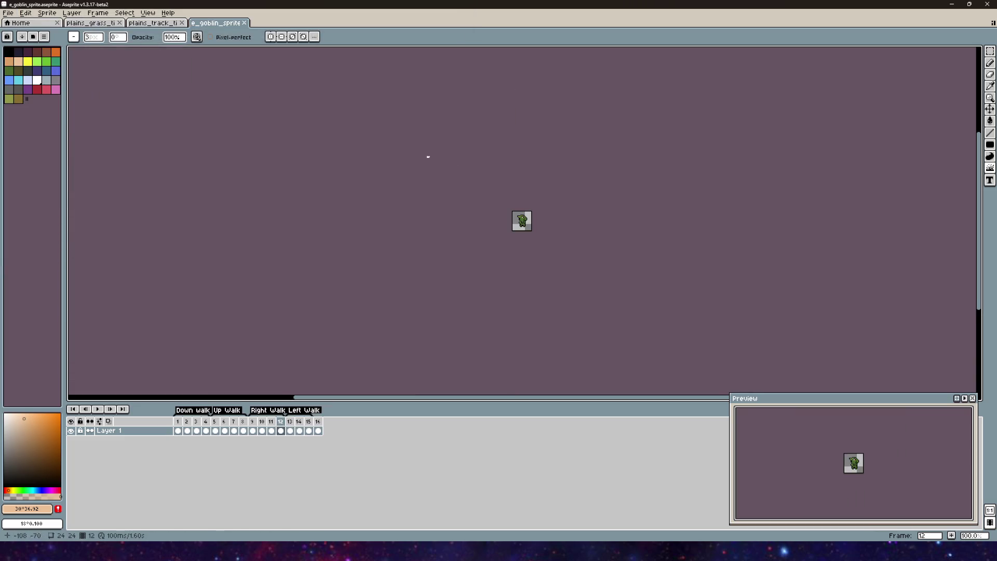
- Dock the goblin sprite on the right beside the track tileset and recenter the tileset
{"action": "mouse_move", "coordinate": [212, 27]}
{"action": "left_mouse_down"}
{"action": "mouse_move", "coordinate": [241, 113]}
{"action": "mouse_move", "coordinate": [961, 207]}
{"action": "mouse_move", "coordinate": [952, 202]}
{"action": "left_mouse_up"}
{"action": "scroll", "coordinate": [868, 278], "scroll_direction": "up", "scroll_amount": 3}
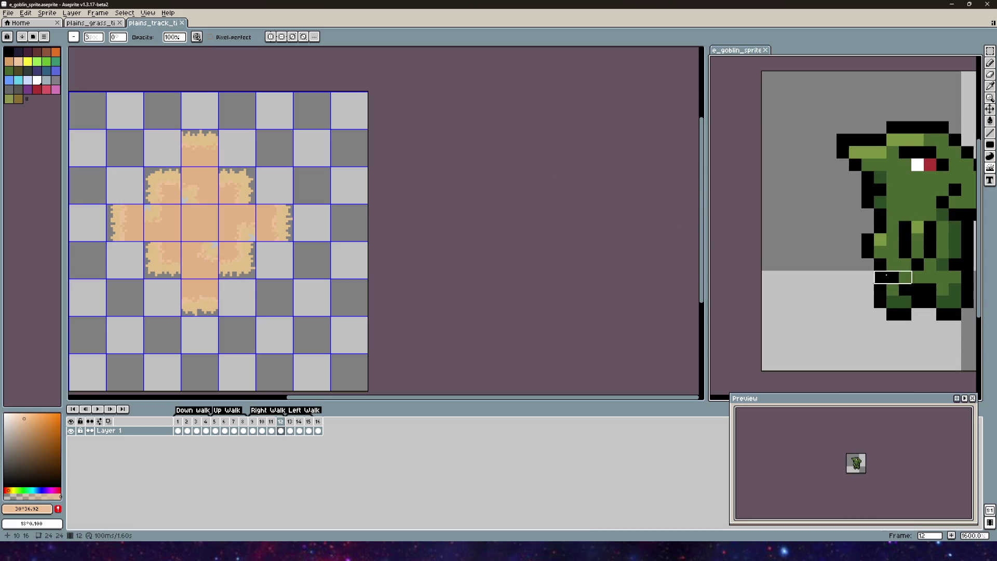
{"action": "left_click_drag", "start_coordinate": [309, 204], "coordinate": [454, 192]}
{"action": "scroll", "coordinate": [454, 192], "scroll_direction": "up", "scroll_amount": 4}
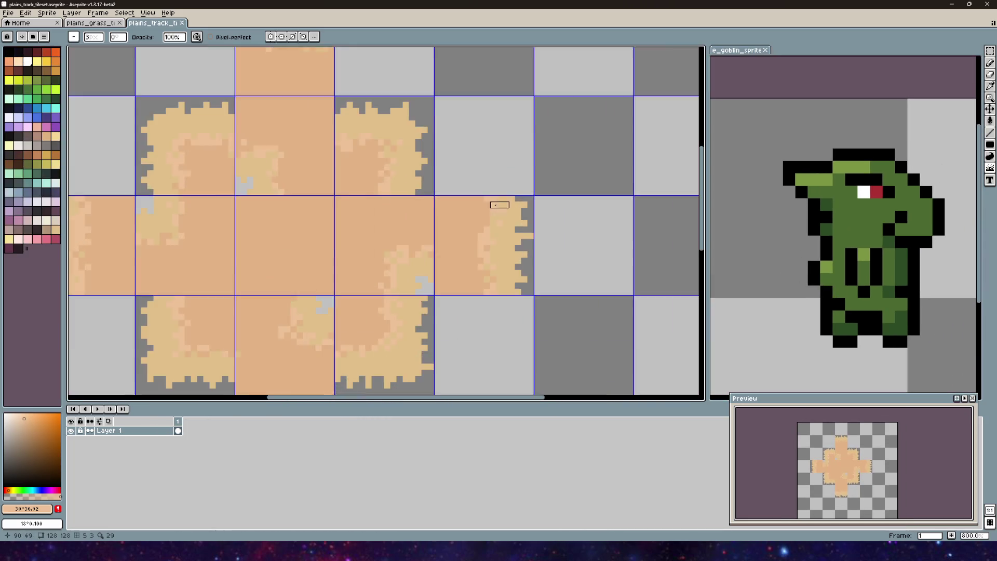
{"action": "scroll", "coordinate": [498, 204], "scroll_direction": "down", "scroll_amount": 3}
- Bring up the Hue/Saturation adjustment for the track tileset
{"action": "left_click", "coordinate": [13, 13]}
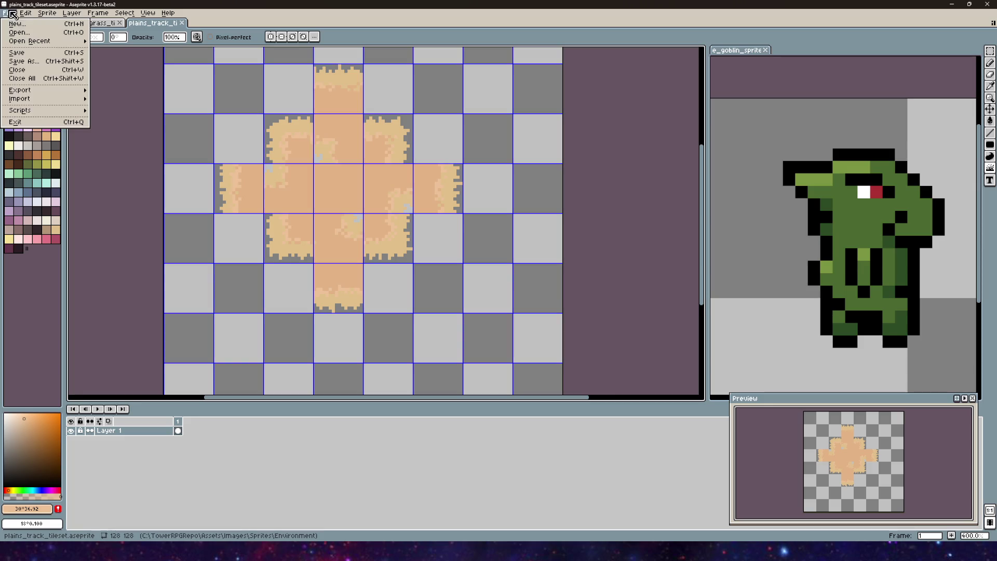
{"action": "mouse_move", "coordinate": [33, 15]}
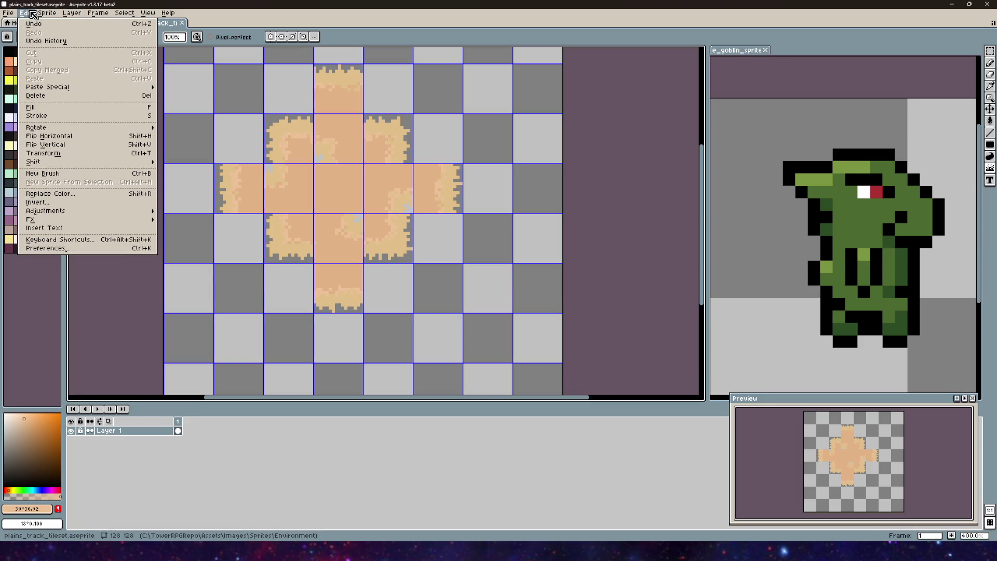
{"action": "mouse_move", "coordinate": [47, 211]}
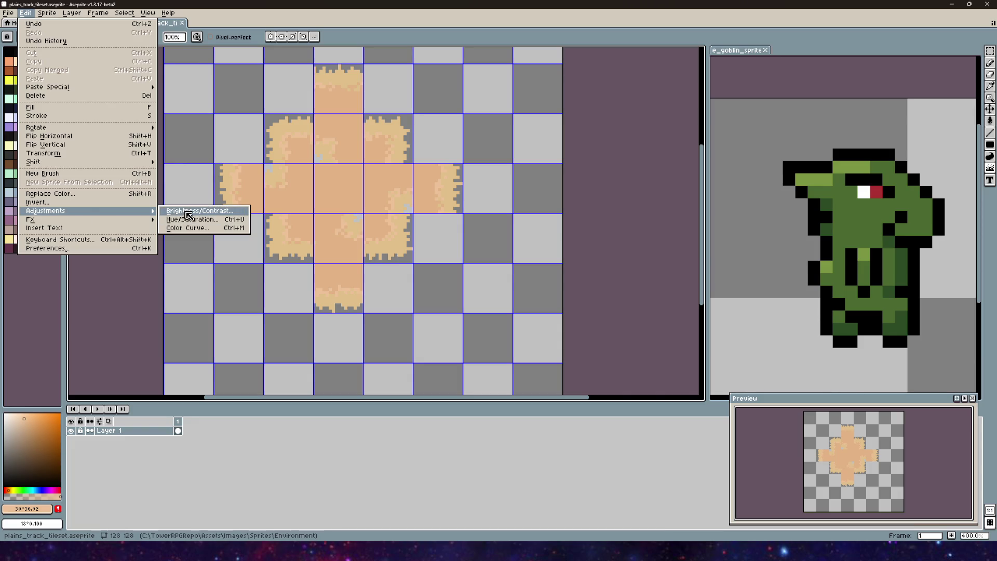
{"action": "left_click", "coordinate": [188, 220]}
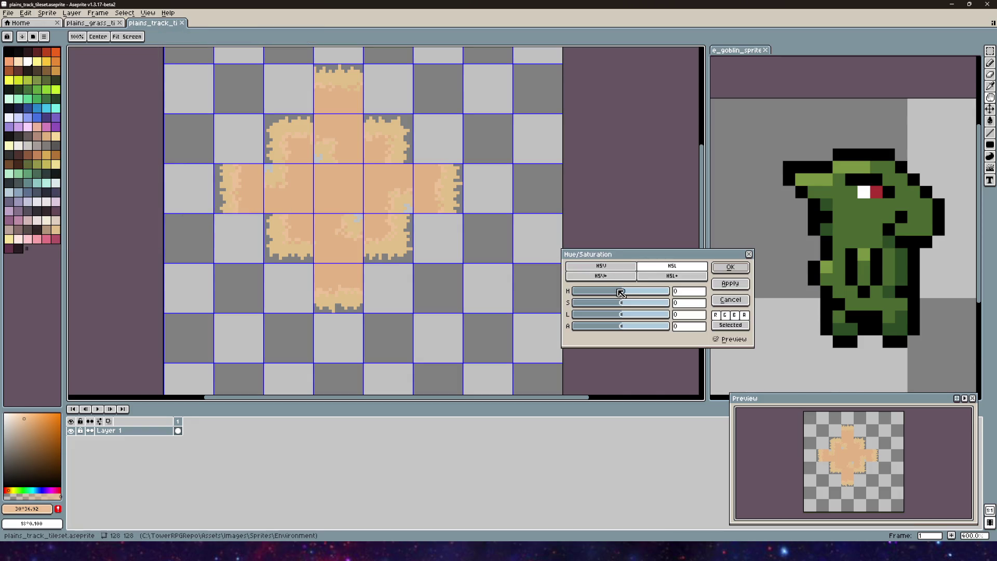
- Tune the hue, lightness and alpha sliders until the orange dirt tiles look brown
{"action": "mouse_move", "coordinate": [617, 258]}
{"action": "left_mouse_down"}
{"action": "mouse_move", "coordinate": [536, 269]}
{"action": "mouse_move", "coordinate": [535, 284]}
{"action": "left_mouse_up"}
{"action": "mouse_move", "coordinate": [540, 318]}
{"action": "left_mouse_down"}
{"action": "mouse_move", "coordinate": [528, 320]}
{"action": "mouse_move", "coordinate": [541, 319]}
{"action": "left_mouse_up"}
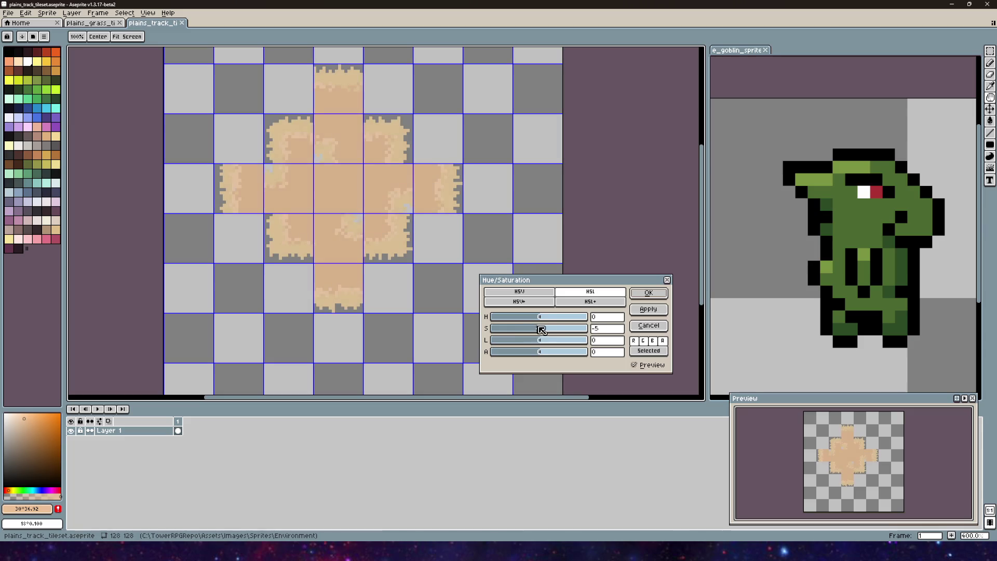
{"action": "mouse_move", "coordinate": [530, 319]}
{"action": "left_mouse_down"}
{"action": "mouse_move", "coordinate": [592, 321]}
{"action": "mouse_move", "coordinate": [513, 317]}
{"action": "mouse_move", "coordinate": [543, 313]}
{"action": "mouse_move", "coordinate": [531, 342]}
{"action": "mouse_move", "coordinate": [558, 350]}
{"action": "mouse_move", "coordinate": [491, 353]}
{"action": "left_mouse_up"}
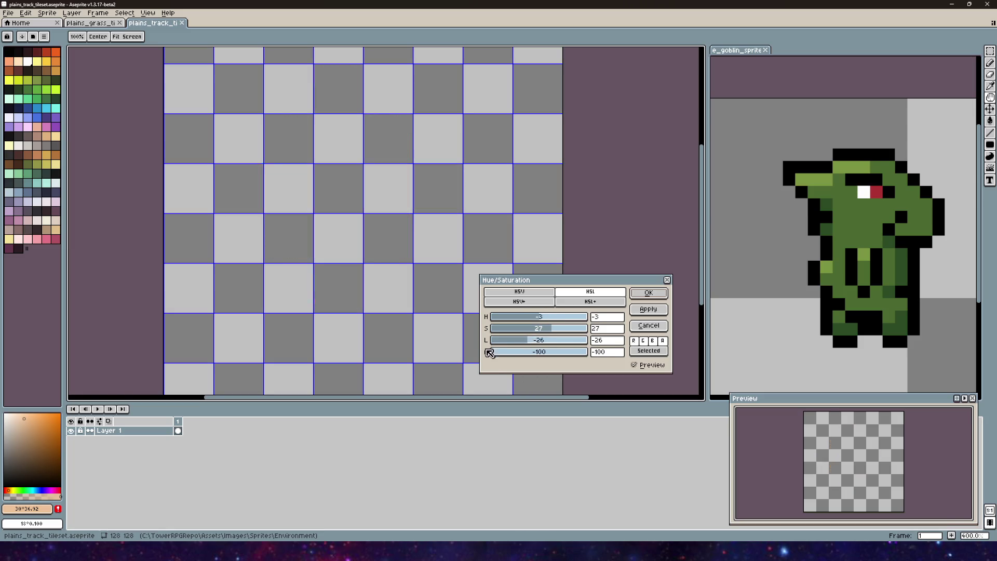
{"action": "left_click_drag", "start_coordinate": [552, 356], "coordinate": [618, 360]}
{"action": "mouse_move", "coordinate": [542, 341]}
{"action": "left_mouse_down"}
{"action": "mouse_move", "coordinate": [581, 342]}
{"action": "mouse_move", "coordinate": [514, 340]}
{"action": "mouse_move", "coordinate": [531, 334]}
{"action": "left_mouse_up"}
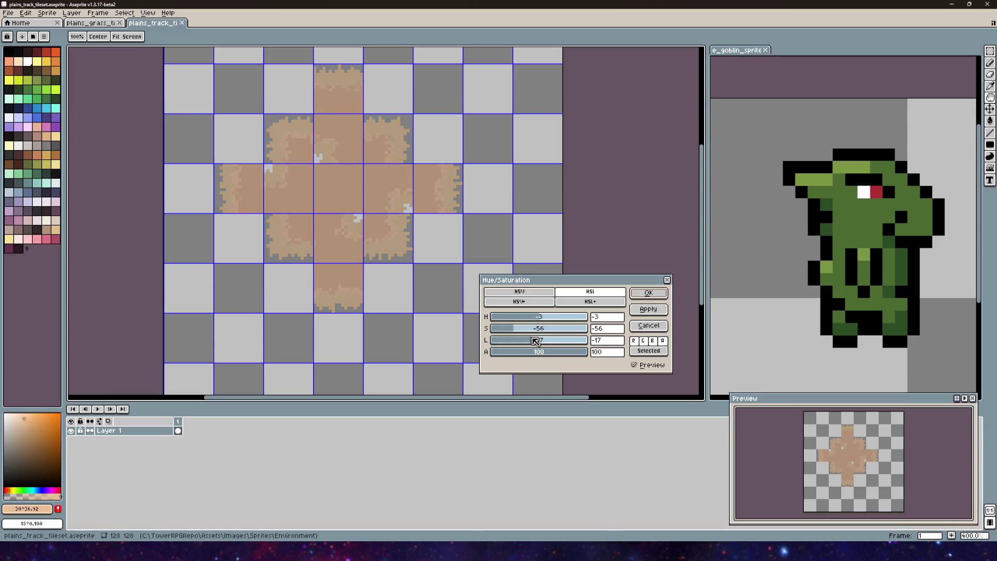
{"action": "left_click_drag", "start_coordinate": [538, 344], "coordinate": [521, 343]}
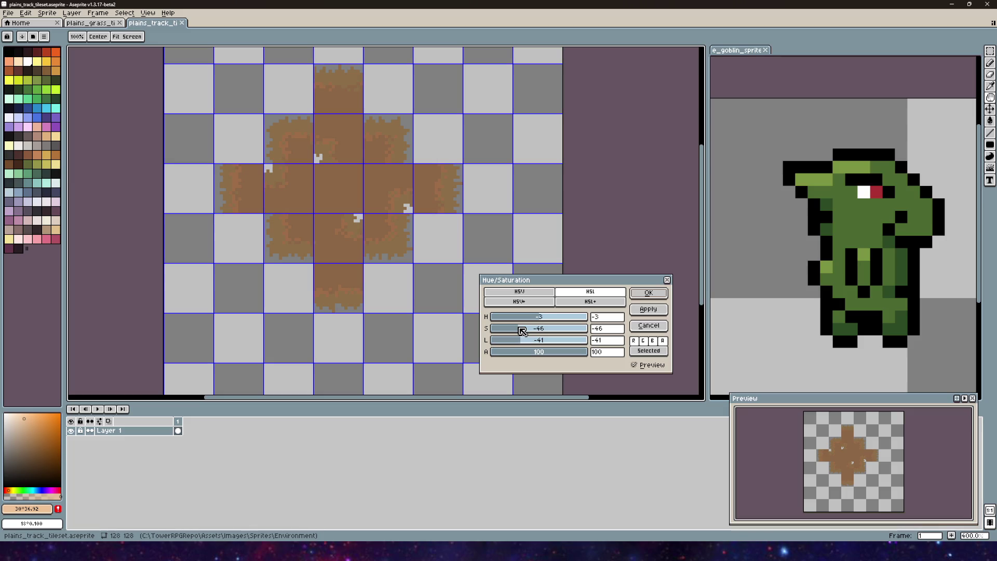
- Apply the brown adjustment, then undo the extra darkening pass
{"action": "left_click", "coordinate": [642, 310]}
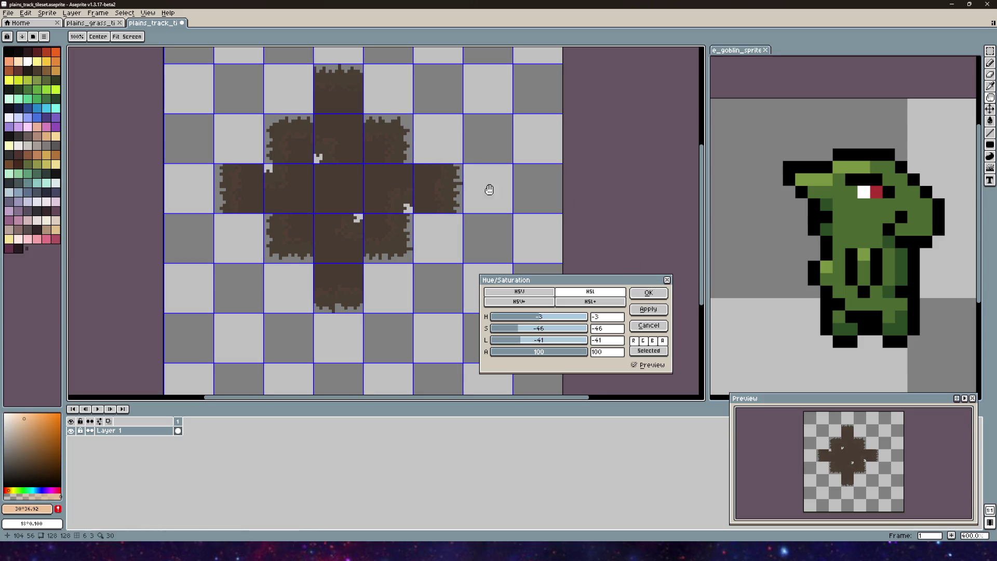
{"action": "left_click_drag", "start_coordinate": [490, 189], "coordinate": [441, 234]}
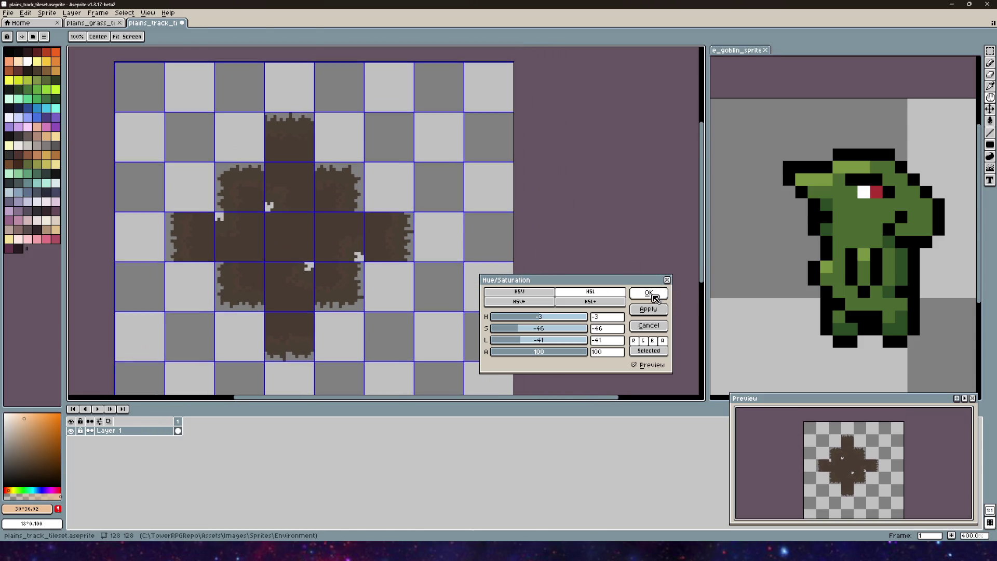
{"action": "left_click", "coordinate": [648, 293]}
{"action": "key", "text": "ctrl+z"}
{"action": "left_click_drag", "start_coordinate": [383, 256], "coordinate": [438, 155]}
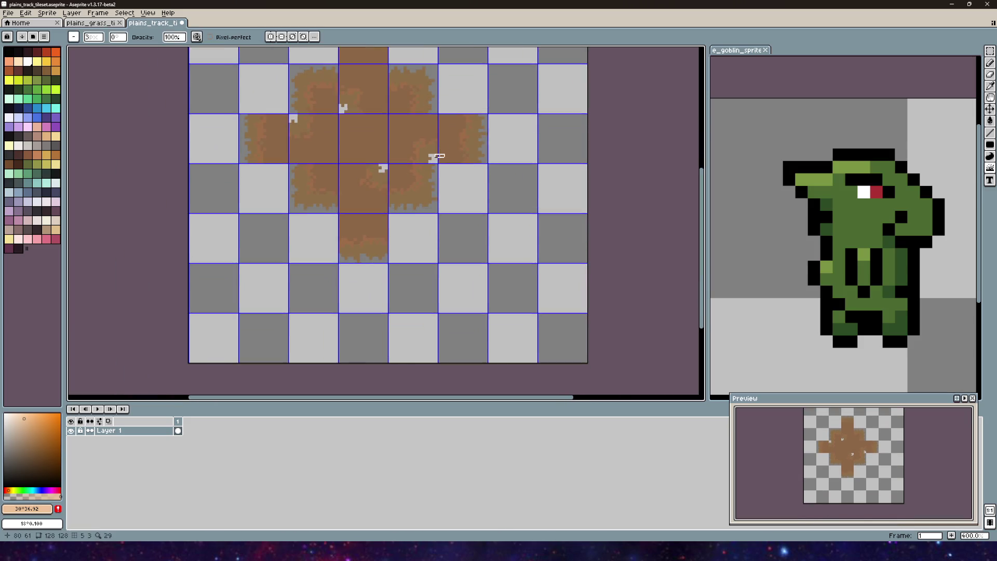
- Save the recoloured plains_track_tileset in Aseprite
{"action": "scroll", "coordinate": [439, 156], "scroll_direction": "down", "scroll_amount": 3}
{"action": "left_click_drag", "start_coordinate": [445, 192], "coordinate": [406, 231]}
{"action": "left_click", "coordinate": [8, 13]}
{"action": "left_click", "coordinate": [21, 54]}
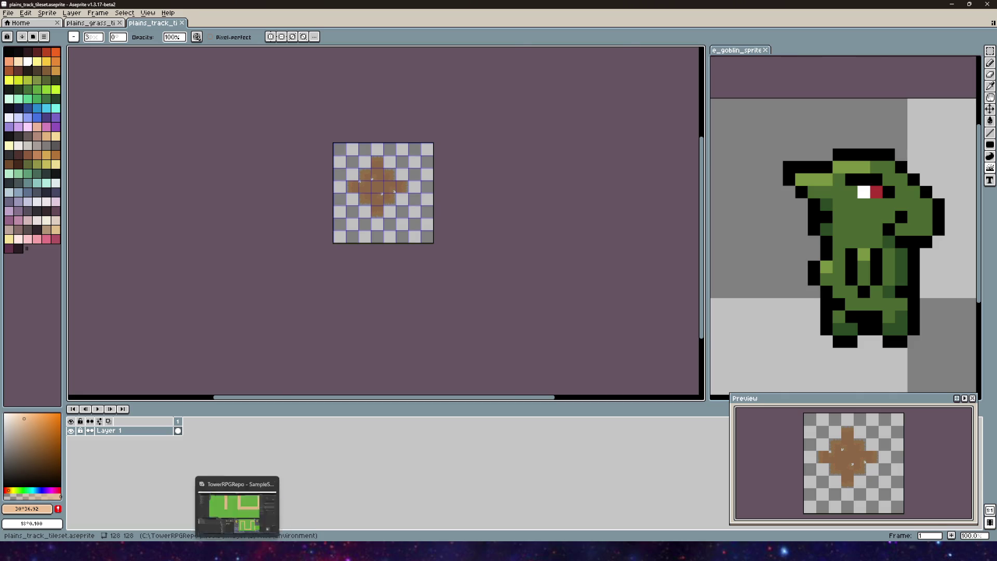
- In Unity, play a goblin wave on the brown dirt track, then stop the game
{"action": "left_click", "coordinate": [255, 514]}
{"action": "mouse_move", "coordinate": [463, 261]}
{"action": "left_mouse_down"}
{"action": "mouse_move", "coordinate": [438, 252]}
{"action": "mouse_move", "coordinate": [387, 305]}
{"action": "left_mouse_up"}
{"action": "left_click", "coordinate": [486, 24]}
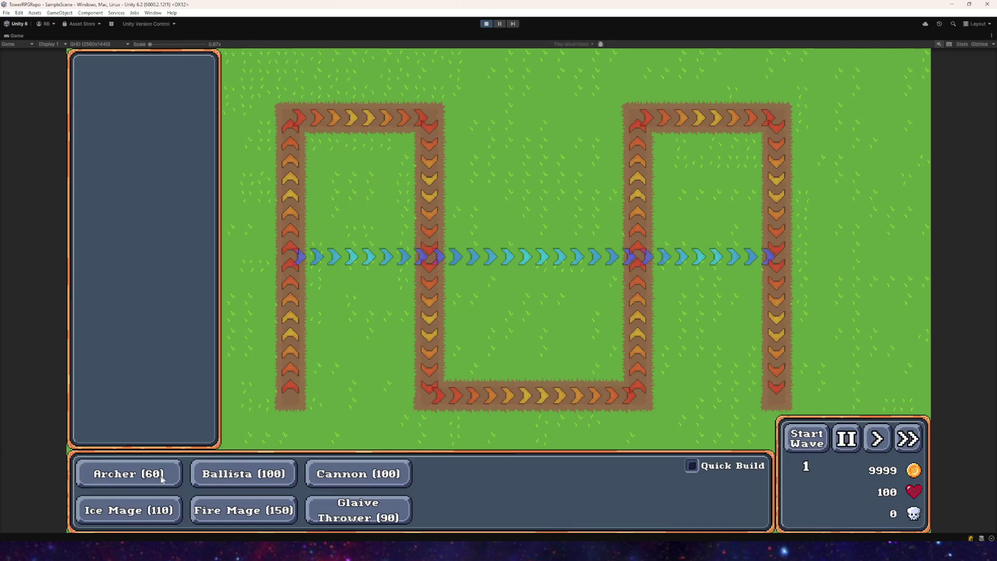
{"action": "left_click", "coordinate": [795, 437]}
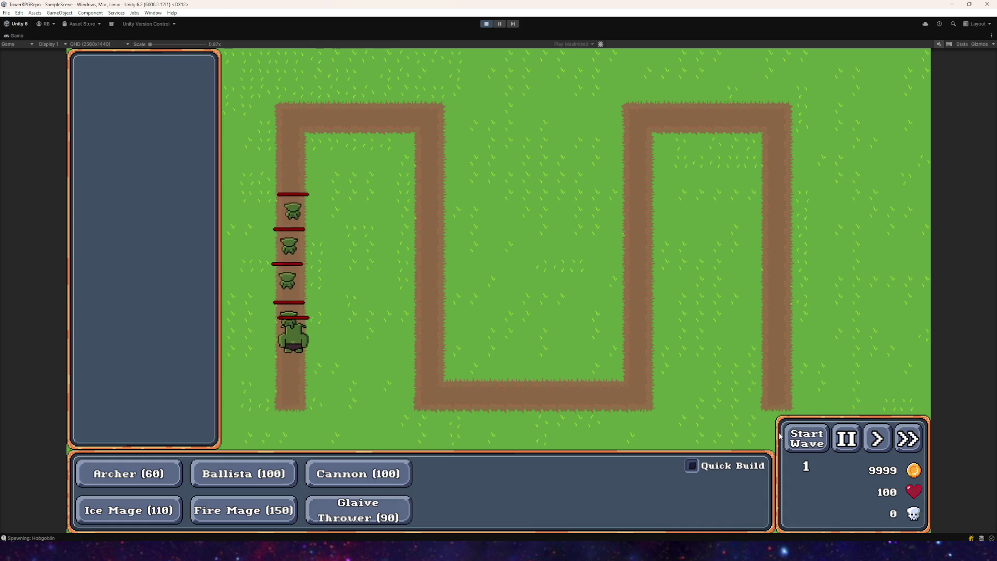
{"action": "left_click", "coordinate": [486, 24]}
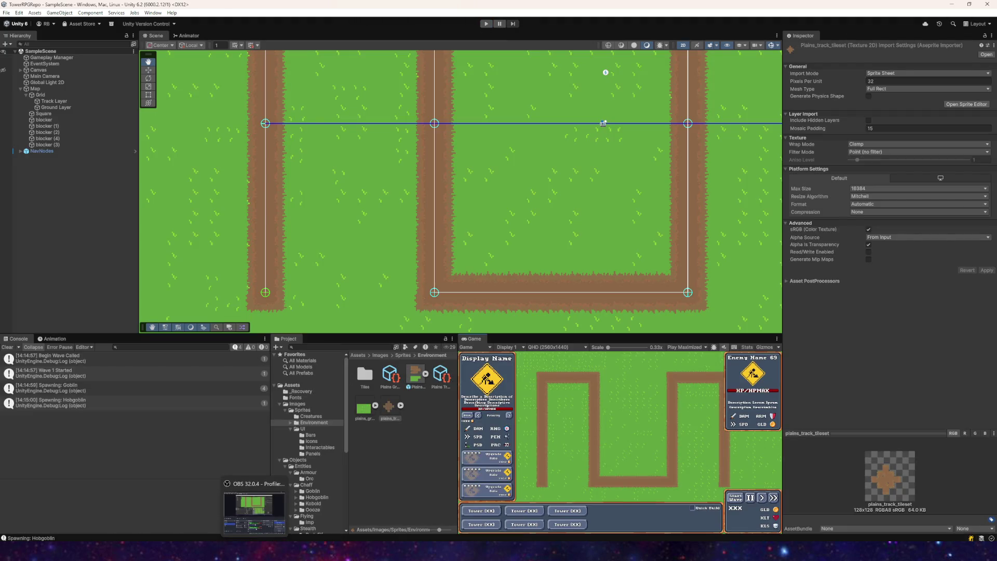
- Return to the track tileset in Aseprite
{"action": "left_click", "coordinate": [255, 508]}
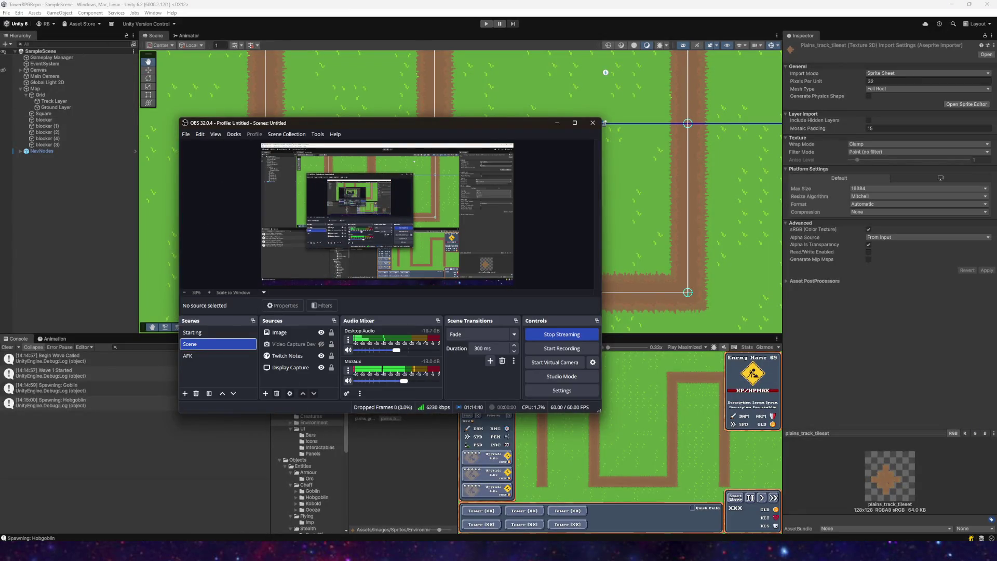
{"action": "key", "text": "alt+Tab"}
{"action": "scroll", "coordinate": [312, 151], "scroll_direction": "up", "scroll_amount": 8}
{"action": "scroll", "coordinate": [312, 151], "scroll_direction": "up", "scroll_amount": 2}
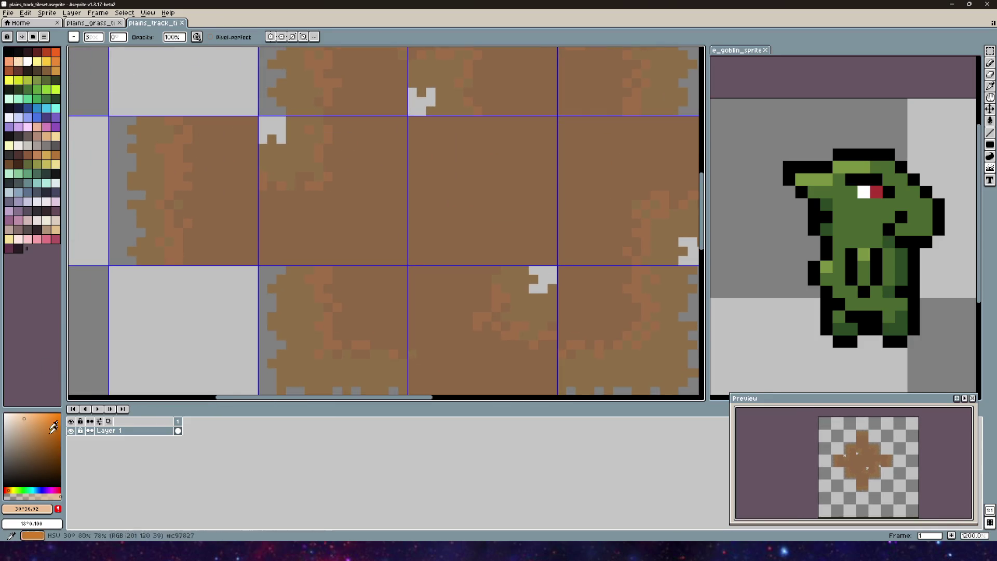
- Set the pencil to black and zoom around to inspect the brown tile cross
{"action": "left_click", "coordinate": [4, 483]}
{"action": "key", "text": "b"}
{"action": "mouse_move", "coordinate": [578, 155]}
{"action": "left_mouse_down"}
{"action": "mouse_move", "coordinate": [470, 249]}
{"action": "mouse_move", "coordinate": [424, 264]}
{"action": "left_mouse_up"}
{"action": "scroll", "coordinate": [362, 223], "scroll_direction": "up", "scroll_amount": 3}
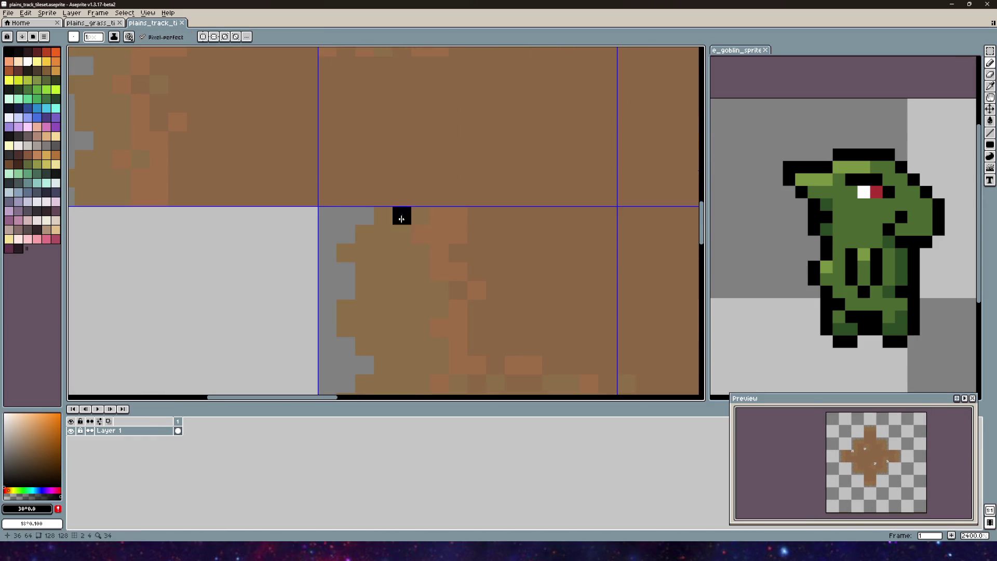
{"action": "left_click_drag", "start_coordinate": [401, 214], "coordinate": [409, 115]}
{"action": "scroll", "coordinate": [416, 186], "scroll_direction": "down", "scroll_amount": 3}
{"action": "mouse_move", "coordinate": [416, 187]}
{"action": "left_mouse_down"}
{"action": "mouse_move", "coordinate": [428, 140]}
{"action": "mouse_move", "coordinate": [329, 252]}
{"action": "left_mouse_up"}
{"action": "scroll", "coordinate": [419, 123], "scroll_direction": "down", "scroll_amount": 2}
{"action": "scroll", "coordinate": [329, 252], "scroll_direction": "down", "scroll_amount": 3}
{"action": "mouse_move", "coordinate": [338, 176]}
{"action": "left_mouse_down"}
{"action": "mouse_move", "coordinate": [380, 218]}
{"action": "mouse_move", "coordinate": [417, 232]}
{"action": "left_mouse_up"}
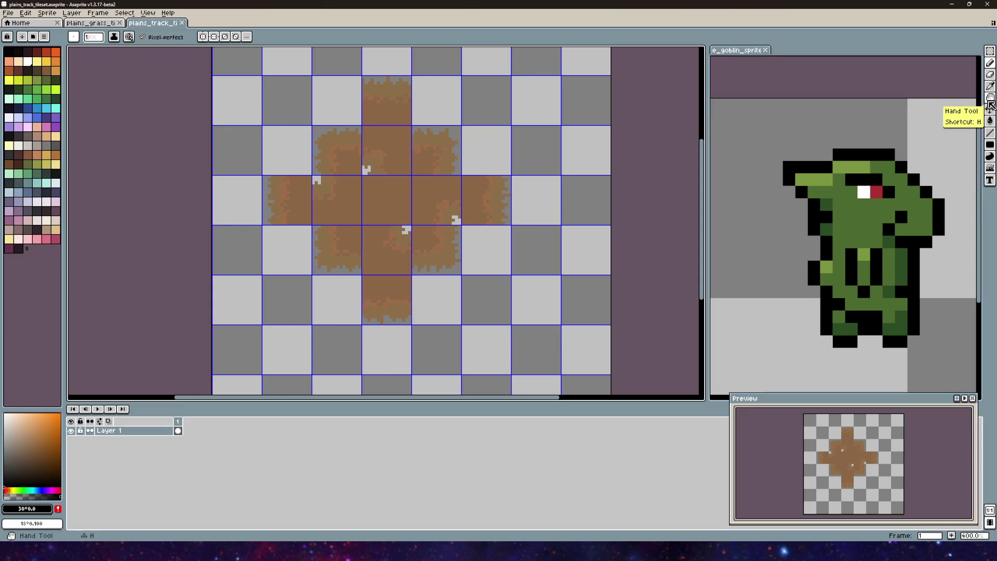
- Use the Magic Wand to select the brown centre of the tile cross
{"action": "left_click", "coordinate": [992, 59]}
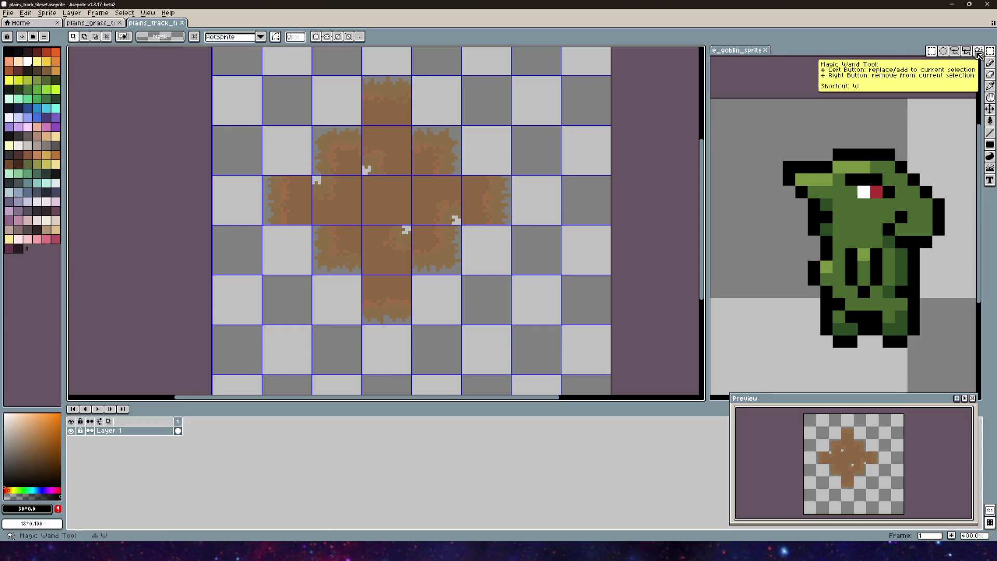
{"action": "key", "text": "w"}
{"action": "left_click", "coordinate": [381, 207]}
- Switch to the Magic Wand and select the brown cross of the track
{"action": "key", "text": "f"}
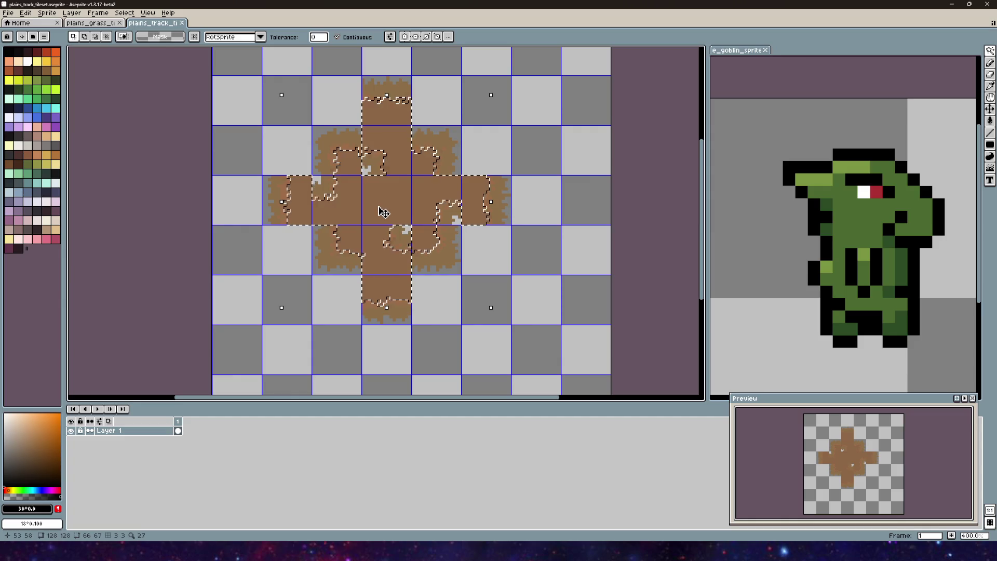
{"action": "mouse_move", "coordinate": [989, 51]}
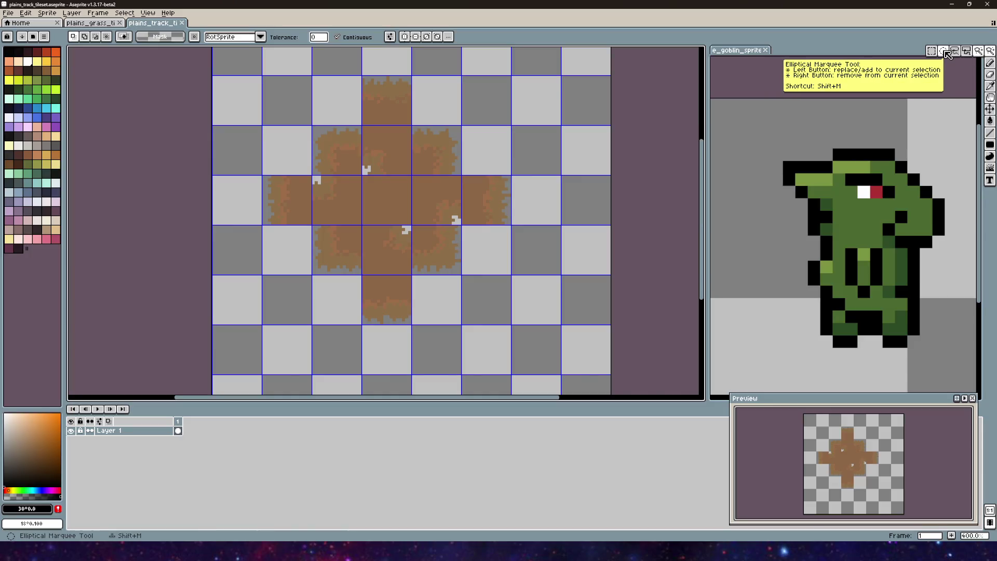
{"action": "left_click", "coordinate": [955, 51]}
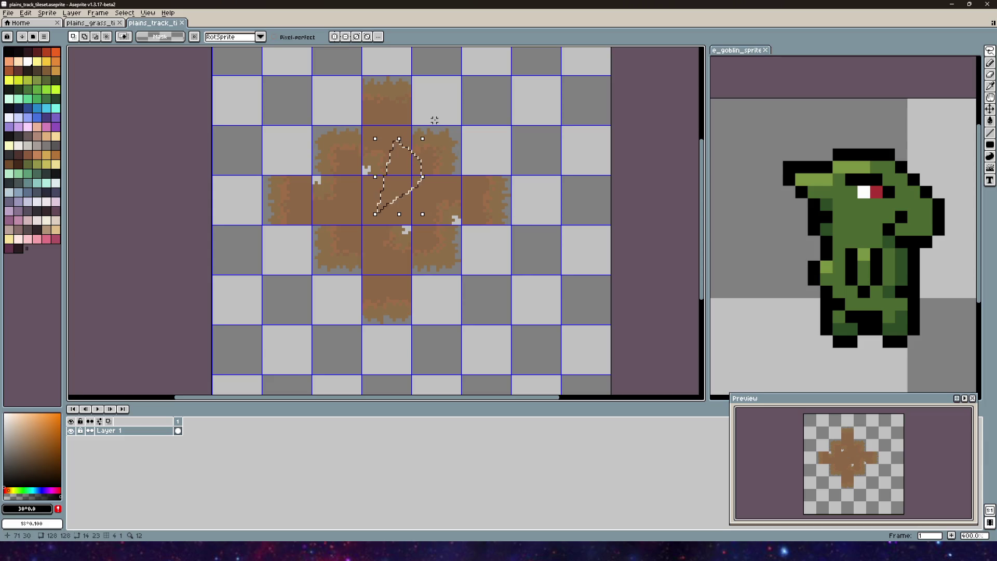
{"action": "mouse_move", "coordinate": [989, 51]}
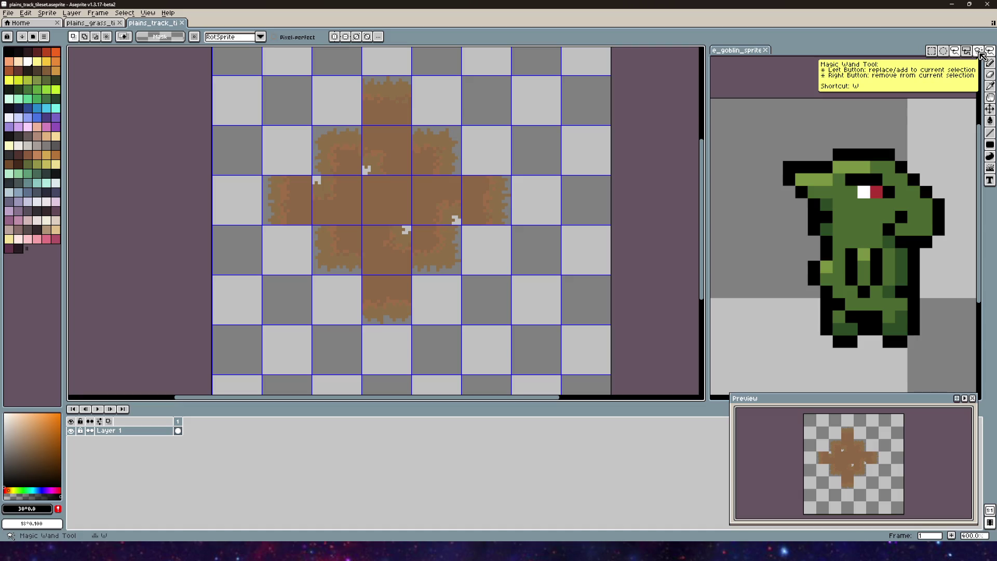
{"action": "left_click", "coordinate": [980, 54]}
{"action": "scroll", "coordinate": [446, 240], "scroll_direction": "up", "scroll_amount": 1}
{"action": "left_click", "coordinate": [368, 240]}
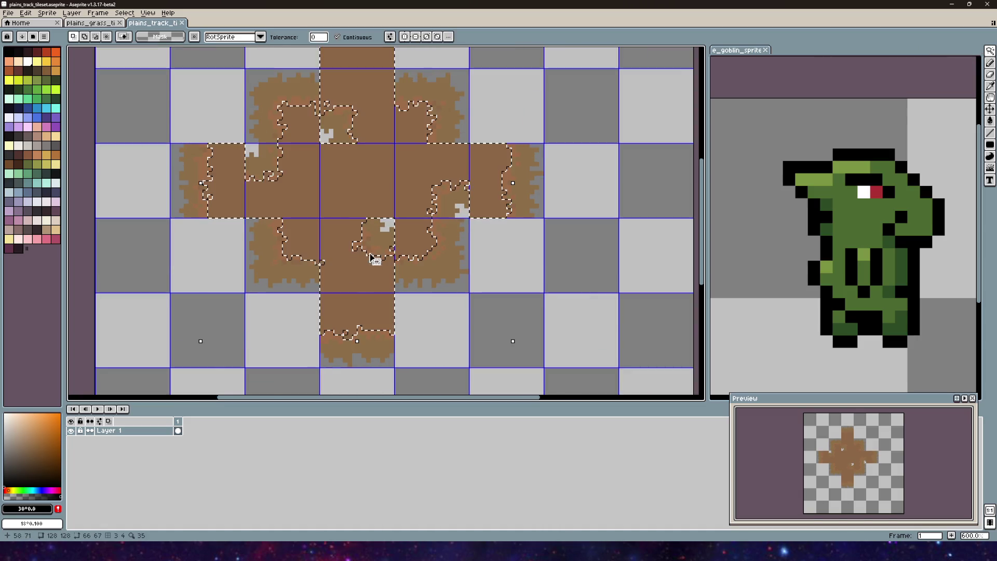
{"action": "left_click", "coordinate": [368, 239]}
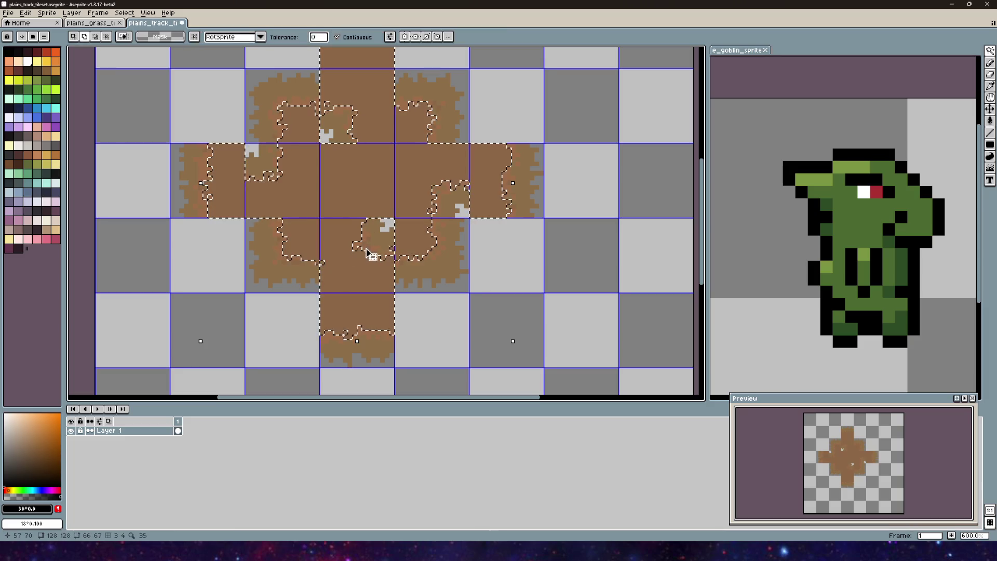
- Add the lighter brown area and subtract several stray brown patches from the selection
{"action": "left_click", "coordinate": [386, 257]}
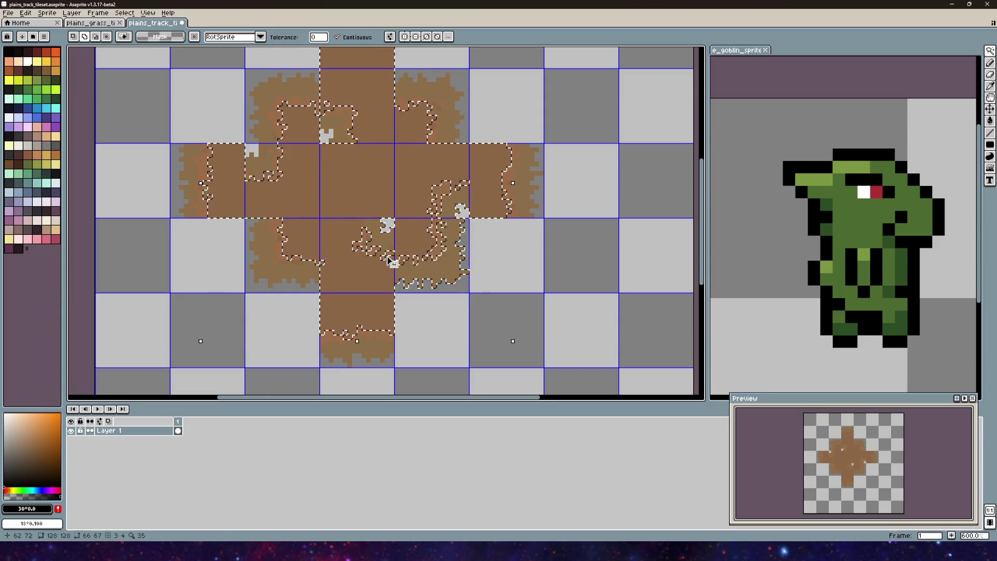
{"action": "scroll", "coordinate": [385, 260], "scroll_direction": "up", "scroll_amount": 3}
{"action": "left_click", "coordinate": [383, 261], "text": "alt"}
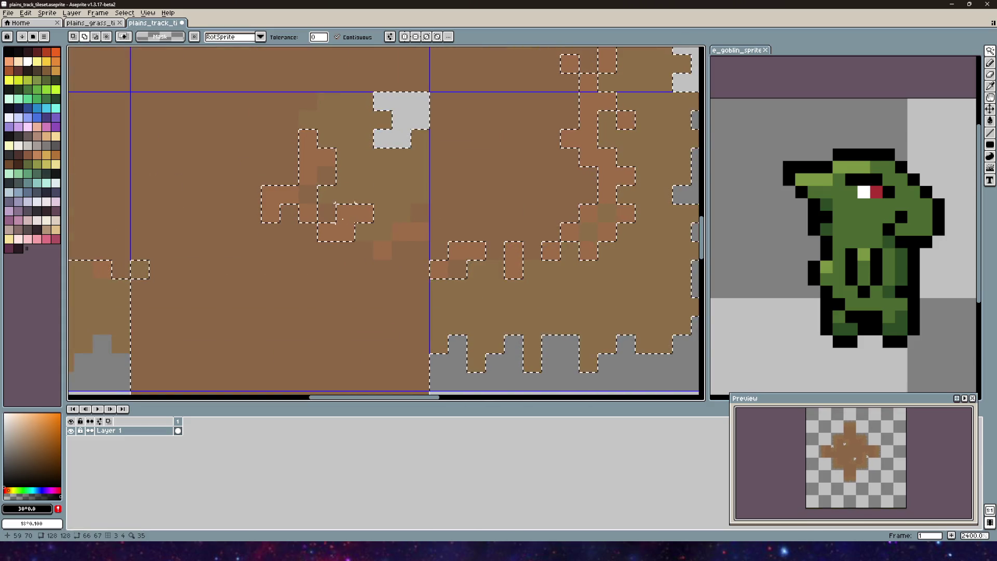
{"action": "left_click", "coordinate": [308, 156], "text": "alt"}
{"action": "left_click", "coordinate": [281, 207], "text": "alt"}
{"action": "left_click", "coordinate": [457, 251], "text": "alt"}
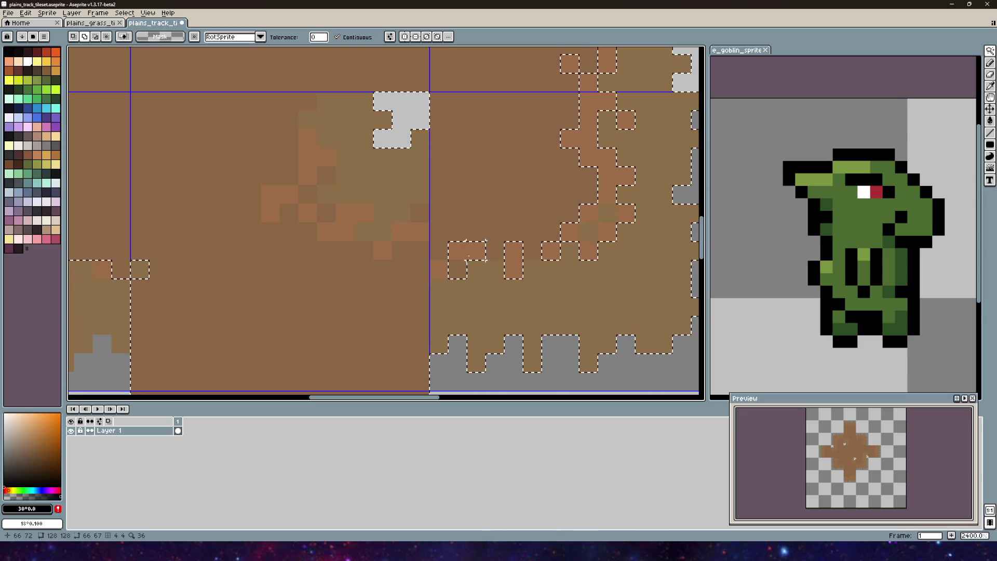
- Drop a tall pixel strip and scattered small squares from the selection
{"action": "left_click", "coordinate": [513, 261], "text": "alt"}
{"action": "left_click", "coordinate": [458, 269], "text": "alt"}
{"action": "left_click", "coordinate": [551, 250], "text": "alt"}
{"action": "left_click", "coordinate": [589, 231], "text": "alt"}
{"action": "left_click", "coordinate": [569, 231], "text": "alt"}
{"action": "left_click", "coordinate": [589, 250], "text": "alt"}
{"action": "left_click", "coordinate": [608, 232], "text": "alt"}
{"action": "left_click", "coordinate": [589, 213], "text": "alt"}
{"action": "left_click", "coordinate": [627, 212], "text": "alt"}
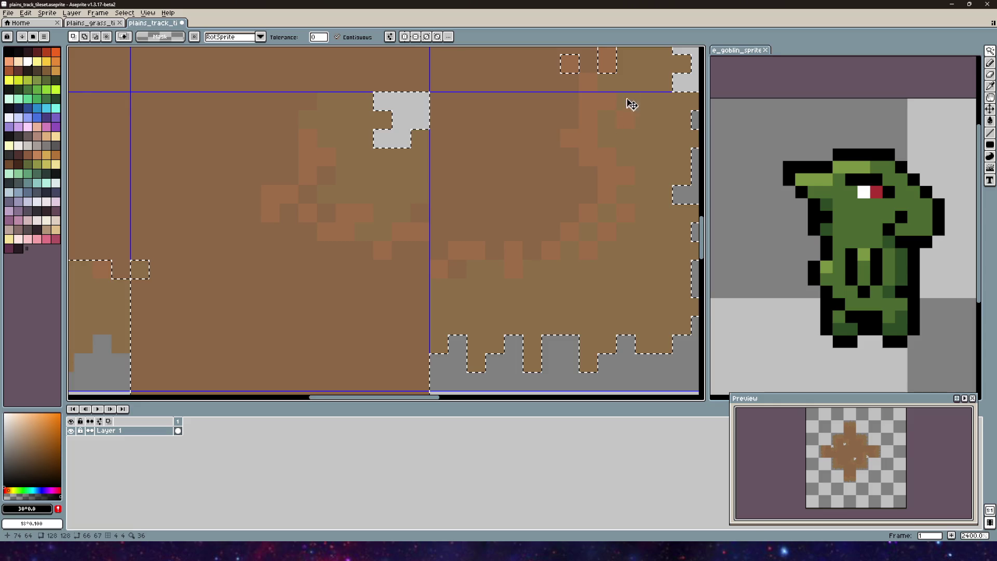
{"action": "left_click_drag", "start_coordinate": [601, 111], "coordinate": [470, 252]}
- Remove the vertical pixel strip, pixel blocks and left orange block from the selection
{"action": "left_click", "coordinate": [438, 205], "text": "alt"}
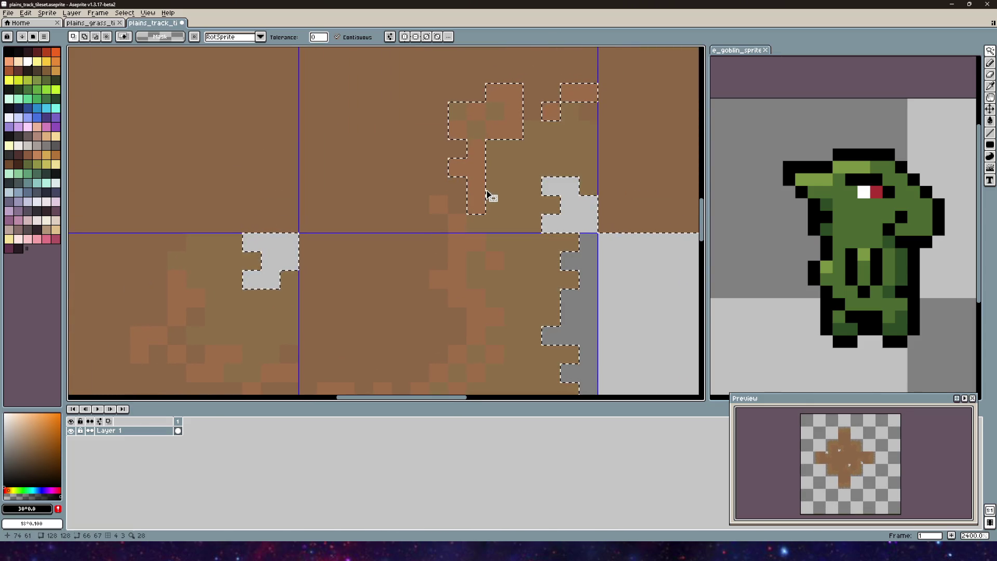
{"action": "left_click", "coordinate": [473, 173], "text": "alt"}
{"action": "left_click", "coordinate": [457, 110], "text": "alt"}
{"action": "left_click", "coordinate": [508, 106], "text": "alt"}
{"action": "left_click_drag", "start_coordinate": [565, 115], "coordinate": [390, 182]}
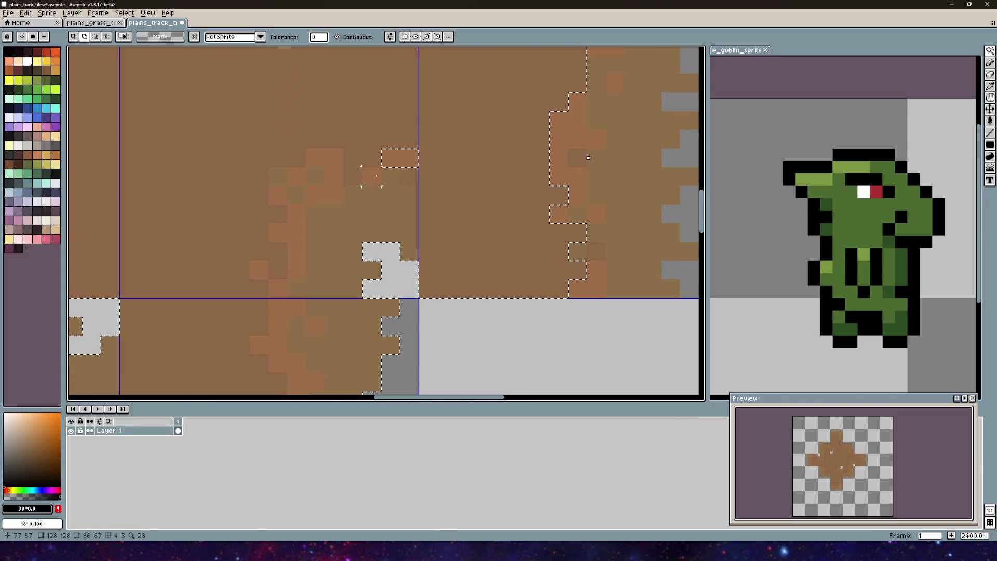
{"action": "left_click_drag", "start_coordinate": [464, 177], "coordinate": [357, 200]}
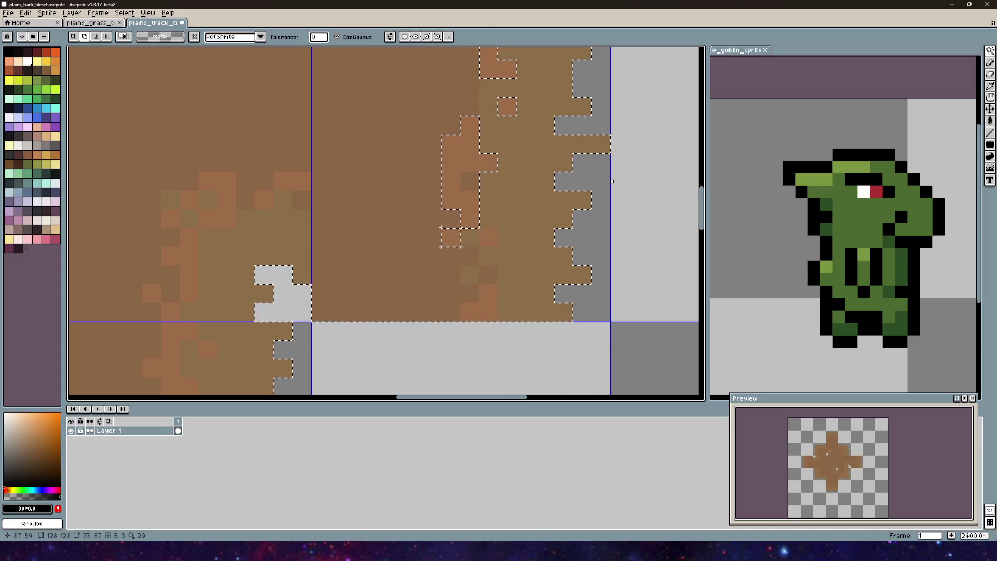
{"action": "left_click", "coordinate": [470, 182], "text": "alt"}
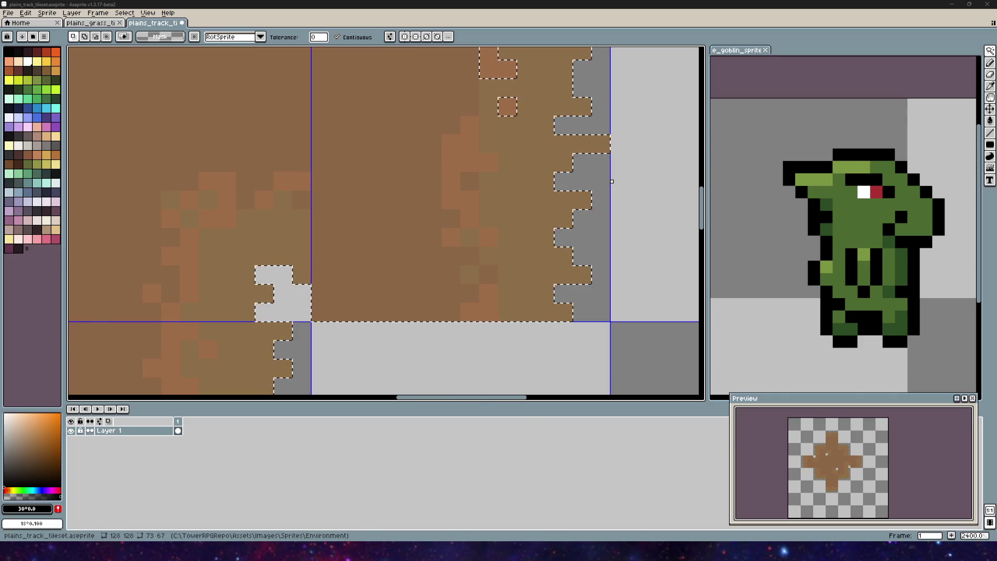
{"action": "scroll", "coordinate": [289, 278], "scroll_direction": "up", "scroll_amount": 5}
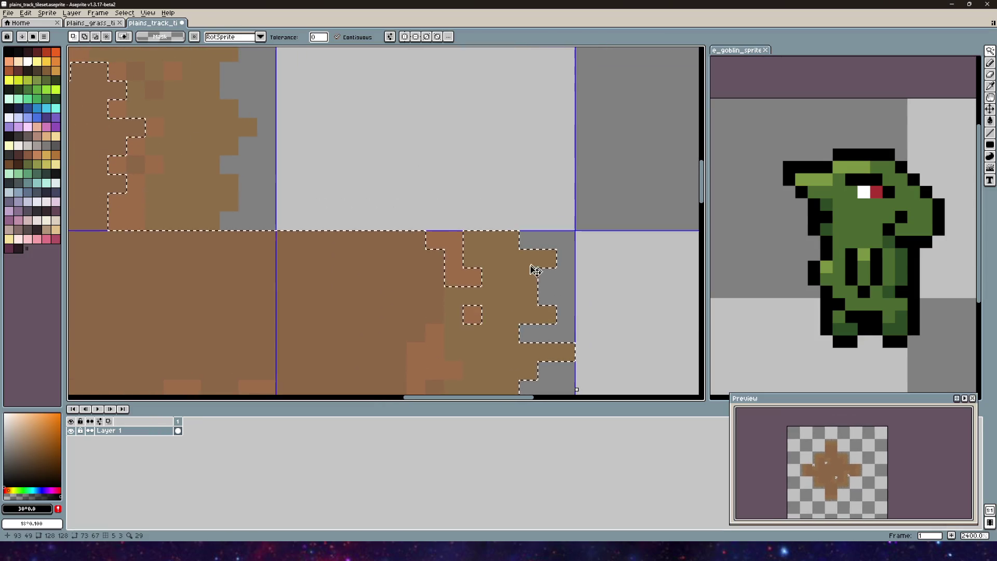
{"action": "scroll", "coordinate": [408, 300], "scroll_direction": "left", "scroll_amount": 5}
{"action": "scroll", "coordinate": [408, 300], "scroll_direction": "up", "scroll_amount": 2}
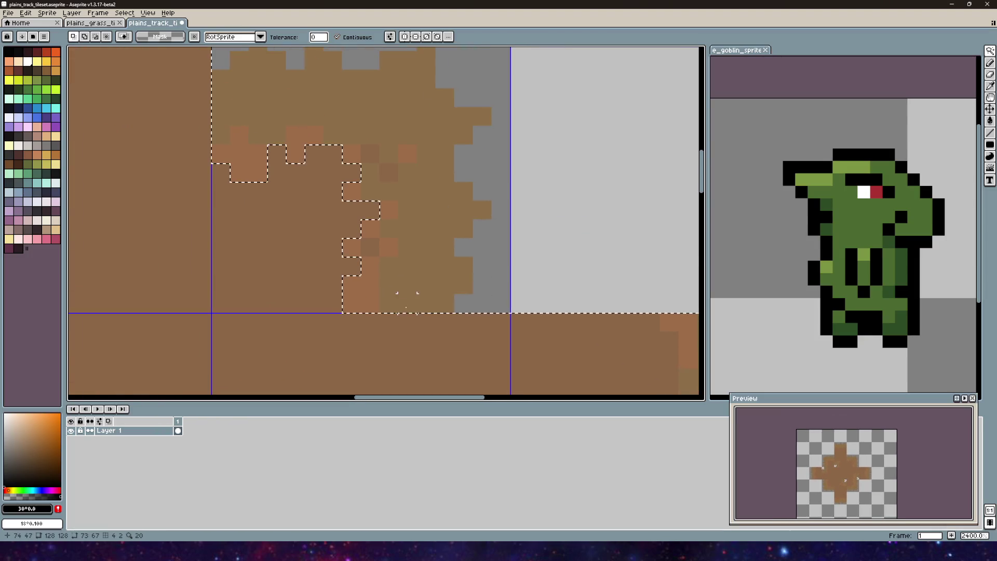
- Add the orange and dark pixels, large brown region and orange pixel holes
{"action": "left_click", "coordinate": [349, 244], "text": "shift"}
{"action": "left_click", "coordinate": [397, 243], "text": "shift"}
{"action": "left_click", "coordinate": [397, 244], "text": "shift"}
{"action": "scroll", "coordinate": [394, 234], "scroll_direction": "up", "scroll_amount": 2}
{"action": "scroll", "coordinate": [394, 233], "scroll_direction": "left", "scroll_amount": 1}
{"action": "left_click", "coordinate": [384, 266], "text": "shift"}
{"action": "left_click", "coordinate": [384, 230], "text": "shift"}
{"action": "left_click", "coordinate": [403, 230], "text": "shift"}
{"action": "left_click", "coordinate": [421, 249], "text": "shift"}
{"action": "left_click", "coordinate": [441, 229], "text": "shift"}
{"action": "left_click", "coordinate": [338, 210], "text": "shift"}
{"action": "left_click", "coordinate": [272, 229], "text": "shift"}
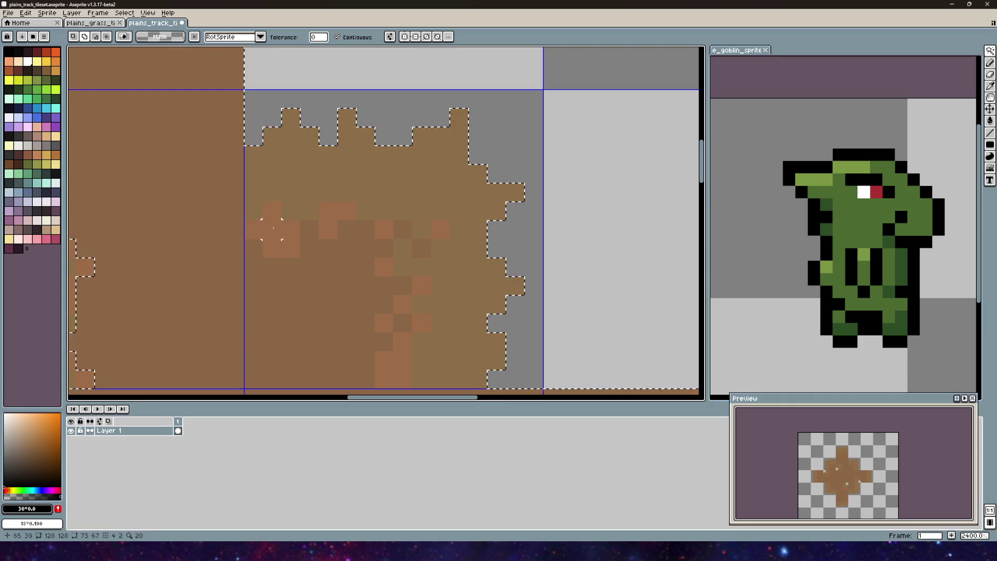
- Add the upper brown area and remaining orange holes to the selection
{"action": "scroll", "coordinate": [272, 229], "scroll_direction": "up", "scroll_amount": 2}
{"action": "scroll", "coordinate": [272, 229], "scroll_direction": "left", "scroll_amount": 2}
{"action": "scroll", "coordinate": [361, 156], "scroll_direction": "down", "scroll_amount": 3}
{"action": "scroll", "coordinate": [401, 258], "scroll_direction": "up", "scroll_amount": 1}
{"action": "scroll", "coordinate": [401, 259], "scroll_direction": "left", "scroll_amount": 1}
{"action": "scroll", "coordinate": [450, 248], "scroll_direction": "left", "scroll_amount": 1}
{"action": "scroll", "coordinate": [450, 247], "scroll_direction": "up", "scroll_amount": 1}
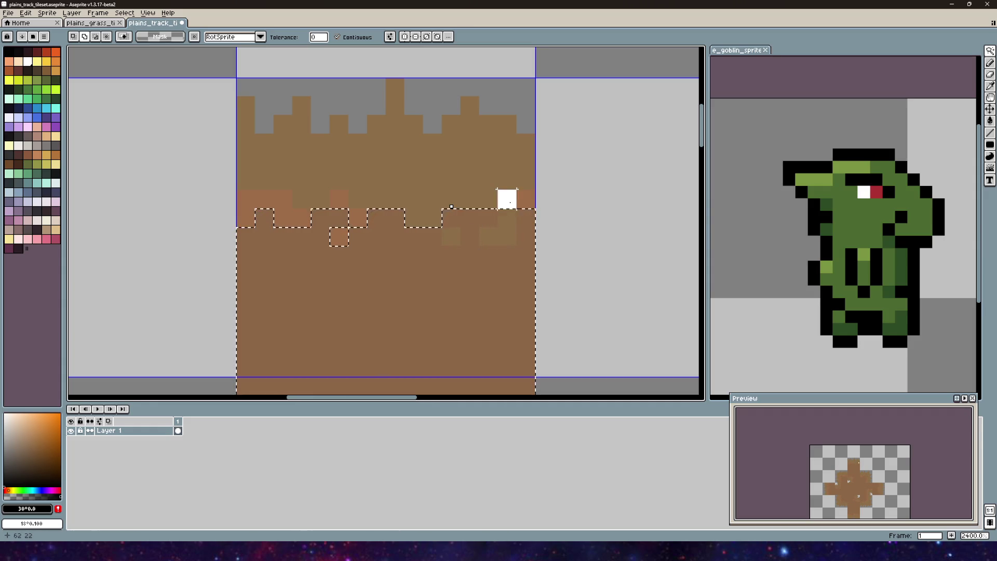
{"action": "left_click", "coordinate": [516, 191], "text": "shift"}
{"action": "left_click", "coordinate": [343, 203], "text": "shift"}
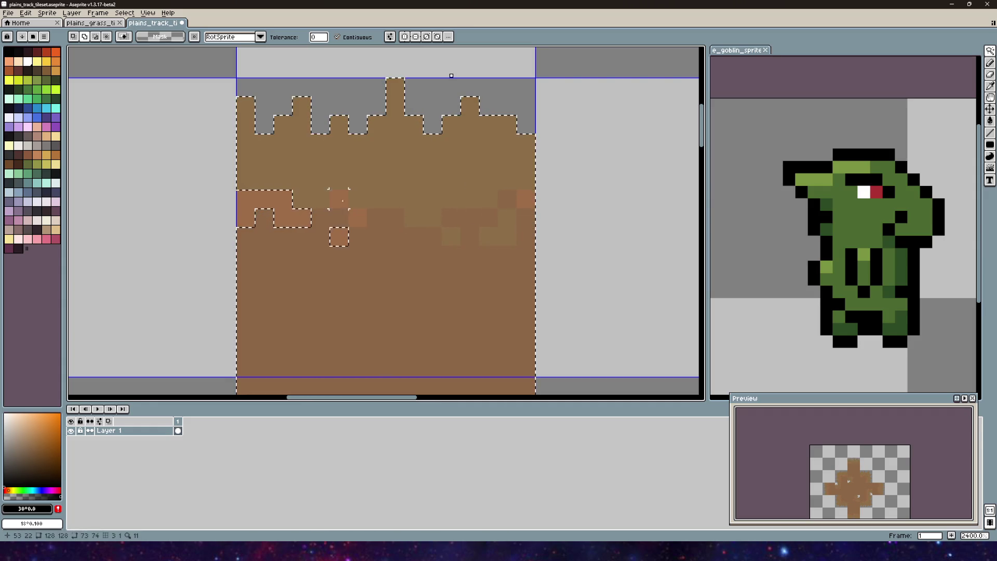
- Add the upper brown blob, its orange patches and a small leftover hole
{"action": "scroll", "coordinate": [338, 234], "scroll_direction": "down", "scroll_amount": 2}
{"action": "scroll", "coordinate": [319, 285], "scroll_direction": "down", "scroll_amount": 1}
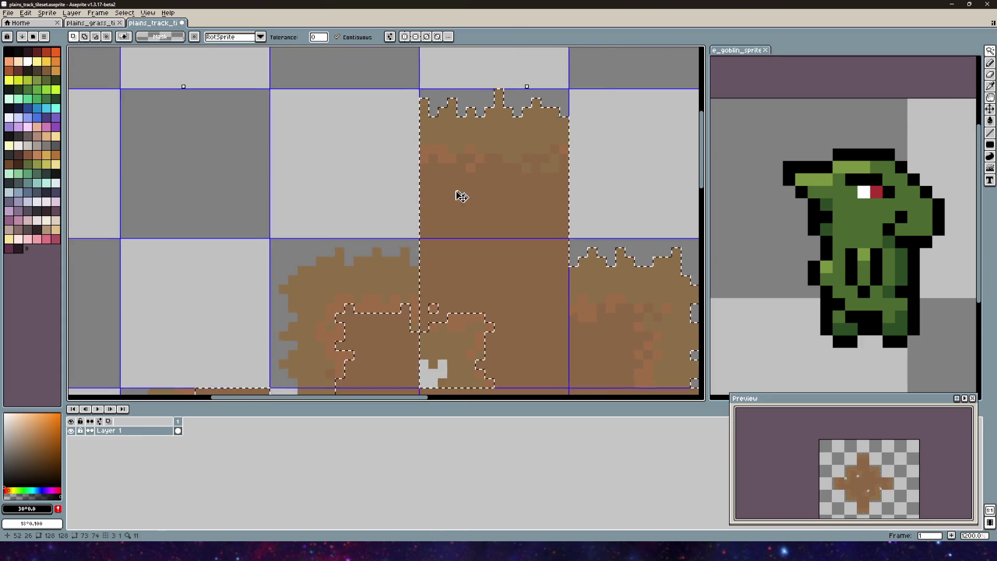
{"action": "scroll", "coordinate": [463, 194], "scroll_direction": "up", "scroll_amount": 1}
{"action": "left_click_drag", "start_coordinate": [427, 219], "coordinate": [444, 188]}
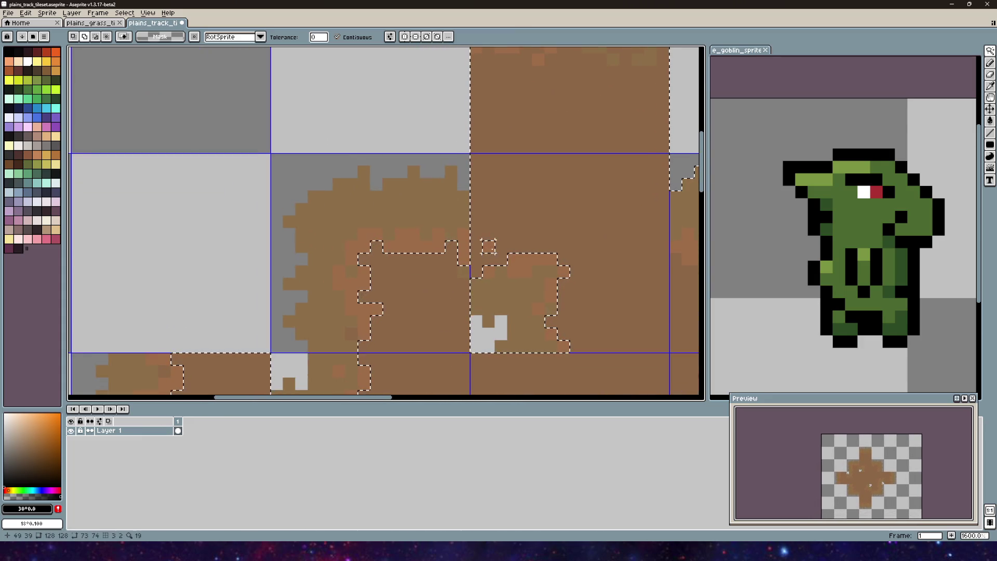
{"action": "left_click", "coordinate": [425, 217], "text": "shift"}
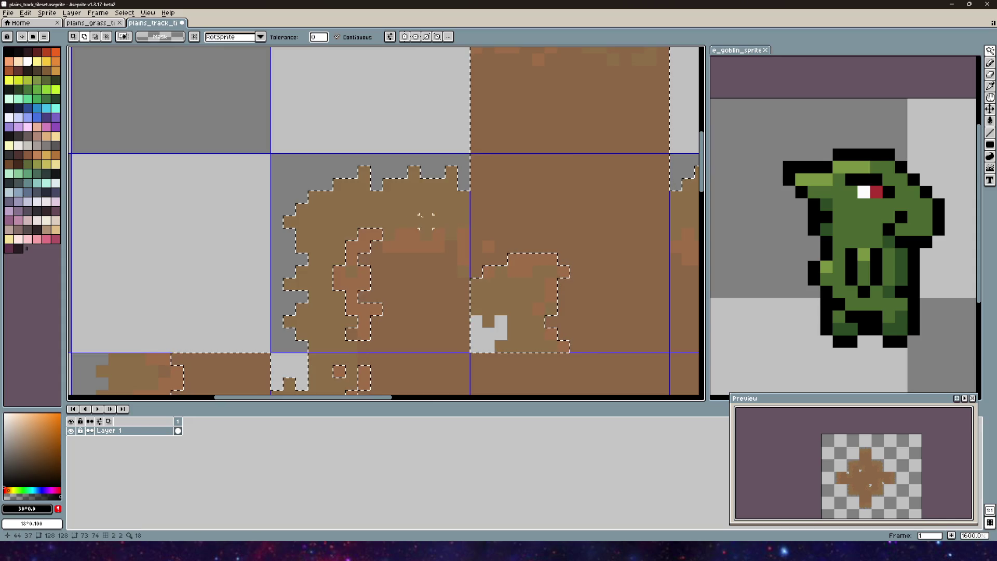
{"action": "left_click", "coordinate": [357, 333], "text": "shift"}
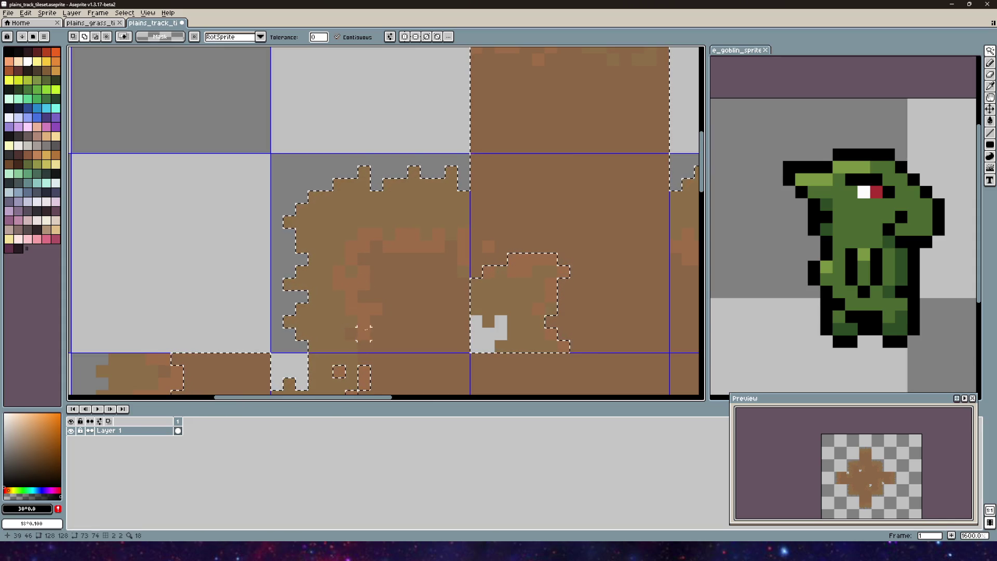
{"action": "left_click", "coordinate": [519, 265], "text": "shift"}
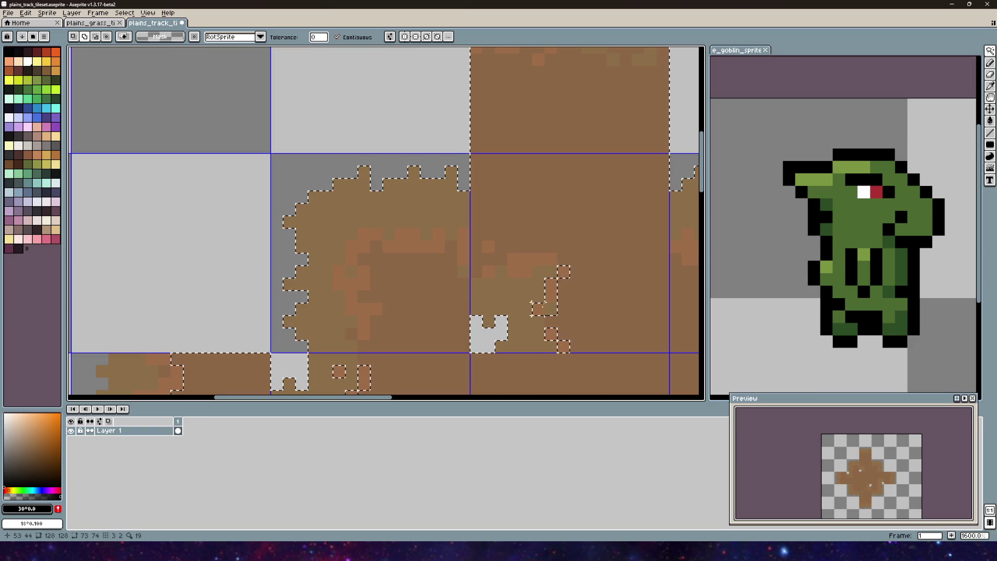
{"action": "left_click", "coordinate": [550, 296], "text": "shift"}
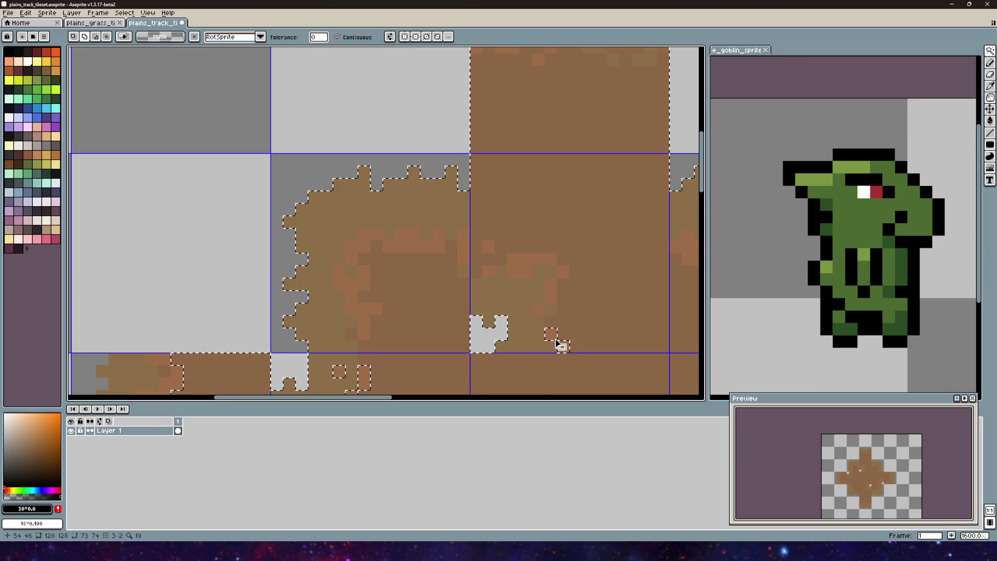
{"action": "left_click", "coordinate": [550, 333], "text": "shift"}
- Add small orange holes, the white hole, orange column and tan region; drop one pixel
{"action": "scroll", "coordinate": [412, 189], "scroll_direction": "up", "scroll_amount": 2}
{"action": "left_click", "coordinate": [394, 258], "text": "shift"}
{"action": "left_click", "coordinate": [356, 249], "text": "shift"}
{"action": "left_click", "coordinate": [393, 342], "text": "shift"}
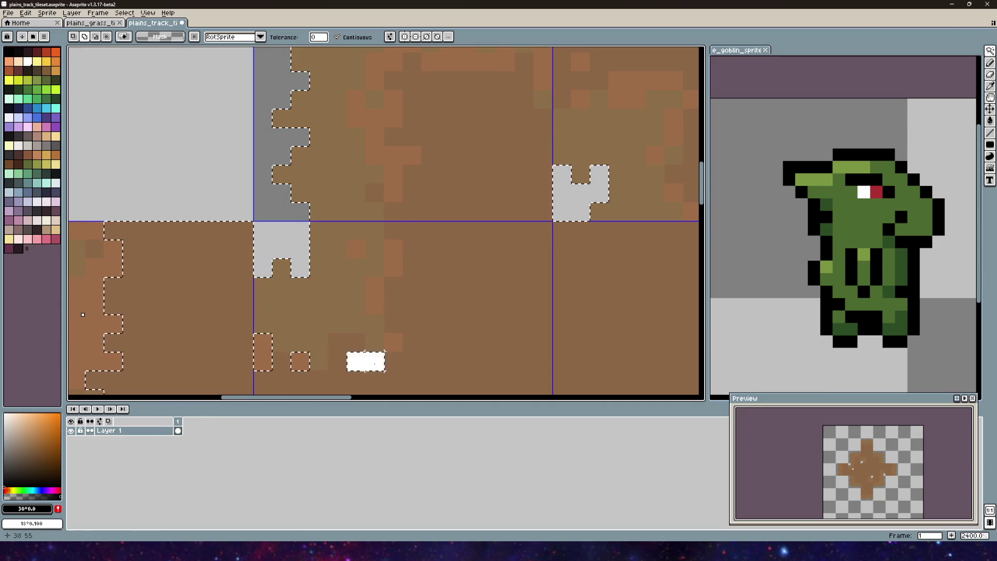
{"action": "left_click", "coordinate": [366, 361], "text": "shift"}
{"action": "left_click_drag", "start_coordinate": [123, 253], "coordinate": [368, 135]}
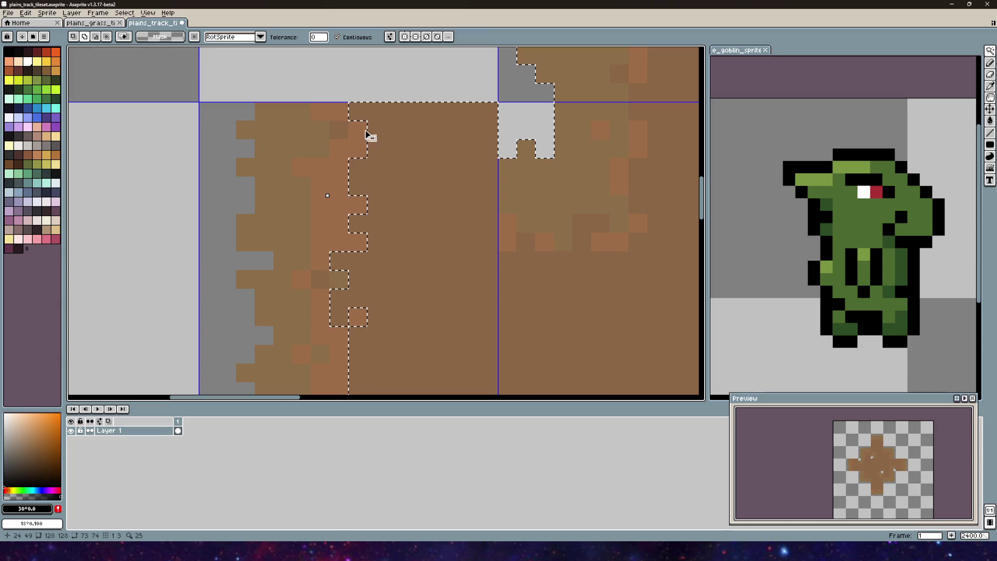
{"action": "left_click", "coordinate": [327, 196], "text": "shift"}
{"action": "left_click", "coordinate": [290, 195], "text": "shift"}
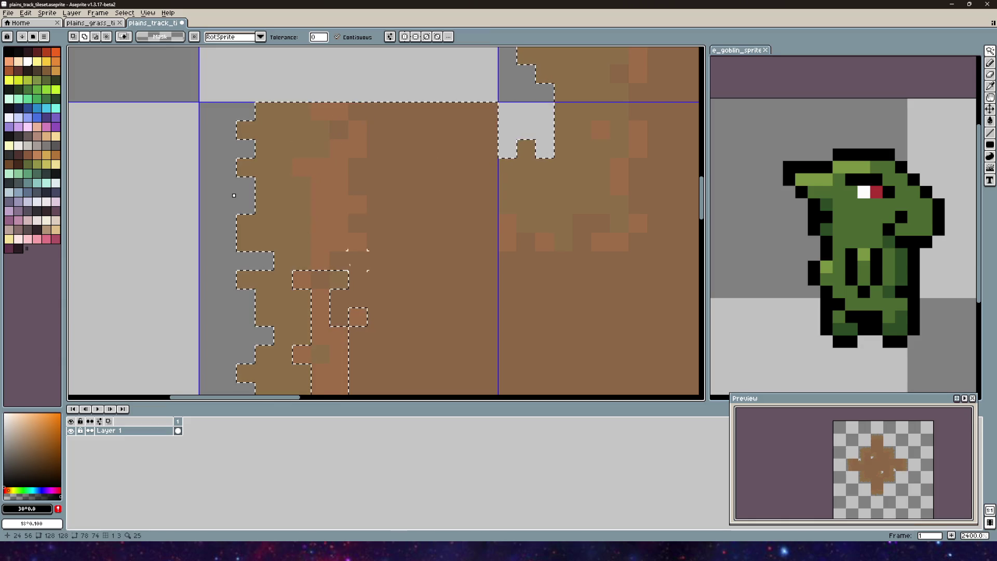
{"action": "left_click", "coordinate": [304, 280], "text": "alt"}
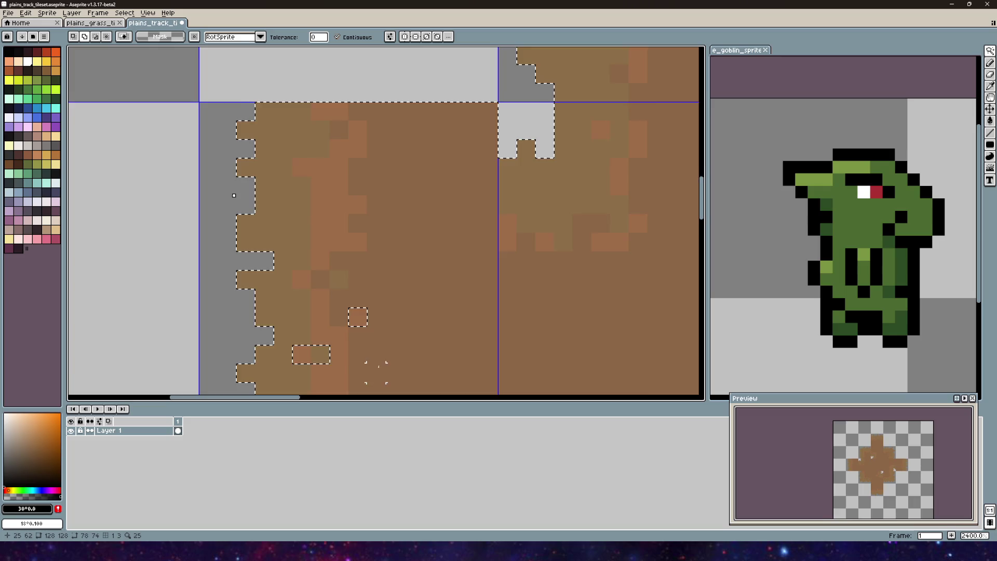
- Remove the vertical column, two small squares and a small rectangle from the selection
{"action": "left_click_drag", "start_coordinate": [234, 195], "coordinate": [249, 63]}
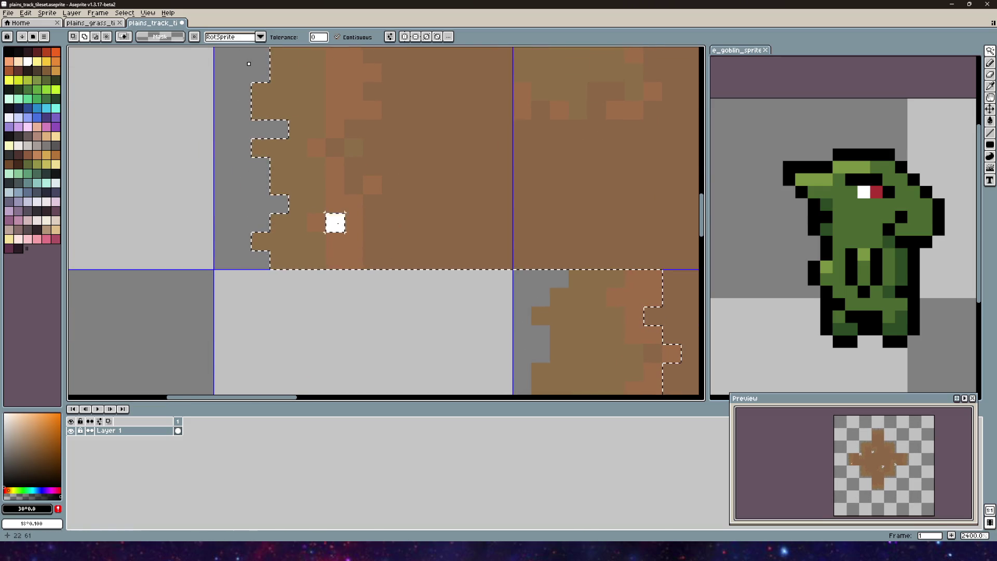
{"action": "scroll", "coordinate": [334, 222], "scroll_direction": "down", "scroll_amount": 5}
{"action": "scroll", "coordinate": [490, 238], "scroll_direction": "right", "scroll_amount": 5}
{"action": "left_click", "coordinate": [473, 270], "text": "alt"}
{"action": "left_click", "coordinate": [454, 307], "text": "alt"}
{"action": "left_click", "coordinate": [491, 308], "text": "alt"}
{"action": "left_click", "coordinate": [538, 299], "text": "alt"}
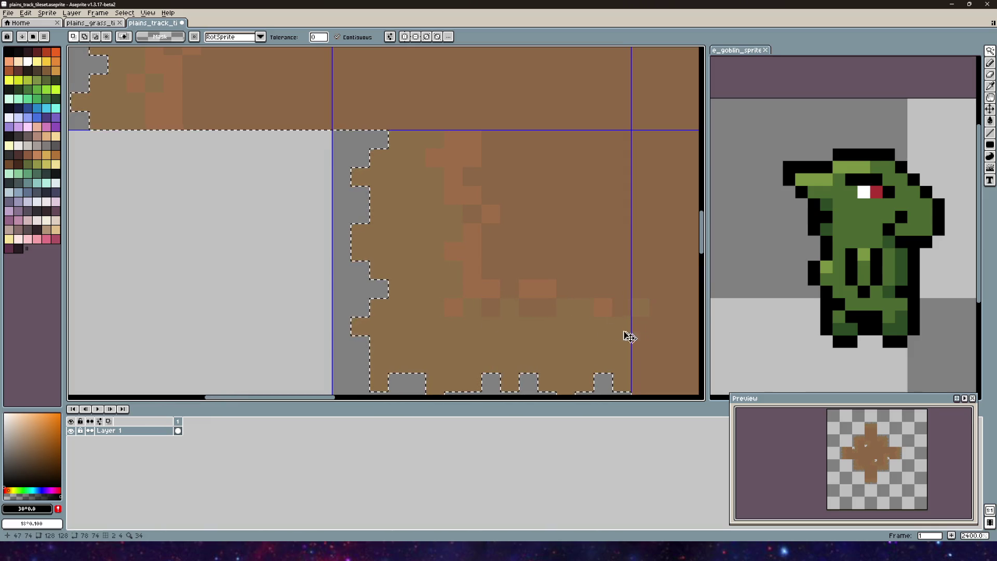
- Complete the selection with the lighter-brown left pixels and the middle brown band
{"action": "scroll", "coordinate": [635, 339], "scroll_direction": "down", "scroll_amount": 4}
{"action": "scroll", "coordinate": [467, 285], "scroll_direction": "right", "scroll_amount": 3}
{"action": "scroll", "coordinate": [416, 259], "scroll_direction": "down", "scroll_amount": 3}
{"action": "scroll", "coordinate": [374, 252], "scroll_direction": "up", "scroll_amount": 1}
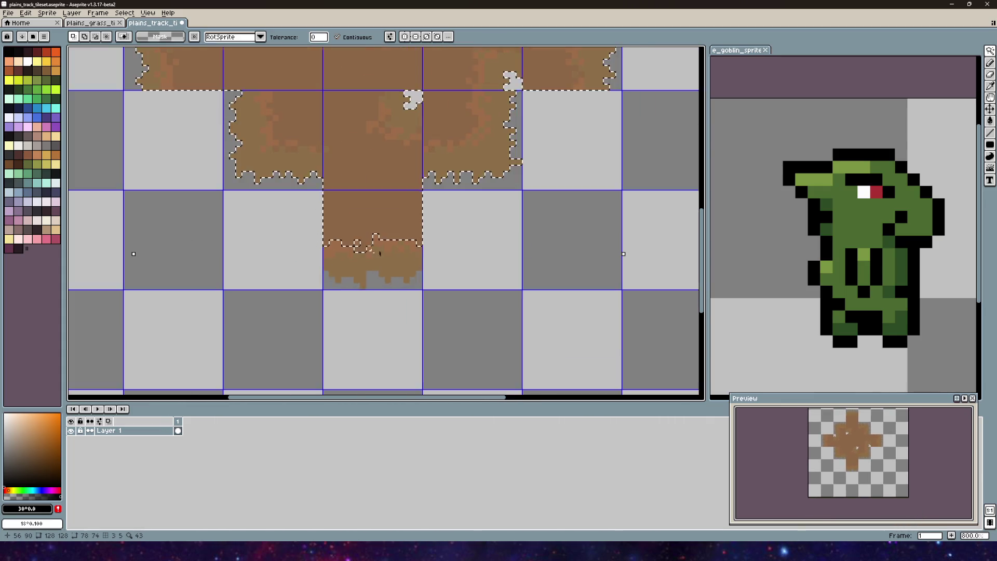
{"action": "scroll", "coordinate": [374, 252], "scroll_direction": "down", "scroll_amount": 2}
{"action": "scroll", "coordinate": [367, 296], "scroll_direction": "up", "scroll_amount": 2}
{"action": "scroll", "coordinate": [394, 253], "scroll_direction": "down", "scroll_amount": 2}
{"action": "left_click_drag", "start_coordinate": [394, 253], "coordinate": [389, 171]}
{"action": "scroll", "coordinate": [397, 323], "scroll_direction": "up", "scroll_amount": 8}
{"action": "left_click", "coordinate": [366, 270], "text": "shift"}
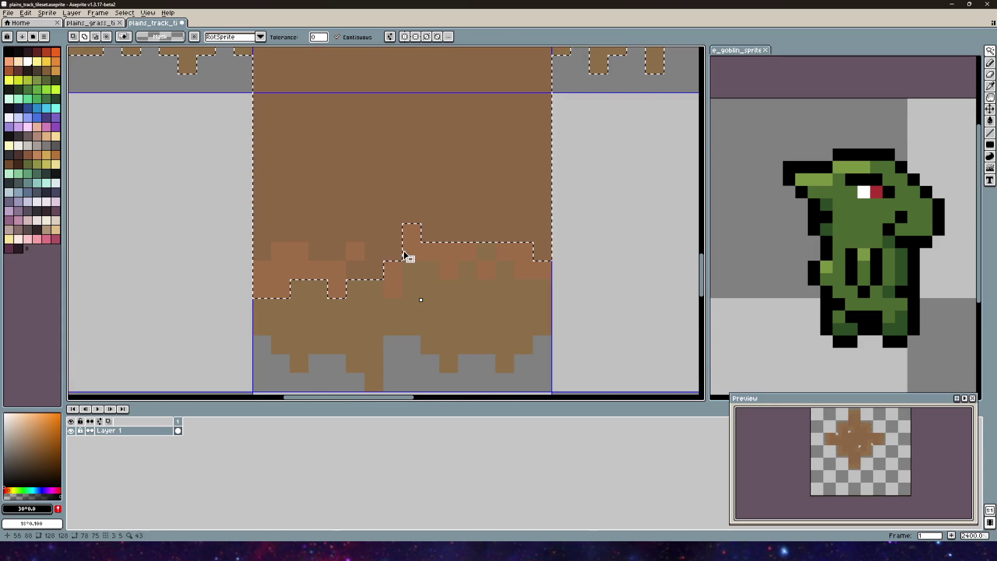
{"action": "left_click", "coordinate": [421, 299], "text": "shift"}
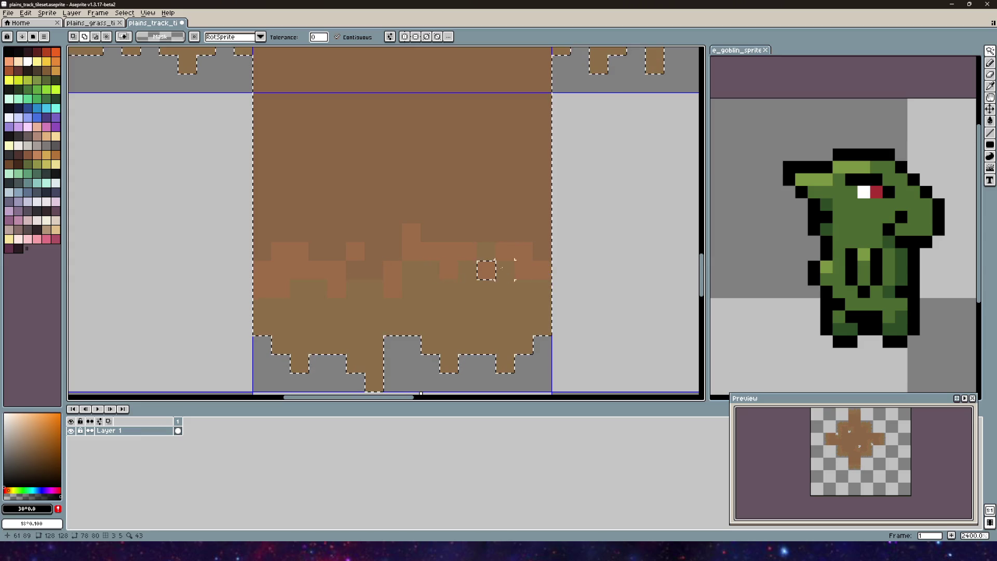
{"action": "scroll", "coordinate": [439, 335], "scroll_direction": "down", "scroll_amount": 6}
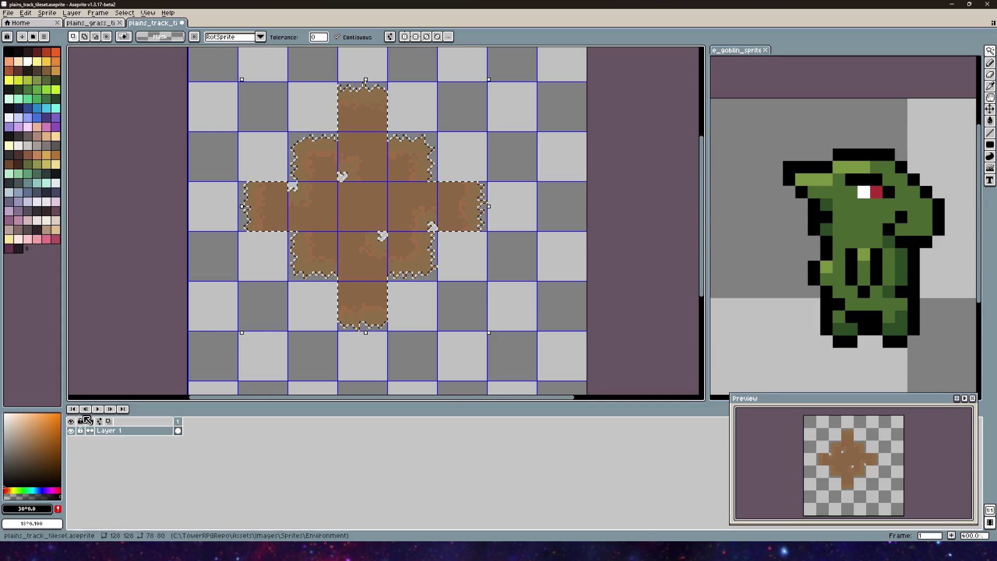
{"action": "right_click", "coordinate": [110, 431]}
- Add Layer 2 above Layer 1 and expand the selection outward around the cross
{"action": "mouse_move", "coordinate": [141, 448]}
{"action": "left_click", "coordinate": [197, 448]}
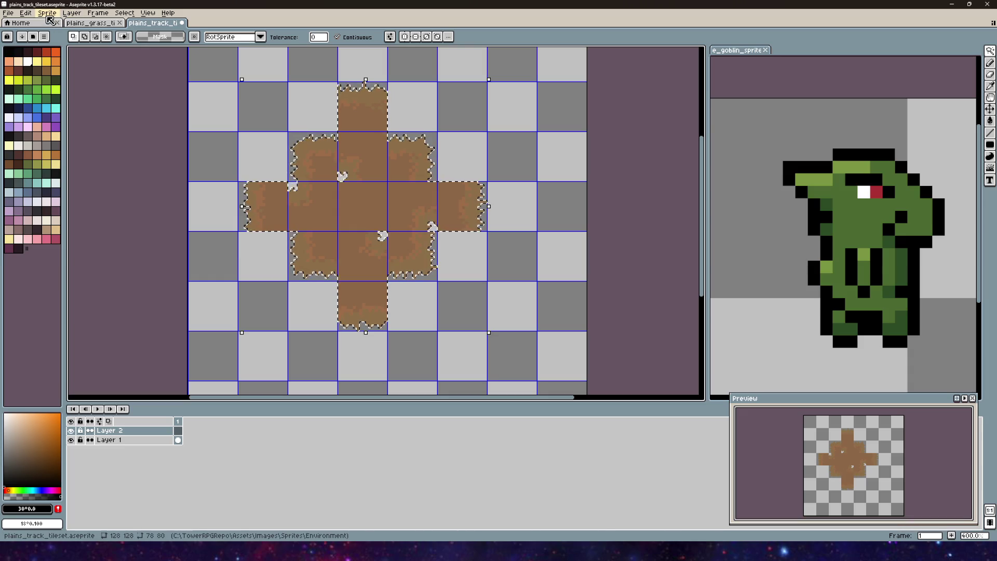
{"action": "left_click", "coordinate": [69, 14]}
{"action": "mouse_move", "coordinate": [118, 15]}
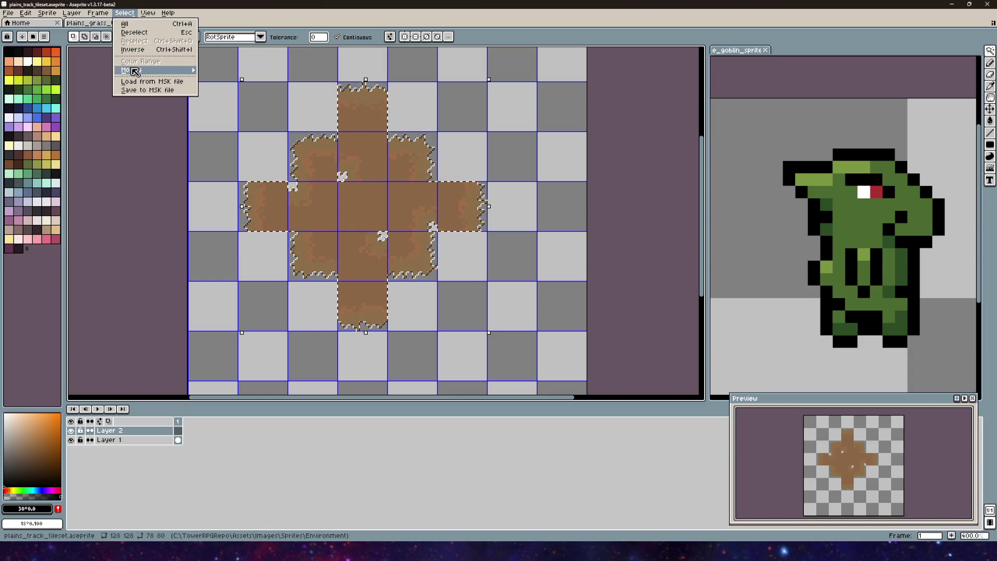
{"action": "left_click", "coordinate": [222, 78]}
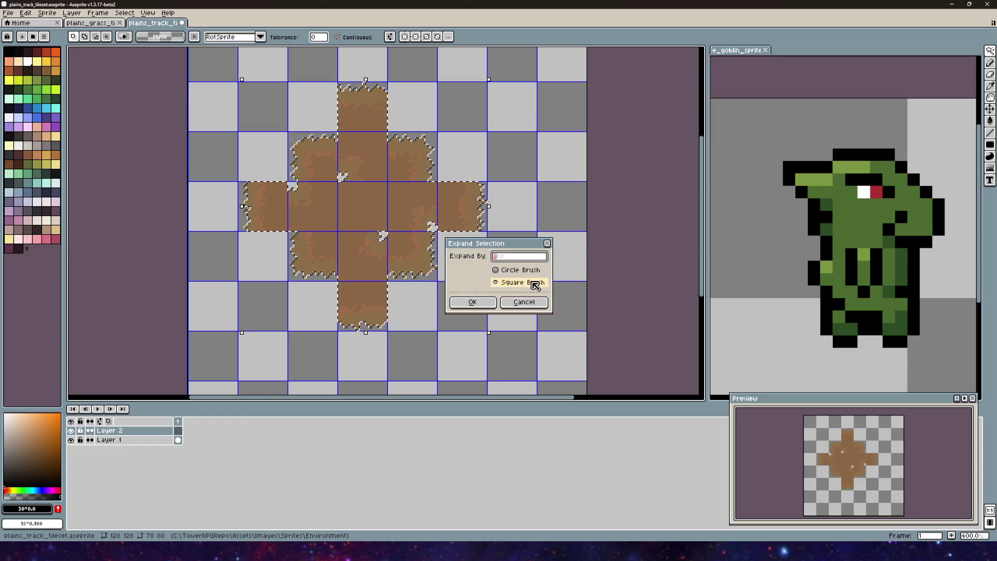
{"action": "left_click", "coordinate": [473, 303]}
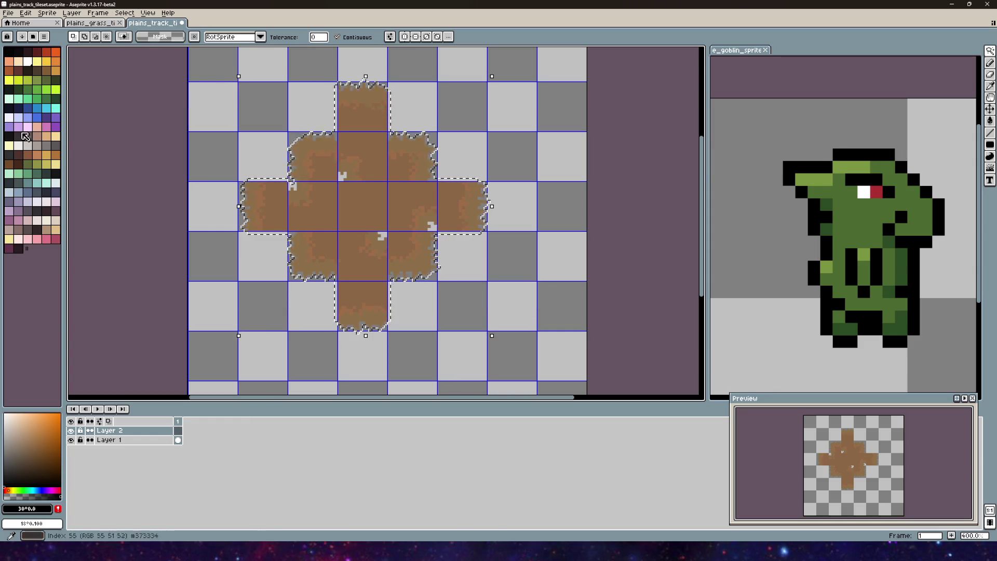
- Fill the expanded selection with solid black and move Layer 2 below Layer 1
{"action": "left_click", "coordinate": [991, 123]}
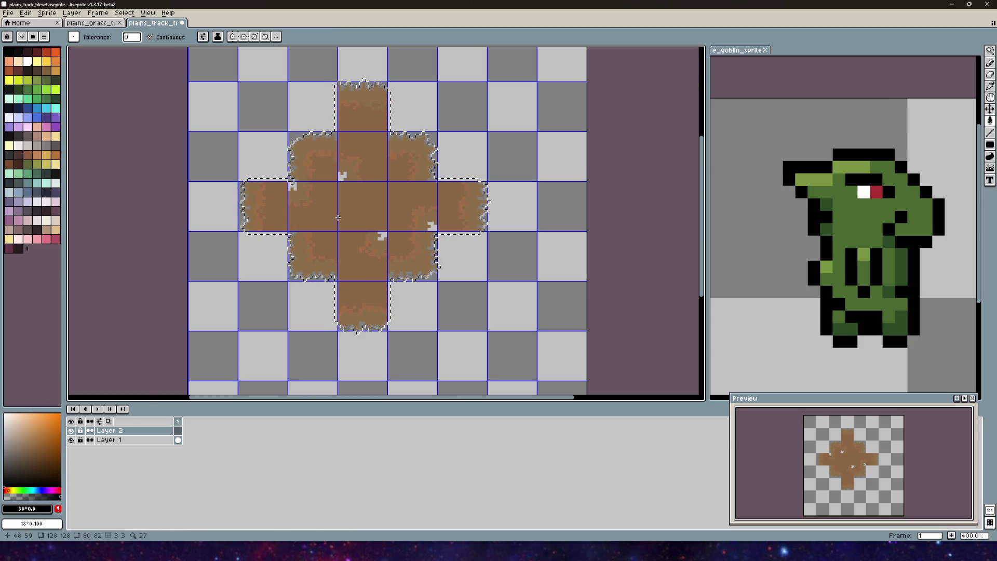
{"action": "left_click", "coordinate": [339, 215]}
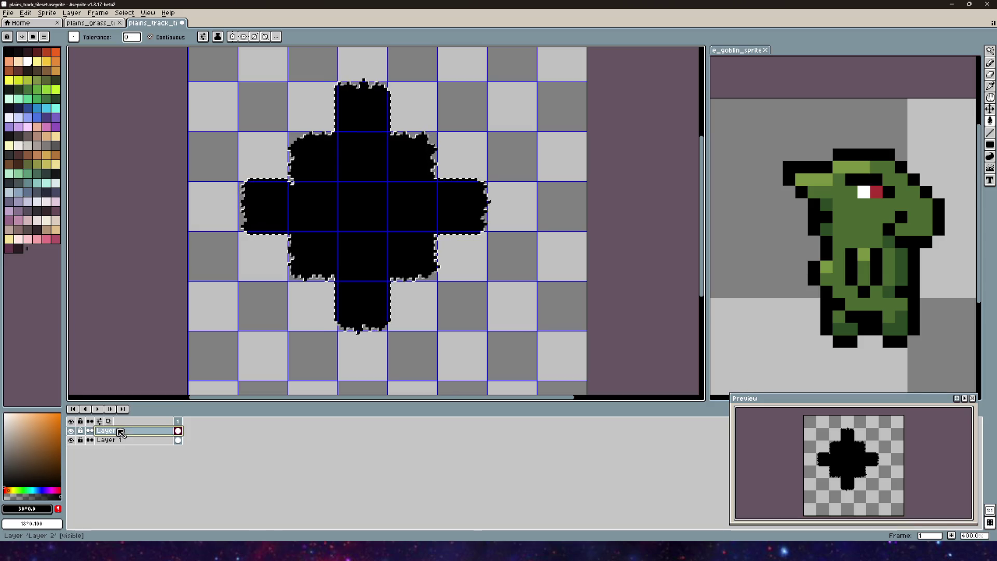
{"action": "left_click_drag", "start_coordinate": [128, 432], "coordinate": [122, 445]}
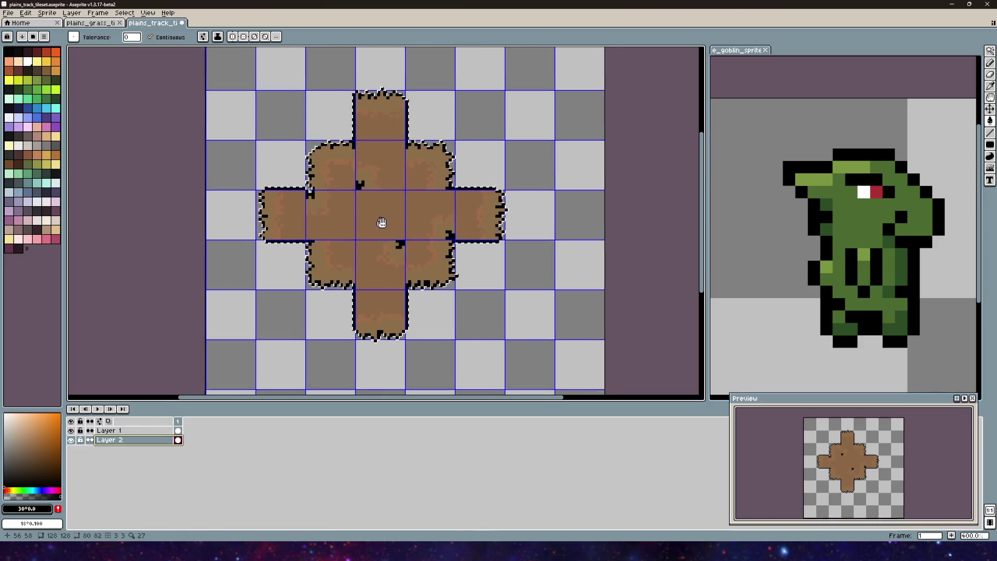
{"action": "scroll", "coordinate": [478, 235], "scroll_direction": "down", "scroll_amount": 1}
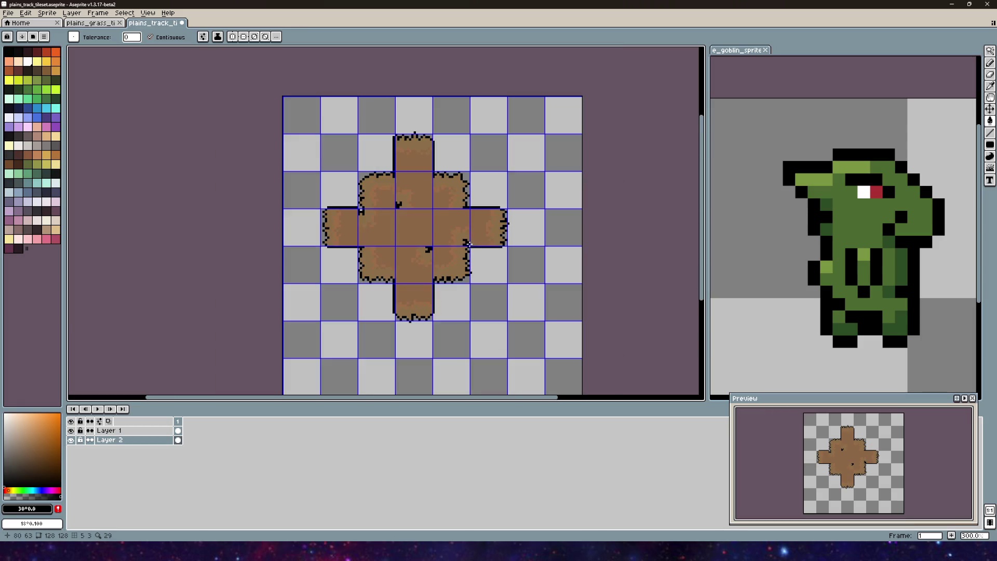
{"action": "scroll", "coordinate": [451, 241], "scroll_direction": "up", "scroll_amount": 2}
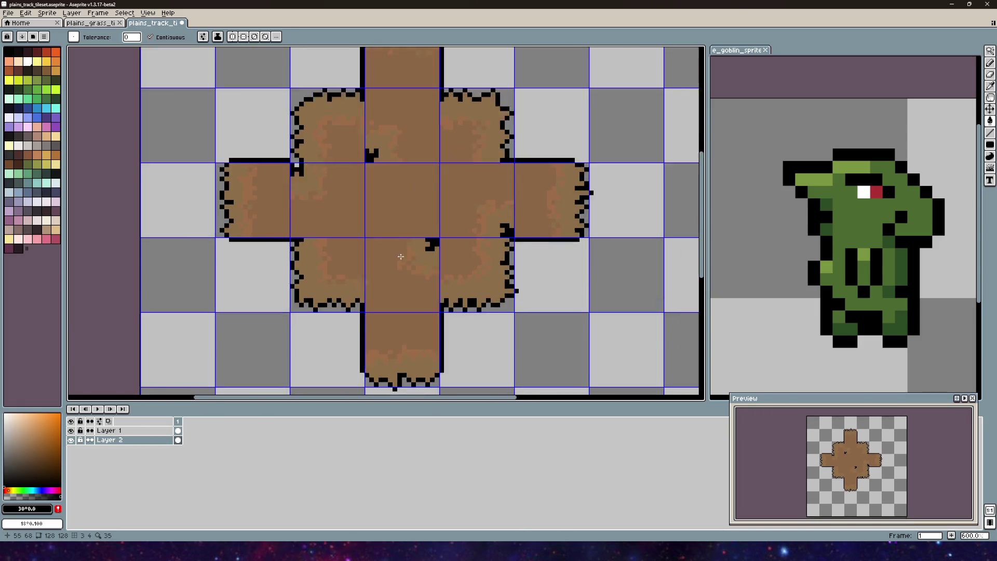
{"action": "scroll", "coordinate": [368, 263], "scroll_direction": "down", "scroll_amount": 1}
{"action": "left_click_drag", "start_coordinate": [359, 254], "coordinate": [432, 247]}
- Paint over the stray black outline pixels at the cross's inner corners in grey
{"action": "key", "text": "b"}
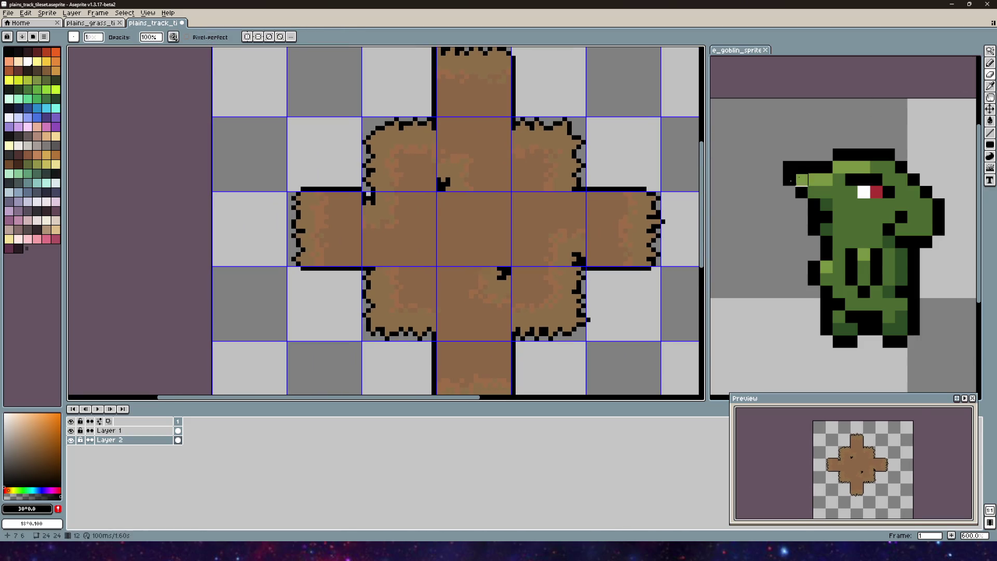
{"action": "scroll", "coordinate": [384, 327], "scroll_direction": "up", "scroll_amount": 5}
{"action": "scroll", "coordinate": [334, 304], "scroll_direction": "left", "scroll_amount": 5}
{"action": "scroll", "coordinate": [335, 304], "scroll_direction": "up", "scroll_amount": 3}
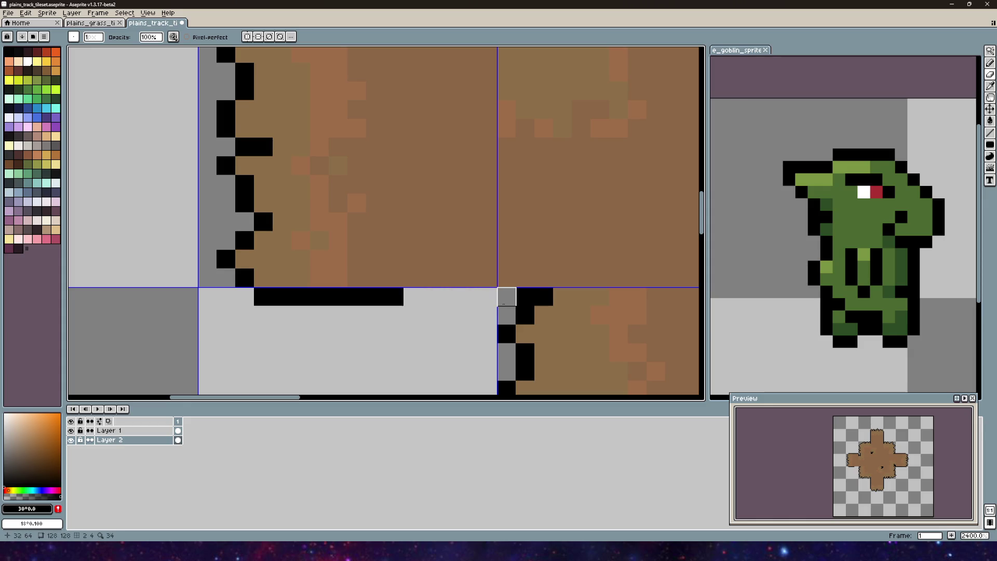
{"action": "left_click_drag", "start_coordinate": [413, 296], "coordinate": [262, 291]}
{"action": "scroll", "coordinate": [316, 116], "scroll_direction": "left", "scroll_amount": 5}
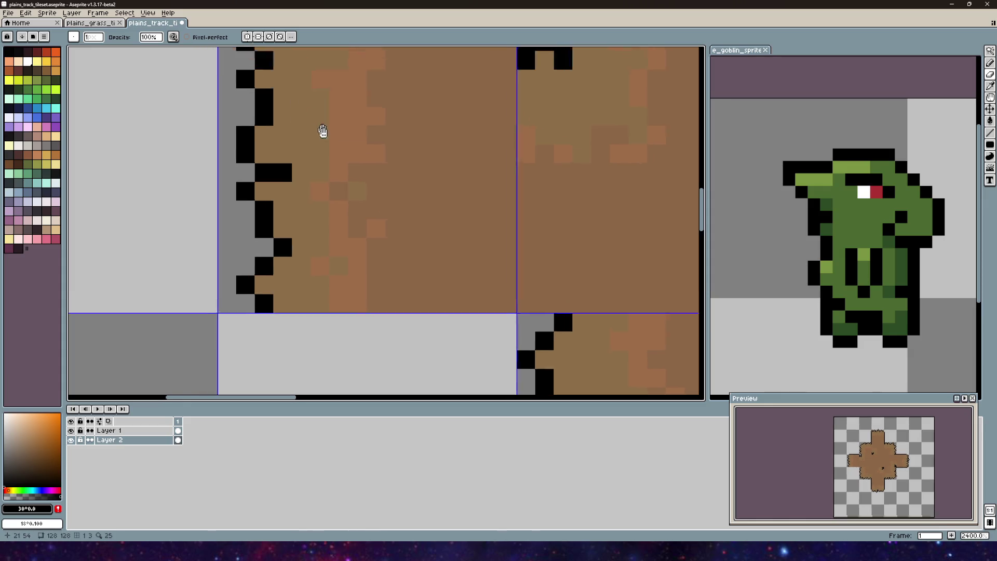
{"action": "left_click_drag", "start_coordinate": [251, 257], "coordinate": [496, 257]}
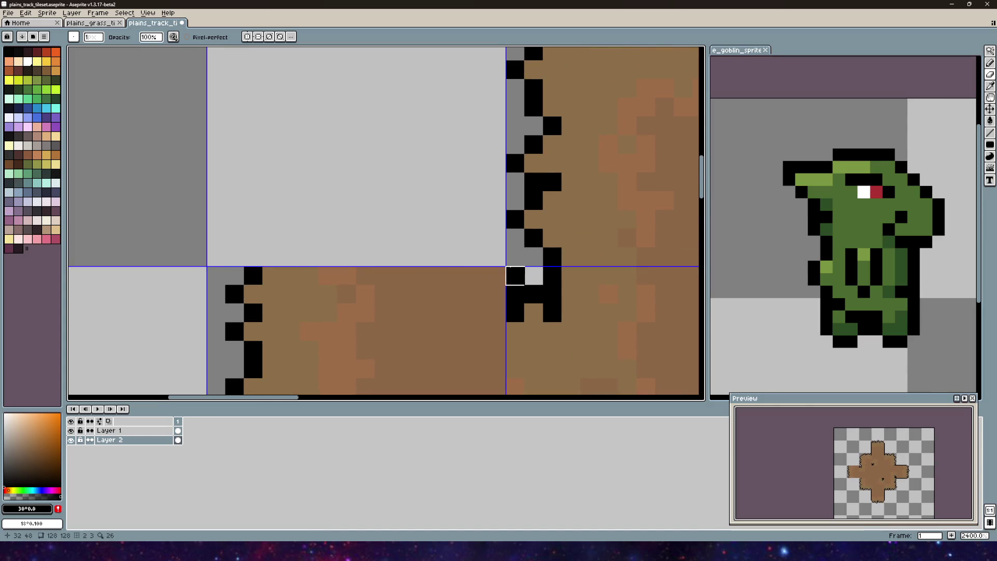
{"action": "scroll", "coordinate": [516, 276], "scroll_direction": "up", "scroll_amount": 3}
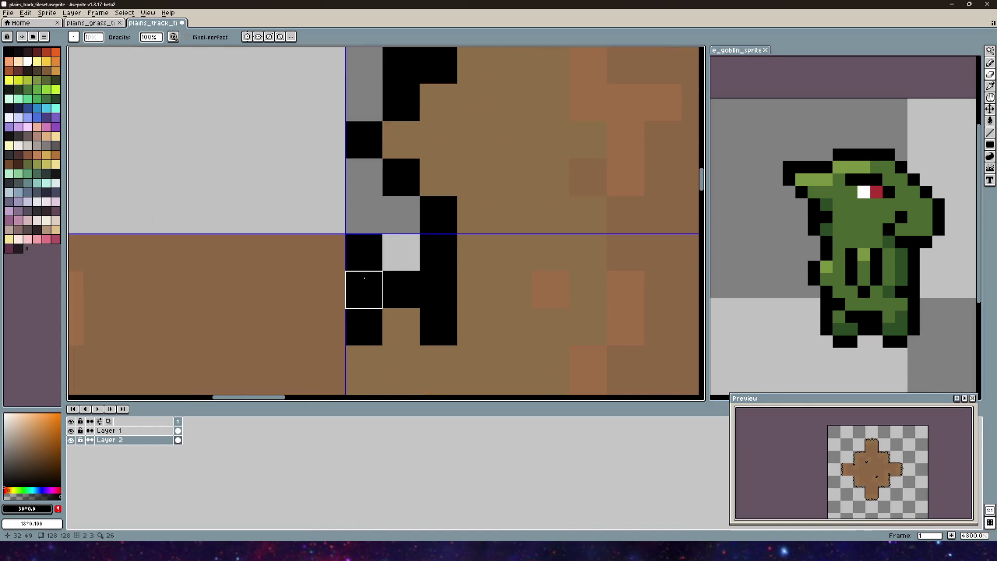
{"action": "left_click", "coordinate": [364, 278]}
{"action": "scroll", "coordinate": [368, 268], "scroll_direction": "down", "scroll_amount": 2}
{"action": "scroll", "coordinate": [417, 257], "scroll_direction": "down", "scroll_amount": 3}
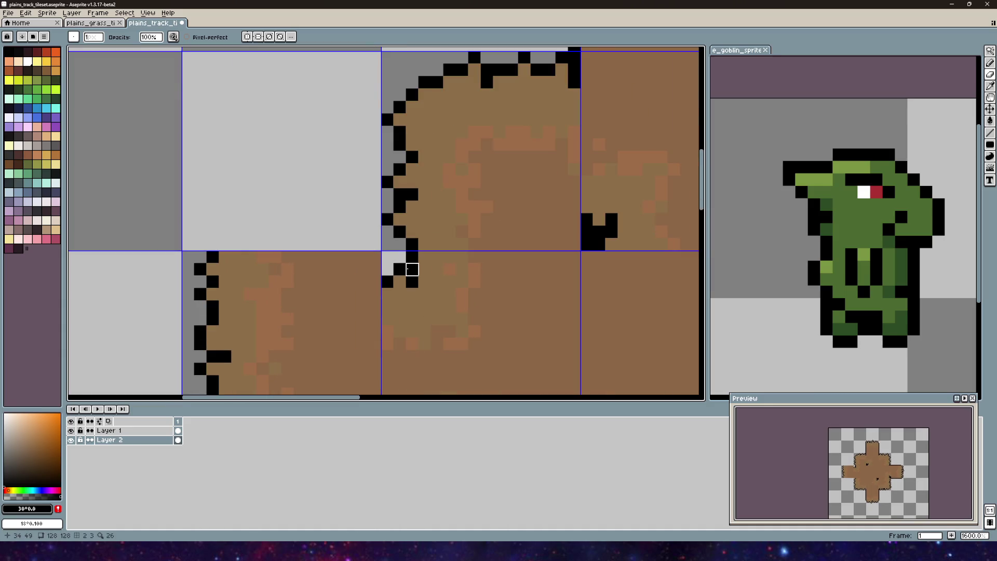
{"action": "scroll", "coordinate": [411, 269], "scroll_direction": "down", "scroll_amount": 1}
{"action": "scroll", "coordinate": [323, 296], "scroll_direction": "up", "scroll_amount": 2}
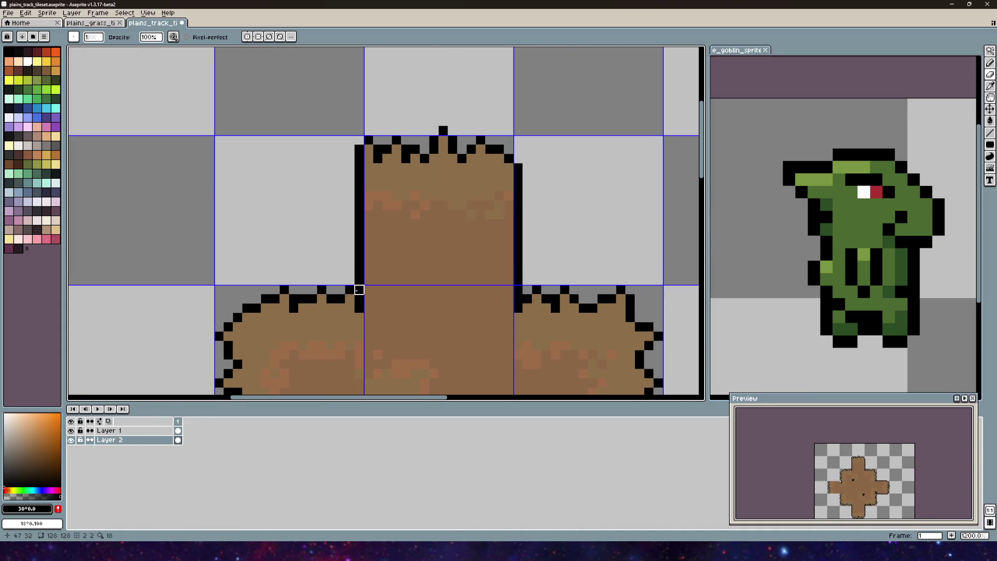
{"action": "scroll", "coordinate": [338, 270], "scroll_direction": "up", "scroll_amount": 3}
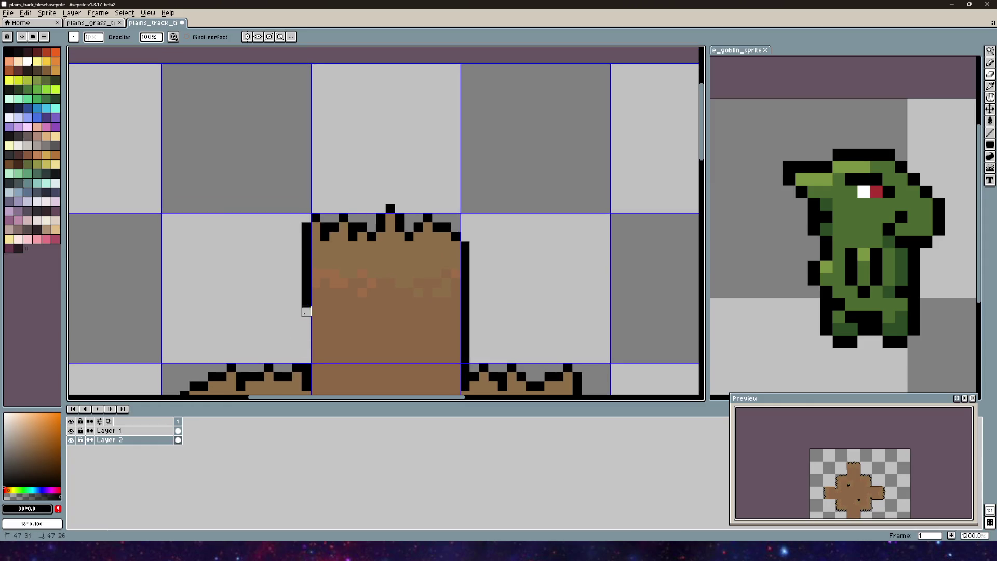
{"action": "scroll", "coordinate": [329, 258], "scroll_direction": "right", "scroll_amount": 3}
{"action": "scroll", "coordinate": [329, 258], "scroll_direction": "down", "scroll_amount": 2}
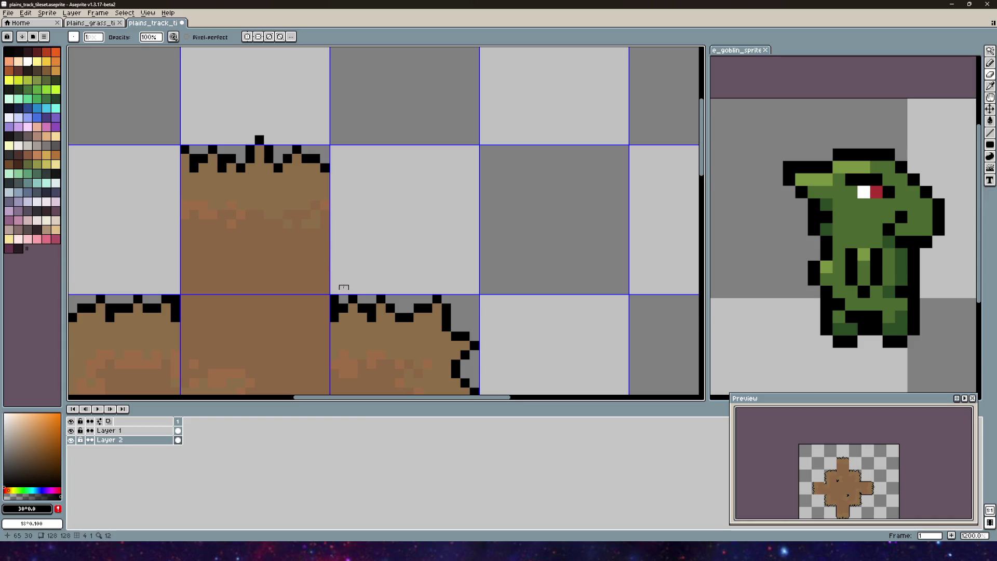
{"action": "scroll", "coordinate": [333, 308], "scroll_direction": "left", "scroll_amount": 3}
{"action": "scroll", "coordinate": [333, 308], "scroll_direction": "down", "scroll_amount": 2}
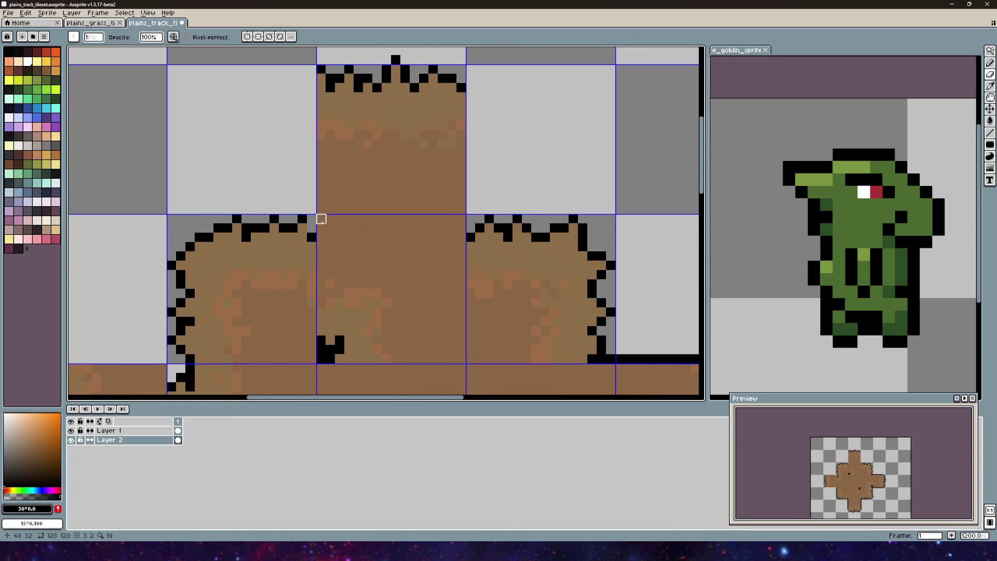
{"action": "scroll", "coordinate": [382, 216], "scroll_direction": "down", "scroll_amount": 3}
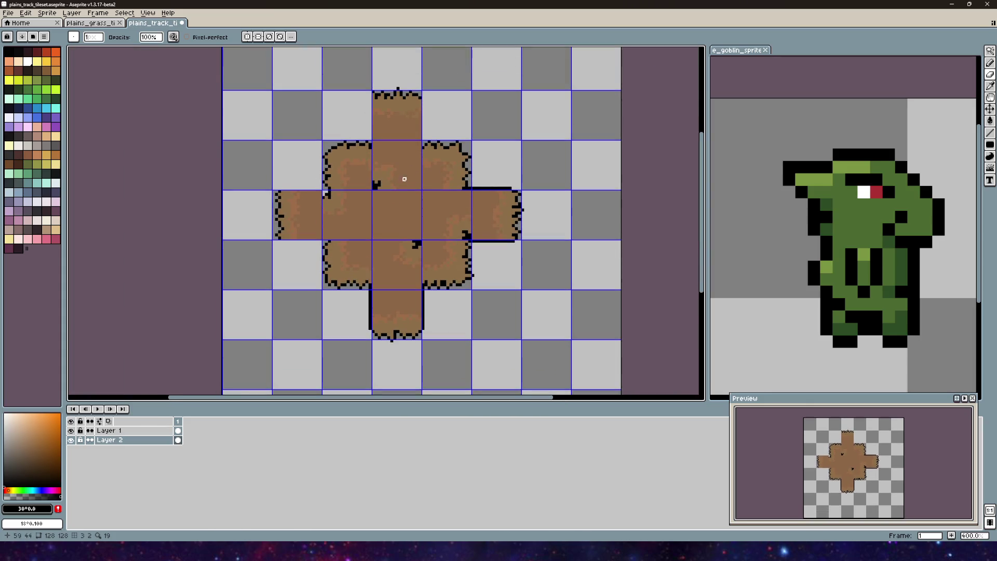
{"action": "scroll", "coordinate": [387, 296], "scroll_direction": "up", "scroll_amount": 8}
- Remove the black outline column along the tile seam and the edge pixels beside it
{"action": "left_click_drag", "start_coordinate": [401, 85], "coordinate": [400, 216]}
{"action": "left_click_drag", "start_coordinate": [382, 253], "coordinate": [401, 317]}
{"action": "scroll", "coordinate": [401, 317], "scroll_direction": "down", "scroll_amount": 5}
{"action": "scroll", "coordinate": [280, 241], "scroll_direction": "right", "scroll_amount": 3}
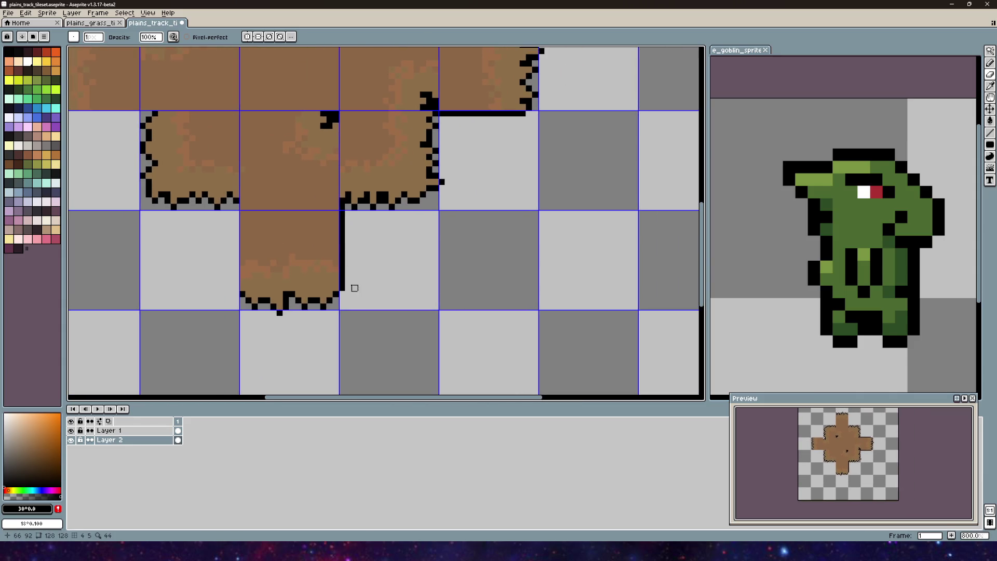
{"action": "scroll", "coordinate": [311, 205], "scroll_direction": "up", "scroll_amount": 4}
{"action": "scroll", "coordinate": [344, 187], "scroll_direction": "down", "scroll_amount": 2}
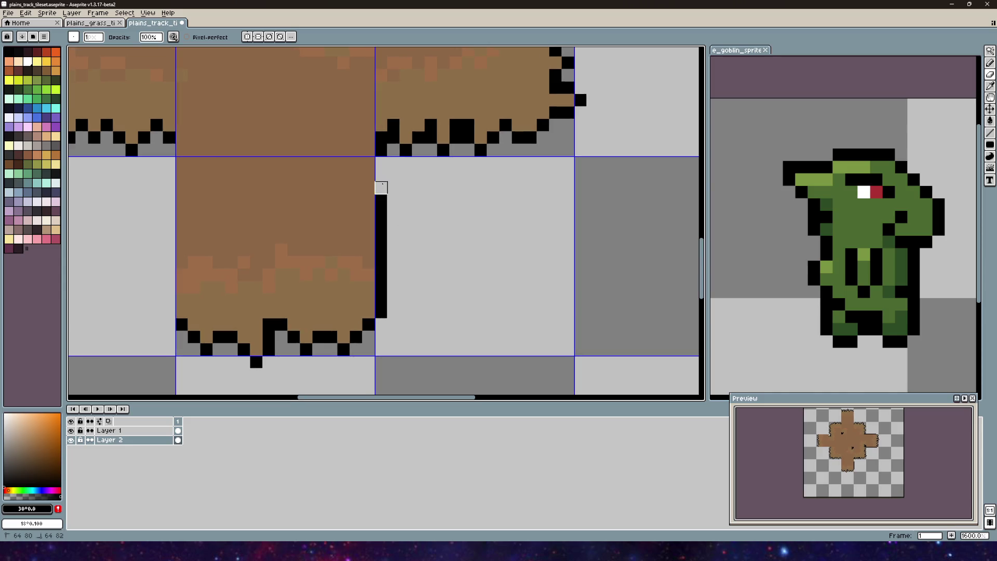
{"action": "scroll", "coordinate": [405, 200], "scroll_direction": "up", "scroll_amount": 2}
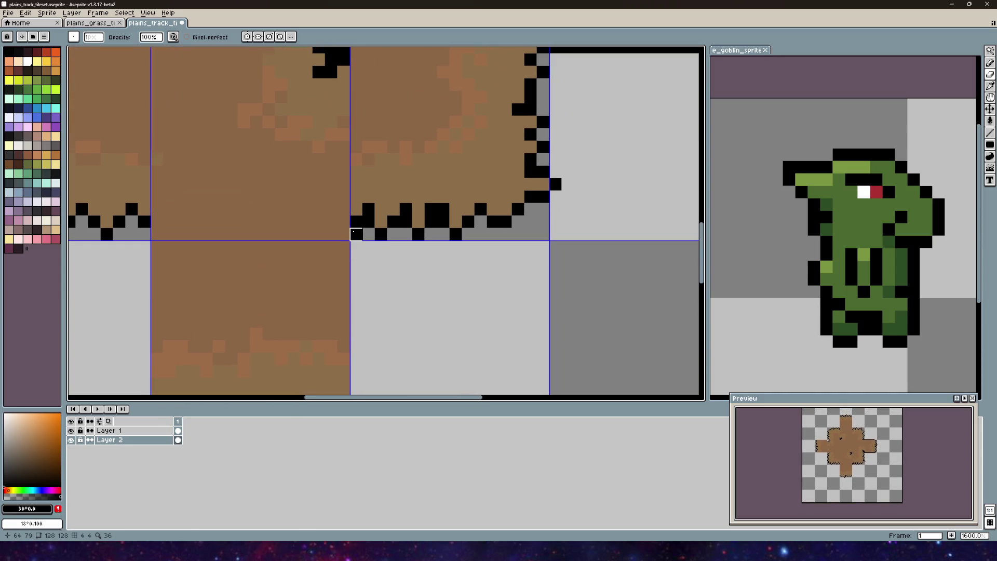
{"action": "scroll", "coordinate": [393, 287], "scroll_direction": "up", "scroll_amount": 2}
{"action": "scroll", "coordinate": [393, 287], "scroll_direction": "right", "scroll_amount": 3}
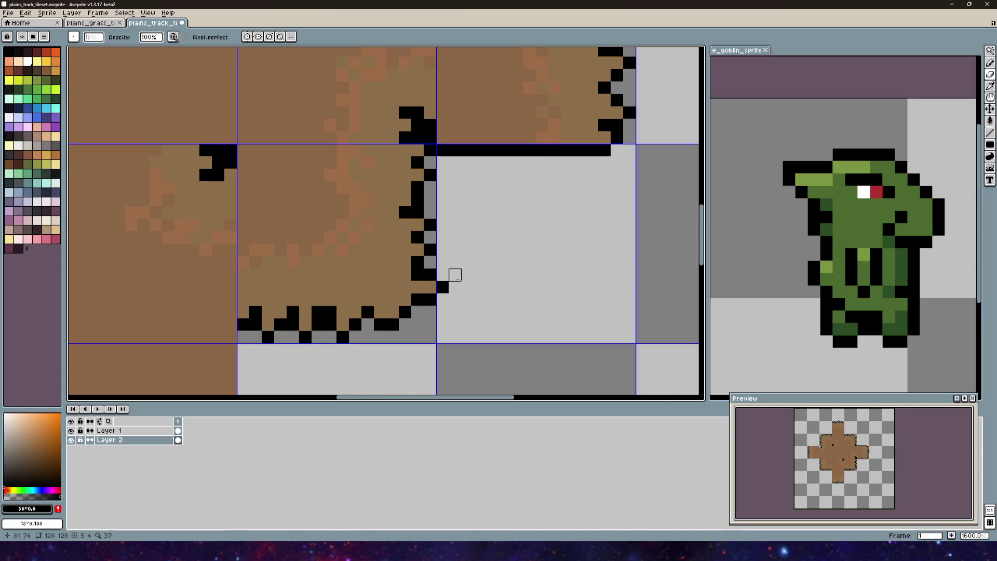
- With the Eraser on Layer 2, erase the black line along the tile edge and two stray pixels
{"action": "left_click", "coordinate": [990, 63]}
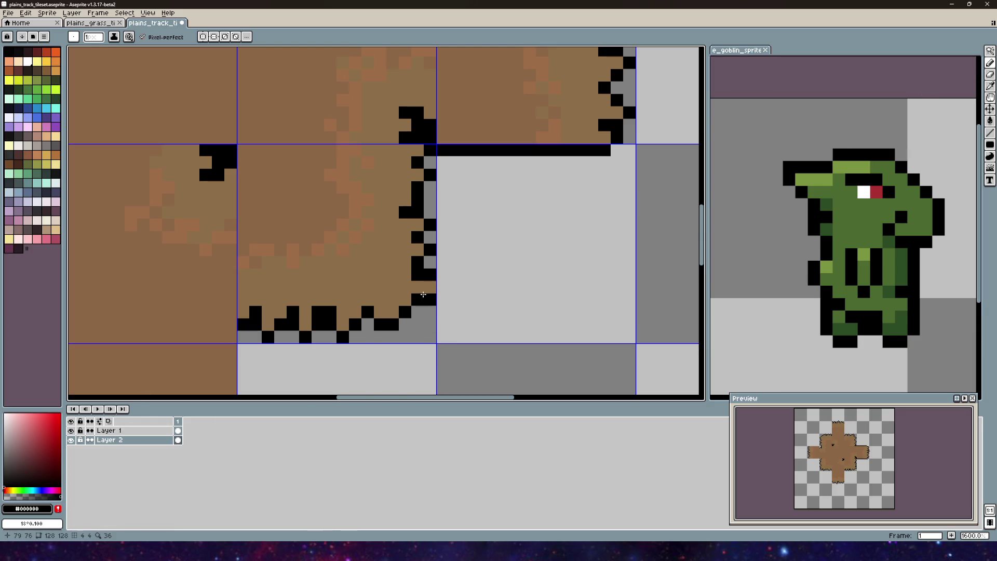
{"action": "left_click", "coordinate": [114, 430]}
{"action": "left_click", "coordinate": [989, 76]}
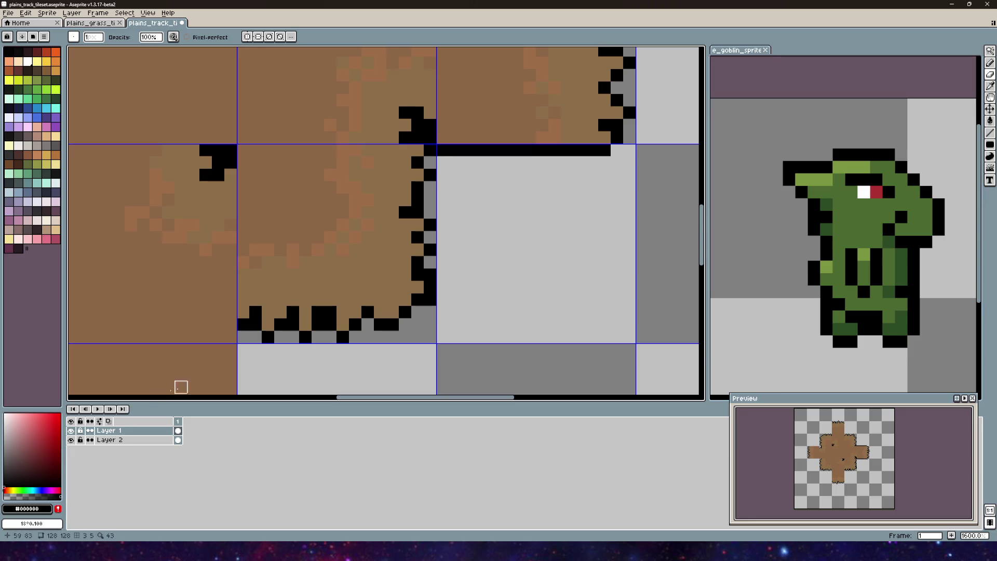
{"action": "left_click", "coordinate": [114, 440]}
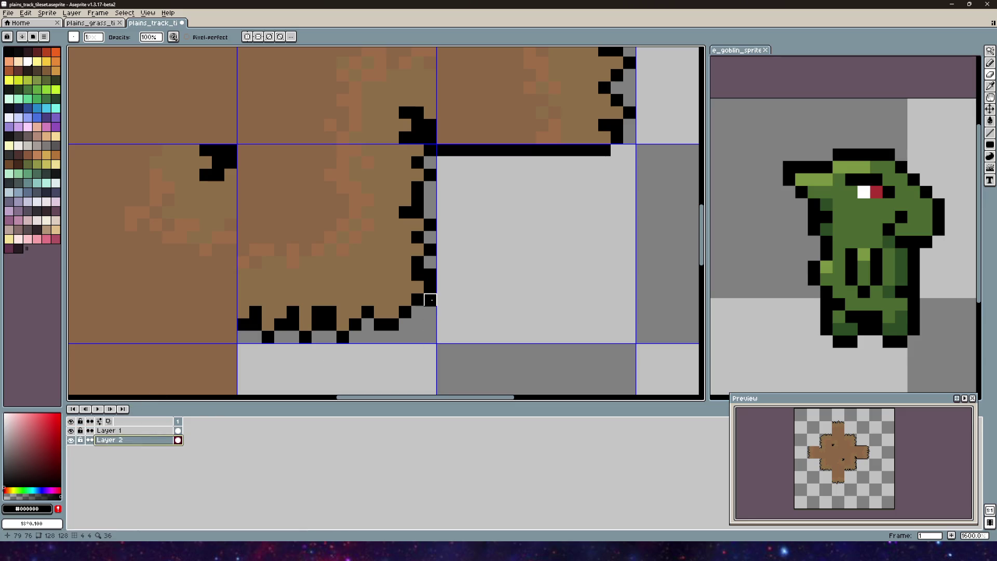
{"action": "scroll", "coordinate": [438, 247], "scroll_direction": "down", "scroll_amount": 3}
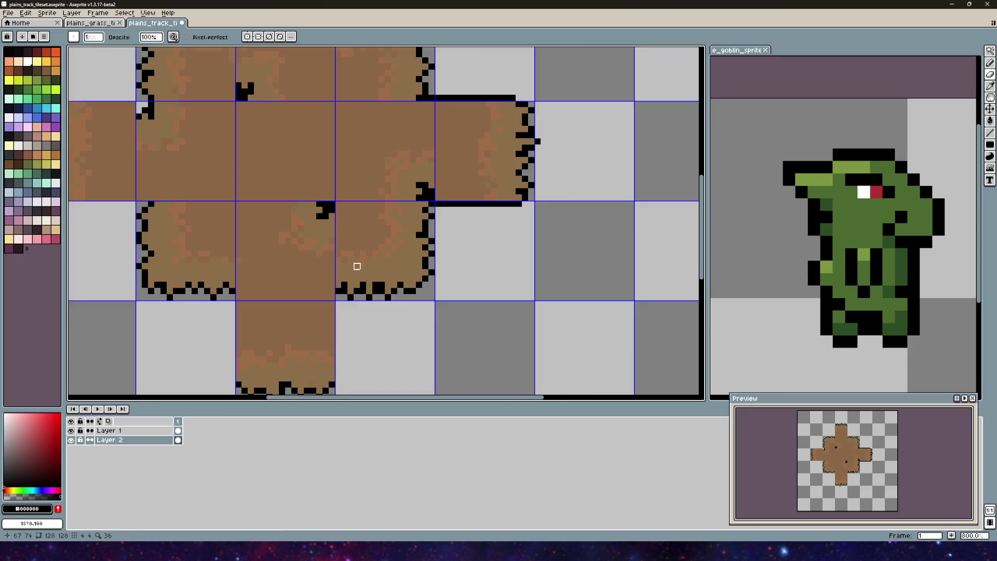
{"action": "scroll", "coordinate": [500, 192], "scroll_direction": "up", "scroll_amount": 3}
{"action": "left_click_drag", "start_coordinate": [396, 306], "coordinate": [525, 306]}
{"action": "scroll", "coordinate": [307, 307], "scroll_direction": "up", "scroll_amount": 1}
{"action": "left_click", "coordinate": [337, 287]}
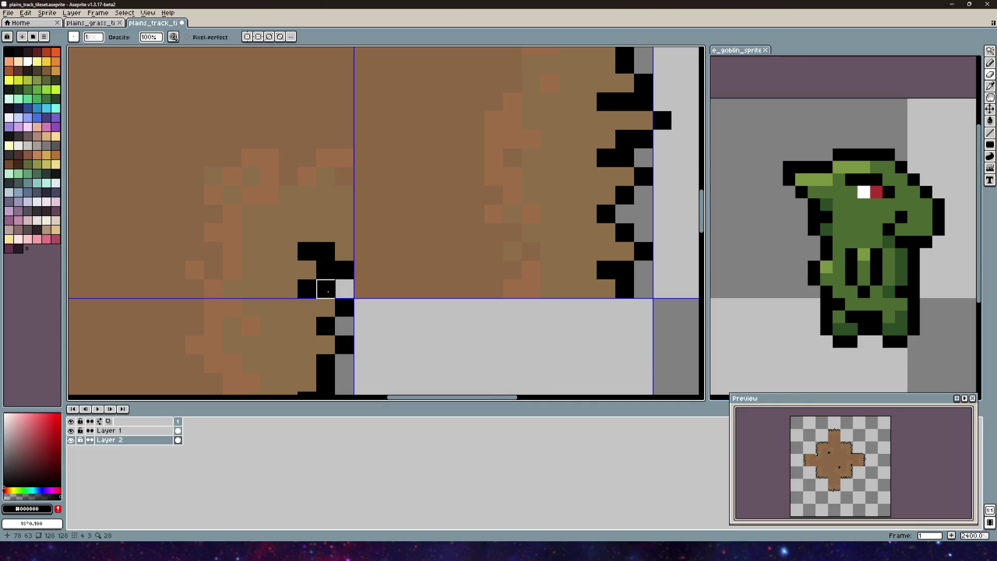
{"action": "left_click", "coordinate": [326, 289]}
{"action": "scroll", "coordinate": [386, 262], "scroll_direction": "down", "scroll_amount": 3}
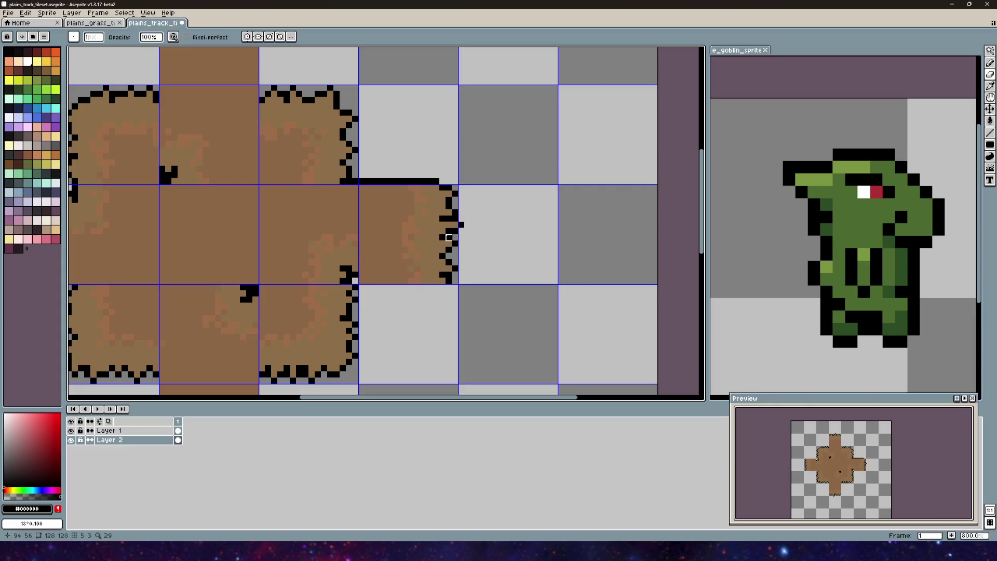
{"action": "scroll", "coordinate": [386, 212], "scroll_direction": "up", "scroll_amount": 5}
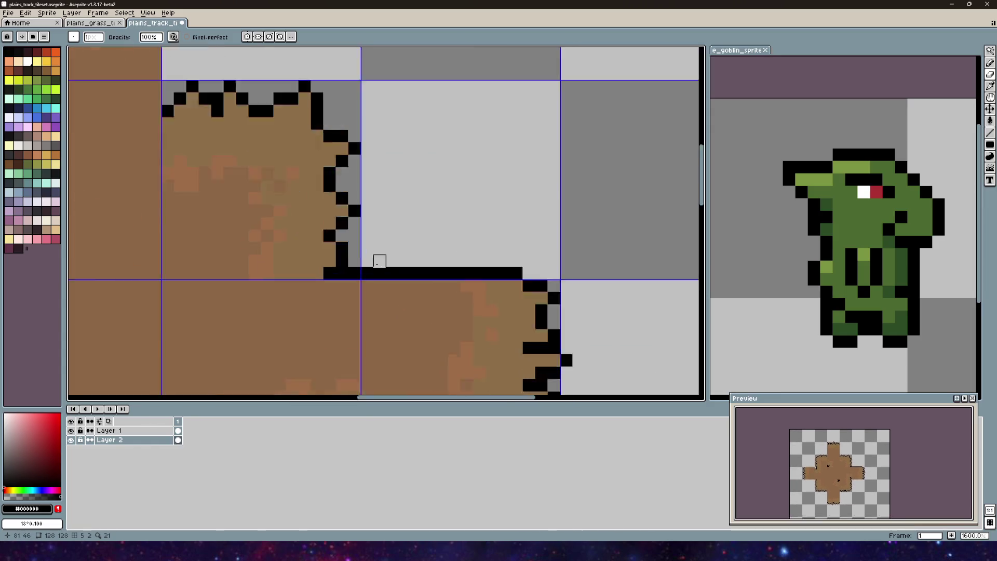
- Erase the black pixel row along another tile edge and three remaining stray pixels
{"action": "mouse_move", "coordinate": [307, 281]}
{"action": "left_mouse_down"}
{"action": "mouse_move", "coordinate": [481, 279]}
{"action": "mouse_move", "coordinate": [581, 256]}
{"action": "mouse_move", "coordinate": [654, 280]}
{"action": "left_mouse_up"}
{"action": "scroll", "coordinate": [494, 262], "scroll_direction": "down", "scroll_amount": 7}
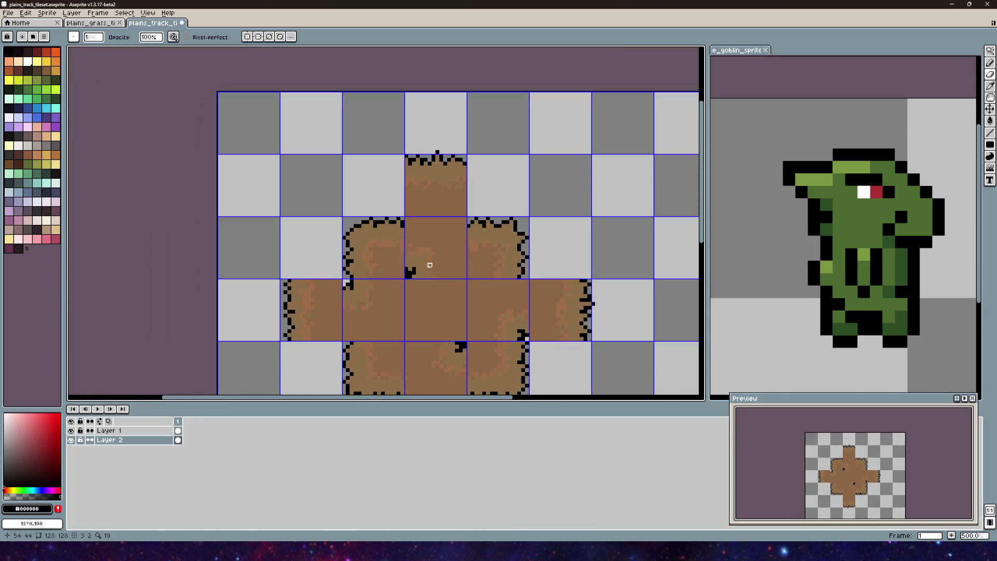
{"action": "scroll", "coordinate": [430, 267], "scroll_direction": "up", "scroll_amount": 7}
{"action": "left_click", "coordinate": [435, 263]}
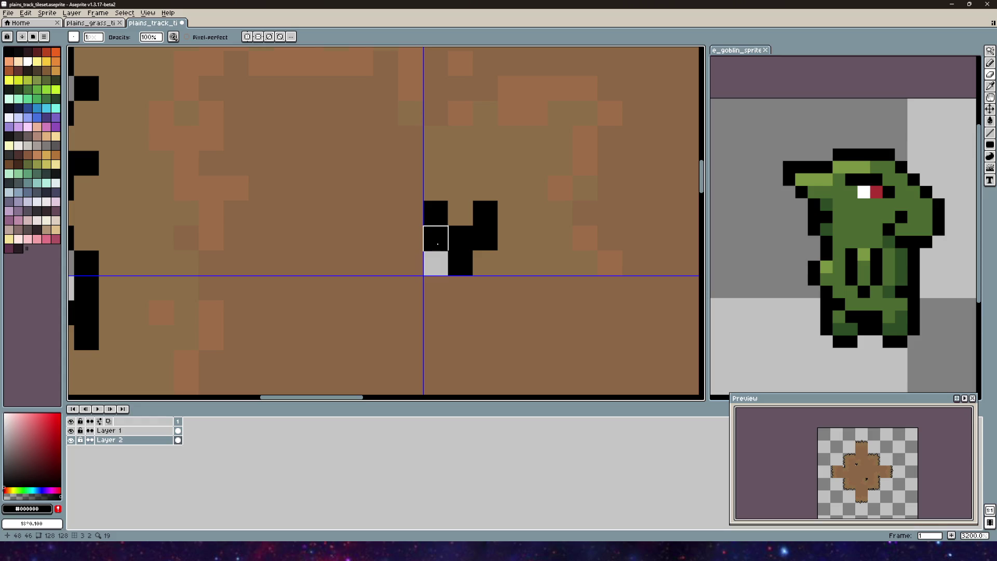
{"action": "left_click", "coordinate": [438, 244]}
{"action": "left_click", "coordinate": [455, 253]}
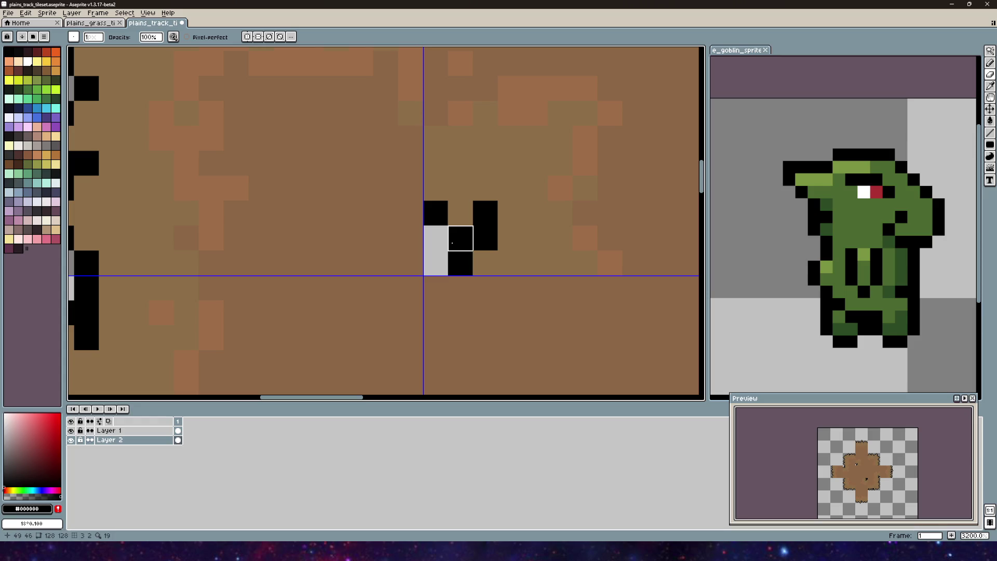
{"action": "scroll", "coordinate": [424, 251], "scroll_direction": "down", "scroll_amount": 6}
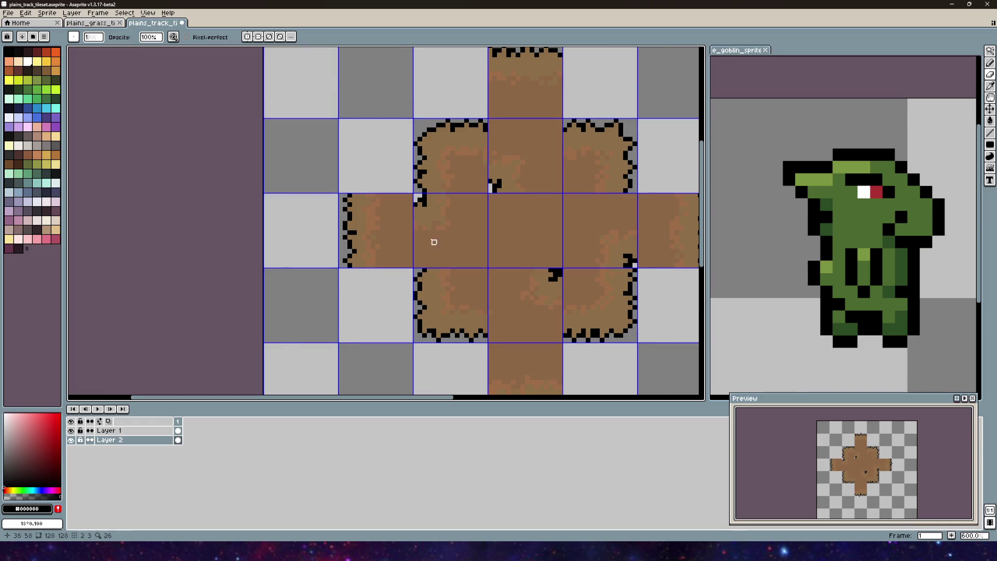
- Erase the stray black pixels along the bottom arm's tile edges on Layer 2
{"action": "scroll", "coordinate": [452, 229], "scroll_direction": "down", "scroll_amount": 2}
{"action": "mouse_move", "coordinate": [452, 229]}
{"action": "left_mouse_down"}
{"action": "mouse_move", "coordinate": [349, 238]}
{"action": "mouse_move", "coordinate": [390, 269]}
{"action": "left_mouse_up"}
{"action": "scroll", "coordinate": [390, 270], "scroll_direction": "up", "scroll_amount": 7}
{"action": "left_click", "coordinate": [361, 226]}
{"action": "scroll", "coordinate": [456, 294], "scroll_direction": "down", "scroll_amount": 1}
{"action": "scroll", "coordinate": [430, 292], "scroll_direction": "up", "scroll_amount": 1}
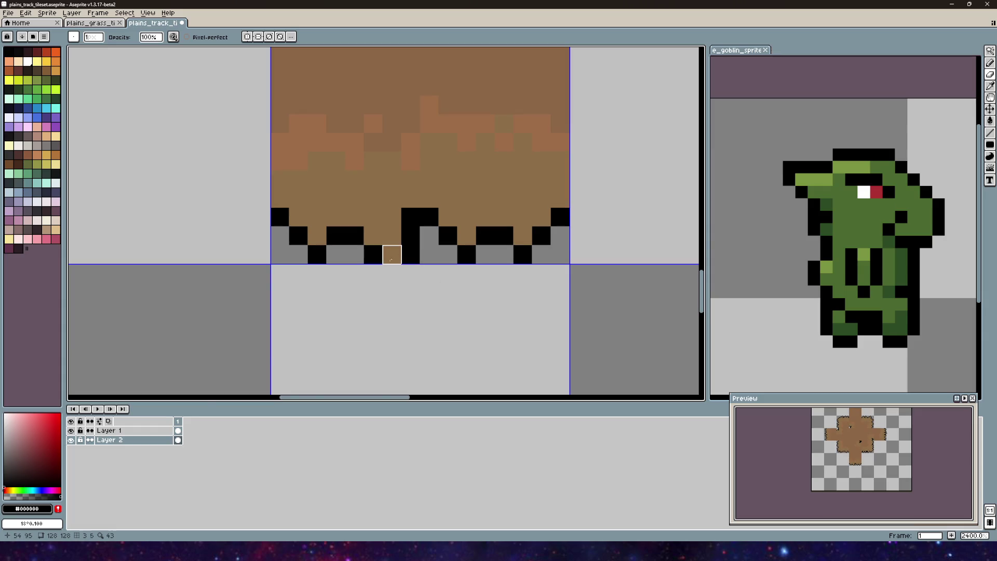
{"action": "left_click", "coordinate": [139, 431]}
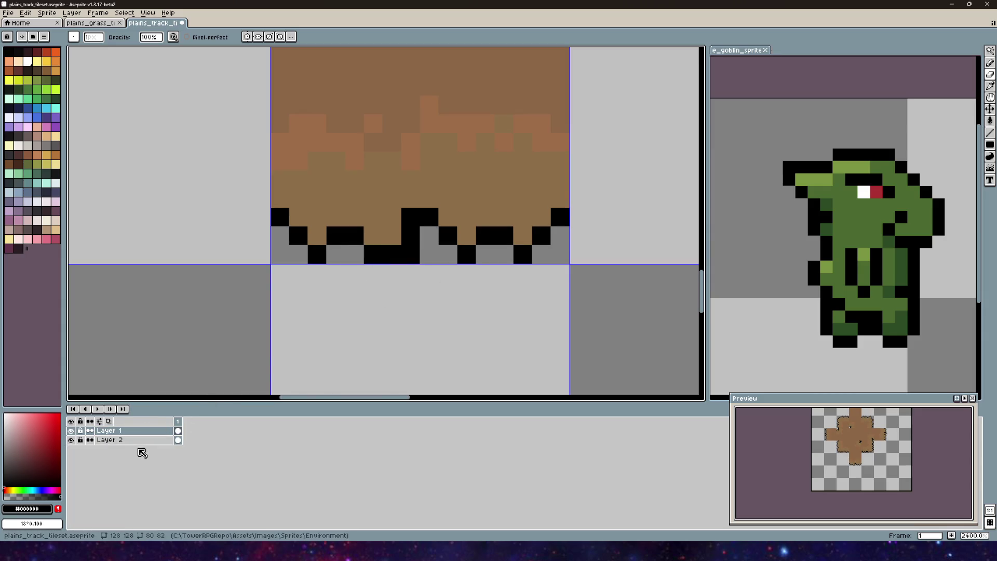
{"action": "left_click", "coordinate": [136, 439]}
{"action": "left_click", "coordinate": [410, 255]}
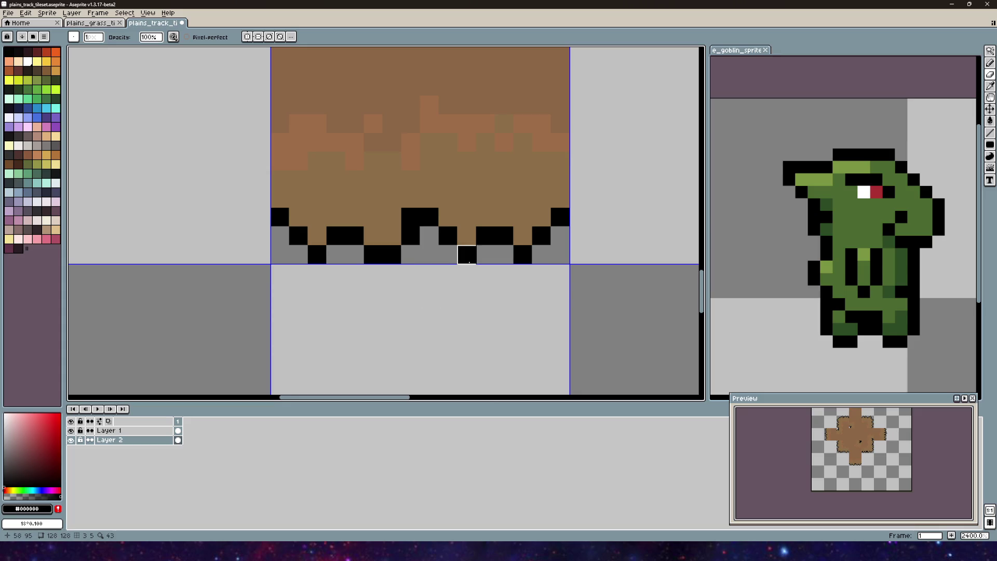
{"action": "scroll", "coordinate": [467, 255], "scroll_direction": "down", "scroll_amount": 4}
{"action": "scroll", "coordinate": [447, 237], "scroll_direction": "up", "scroll_amount": 5}
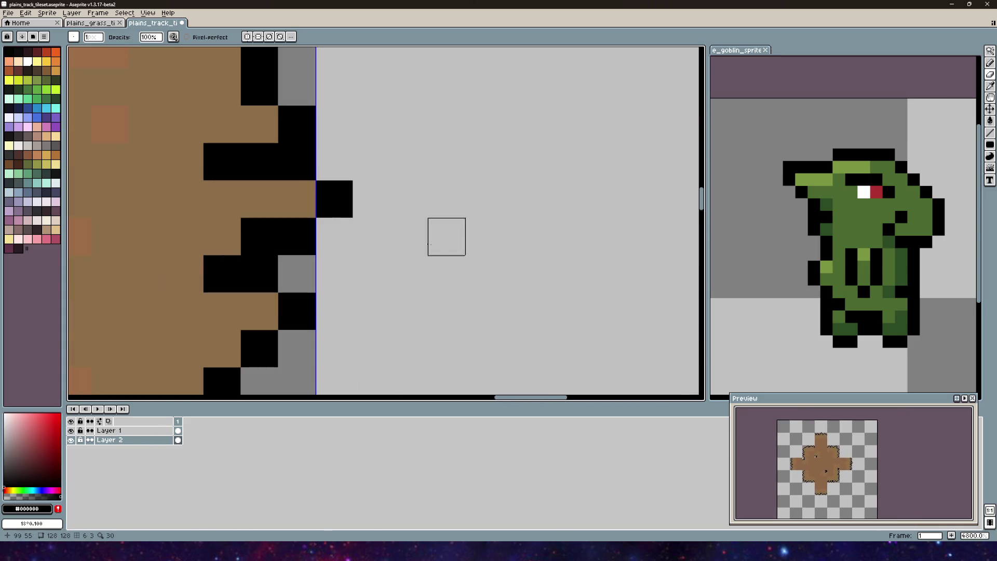
{"action": "left_click", "coordinate": [333, 198]}
{"action": "scroll", "coordinate": [332, 233], "scroll_direction": "left", "scroll_amount": 3}
- Add a black pixel to a tile's top edge on Layer 1, then undo it with Ctrl+Z
{"action": "left_click", "coordinate": [139, 430]}
{"action": "scroll", "coordinate": [497, 264], "scroll_direction": "down", "scroll_amount": 5}
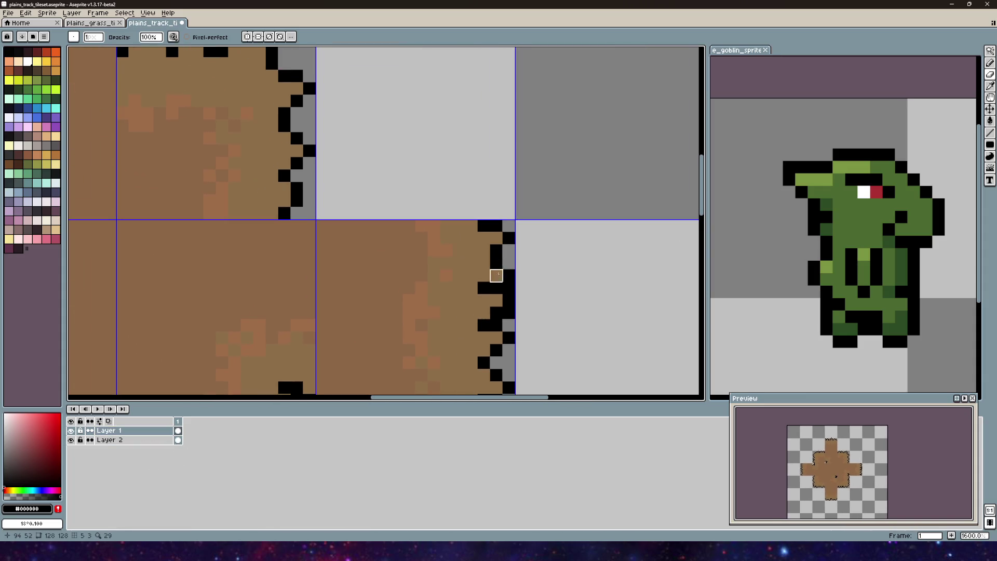
{"action": "left_click", "coordinate": [130, 439]}
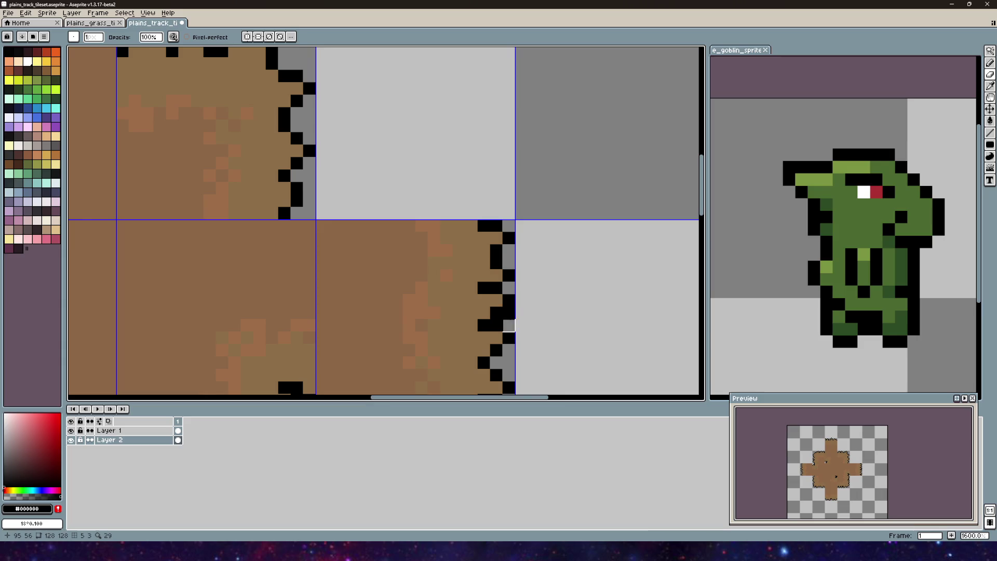
{"action": "scroll", "coordinate": [494, 261], "scroll_direction": "down", "scroll_amount": 3}
{"action": "mouse_move", "coordinate": [378, 237]}
{"action": "left_mouse_down"}
{"action": "mouse_move", "coordinate": [396, 238]}
{"action": "mouse_move", "coordinate": [478, 330]}
{"action": "left_mouse_up"}
{"action": "scroll", "coordinate": [479, 331], "scroll_direction": "up", "scroll_amount": 3}
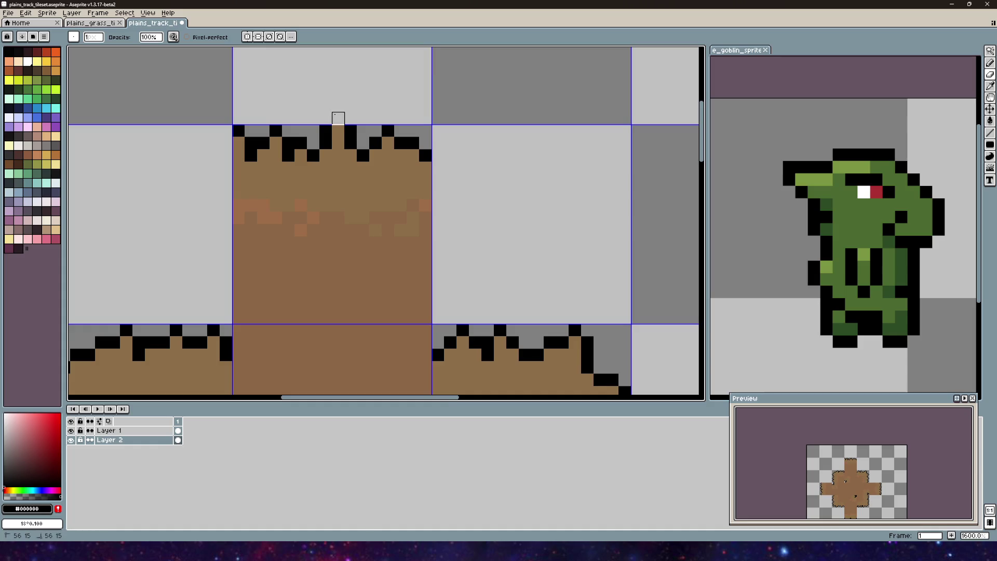
{"action": "left_click_drag", "start_coordinate": [338, 115], "coordinate": [380, 218]}
{"action": "left_click", "coordinate": [140, 431]}
{"action": "left_click", "coordinate": [379, 233]}
{"action": "left_click", "coordinate": [132, 440]}
{"action": "key", "text": "ctrl+z"}
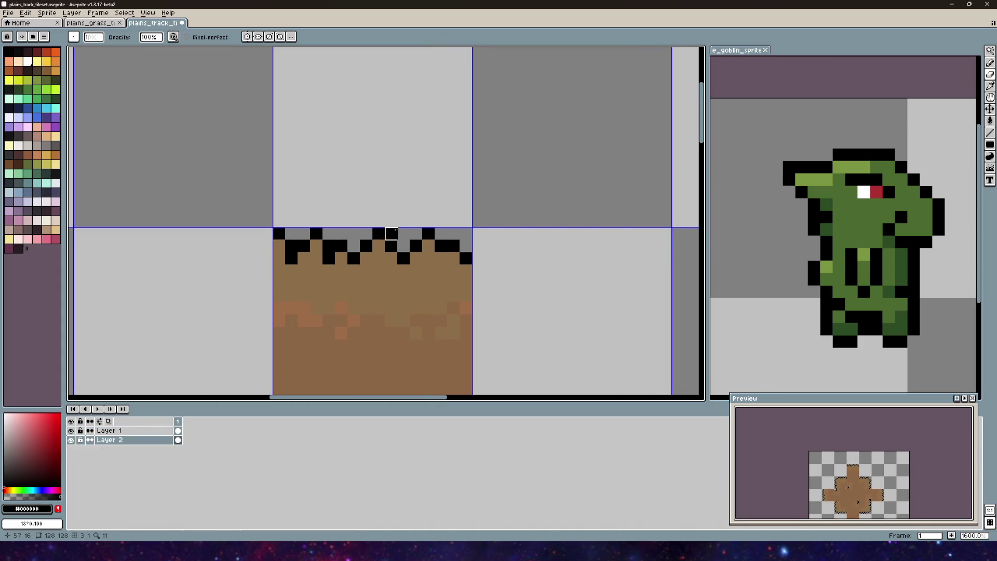
- Frame the whole cross tileset, save it with File > Save, and switch back to Unity
{"action": "scroll", "coordinate": [422, 186], "scroll_direction": "down", "scroll_amount": 4}
{"action": "scroll", "coordinate": [389, 259], "scroll_direction": "up", "scroll_amount": 3}
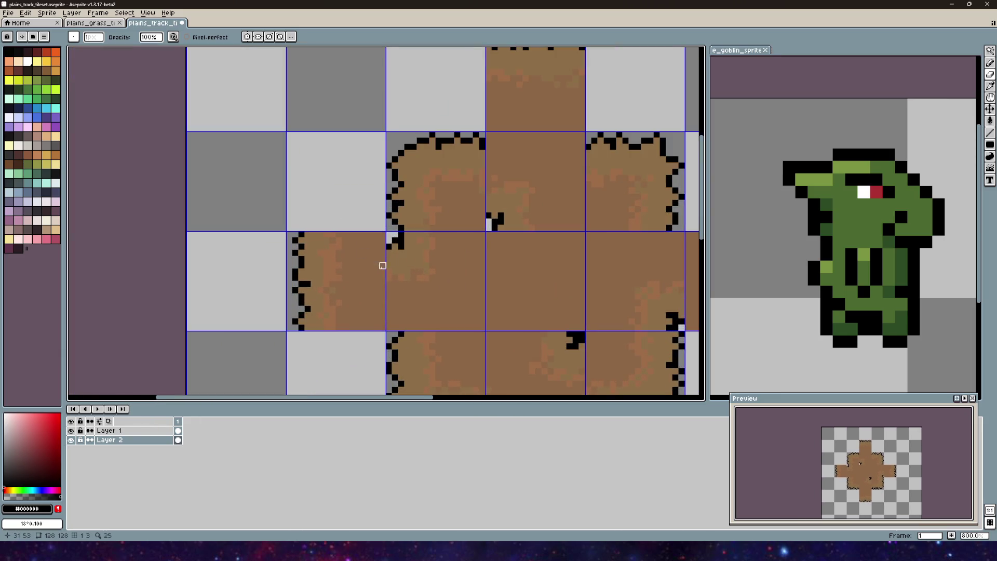
{"action": "scroll", "coordinate": [377, 265], "scroll_direction": "down", "scroll_amount": 1}
{"action": "left_click_drag", "start_coordinate": [419, 289], "coordinate": [338, 207]}
{"action": "scroll", "coordinate": [363, 275], "scroll_direction": "up", "scroll_amount": 4}
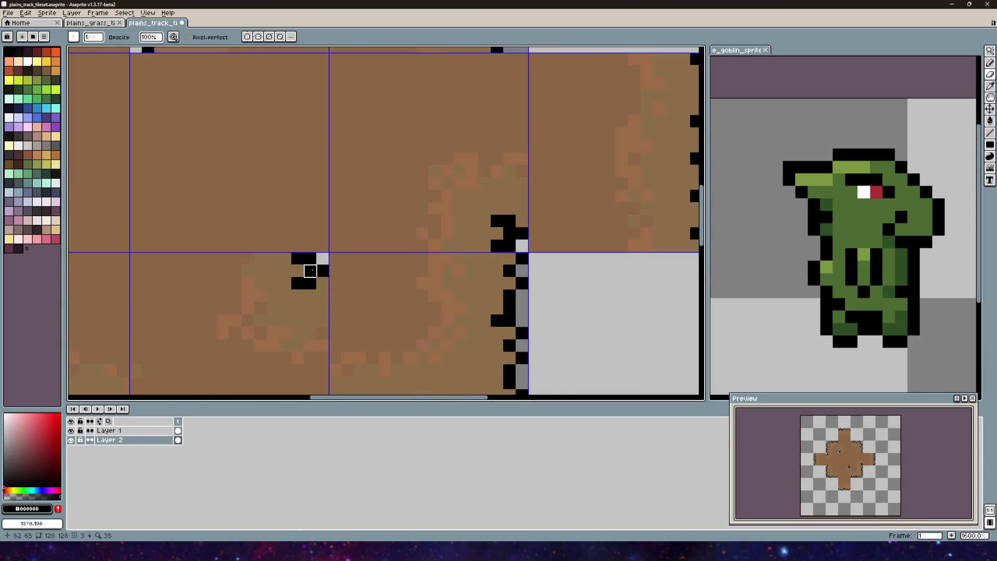
{"action": "scroll", "coordinate": [310, 283], "scroll_direction": "down", "scroll_amount": 5}
{"action": "mouse_move", "coordinate": [310, 283]}
{"action": "left_mouse_down"}
{"action": "mouse_move", "coordinate": [332, 244]}
{"action": "mouse_move", "coordinate": [374, 216]}
{"action": "mouse_move", "coordinate": [429, 221]}
{"action": "left_mouse_up"}
{"action": "scroll", "coordinate": [429, 221], "scroll_direction": "up", "scroll_amount": 5}
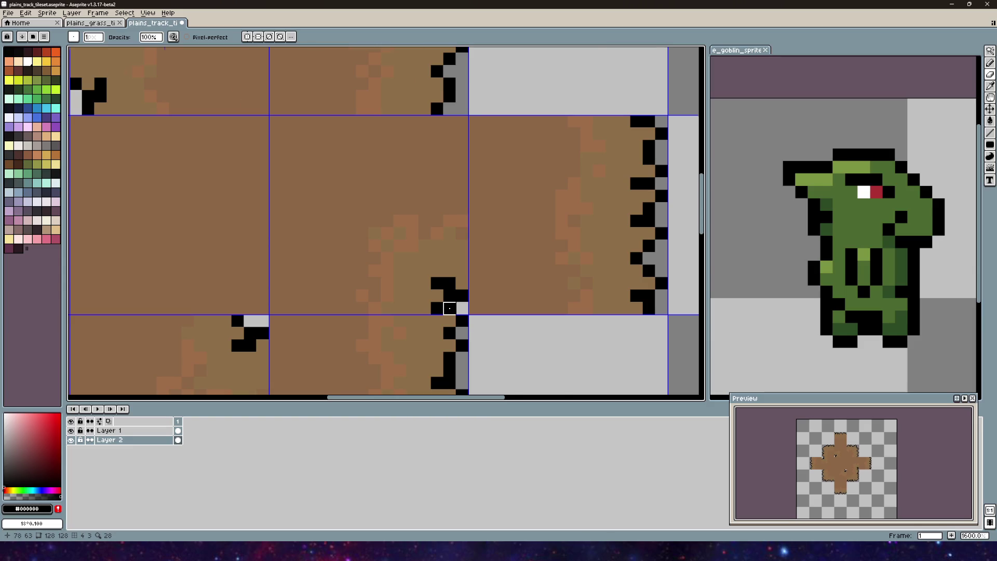
{"action": "scroll", "coordinate": [449, 308], "scroll_direction": "down", "scroll_amount": 6}
{"action": "mouse_move", "coordinate": [360, 178]}
{"action": "left_mouse_down"}
{"action": "mouse_move", "coordinate": [314, 116]}
{"action": "mouse_move", "coordinate": [327, 130]}
{"action": "left_mouse_up"}
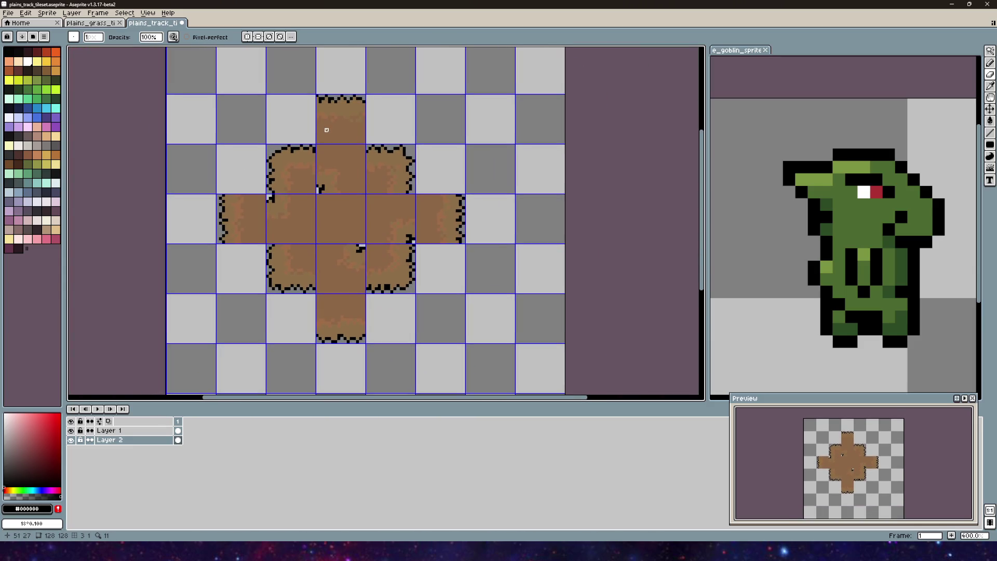
{"action": "left_click", "coordinate": [13, 16]}
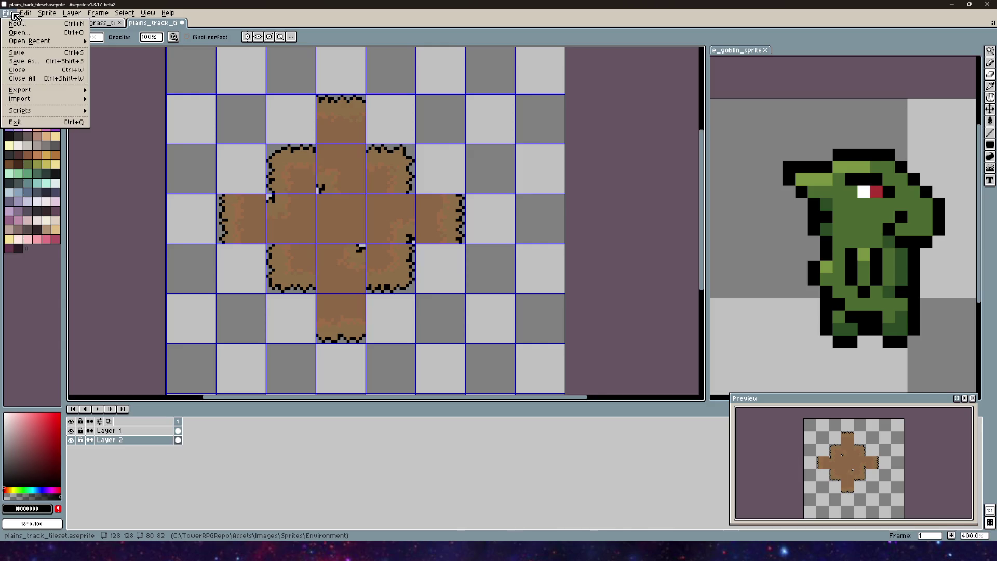
{"action": "left_click", "coordinate": [23, 57]}
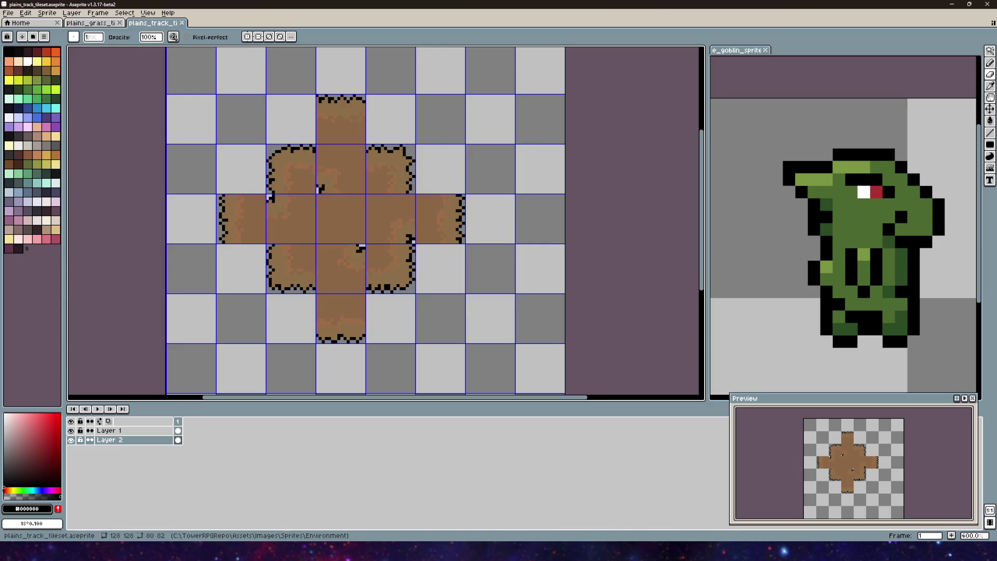
{"action": "left_click", "coordinate": [238, 551]}
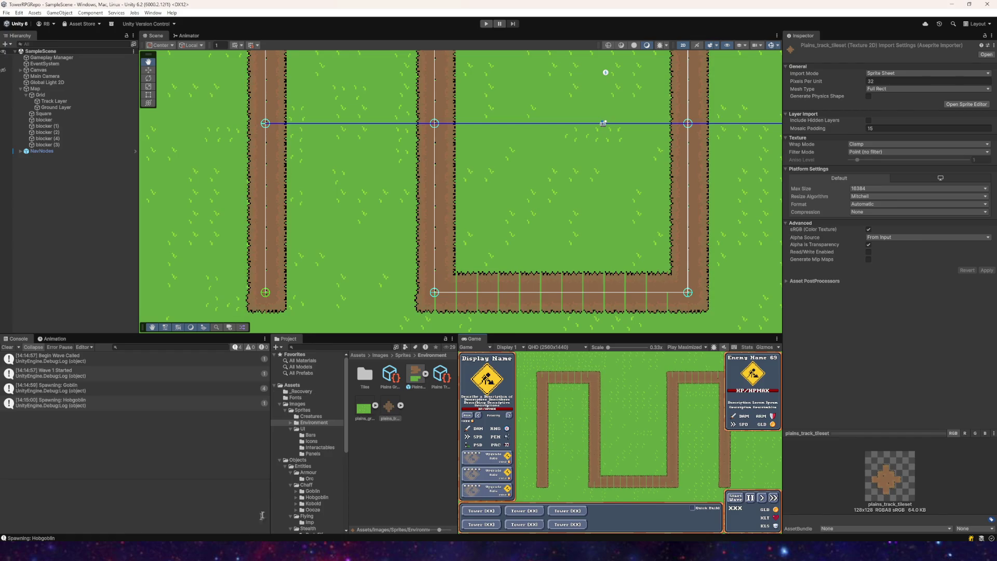
- Open plains_track_tileset in the Sprite Editor and inspect slices 11, 2 and 8
{"action": "mouse_move", "coordinate": [356, 278]}
{"action": "left_mouse_down"}
{"action": "mouse_move", "coordinate": [383, 232]}
{"action": "mouse_move", "coordinate": [276, 223]}
{"action": "mouse_move", "coordinate": [286, 236]}
{"action": "mouse_move", "coordinate": [636, 194]}
{"action": "left_mouse_up"}
{"action": "left_click", "coordinate": [946, 104]}
{"action": "scroll", "coordinate": [298, 296], "scroll_direction": "up", "scroll_amount": 5}
{"action": "scroll", "coordinate": [414, 284], "scroll_direction": "right", "scroll_amount": 5}
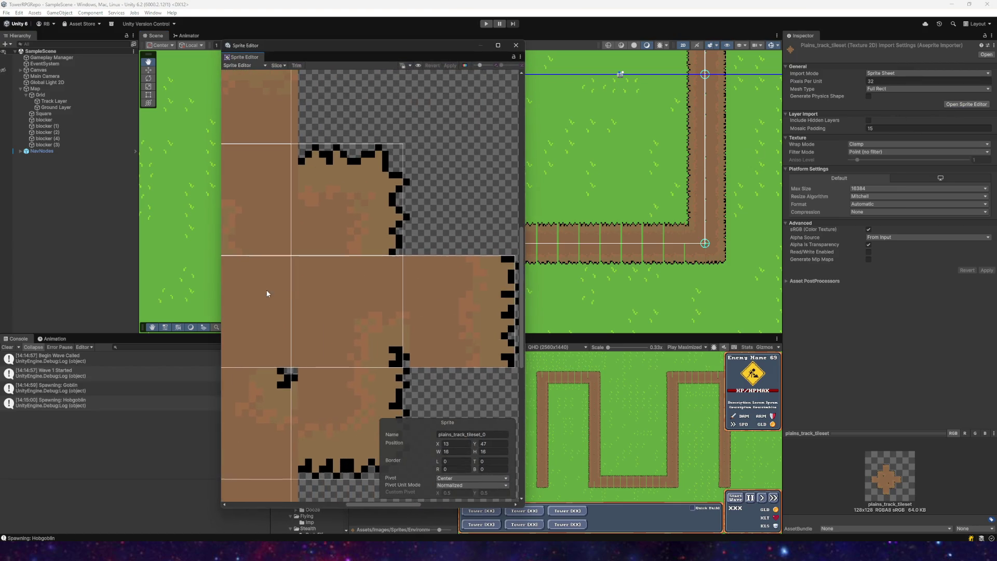
{"action": "left_click", "coordinate": [370, 291]}
{"action": "scroll", "coordinate": [358, 292], "scroll_direction": "left", "scroll_amount": 3}
{"action": "left_click", "coordinate": [346, 298]}
{"action": "left_click", "coordinate": [335, 222]}
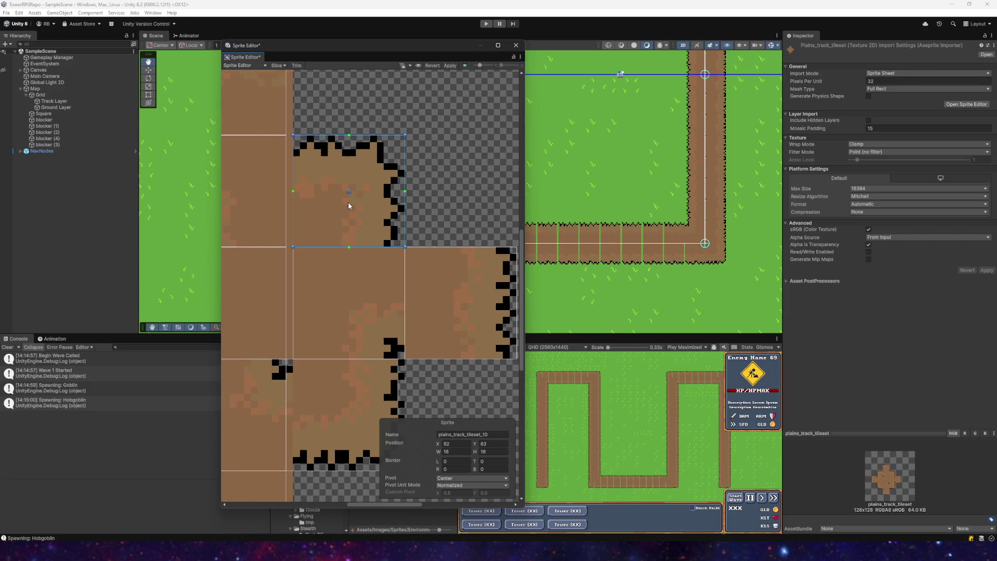
{"action": "scroll", "coordinate": [358, 200], "scroll_direction": "down", "scroll_amount": 2}
{"action": "left_click", "coordinate": [365, 290]}
{"action": "scroll", "coordinate": [366, 296], "scroll_direction": "left", "scroll_amount": 3}
{"action": "scroll", "coordinate": [421, 285], "scroll_direction": "down", "scroll_amount": 1}
- Inspect the remaining slices 12, 3, 9, 4, 1 and 0
{"action": "left_click", "coordinate": [416, 267]}
{"action": "left_click", "coordinate": [397, 340]}
{"action": "left_click", "coordinate": [299, 263]}
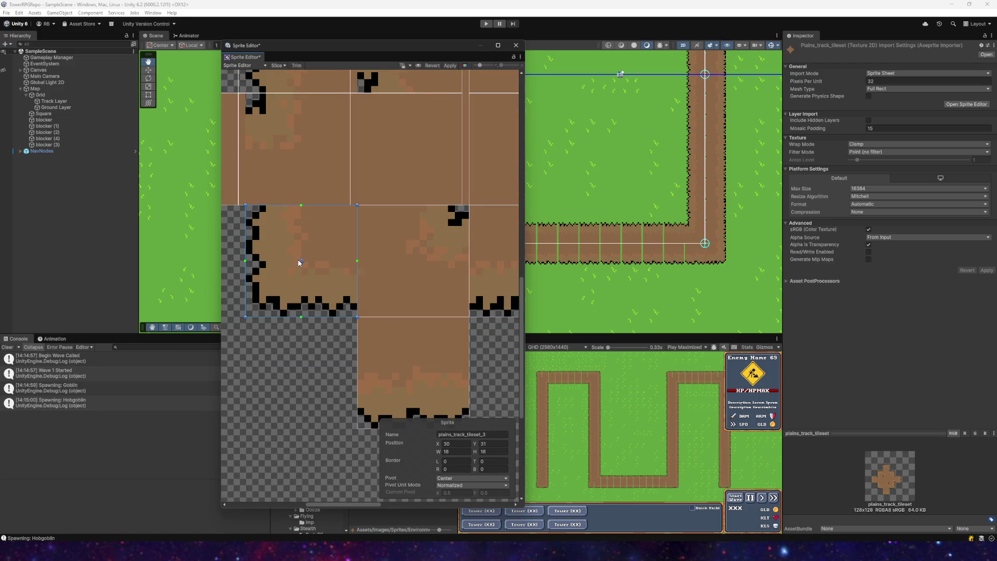
{"action": "scroll", "coordinate": [451, 301], "scroll_direction": "up", "scroll_amount": 5}
{"action": "scroll", "coordinate": [363, 279], "scroll_direction": "right", "scroll_amount": 1}
{"action": "left_click", "coordinate": [338, 246]}
{"action": "left_click", "coordinate": [318, 301]}
{"action": "scroll", "coordinate": [321, 301], "scroll_direction": "down", "scroll_amount": 3}
{"action": "left_click", "coordinate": [326, 294]}
{"action": "scroll", "coordinate": [322, 280], "scroll_direction": "left", "scroll_amount": 3}
{"action": "scroll", "coordinate": [317, 259], "scroll_direction": "up", "scroll_amount": 1}
{"action": "left_click", "coordinate": [300, 329]}
{"action": "scroll", "coordinate": [300, 332], "scroll_direction": "down", "scroll_amount": 3}
{"action": "left_click", "coordinate": [296, 301]}
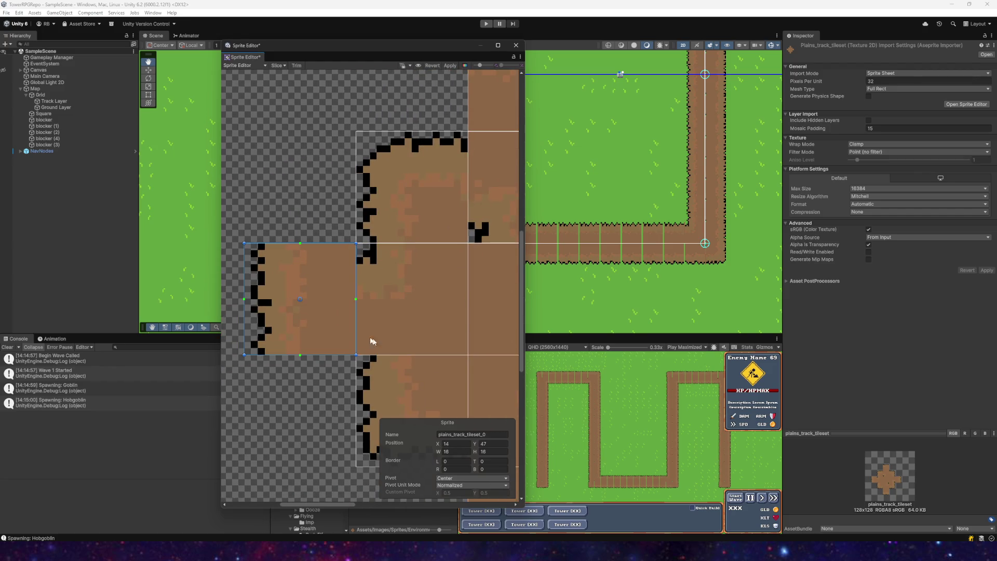
- View the whole sliced tileset, apply the sprite changes and close the Sprite Editor
{"action": "scroll", "coordinate": [289, 221], "scroll_direction": "up", "scroll_amount": 3}
{"action": "scroll", "coordinate": [289, 220], "scroll_direction": "down", "scroll_amount": 3}
{"action": "scroll", "coordinate": [316, 286], "scroll_direction": "up", "scroll_amount": 2}
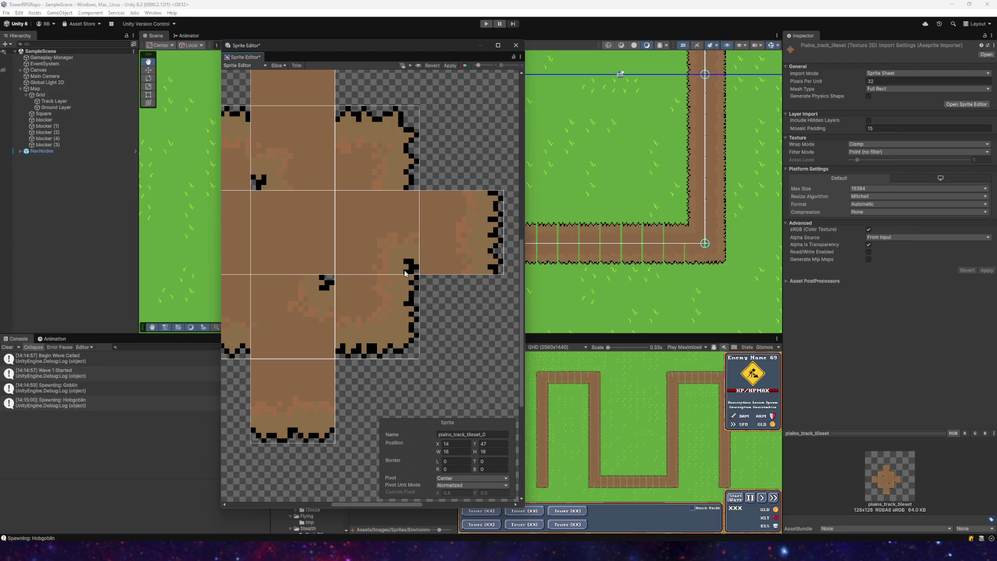
{"action": "scroll", "coordinate": [379, 279], "scroll_direction": "down", "scroll_amount": 1}
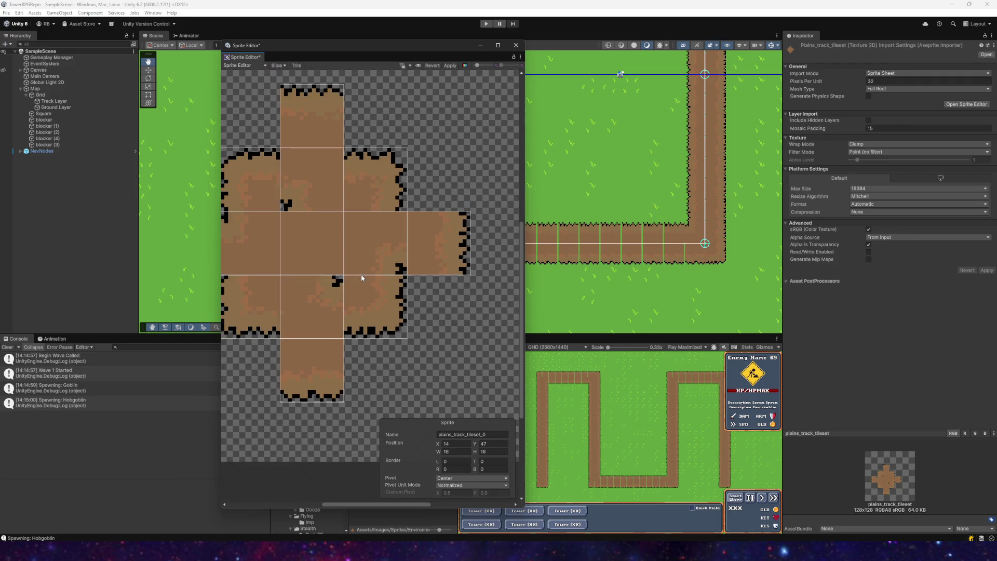
{"action": "scroll", "coordinate": [347, 280], "scroll_direction": "down", "scroll_amount": 1}
{"action": "mouse_move", "coordinate": [347, 273]}
{"action": "left_mouse_down"}
{"action": "mouse_move", "coordinate": [442, 331]}
{"action": "mouse_move", "coordinate": [400, 337]}
{"action": "left_mouse_up"}
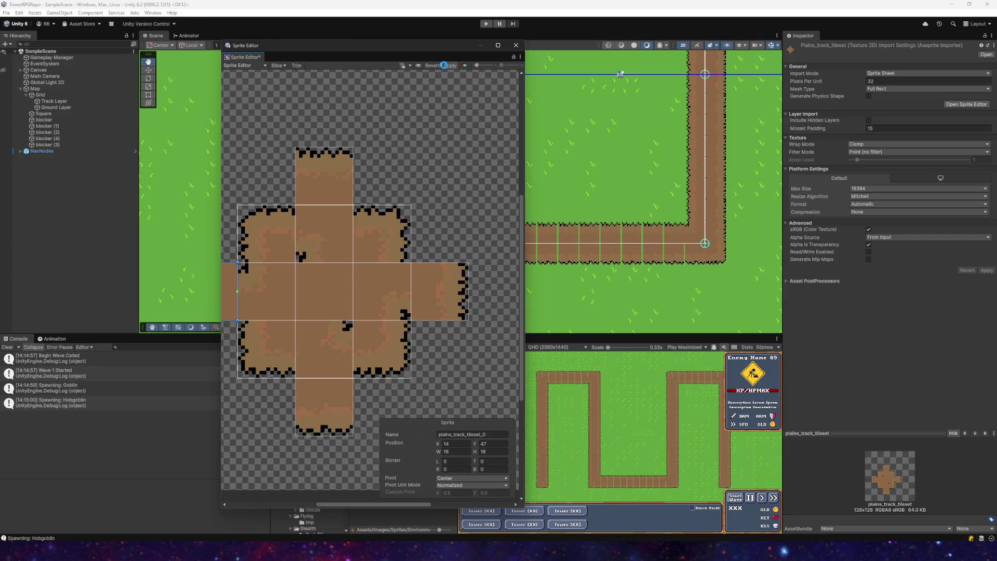
{"action": "left_click", "coordinate": [444, 65]}
{"action": "left_click", "coordinate": [514, 47]}
- Run a brief playtest of the updated track, then stop it
{"action": "mouse_move", "coordinate": [407, 204]}
{"action": "left_mouse_down"}
{"action": "mouse_move", "coordinate": [390, 279]}
{"action": "mouse_move", "coordinate": [400, 231]}
{"action": "mouse_move", "coordinate": [299, 261]}
{"action": "mouse_move", "coordinate": [394, 239]}
{"action": "mouse_move", "coordinate": [438, 129]}
{"action": "mouse_move", "coordinate": [481, 167]}
{"action": "left_mouse_up"}
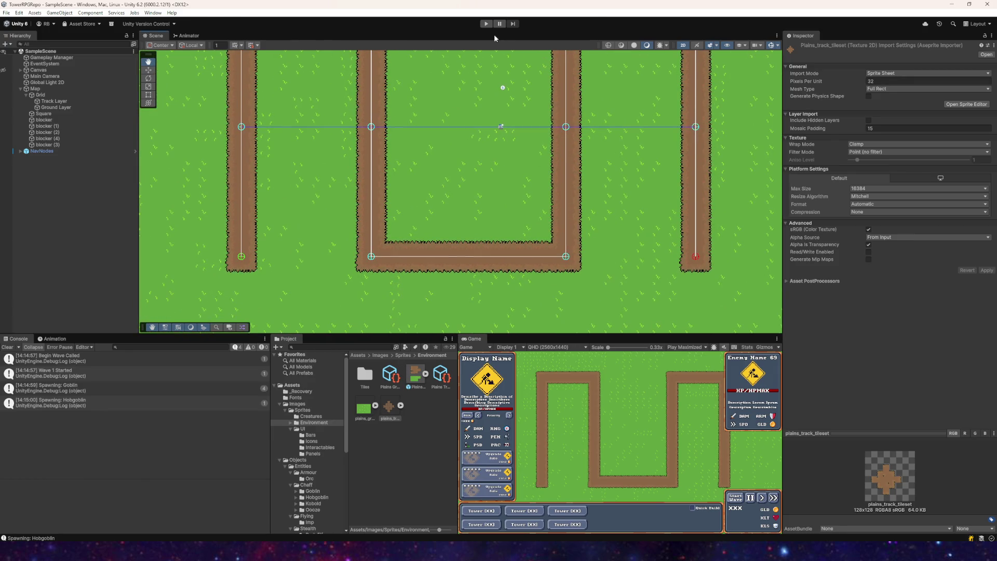
{"action": "left_click", "coordinate": [485, 24]}
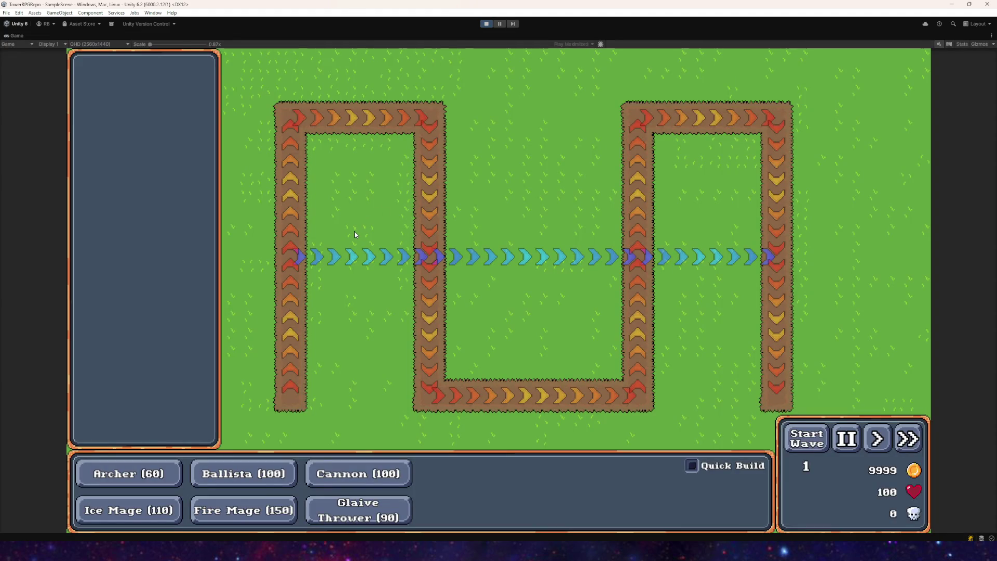
{"action": "left_click", "coordinate": [486, 23]}
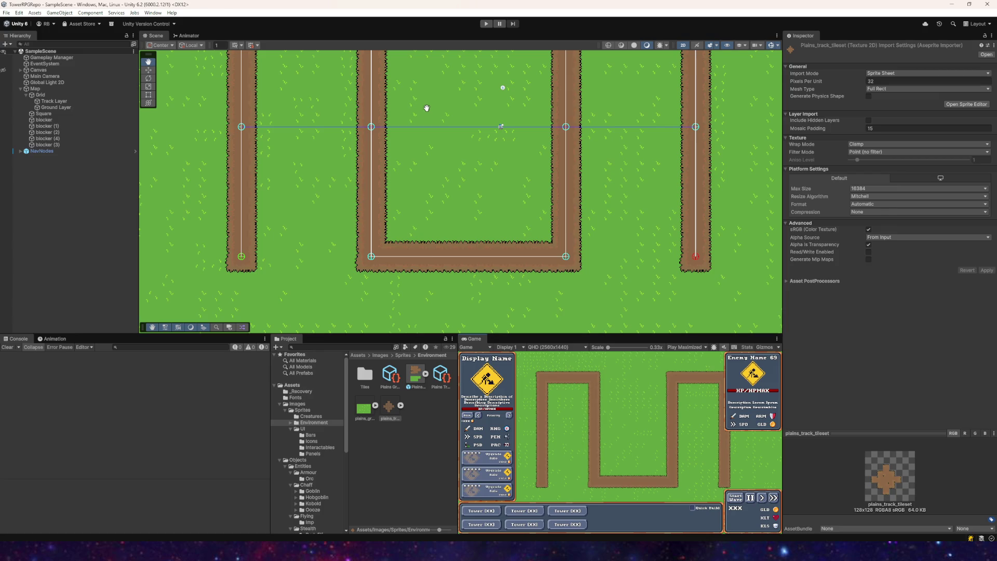
- Tint the Ground Layer tilemap light grey (DEDEDE) to slightly darken the grass
{"action": "mouse_move", "coordinate": [459, 157]}
{"action": "left_mouse_down"}
{"action": "mouse_move", "coordinate": [446, 200]}
{"action": "mouse_move", "coordinate": [435, 182]}
{"action": "left_mouse_up"}
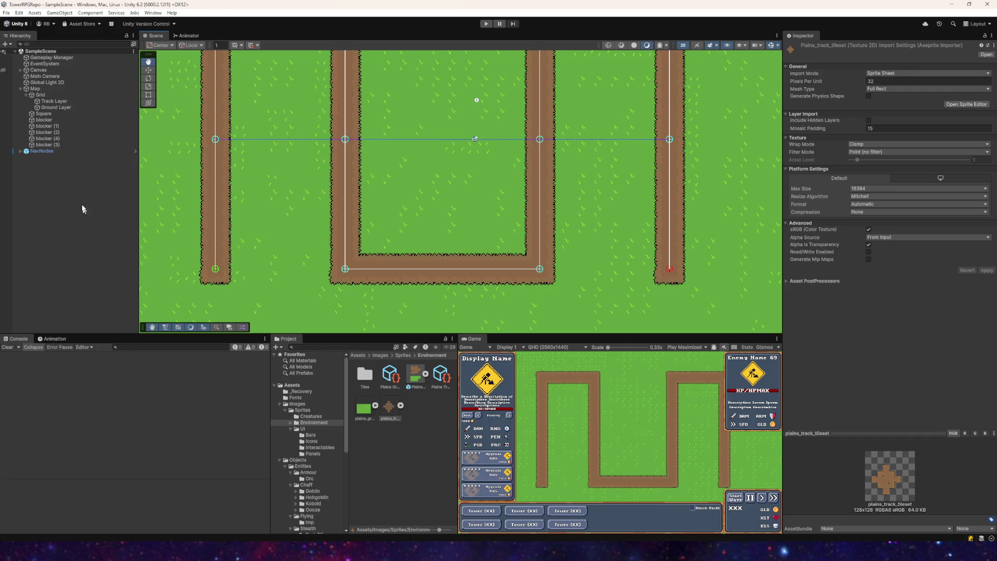
{"action": "left_click", "coordinate": [51, 107]}
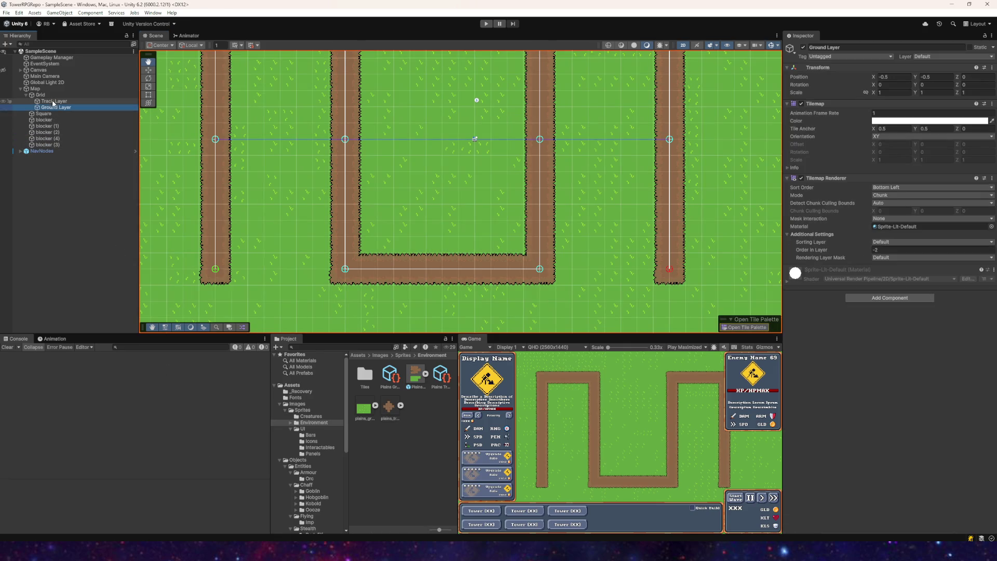
{"action": "left_click", "coordinate": [891, 122]}
{"action": "mouse_move", "coordinate": [924, 173]}
{"action": "left_mouse_down"}
{"action": "mouse_move", "coordinate": [916, 162]}
{"action": "mouse_move", "coordinate": [900, 170]}
{"action": "left_mouse_up"}
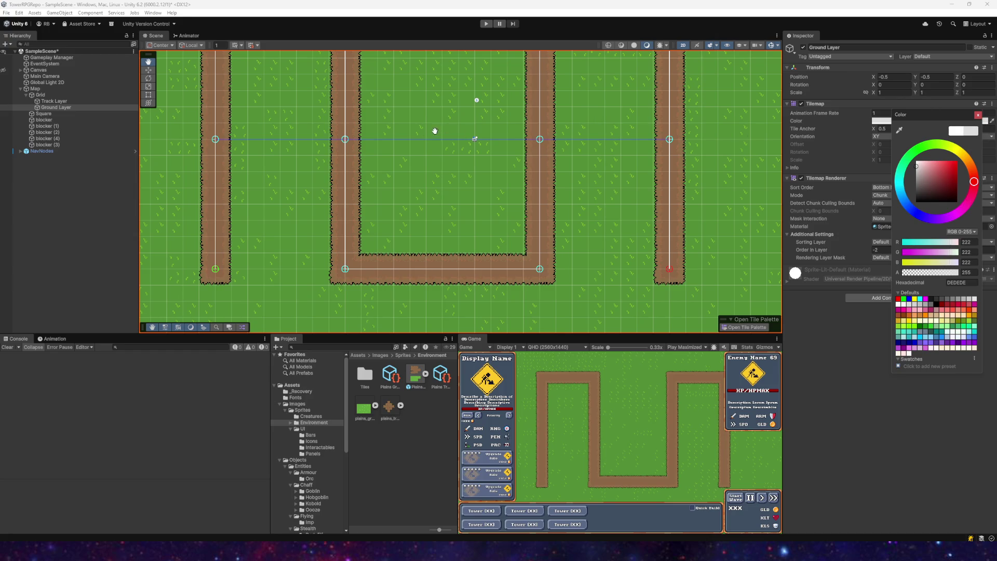
- Frame the full map border, save the scene with File > Save, and enter Play mode
{"action": "scroll", "coordinate": [436, 130], "scroll_direction": "up", "scroll_amount": 2}
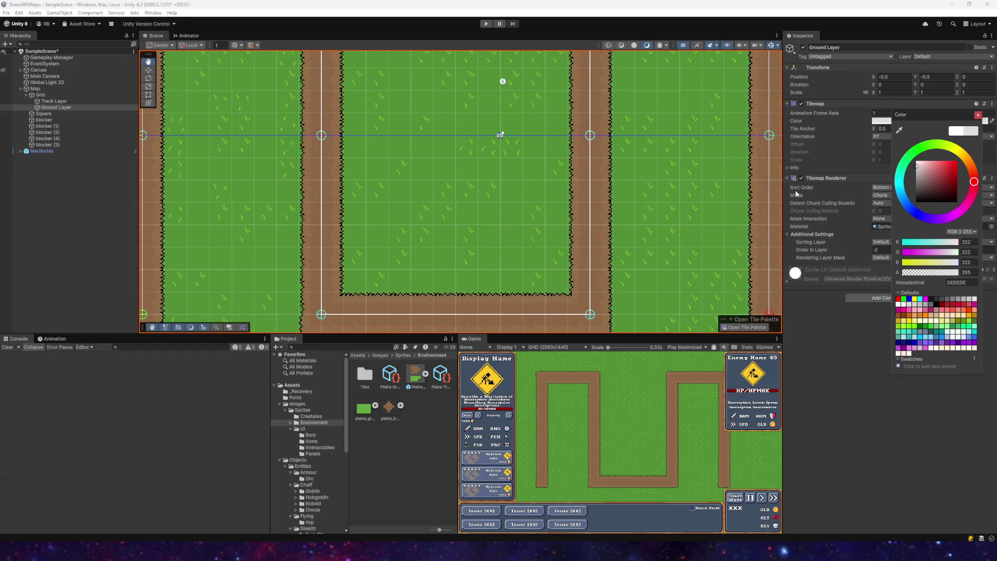
{"action": "scroll", "coordinate": [468, 145], "scroll_direction": "down", "scroll_amount": 5}
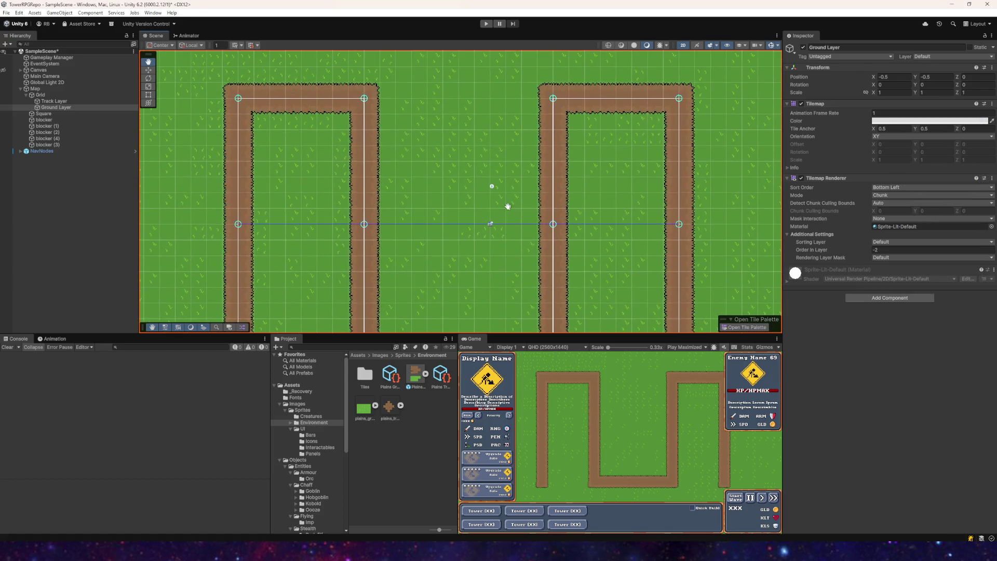
{"action": "scroll", "coordinate": [483, 194], "scroll_direction": "down", "scroll_amount": 3}
{"action": "left_click_drag", "start_coordinate": [483, 194], "coordinate": [428, 192]}
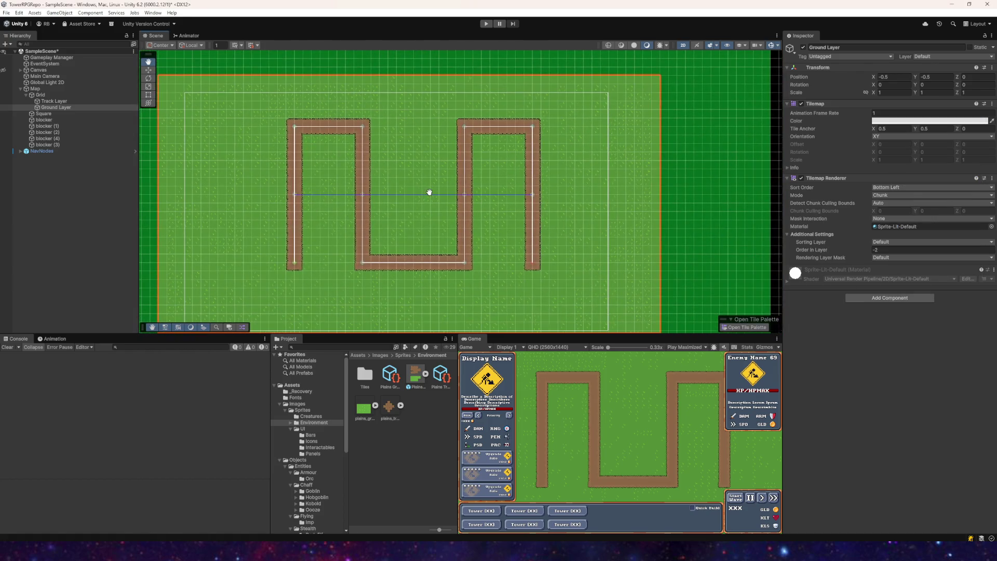
{"action": "left_click", "coordinate": [7, 12]}
{"action": "left_click", "coordinate": [21, 39]}
{"action": "left_click", "coordinate": [485, 24]}
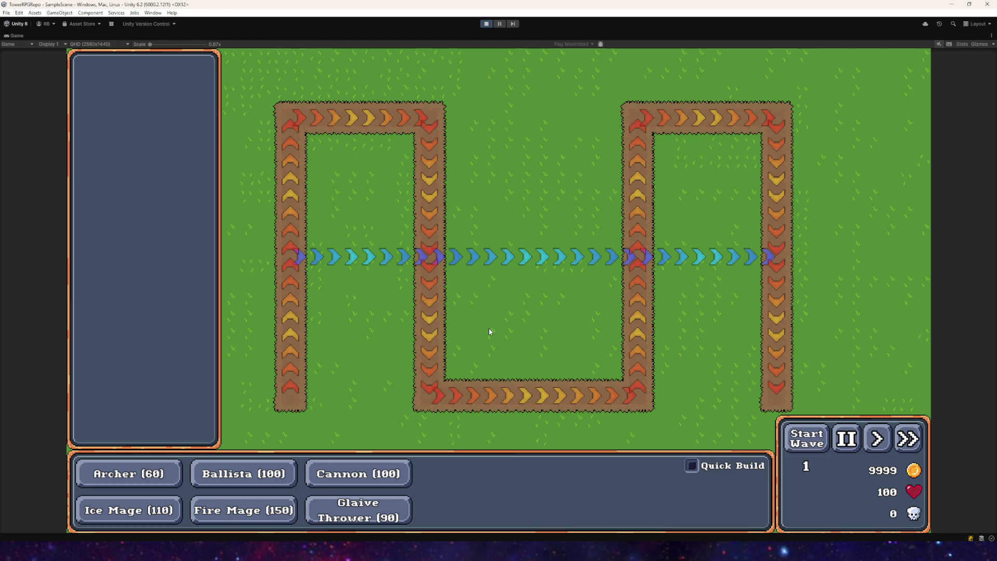
- Start the first enemy wave and place an Archer tower beside the left path
{"action": "left_click", "coordinate": [804, 438]}
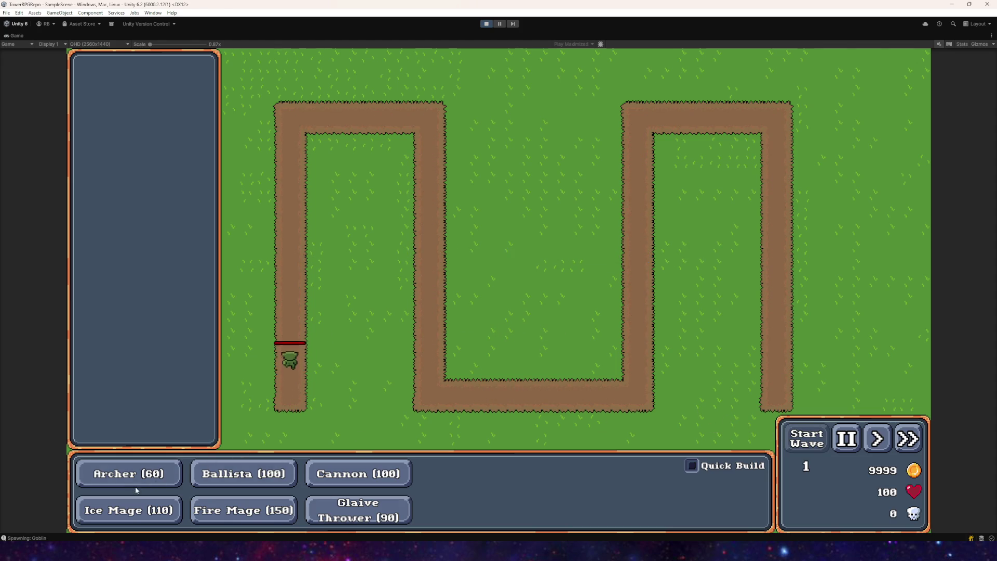
{"action": "left_click", "coordinate": [255, 470]}
{"action": "left_click", "coordinate": [357, 186]}
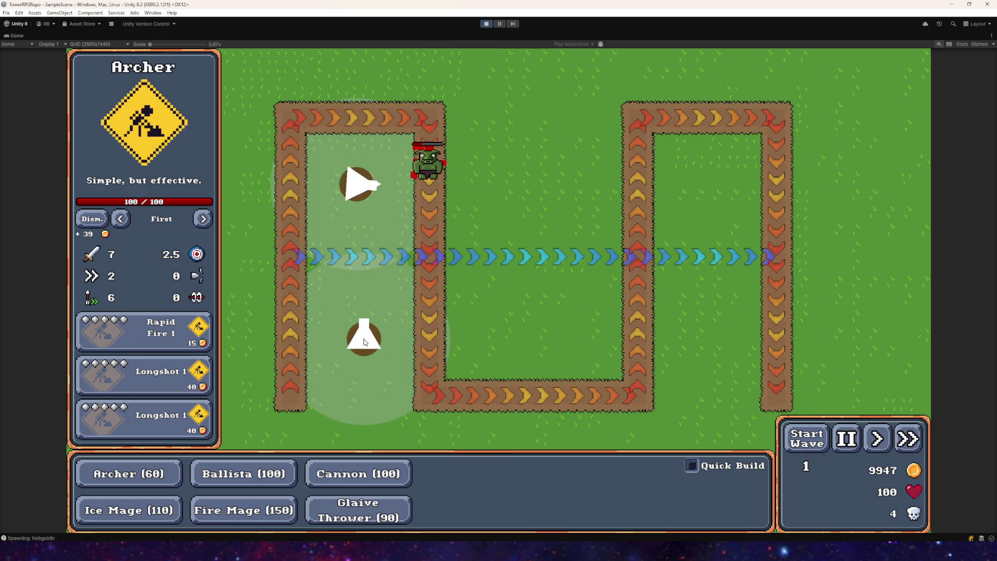
{"action": "right_click", "coordinate": [362, 341]}
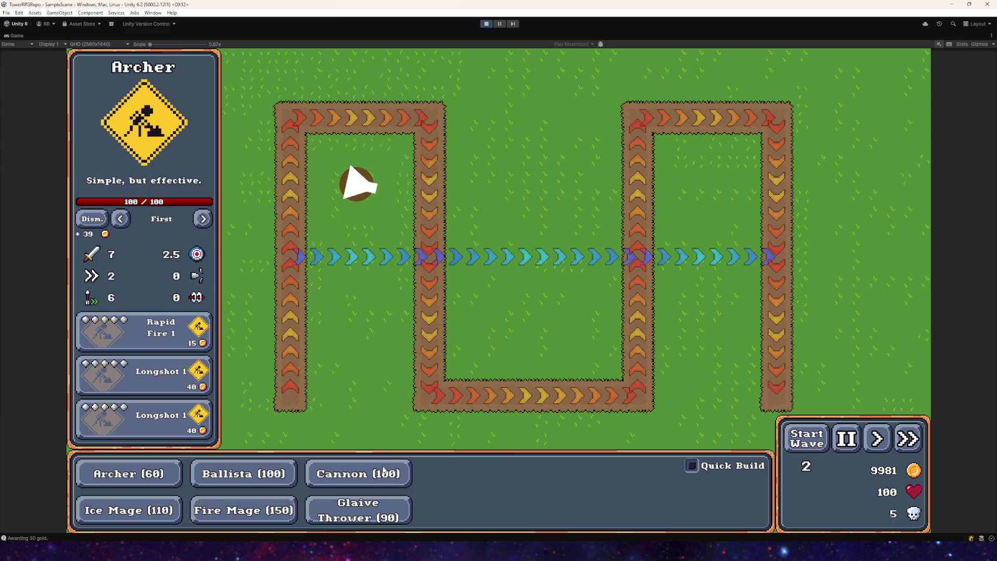
- Build a Ballista near the top of the track, run wave 2, then stop the playtest
{"action": "left_click", "coordinate": [357, 472]}
{"action": "right_click", "coordinate": [484, 326]}
{"action": "left_click", "coordinate": [243, 474]}
{"action": "left_click", "coordinate": [493, 115]}
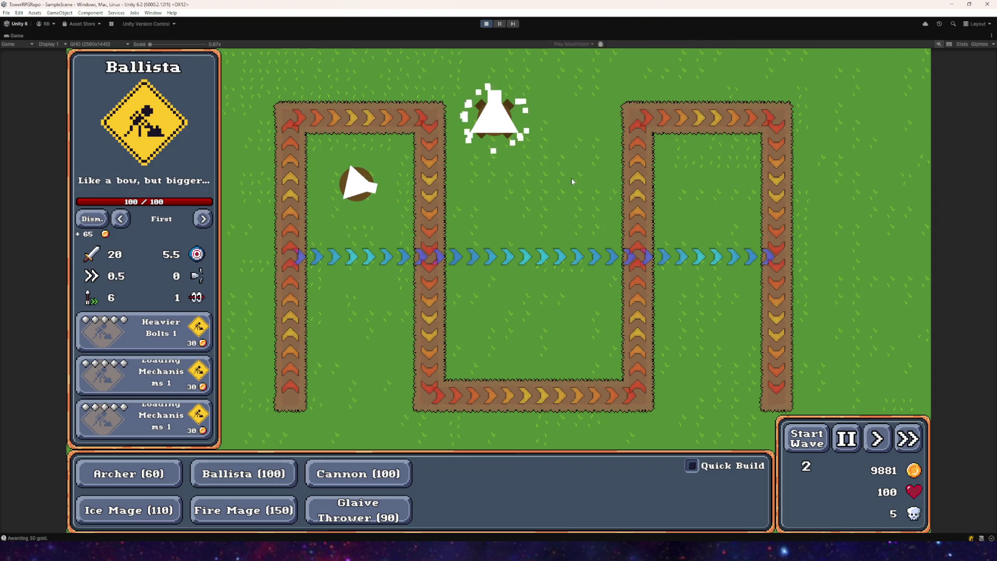
{"action": "left_click", "coordinate": [807, 438]}
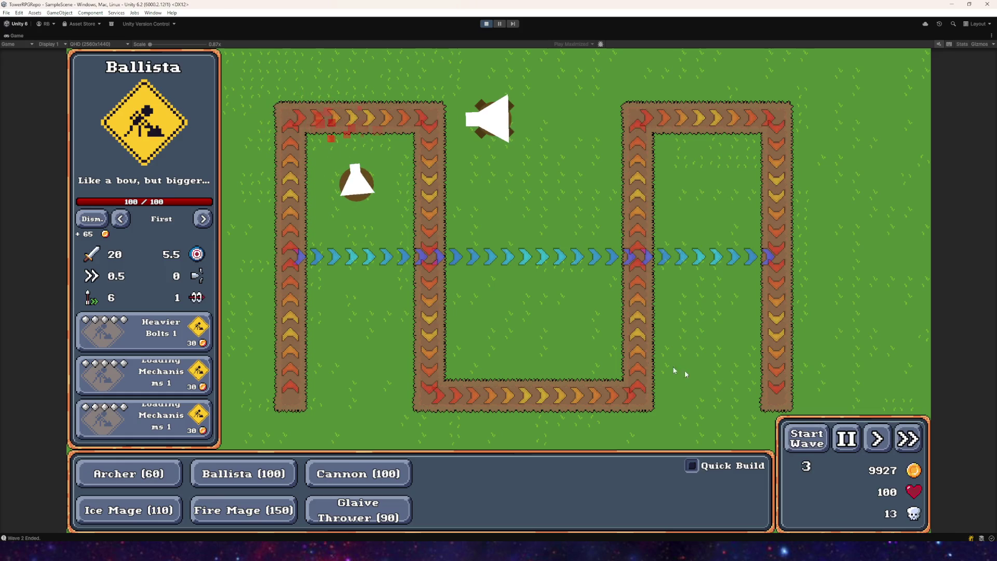
{"action": "left_click", "coordinate": [487, 24]}
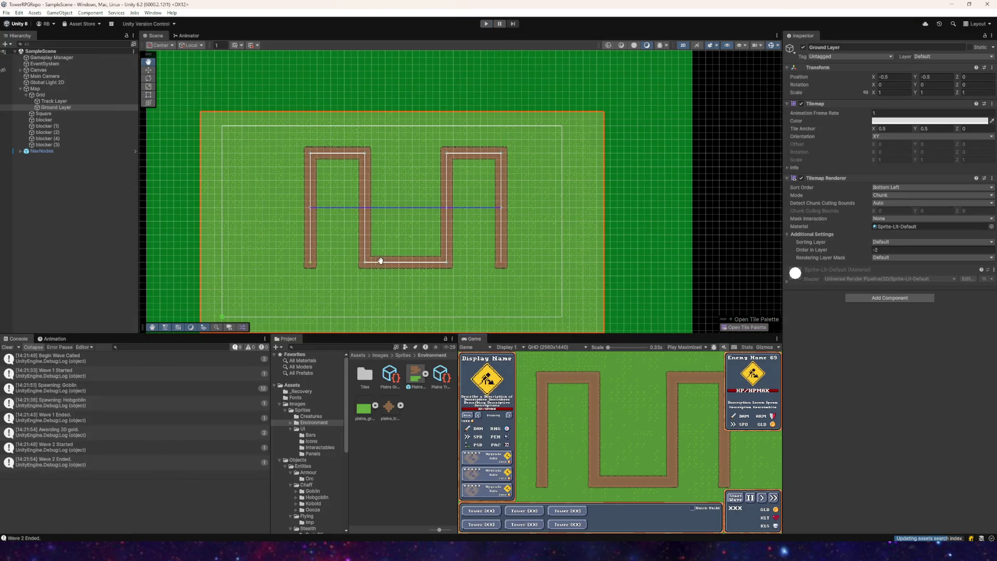
- Select and frame the green Square object, then delete it
{"action": "left_click_drag", "start_coordinate": [379, 261], "coordinate": [423, 162]}
{"action": "scroll", "coordinate": [201, 276], "scroll_direction": "up", "scroll_amount": 3}
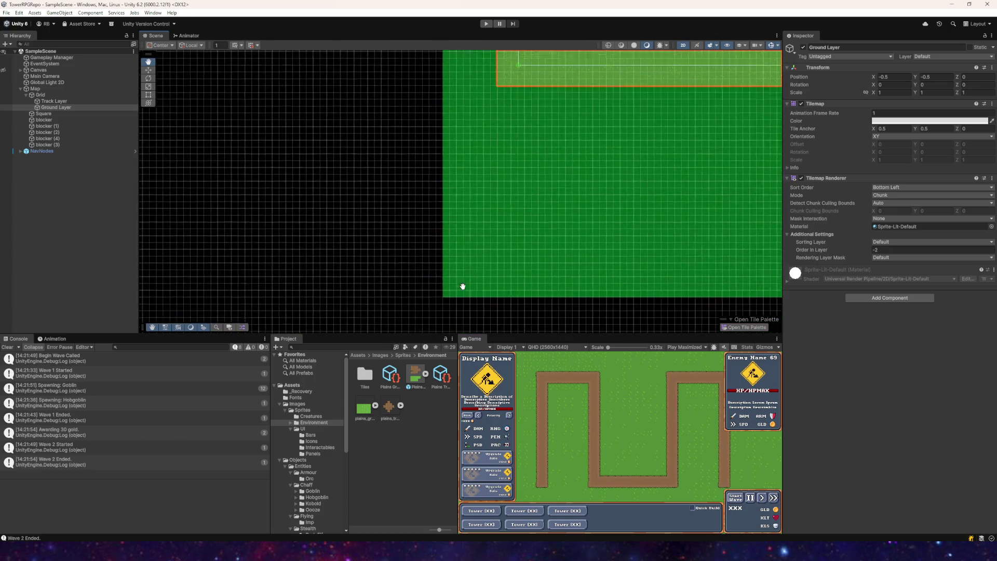
{"action": "left_click_drag", "start_coordinate": [462, 286], "coordinate": [433, 208]}
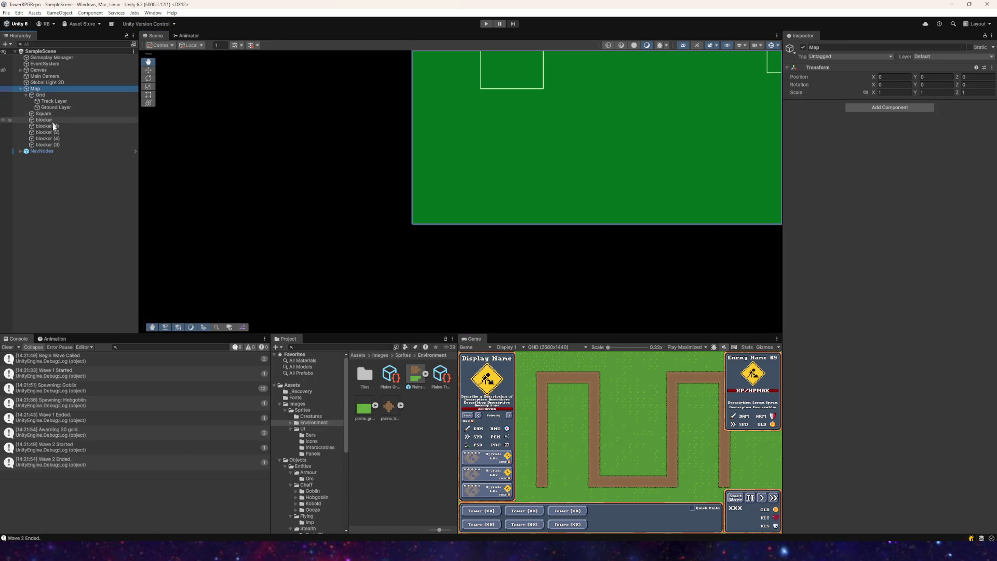
{"action": "double_click", "coordinate": [44, 114]}
{"action": "scroll", "coordinate": [402, 297], "scroll_direction": "down", "scroll_amount": 3}
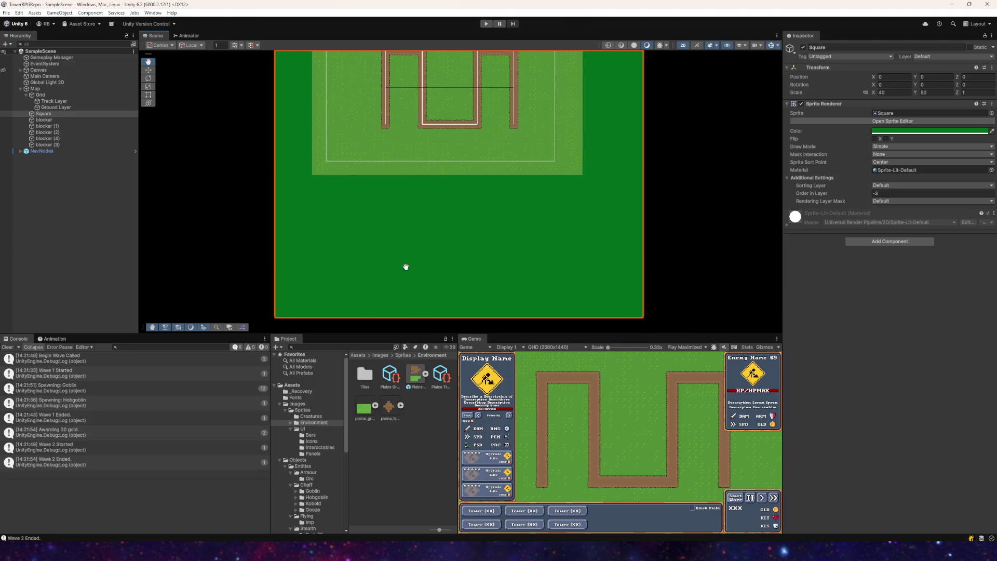
{"action": "key", "text": "Delete"}
- Pan and zoom the Scene view back onto the track map
{"action": "left_click_drag", "start_coordinate": [480, 208], "coordinate": [427, 278]}
{"action": "scroll", "coordinate": [423, 189], "scroll_direction": "up", "scroll_amount": 3}
{"action": "left_click_drag", "start_coordinate": [459, 152], "coordinate": [475, 191]}
{"action": "scroll", "coordinate": [383, 232], "scroll_direction": "up", "scroll_amount": 5}
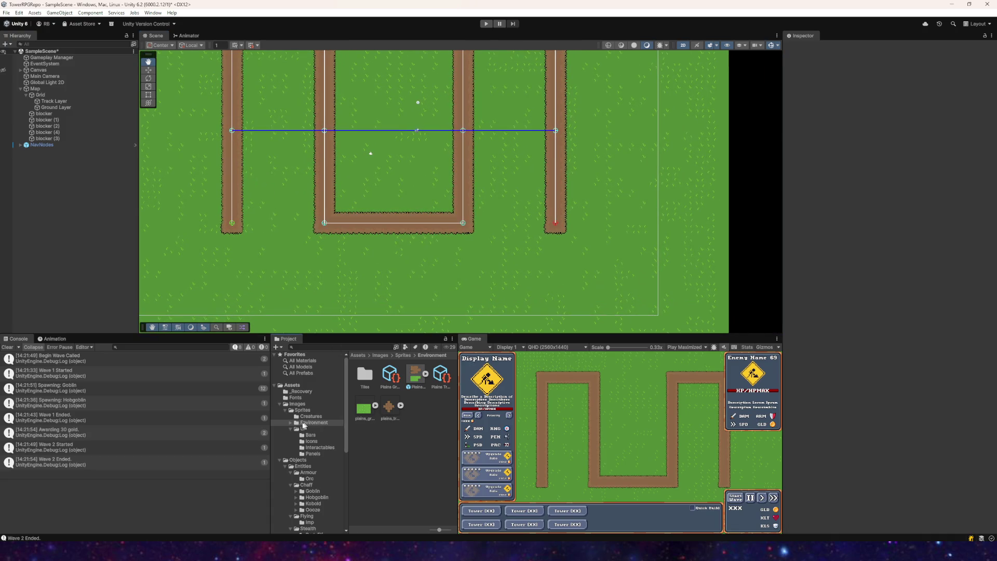
{"action": "right_click", "coordinate": [363, 441]}
- Add a 2D Sprite Atlas asset in the Environment folder and name it 'Plains Atlas'
{"action": "mouse_move", "coordinate": [405, 239]}
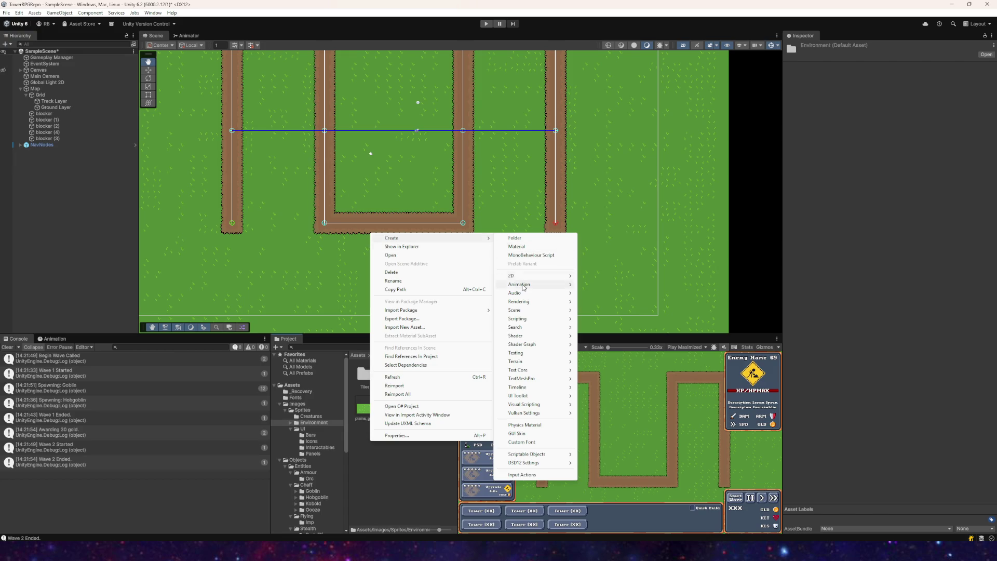
{"action": "mouse_move", "coordinate": [517, 281]}
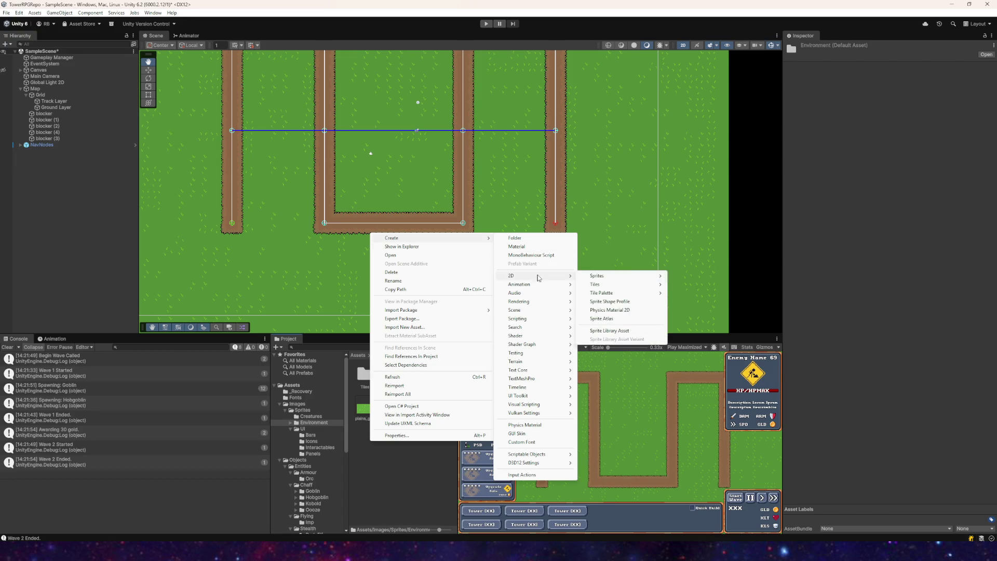
{"action": "left_click", "coordinate": [605, 319]}
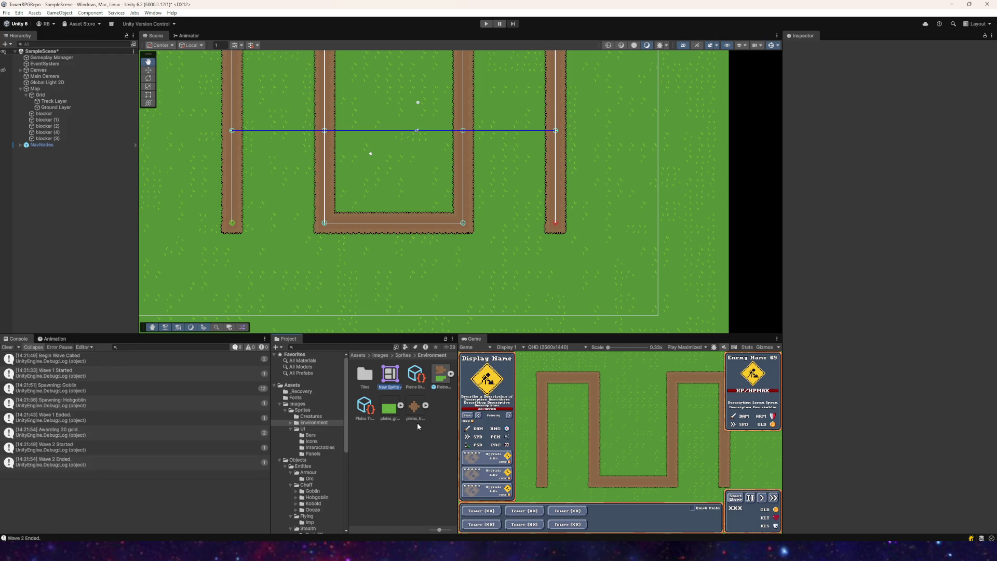
{"action": "type", "text": "P"}
{"action": "type", "text": "lains Atl..."}
{"action": "key", "text": "Return"}
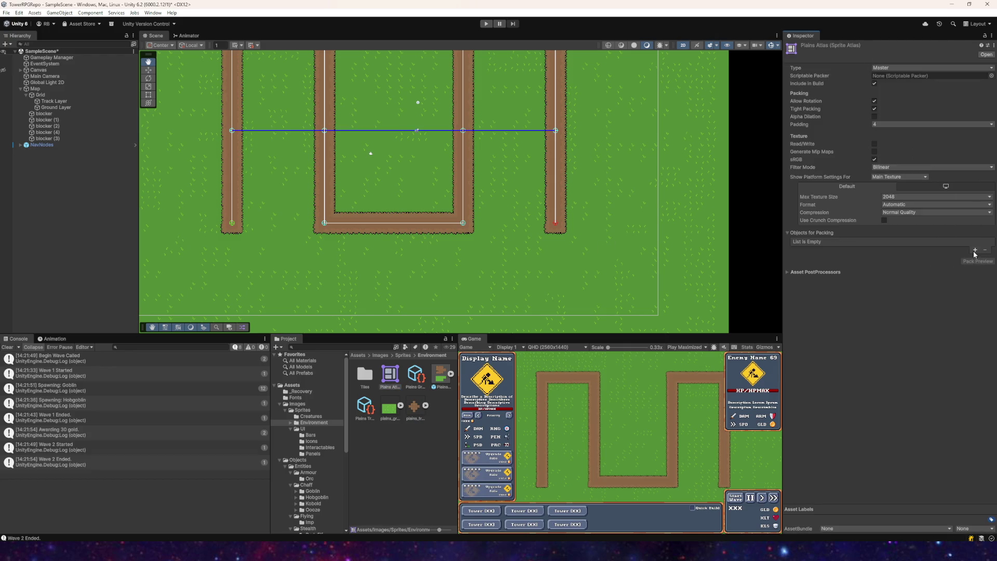
{"action": "left_click", "coordinate": [974, 251]}
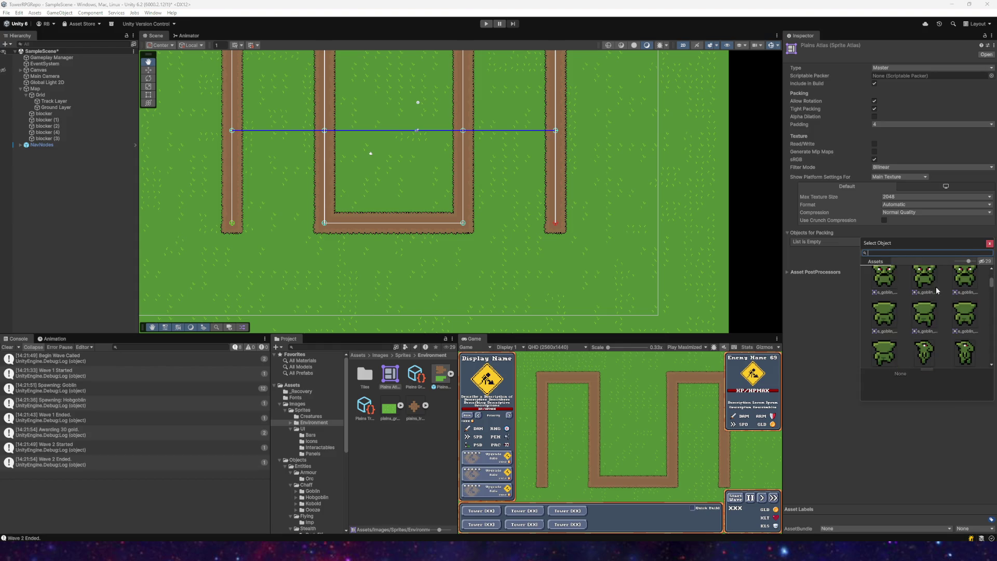
- Add the plains grass and track tileset sheets to Objects for Packing
{"action": "left_click", "coordinate": [989, 244]}
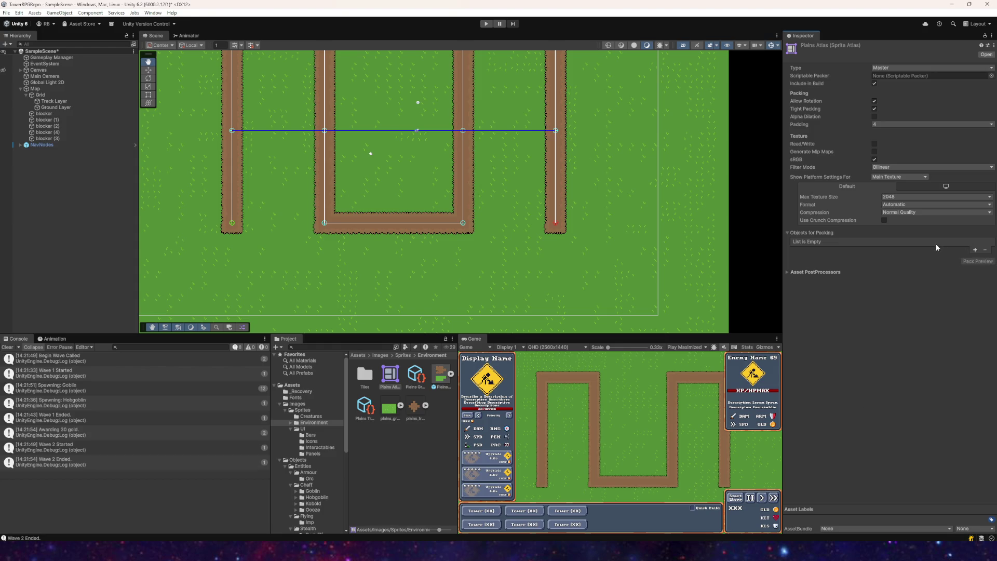
{"action": "left_click", "coordinate": [976, 251]}
{"action": "left_click", "coordinate": [989, 245]}
{"action": "mouse_move", "coordinate": [440, 380]}
{"action": "left_mouse_down"}
{"action": "mouse_move", "coordinate": [650, 290]}
{"action": "mouse_move", "coordinate": [444, 376]}
{"action": "mouse_move", "coordinate": [846, 242]}
{"action": "mouse_move", "coordinate": [808, 235]}
{"action": "left_mouse_up"}
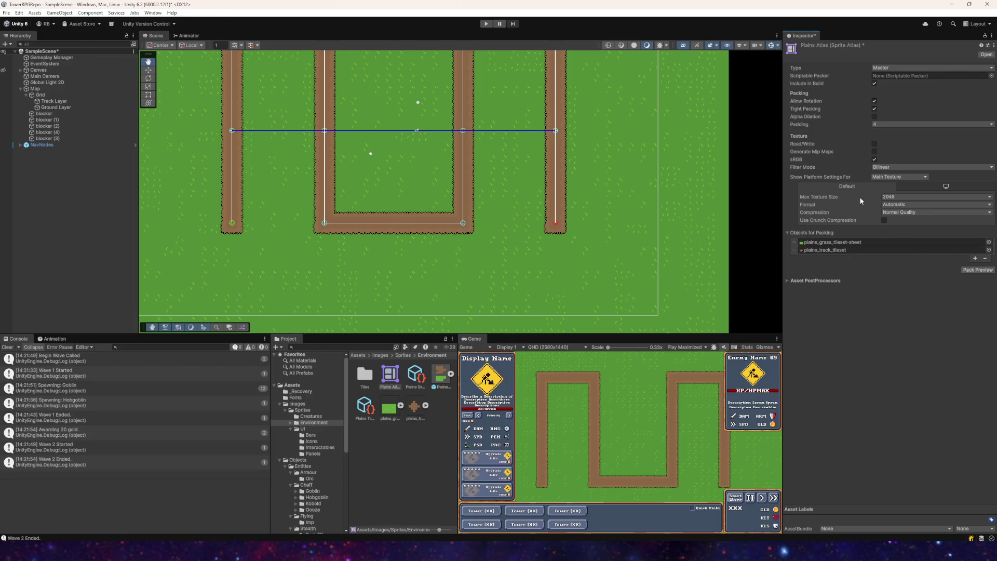
- Keep atlas type Master, set Filter Mode to Point and Compression to None, then Pack Preview
{"action": "left_click", "coordinate": [885, 71]}
{"action": "left_click", "coordinate": [887, 76]}
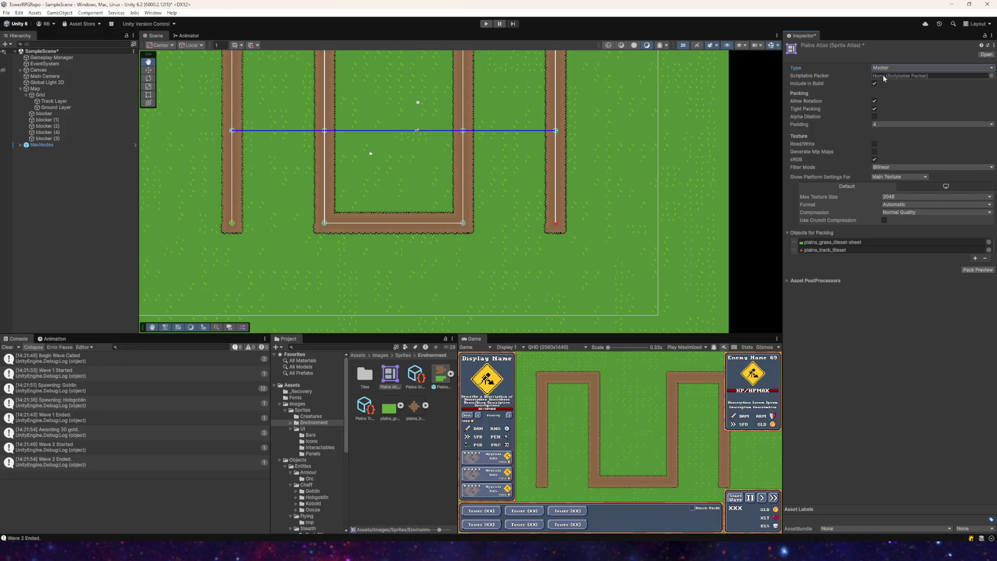
{"action": "left_click", "coordinate": [895, 167]}
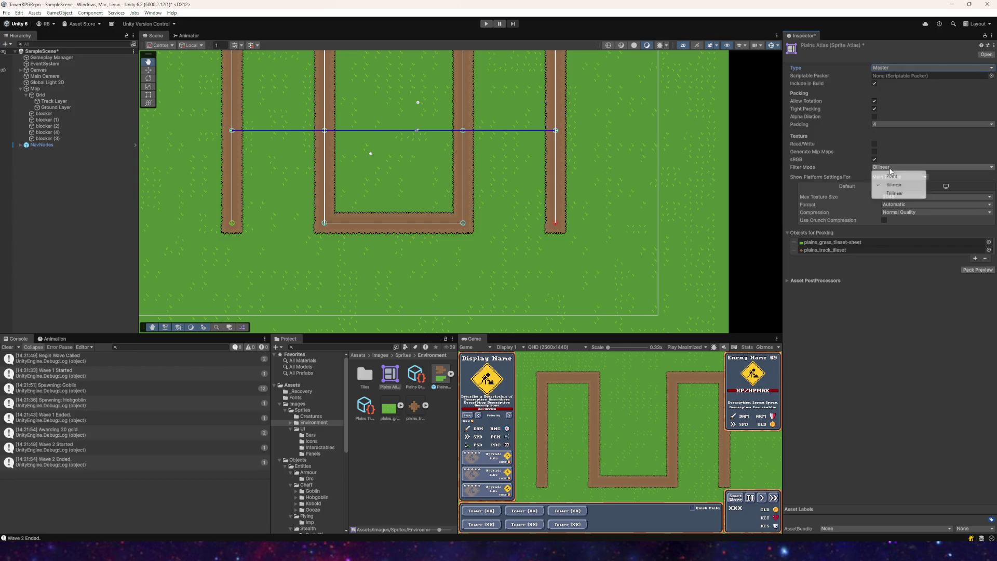
{"action": "left_click", "coordinate": [894, 176]}
{"action": "left_click", "coordinate": [897, 212]}
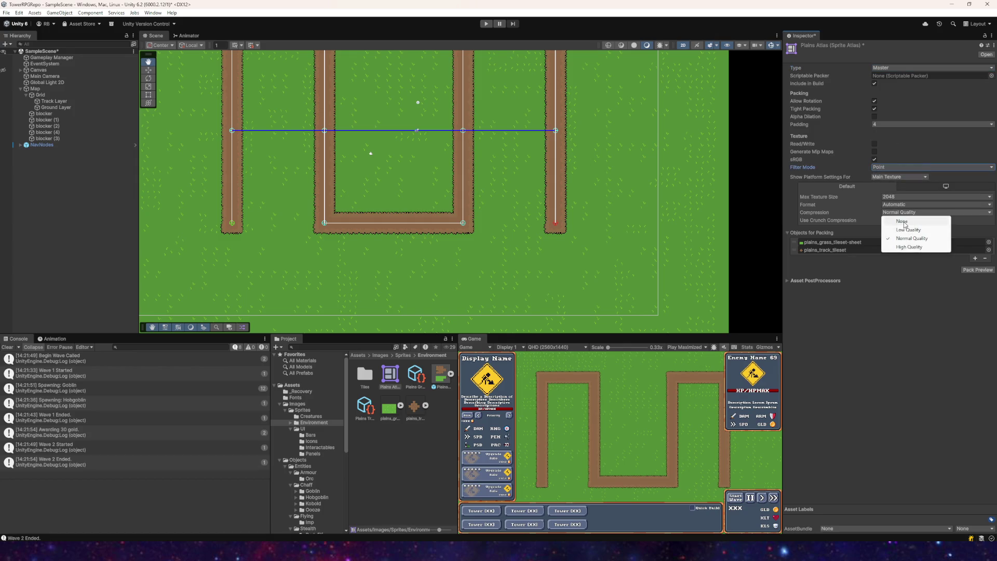
{"action": "left_click", "coordinate": [903, 221]}
{"action": "left_click", "coordinate": [977, 261]}
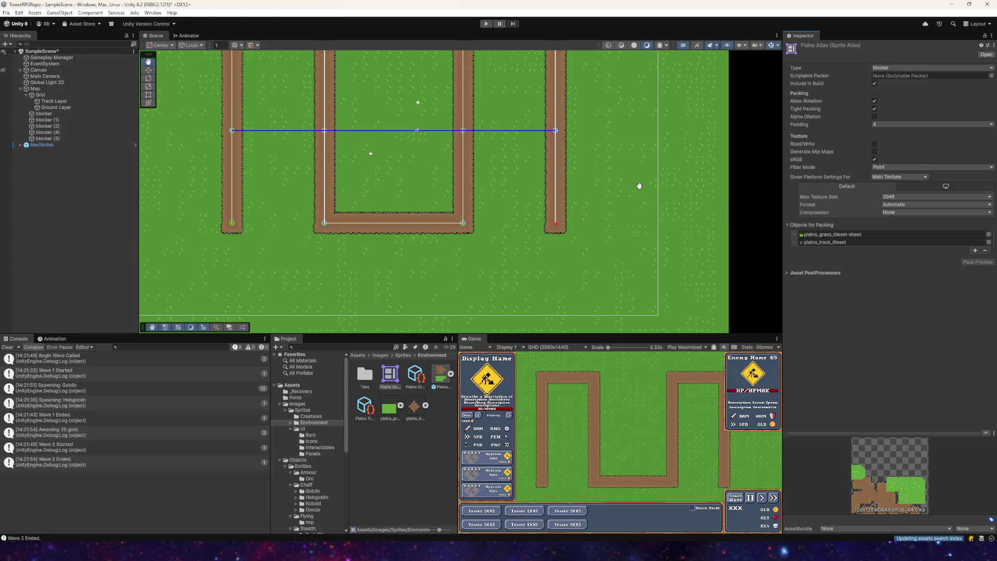
{"action": "scroll", "coordinate": [504, 162], "scroll_direction": "down", "scroll_amount": 1}
{"action": "left_click_drag", "start_coordinate": [505, 162], "coordinate": [565, 162]}
{"action": "scroll", "coordinate": [592, 196], "scroll_direction": "up", "scroll_amount": 2}
{"action": "left_click_drag", "start_coordinate": [592, 196], "coordinate": [510, 178]}
{"action": "mouse_move", "coordinate": [502, 124]}
{"action": "left_mouse_down"}
{"action": "mouse_move", "coordinate": [550, 119]}
{"action": "mouse_move", "coordinate": [457, 130]}
{"action": "left_mouse_up"}
{"action": "scroll", "coordinate": [457, 130], "scroll_direction": "up", "scroll_amount": 2}
{"action": "left_click_drag", "start_coordinate": [502, 154], "coordinate": [476, 187]}
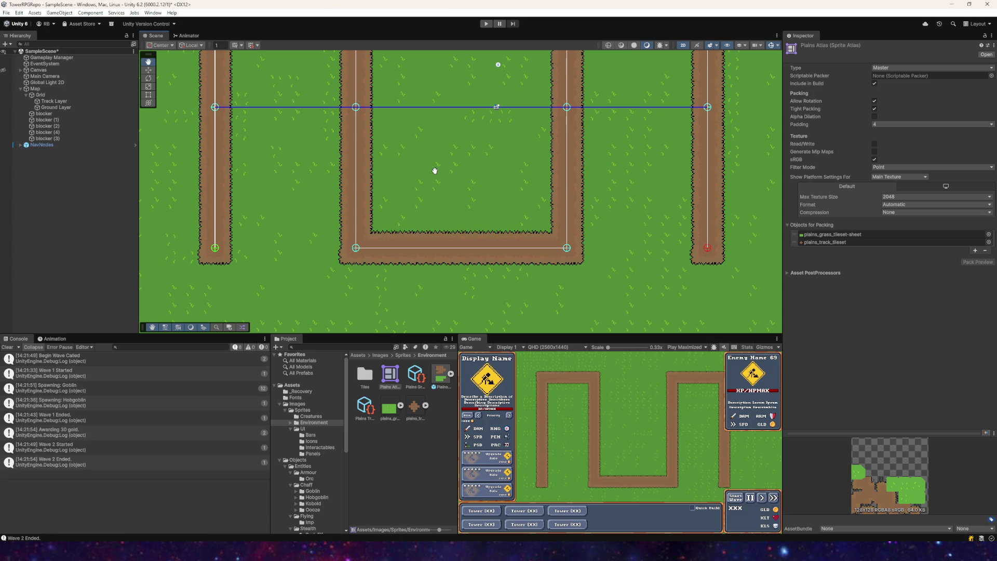
- Run a quick playtest that starts the first enemy wave, then stop it
{"action": "left_click", "coordinate": [485, 24]}
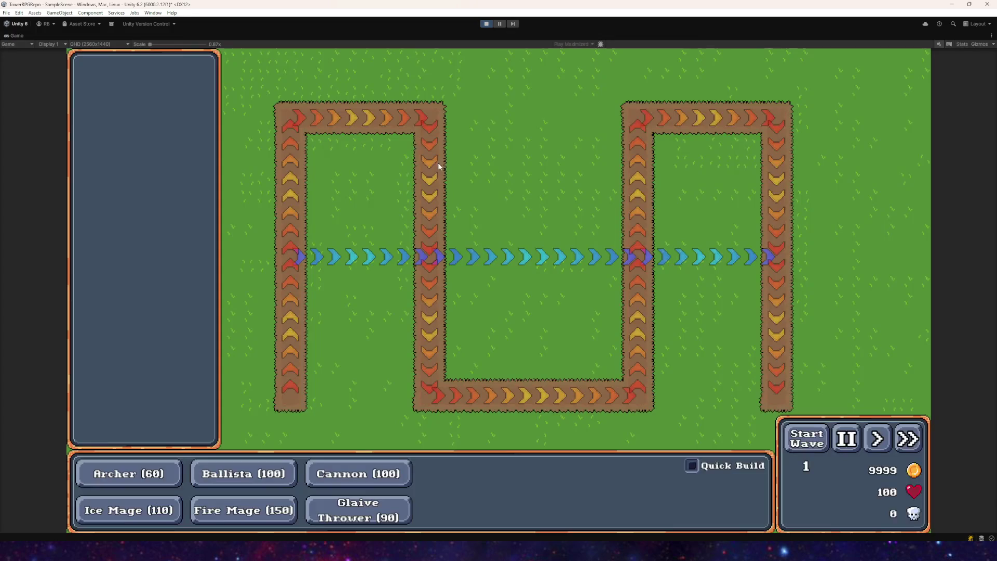
{"action": "left_click", "coordinate": [805, 439]}
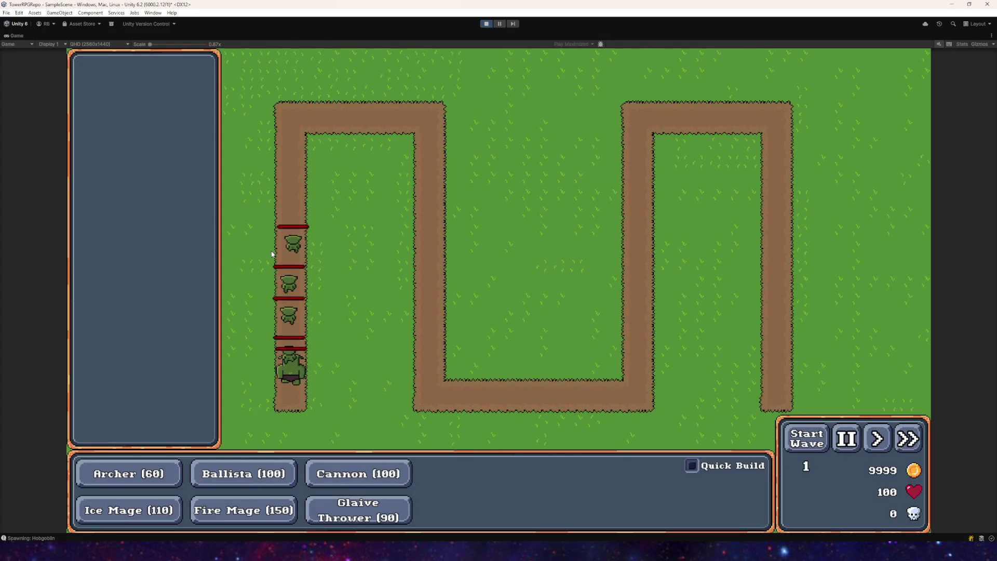
{"action": "left_click", "coordinate": [486, 24]}
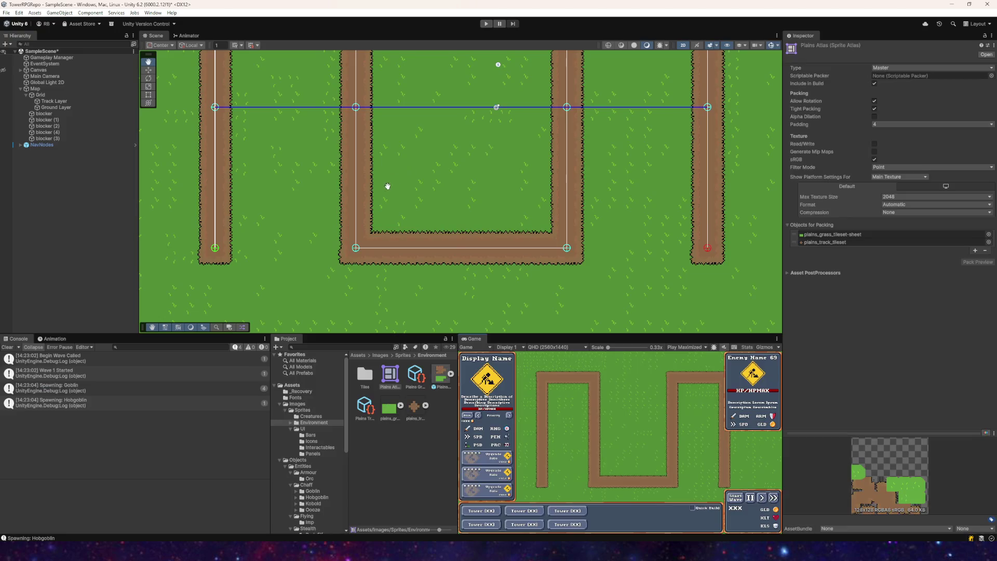
{"action": "left_click_drag", "start_coordinate": [375, 178], "coordinate": [450, 235]}
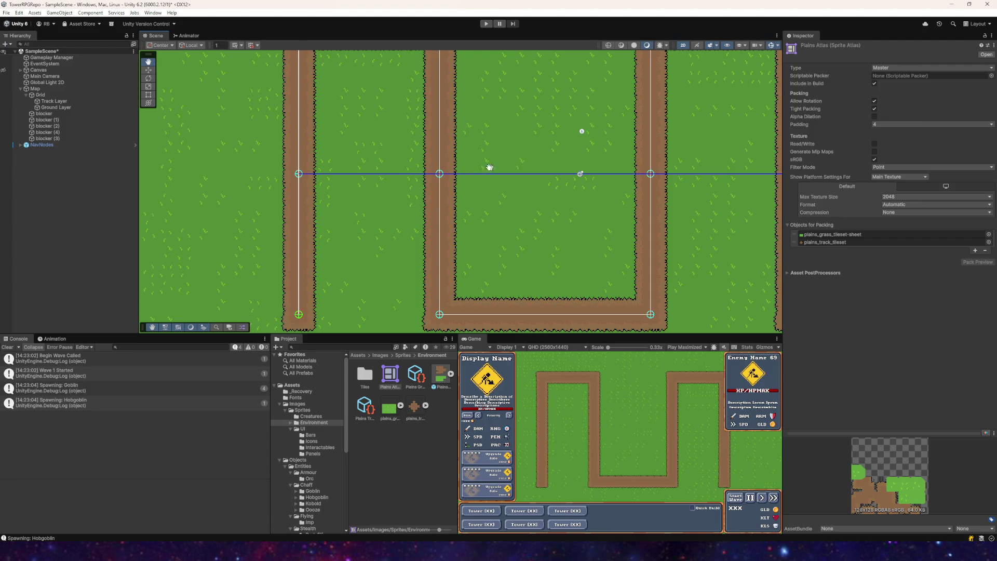
- Set the Game view to play without maximizing and restart the playtest
{"action": "left_click", "coordinate": [486, 23]}
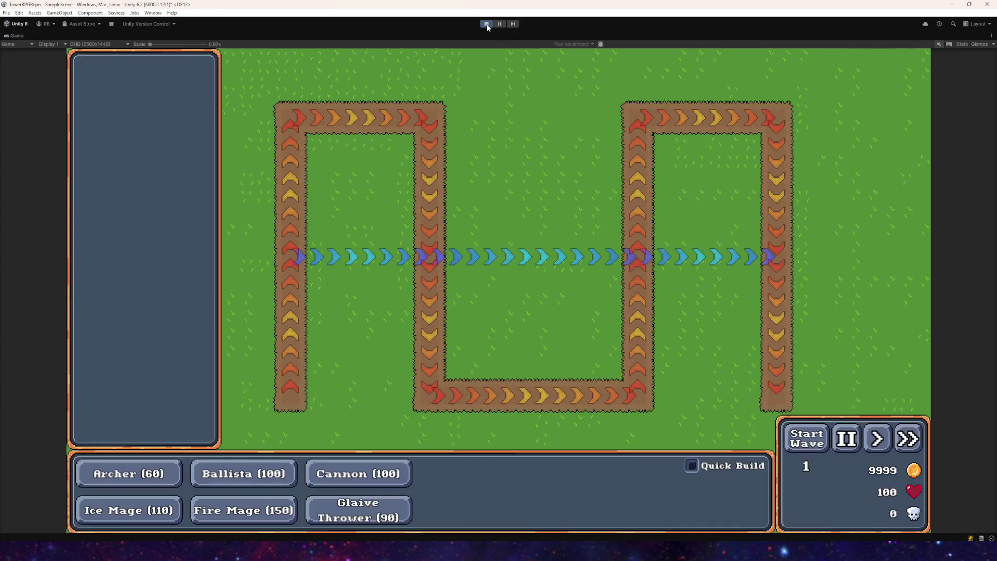
{"action": "key", "text": "ctrl+p"}
{"action": "left_click", "coordinate": [687, 346]}
{"action": "left_click", "coordinate": [690, 355]}
{"action": "left_click", "coordinate": [486, 24]}
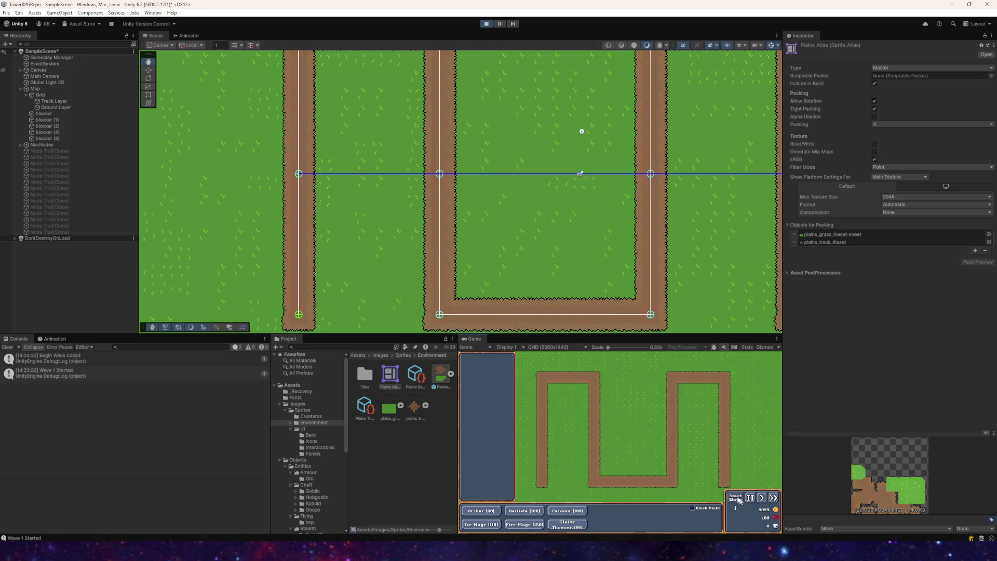
- Pause the running game, inspect the track in the Scene view, then stop it
{"action": "scroll", "coordinate": [310, 224], "scroll_direction": "up", "scroll_amount": 8}
{"action": "key", "text": "ctrl+shift+p"}
{"action": "scroll", "coordinate": [310, 224], "scroll_direction": "up", "scroll_amount": 5}
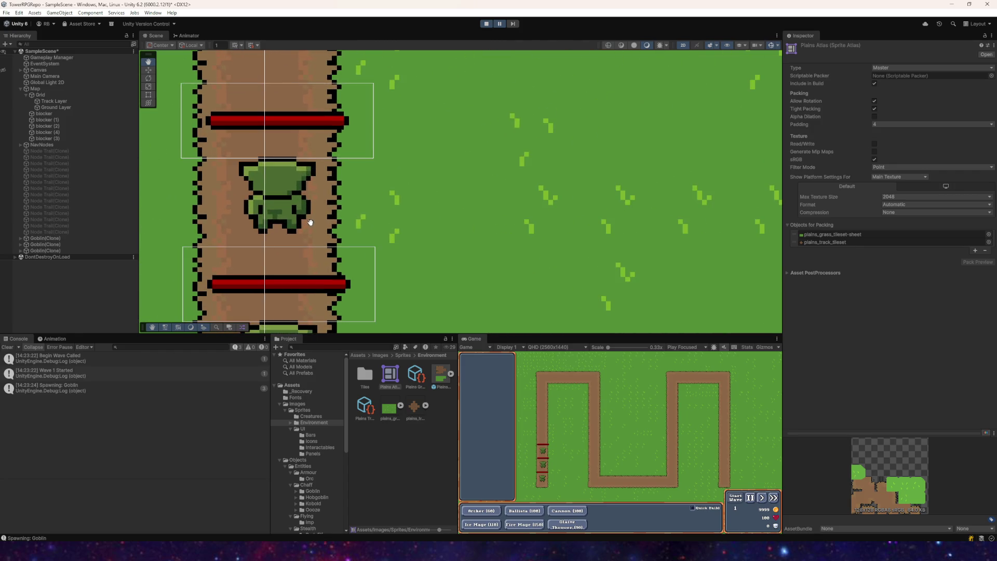
{"action": "left_click_drag", "start_coordinate": [310, 225], "coordinate": [350, 188]}
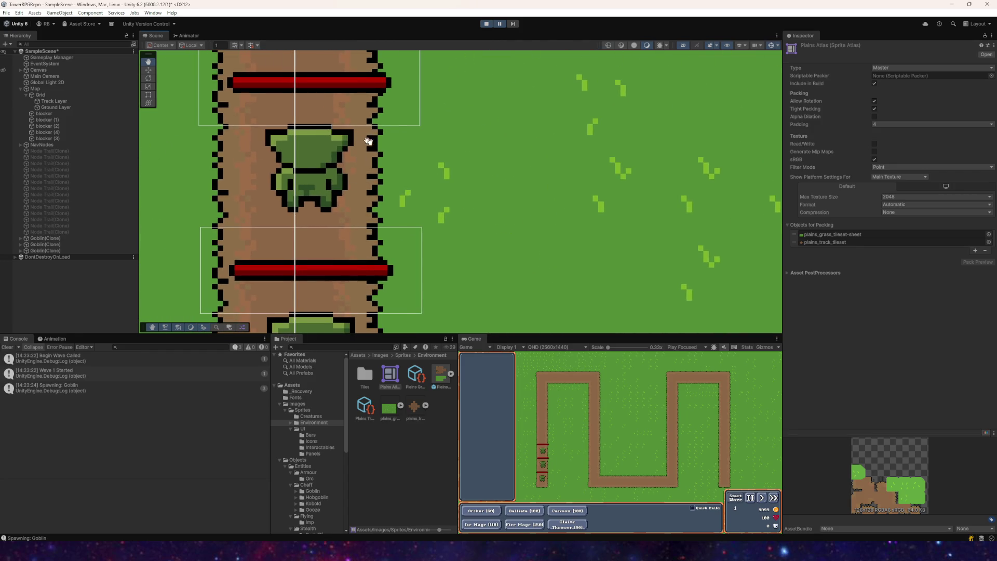
{"action": "scroll", "coordinate": [359, 141], "scroll_direction": "down", "scroll_amount": 3}
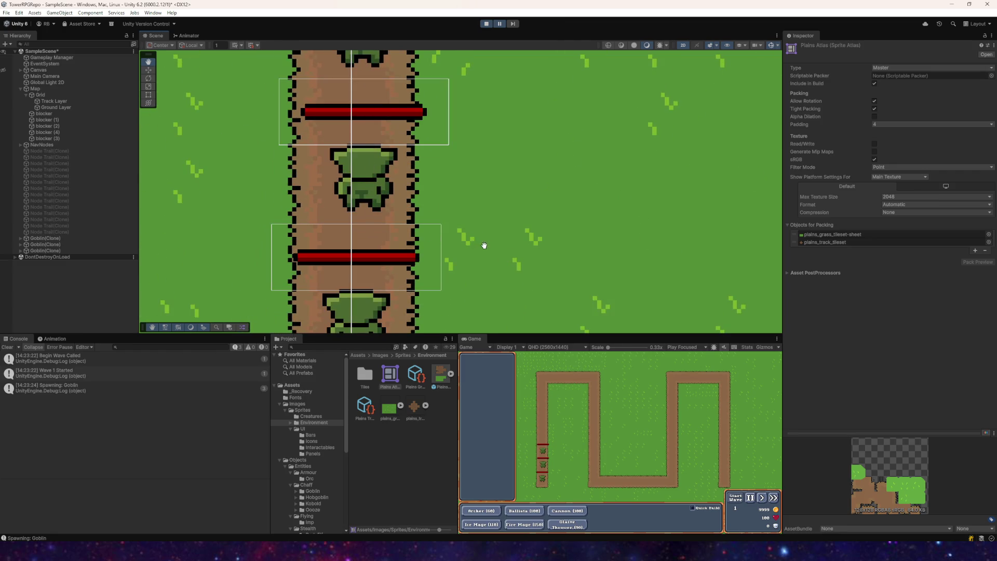
{"action": "left_click", "coordinate": [484, 24]}
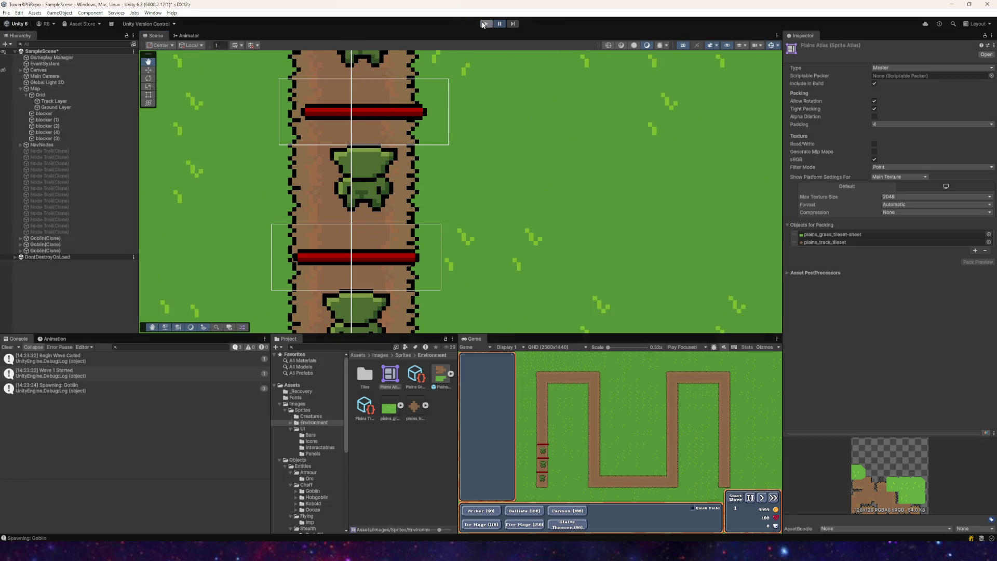
- Switch the Game view to Play Maximized and start the game
{"action": "scroll", "coordinate": [391, 153], "scroll_direction": "down", "scroll_amount": 2}
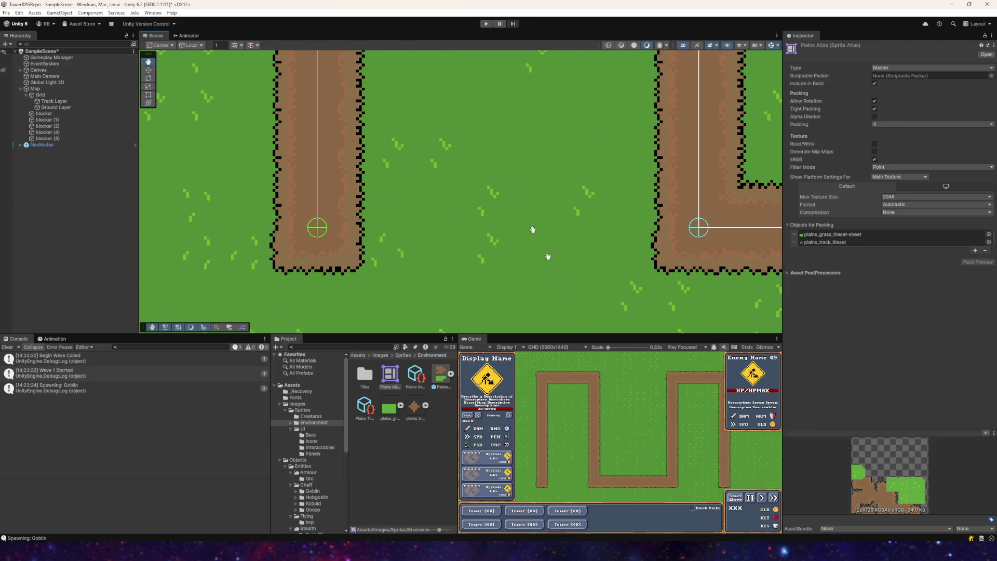
{"action": "left_click", "coordinate": [696, 348]}
{"action": "left_click", "coordinate": [690, 360]}
{"action": "left_click", "coordinate": [486, 25]}
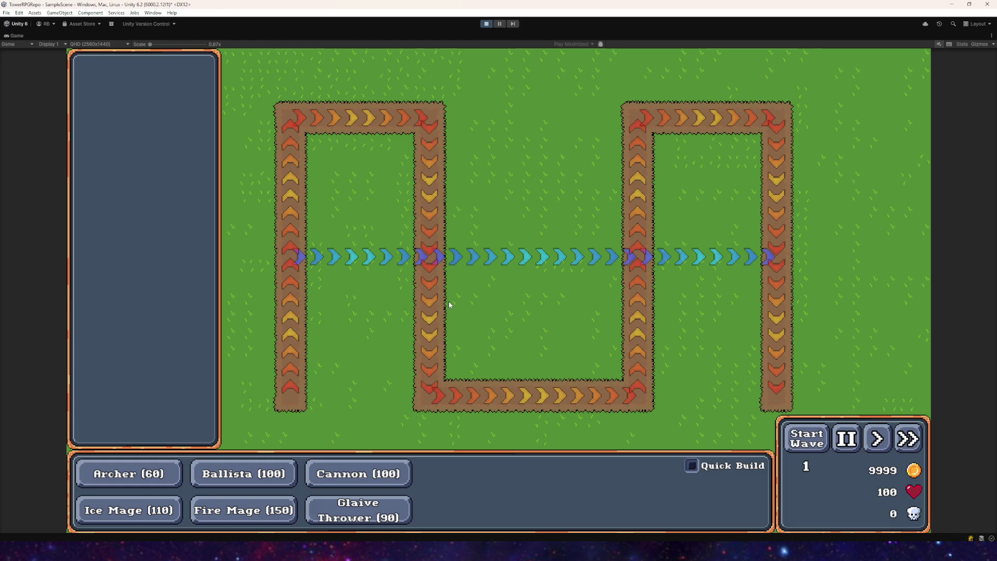
- Zoom the Game view, send wave 1 goblins onto the path, zoom back out, then stop
{"action": "mouse_move", "coordinate": [151, 45]}
{"action": "left_mouse_down"}
{"action": "mouse_move", "coordinate": [174, 51]}
{"action": "mouse_move", "coordinate": [151, 46]}
{"action": "left_mouse_up"}
{"action": "left_click", "coordinate": [816, 447]}
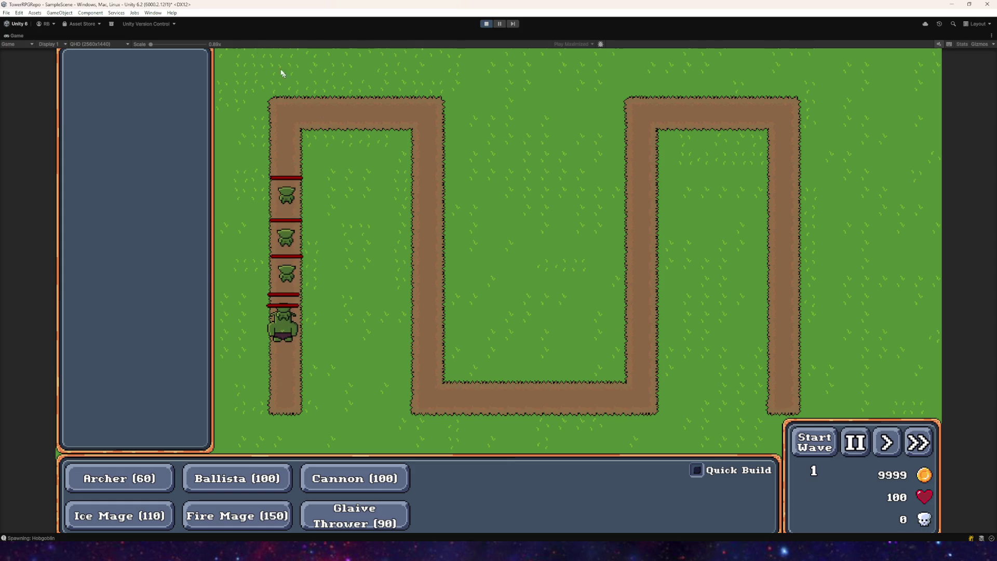
{"action": "left_click_drag", "start_coordinate": [151, 44], "coordinate": [177, 49]}
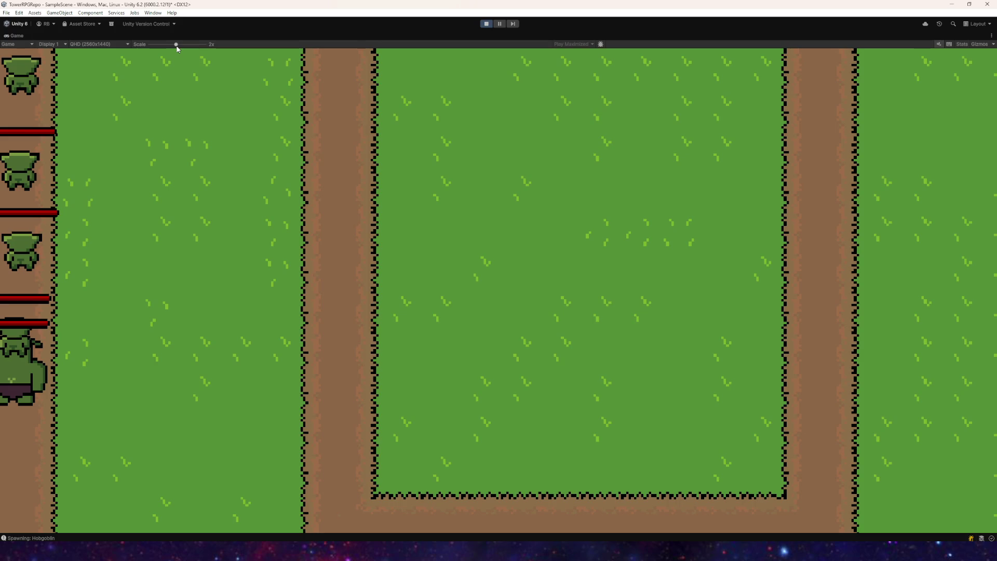
{"action": "left_click_drag", "start_coordinate": [177, 49], "coordinate": [143, 45]}
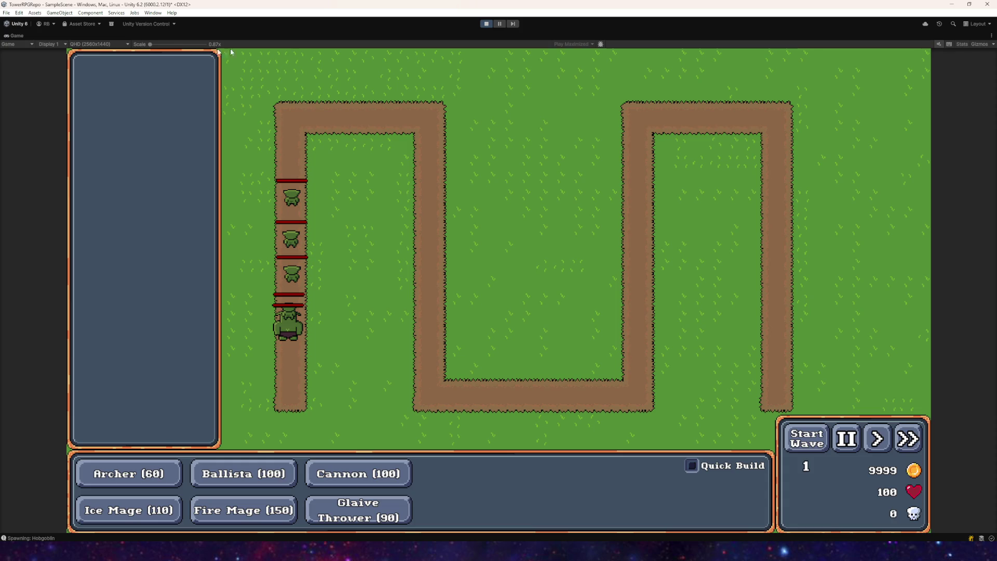
{"action": "left_click", "coordinate": [486, 23]}
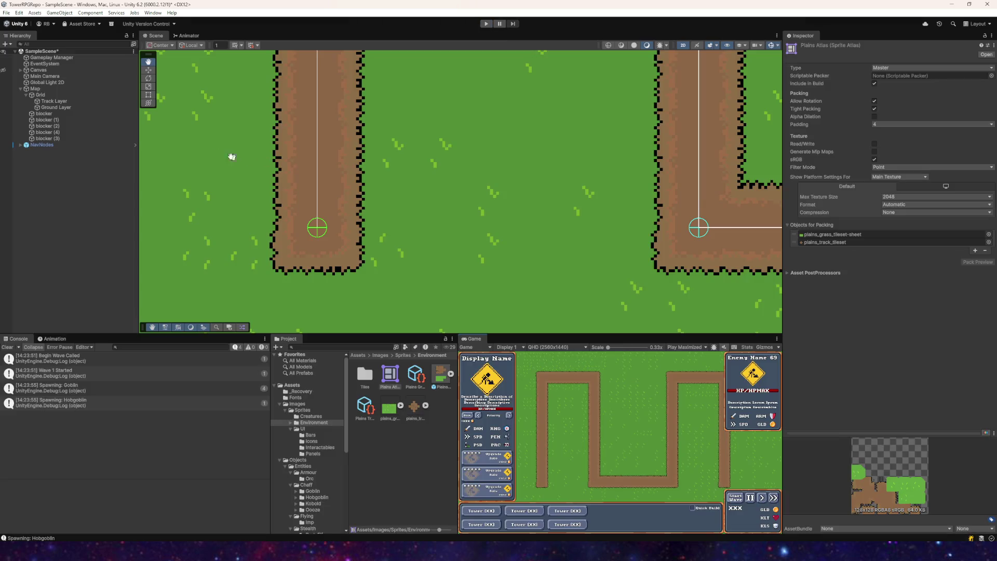
- Add a Pixel Perfect Camera component to the Main Camera, found by searching 'pixel'
{"action": "left_click", "coordinate": [45, 76]}
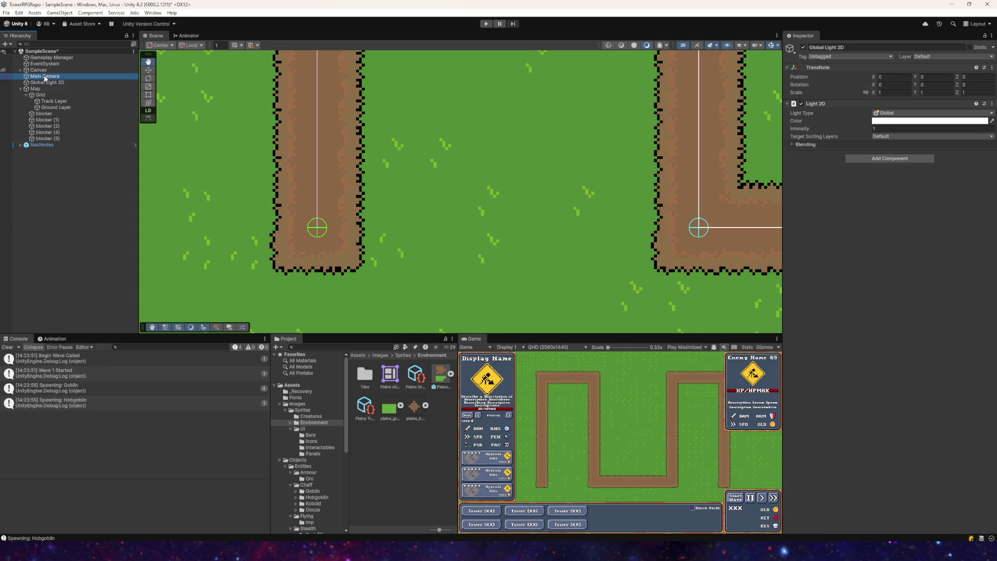
{"action": "left_click", "coordinate": [877, 461]}
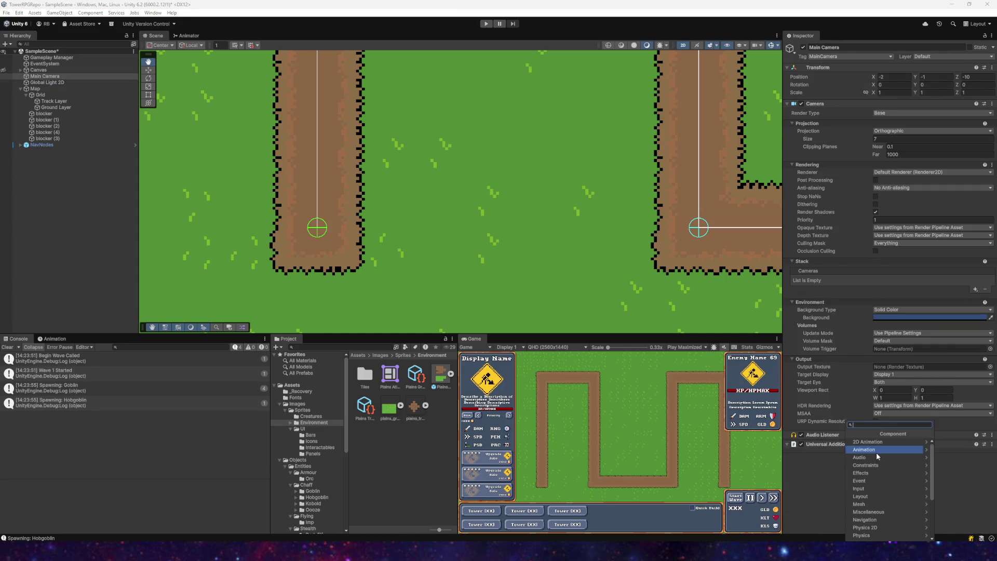
{"action": "type", "text": "pixel"}
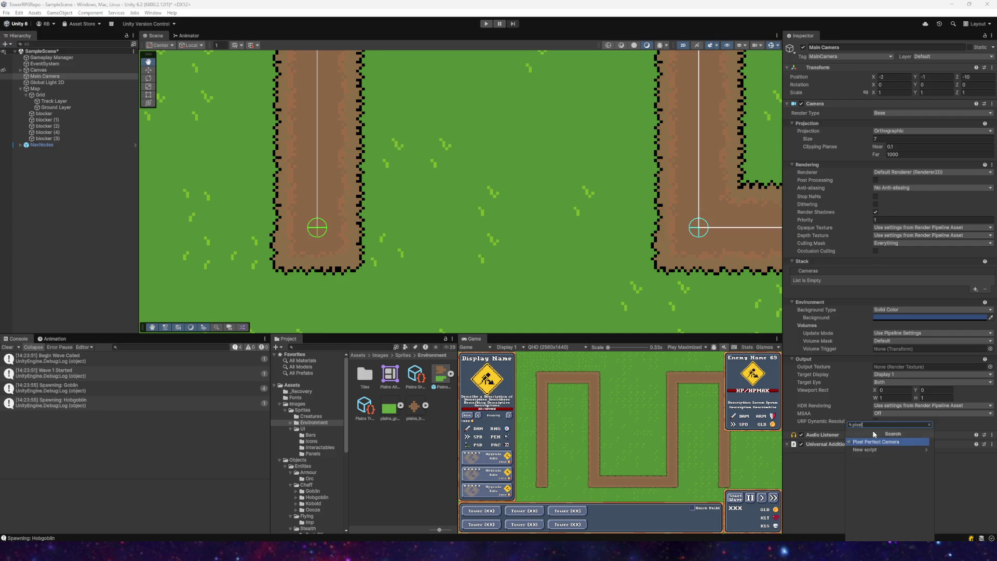
{"action": "left_click", "coordinate": [877, 441]}
{"action": "scroll", "coordinate": [540, 191], "scroll_direction": "down", "scroll_amount": 2}
{"action": "mouse_move", "coordinate": [540, 191]}
{"action": "left_mouse_down"}
{"action": "mouse_move", "coordinate": [590, 196]}
{"action": "mouse_move", "coordinate": [345, 205]}
{"action": "left_mouse_up"}
{"action": "scroll", "coordinate": [836, 321], "scroll_direction": "down", "scroll_amount": 1}
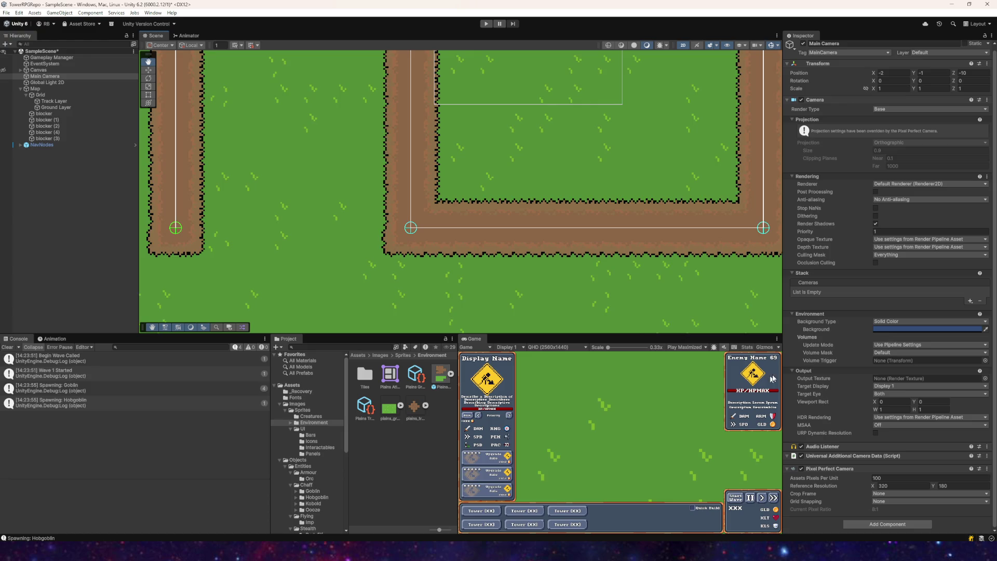
{"action": "left_click", "coordinate": [891, 487]}
{"action": "type", "text": "16"}
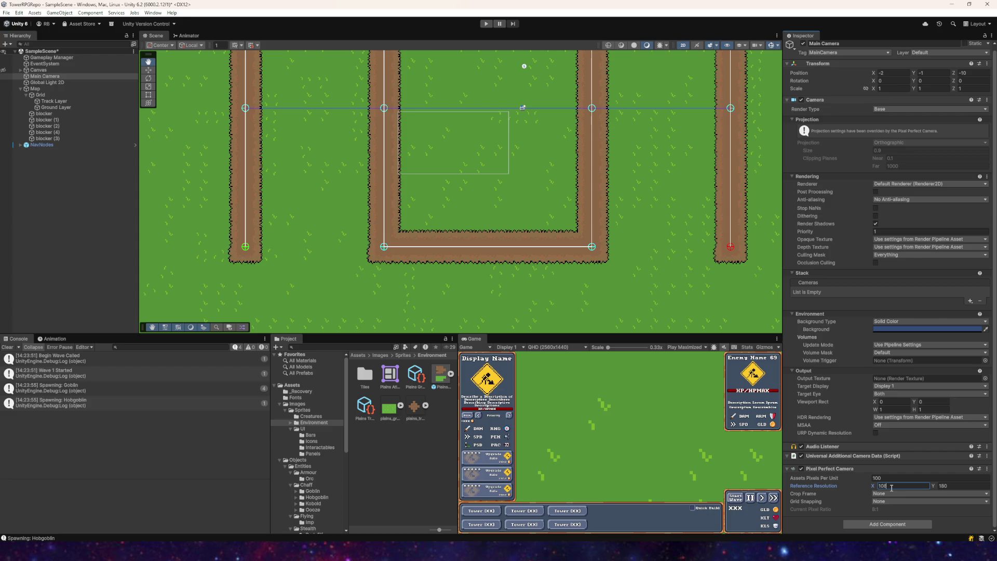
- Set the Pixel Perfect Camera reference resolution to 1920 × 1080
{"action": "type", "text": "080"}
{"action": "key", "text": "Tab"}
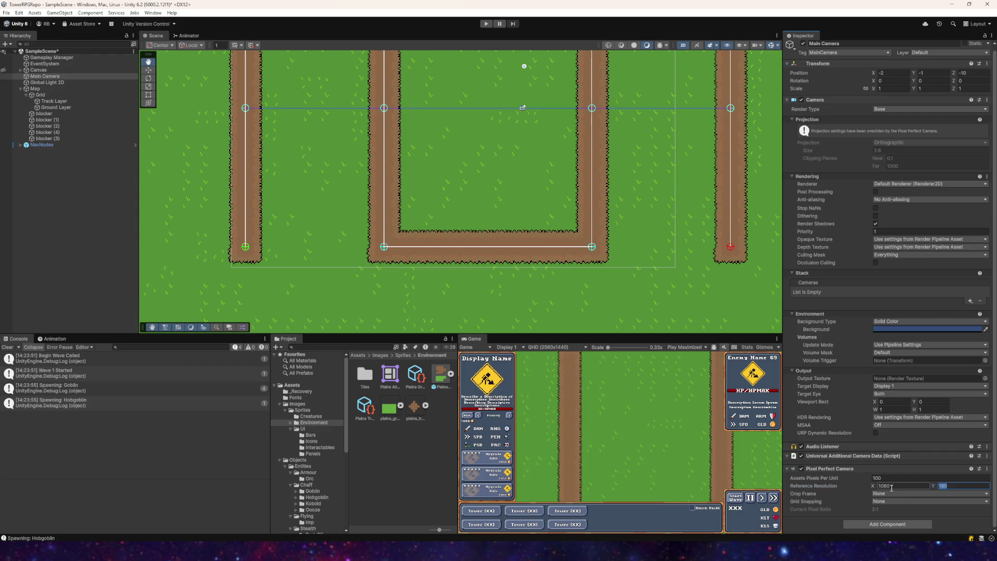
{"action": "key", "text": "Tab"}
{"action": "key", "text": "Tab"}
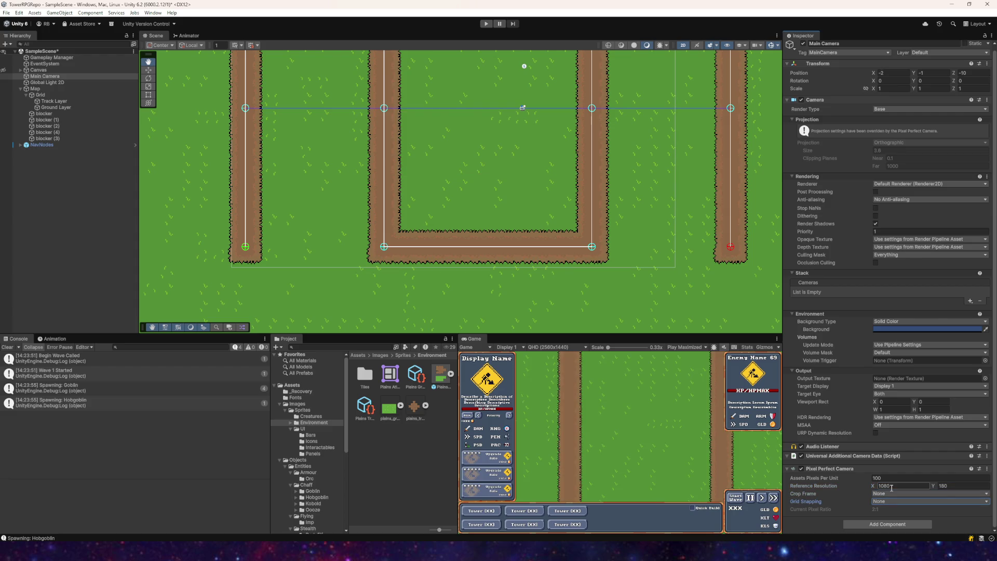
{"action": "left_click", "coordinate": [891, 486]}
{"action": "type", "text": "1920"}
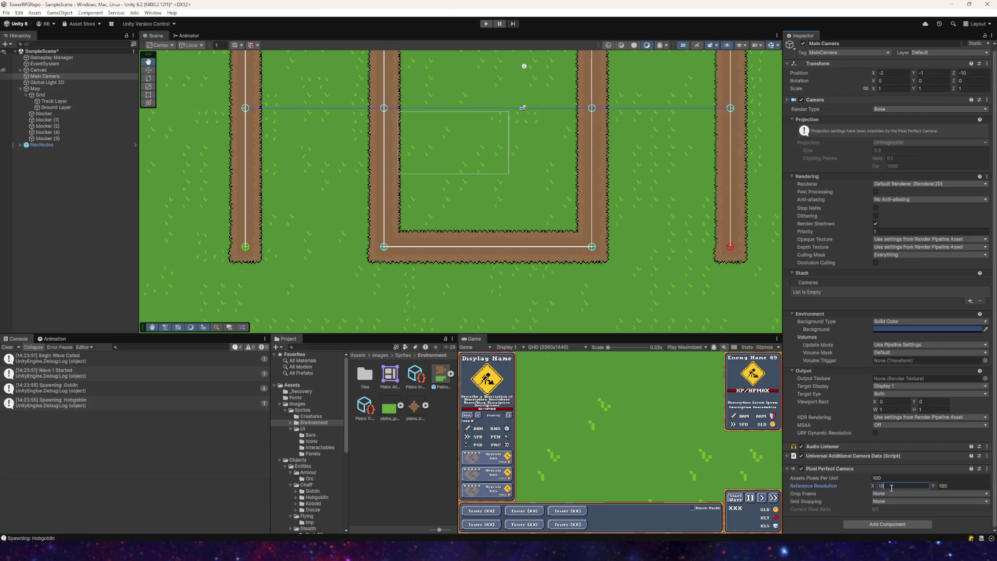
{"action": "key", "text": "Tab"}
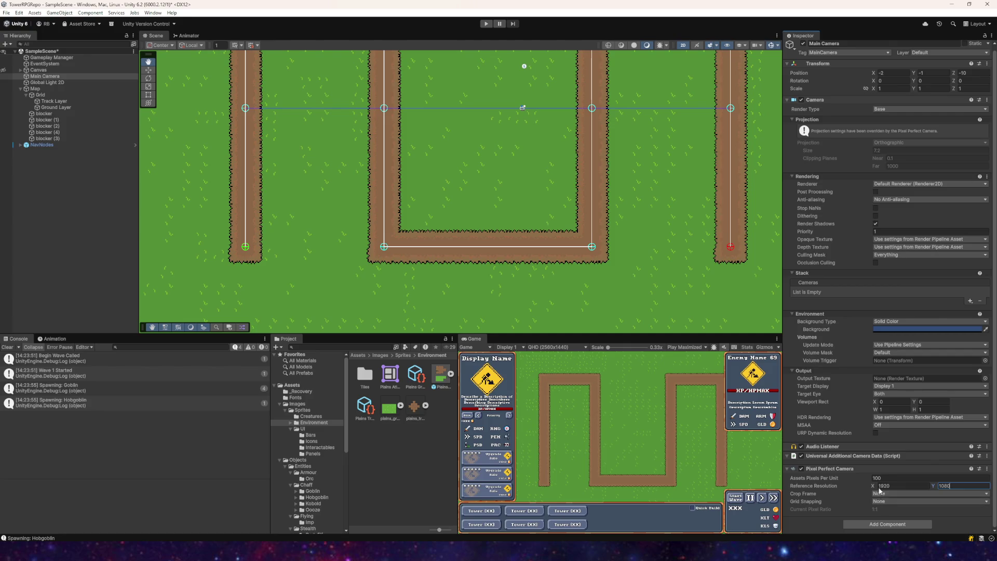
- Try 16 and 128 Assets Pixels Per Unit, settling on 96
{"action": "left_click", "coordinate": [888, 476]}
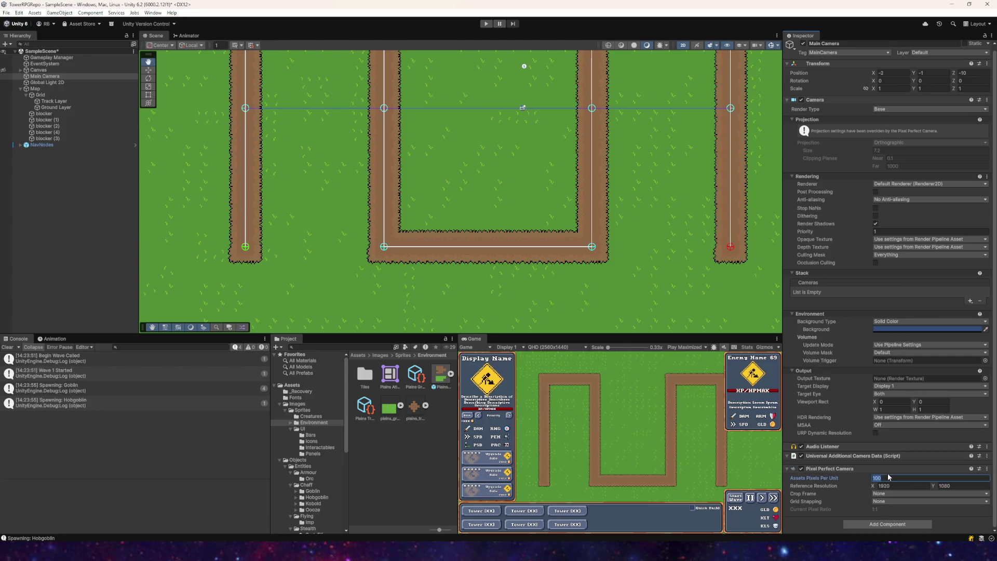
{"action": "type", "text": "16"}
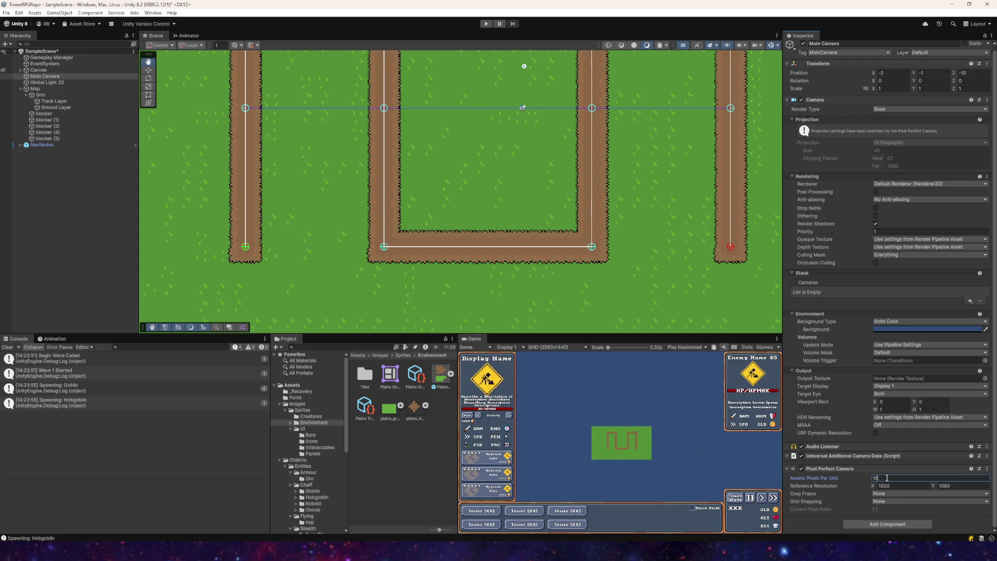
{"action": "type", "text": "32"}
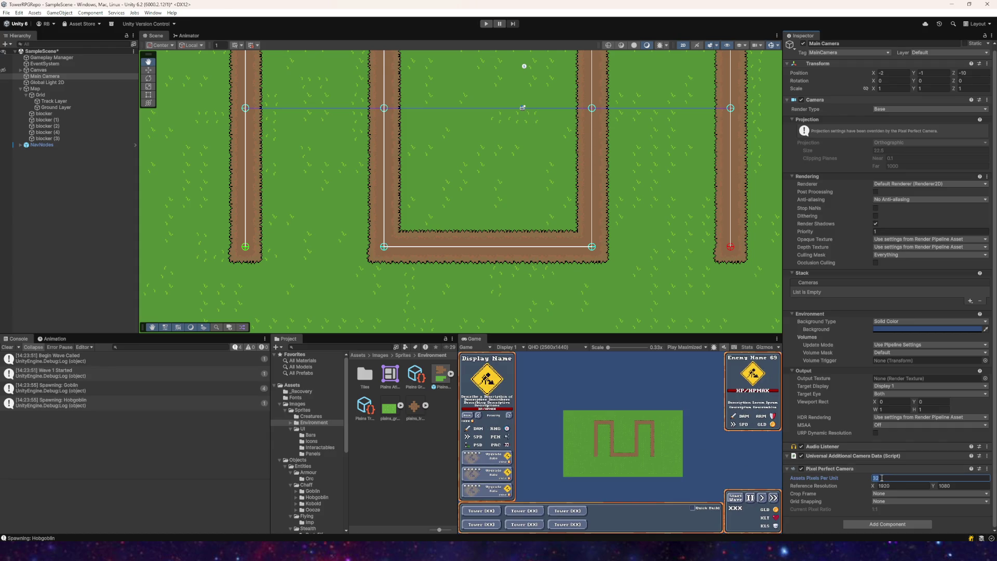
{"action": "type", "text": "64"}
{"action": "double_click", "coordinate": [879, 478]}
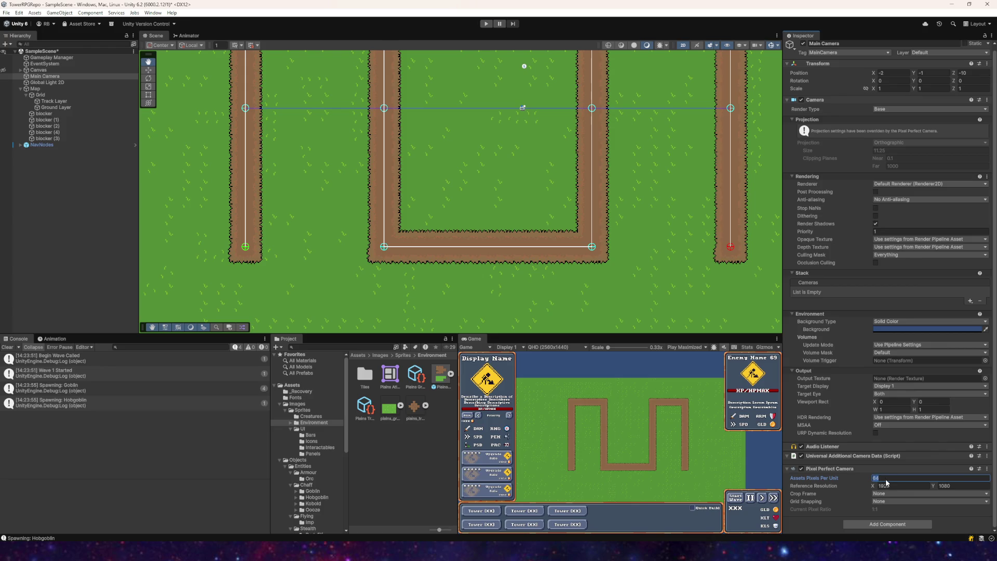
{"action": "type", "text": "128"}
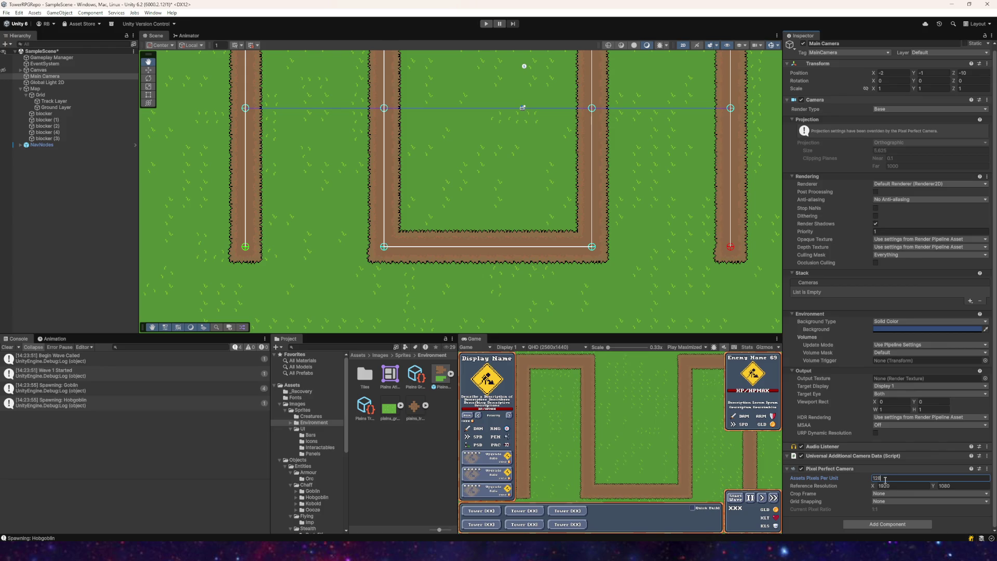
{"action": "key", "text": "Return"}
{"action": "type", "text": "96"}
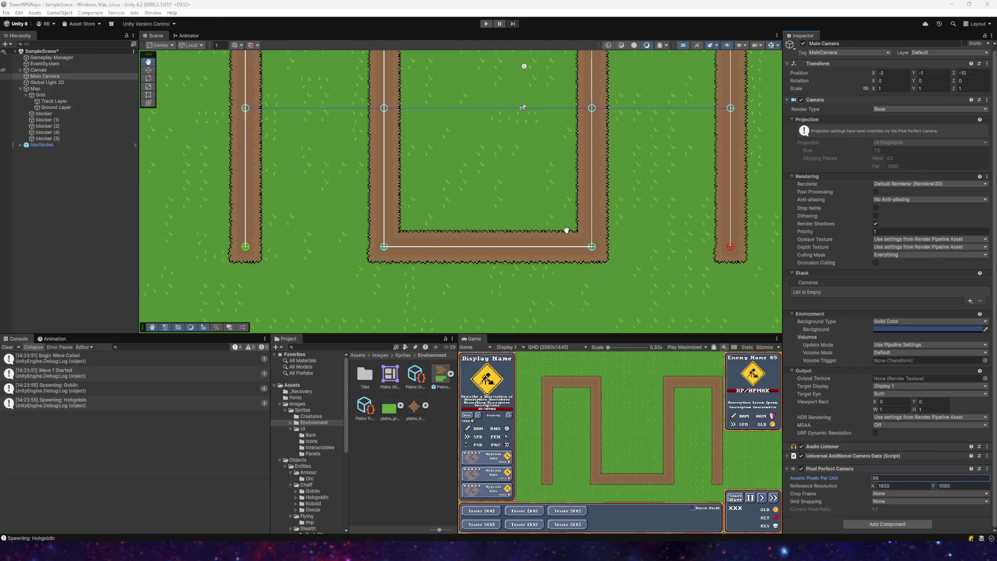
- Move the Main Camera over the centre of the M-shaped track
{"action": "left_click_drag", "start_coordinate": [566, 229], "coordinate": [467, 223]}
{"action": "scroll", "coordinate": [405, 192], "scroll_direction": "down", "scroll_amount": 3}
{"action": "left_click_drag", "start_coordinate": [436, 253], "coordinate": [451, 204]}
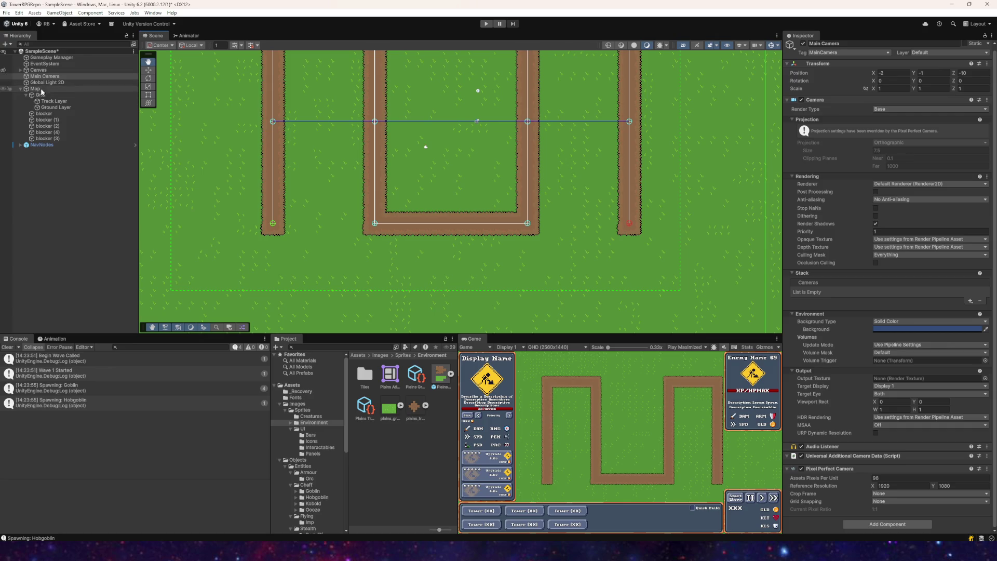
{"action": "left_click", "coordinate": [78, 76]}
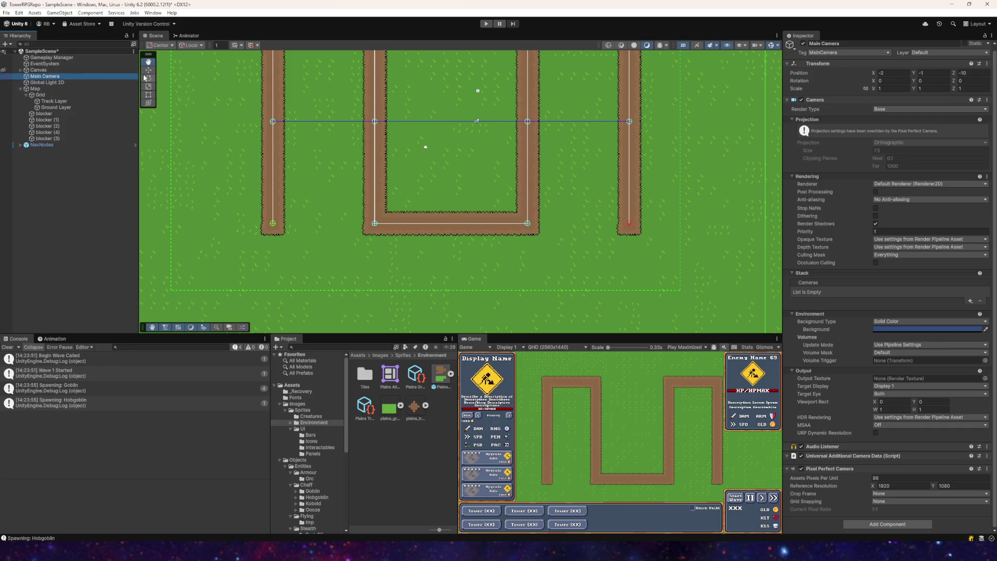
{"action": "left_click", "coordinate": [148, 70]}
{"action": "scroll", "coordinate": [415, 171], "scroll_direction": "up", "scroll_amount": 2}
{"action": "mouse_move", "coordinate": [423, 190]}
{"action": "left_mouse_down"}
{"action": "mouse_move", "coordinate": [452, 202]}
{"action": "mouse_move", "coordinate": [431, 185]}
{"action": "mouse_move", "coordinate": [254, 196]}
{"action": "mouse_move", "coordinate": [382, 238]}
{"action": "mouse_move", "coordinate": [380, 203]}
{"action": "mouse_move", "coordinate": [433, 173]}
{"action": "mouse_move", "coordinate": [420, 193]}
{"action": "mouse_move", "coordinate": [378, 201]}
{"action": "mouse_move", "coordinate": [385, 215]}
{"action": "mouse_move", "coordinate": [428, 210]}
{"action": "mouse_move", "coordinate": [421, 202]}
{"action": "left_mouse_up"}
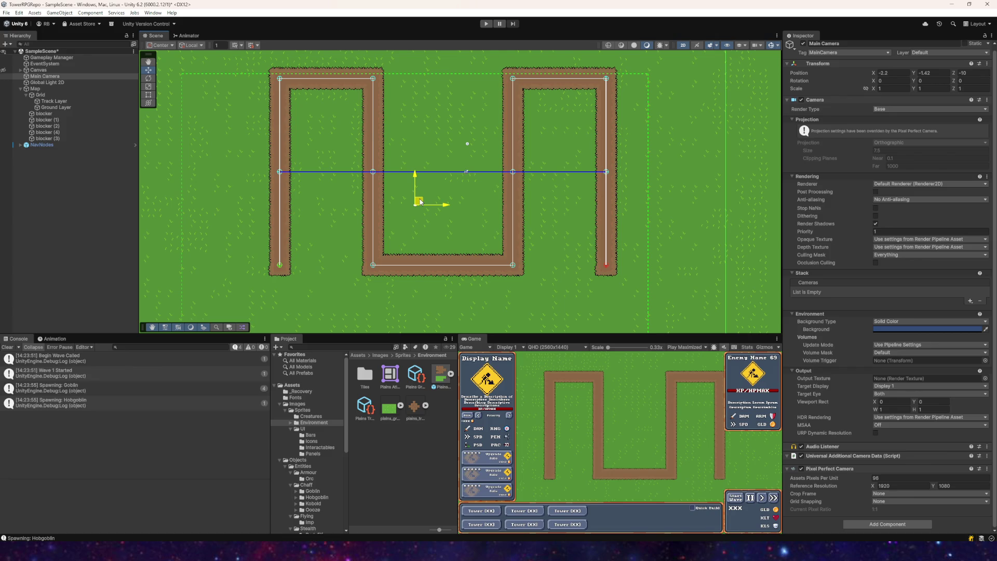
{"action": "left_click_drag", "start_coordinate": [421, 202], "coordinate": [421, 201]}
- Playtest to confirm the whole track fits the Game view, then stop
{"action": "left_click", "coordinate": [485, 23]}
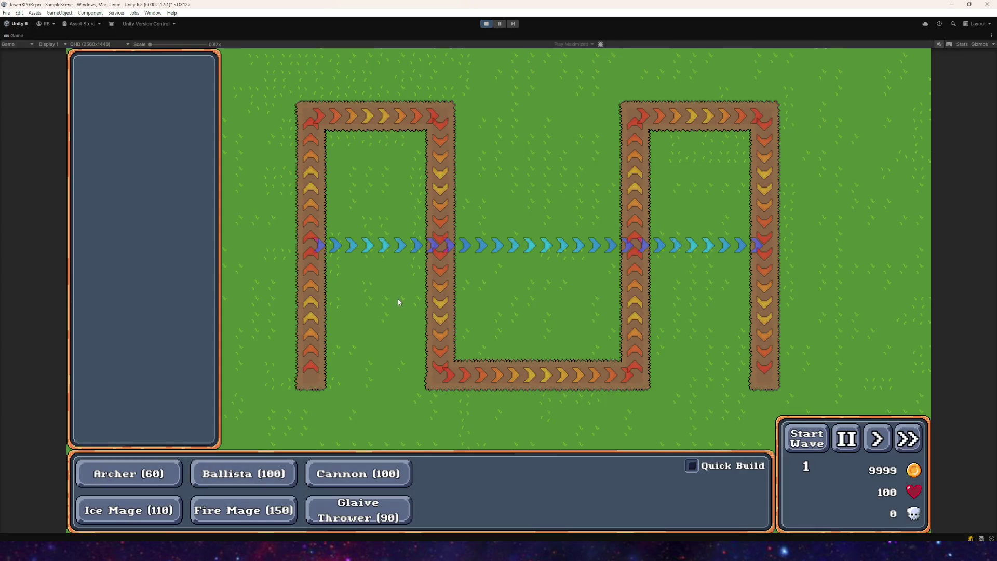
{"action": "mouse_move", "coordinate": [150, 44]}
{"action": "left_mouse_down"}
{"action": "mouse_move", "coordinate": [182, 46]}
{"action": "mouse_move", "coordinate": [148, 51]}
{"action": "left_mouse_up"}
{"action": "left_click", "coordinate": [486, 24]}
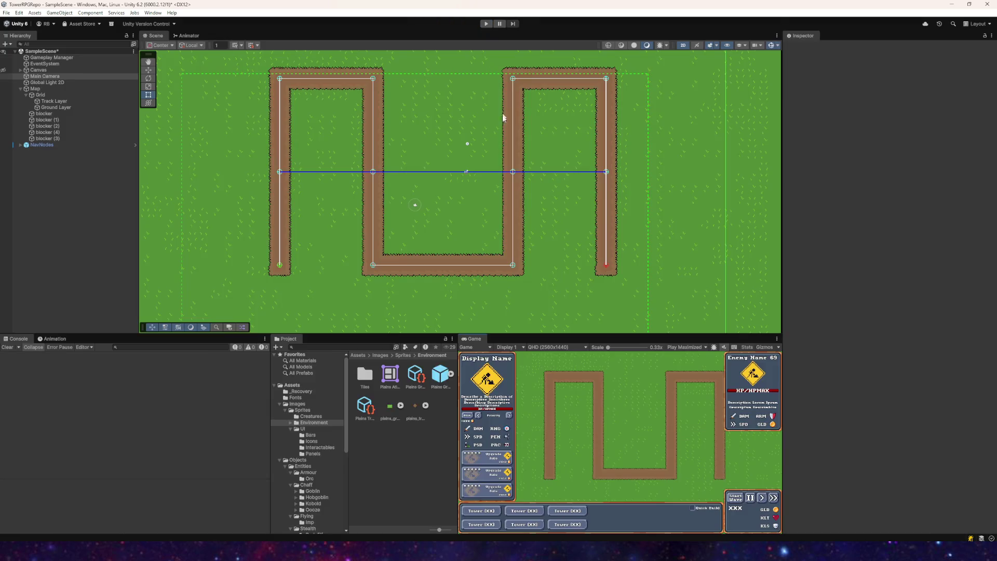
- Compare the Game view preview at Full HD, QHD and 4K UHD resolutions
{"action": "left_click", "coordinate": [555, 347]}
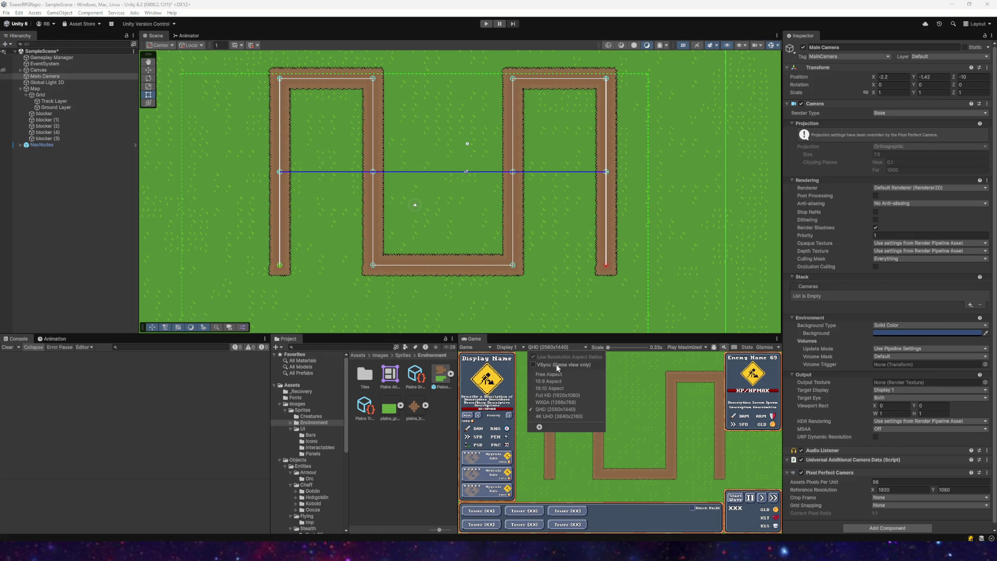
{"action": "left_click", "coordinate": [552, 395]}
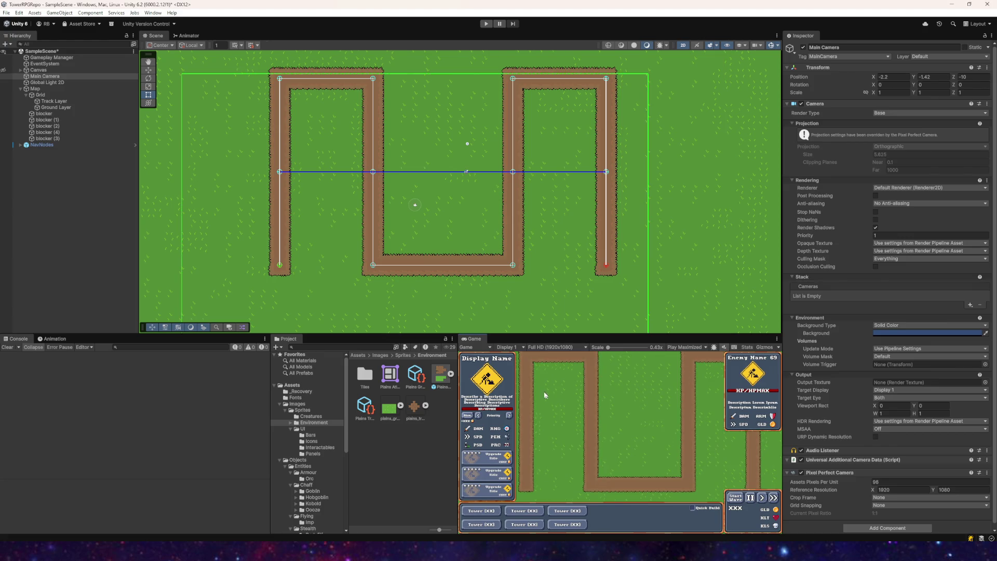
{"action": "left_click", "coordinate": [549, 345]}
{"action": "left_click", "coordinate": [551, 409]}
{"action": "left_click", "coordinate": [550, 345]}
{"action": "left_click", "coordinate": [546, 415]}
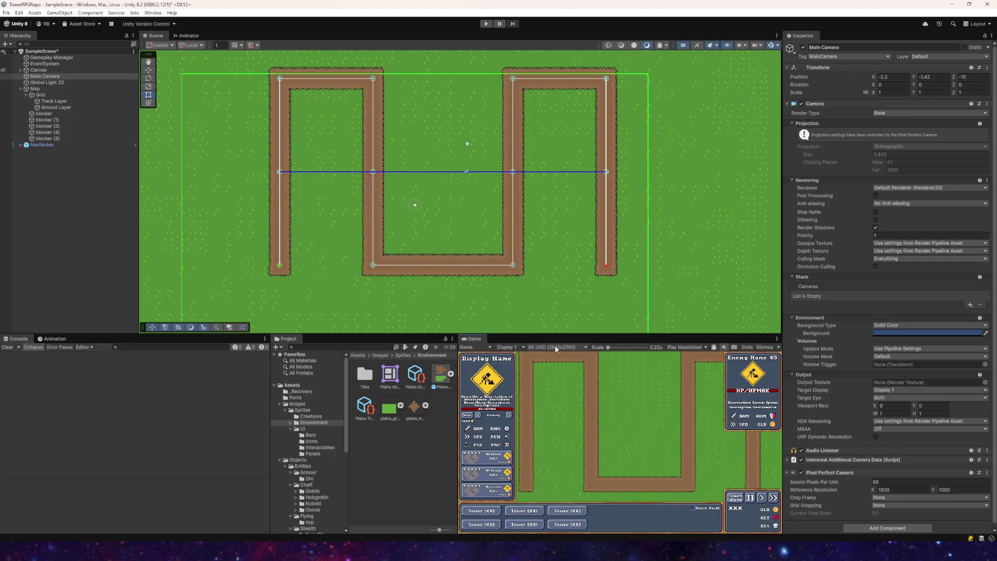
- Cycle through Full HD and 4K UHD again, settling on QHD 2560×1440
{"action": "left_click", "coordinate": [555, 345]}
{"action": "left_click", "coordinate": [552, 394]}
{"action": "left_click", "coordinate": [547, 347]}
{"action": "left_click", "coordinate": [547, 417]}
{"action": "left_click", "coordinate": [551, 348]}
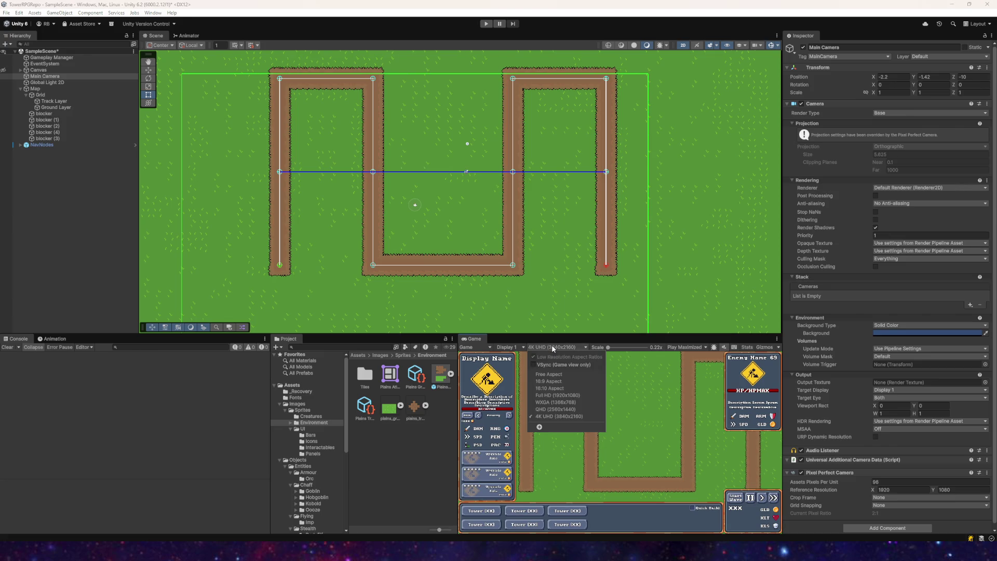
{"action": "left_click", "coordinate": [546, 409]}
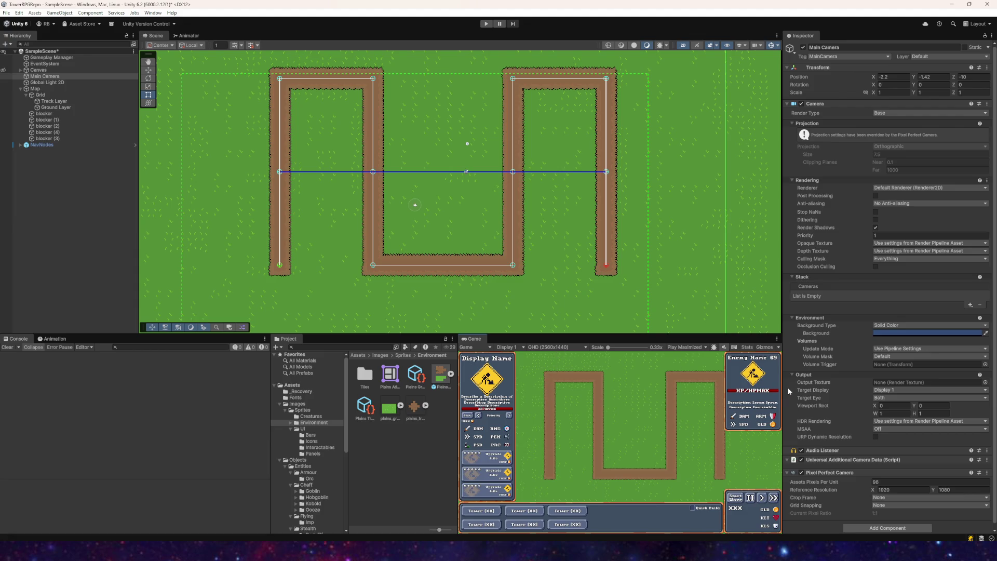
{"action": "left_click", "coordinate": [894, 488]}
- Set the Pixel Perfect Camera reference resolution to 2560 x 1440
{"action": "type", "text": "2"}
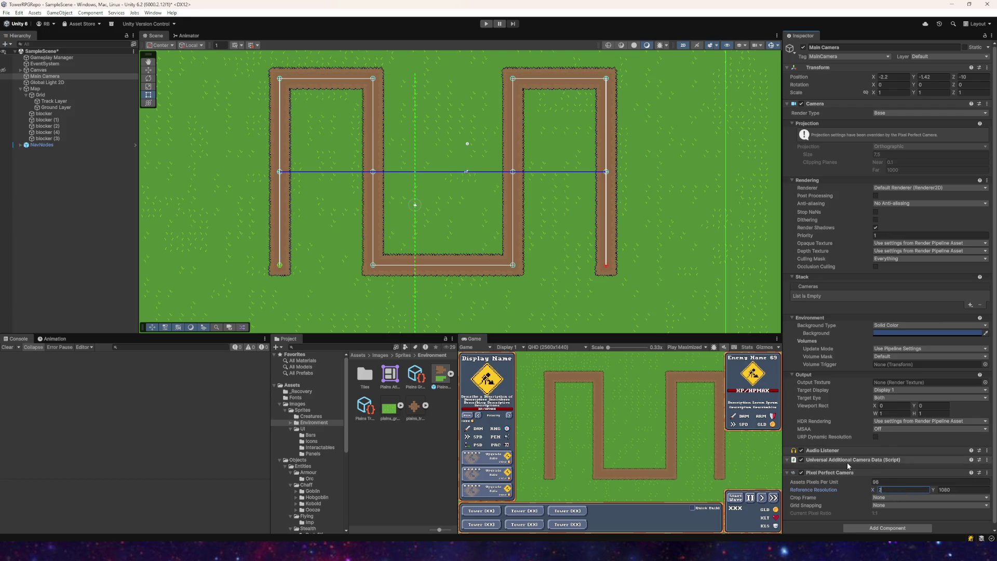
{"action": "type", "text": "5609"}
{"action": "key", "text": "Tab"}
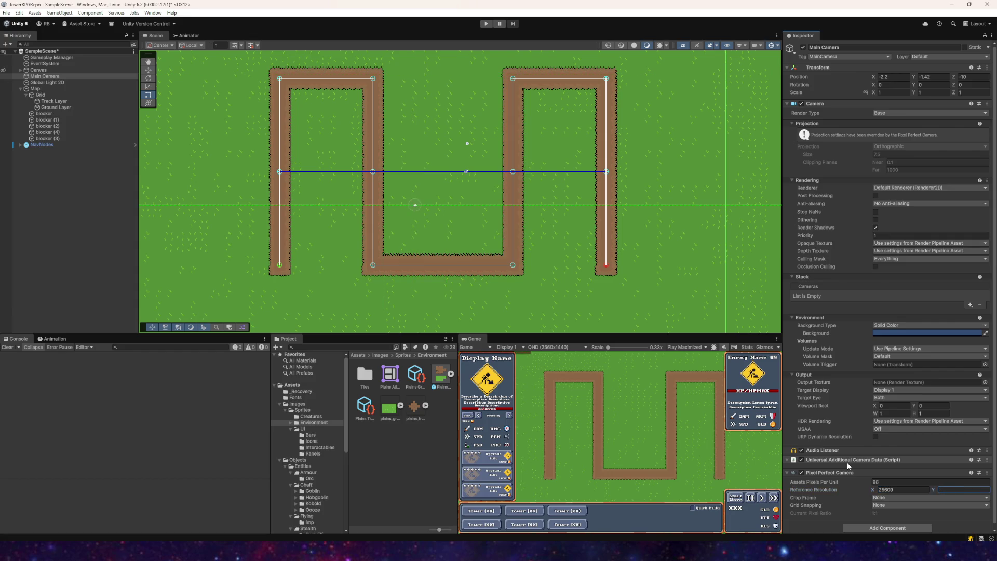
{"action": "left_click", "coordinate": [918, 488]}
{"action": "type", "text": "2560"}
{"action": "left_click", "coordinate": [967, 490]}
{"action": "type", "text": "440"}
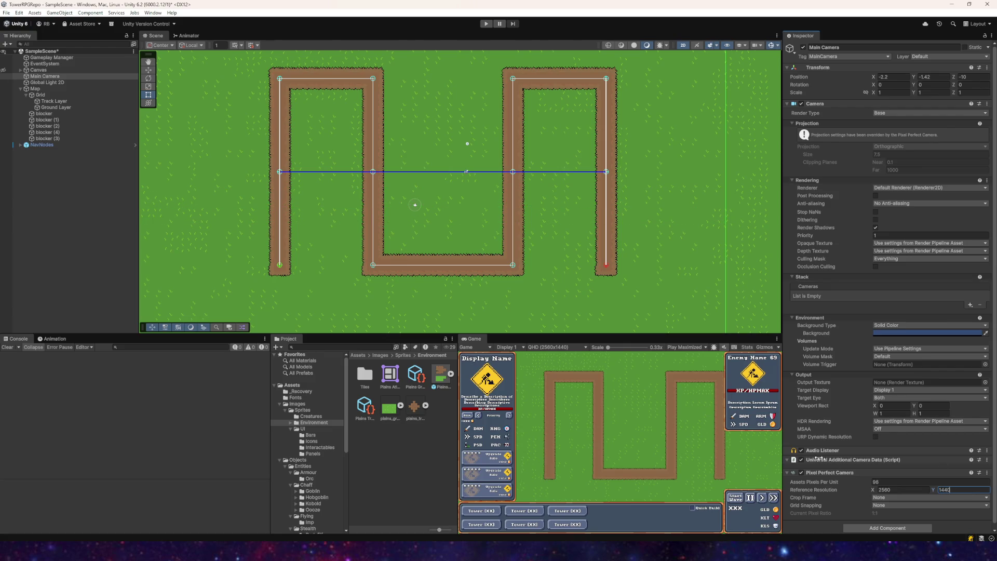
{"action": "key", "text": "Return"}
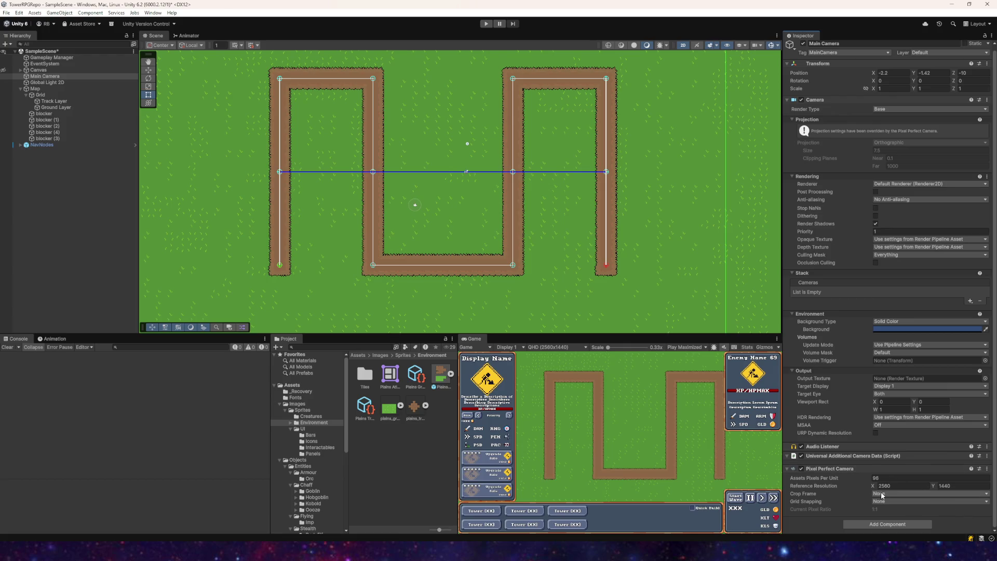
- Set Grid Snapping to Pixel Snapping and Crop Frame to None
{"action": "left_click", "coordinate": [884, 504]}
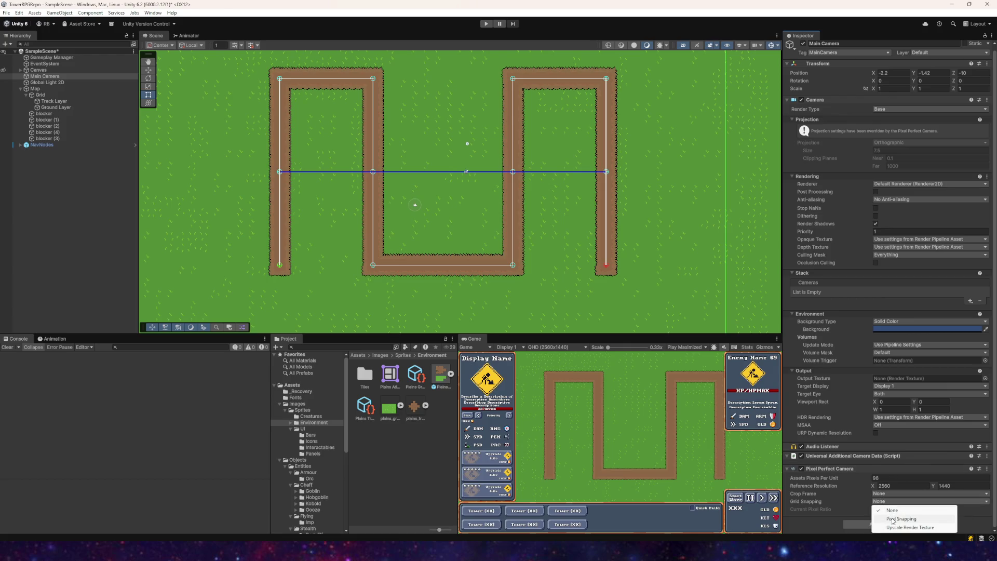
{"action": "left_click", "coordinate": [892, 518]}
{"action": "left_click", "coordinate": [893, 493]}
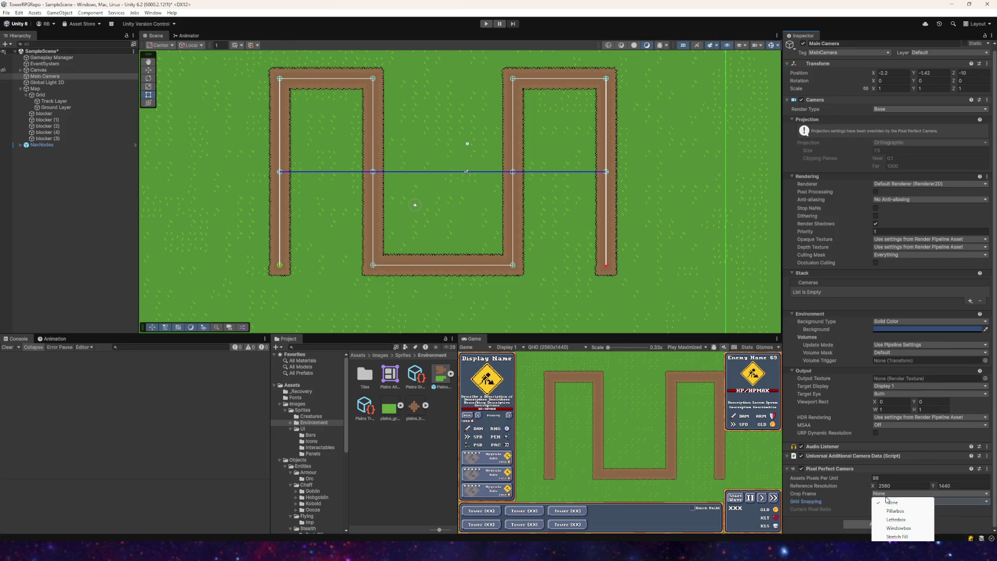
{"action": "left_click", "coordinate": [901, 536]}
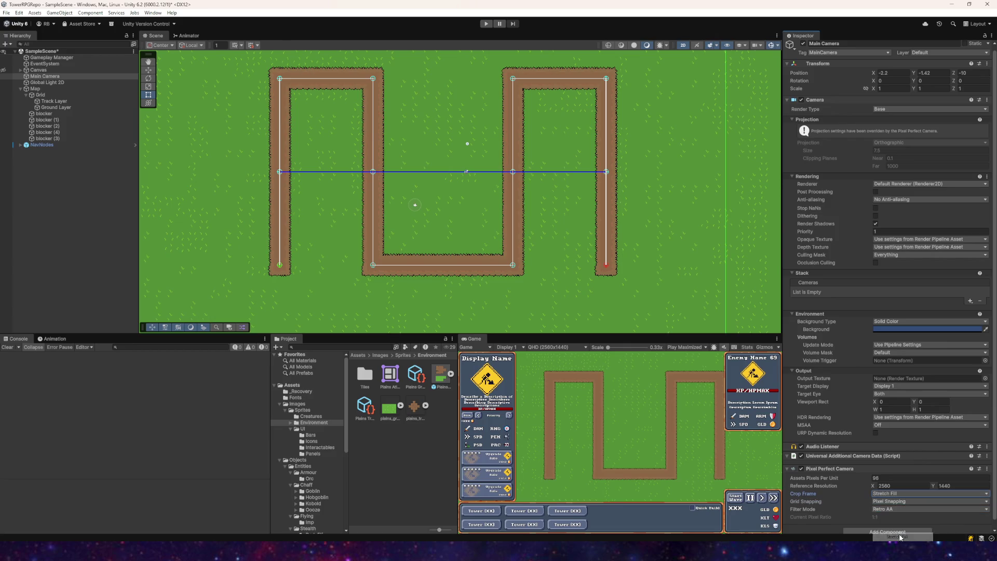
{"action": "left_click", "coordinate": [888, 494]}
{"action": "left_click", "coordinate": [889, 501]}
- Pan the scene view to show the whole map, with the camera's move handles active
{"action": "scroll", "coordinate": [507, 238], "scroll_direction": "down", "scroll_amount": 2}
{"action": "mouse_move", "coordinate": [480, 187]}
{"action": "left_mouse_down"}
{"action": "mouse_move", "coordinate": [418, 149]}
{"action": "mouse_move", "coordinate": [440, 192]}
{"action": "mouse_move", "coordinate": [433, 211]}
{"action": "left_mouse_up"}
{"action": "left_click", "coordinate": [149, 68]}
{"action": "scroll", "coordinate": [341, 142], "scroll_direction": "down", "scroll_amount": 2}
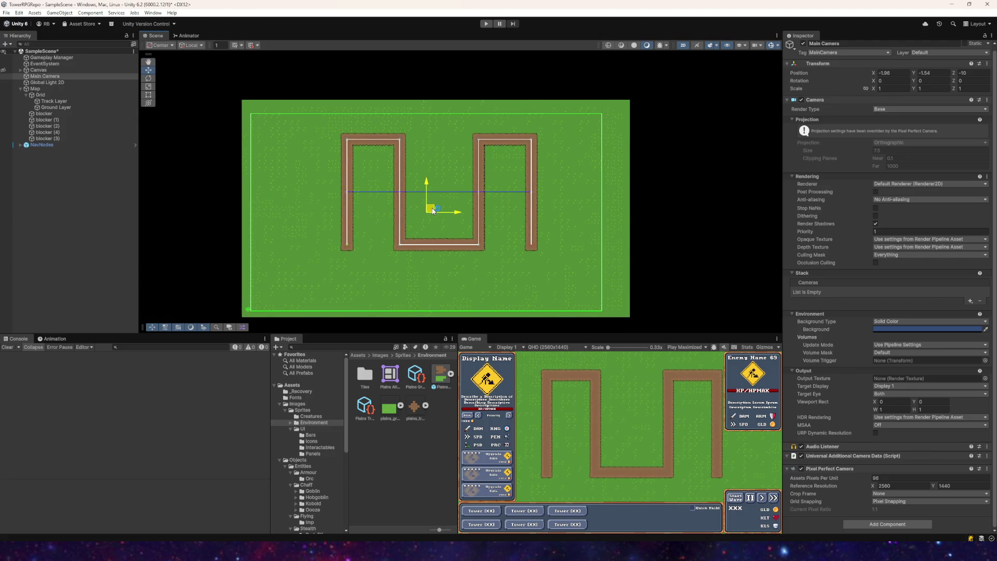
- Preview the game at Full HD 1920x1080, set Pixels Per Unit to 80, and recentre the camera
{"action": "left_click", "coordinate": [565, 347]}
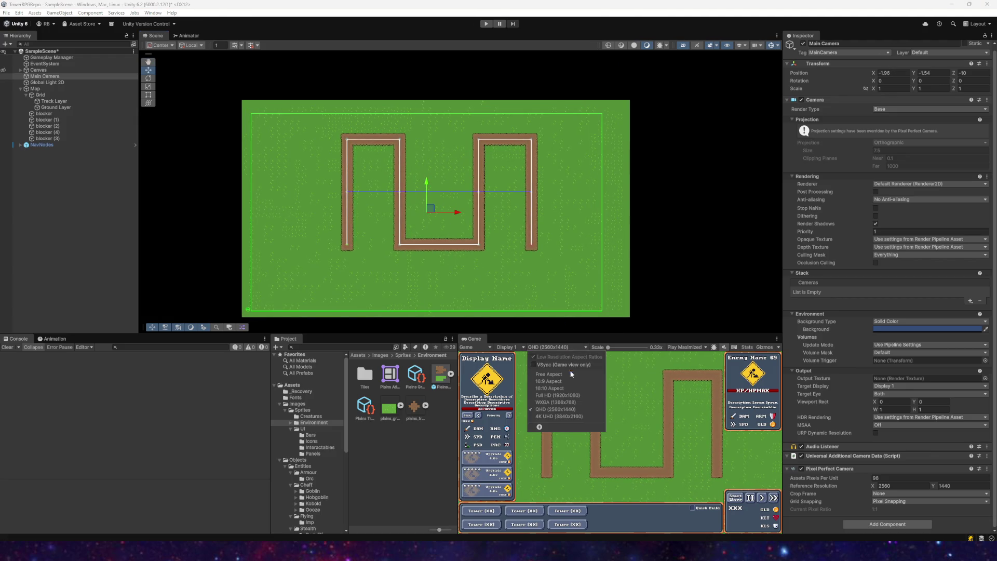
{"action": "left_click", "coordinate": [554, 395]}
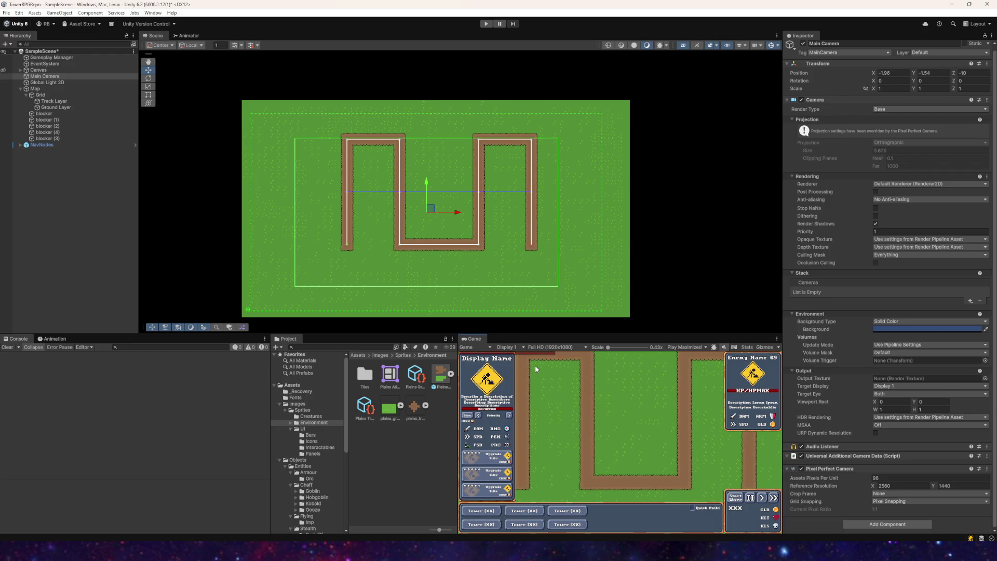
{"action": "left_click_drag", "start_coordinate": [434, 208], "coordinate": [431, 196]}
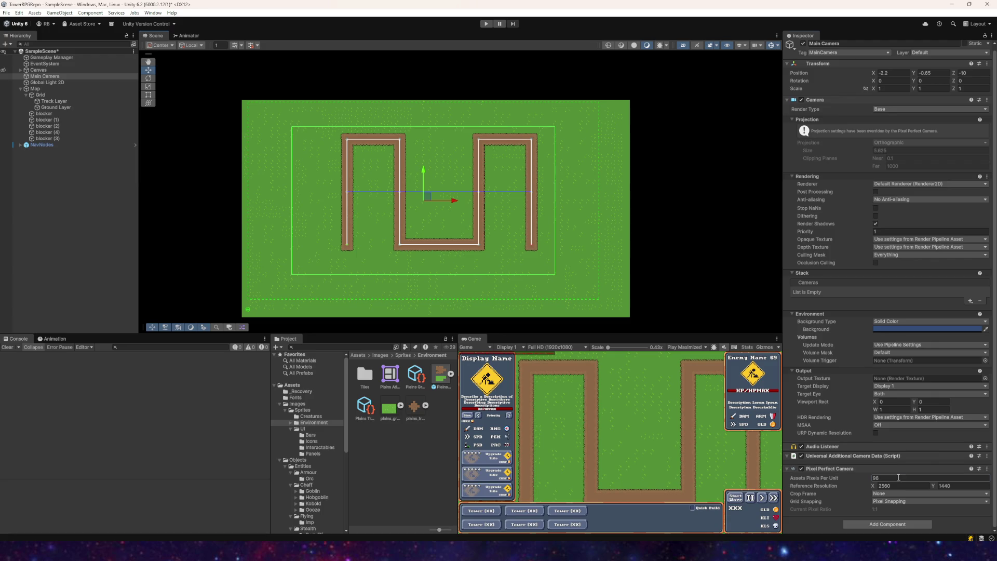
{"action": "type", "text": "80"}
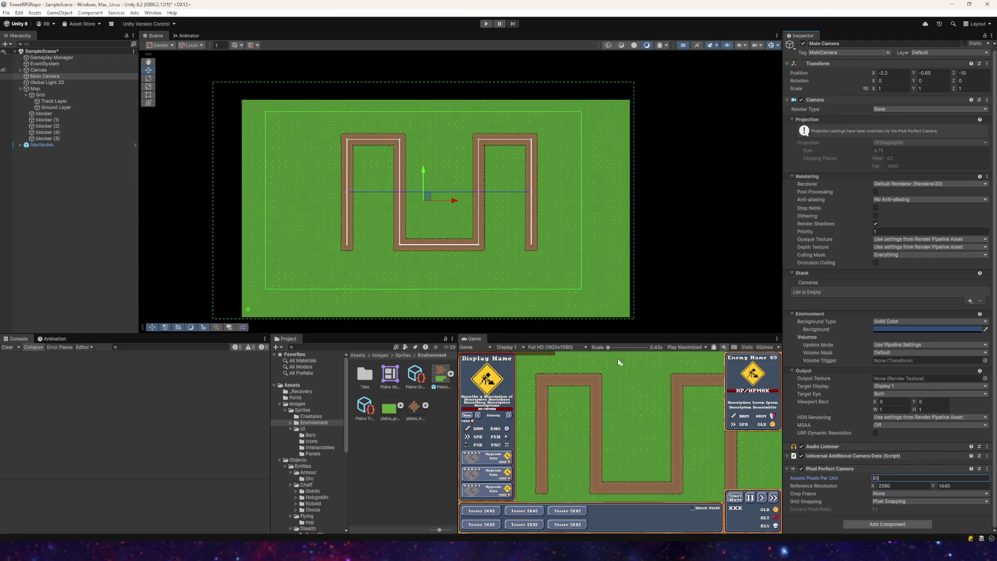
{"action": "left_click_drag", "start_coordinate": [434, 197], "coordinate": [435, 207]}
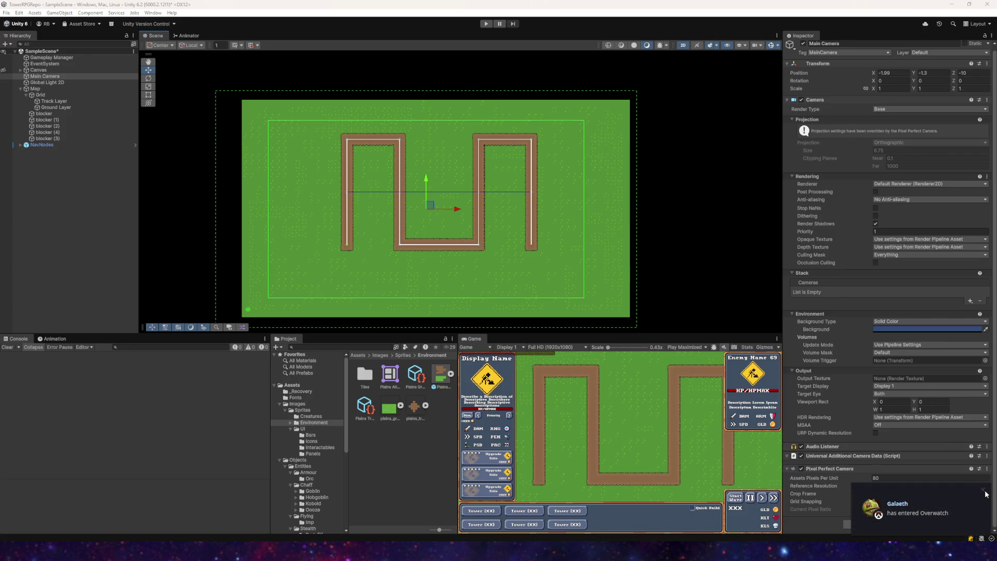
- Switch the preview back to QHD 2560x1440 and remove the Pixel Perfect Camera component
{"action": "left_click", "coordinate": [984, 491]}
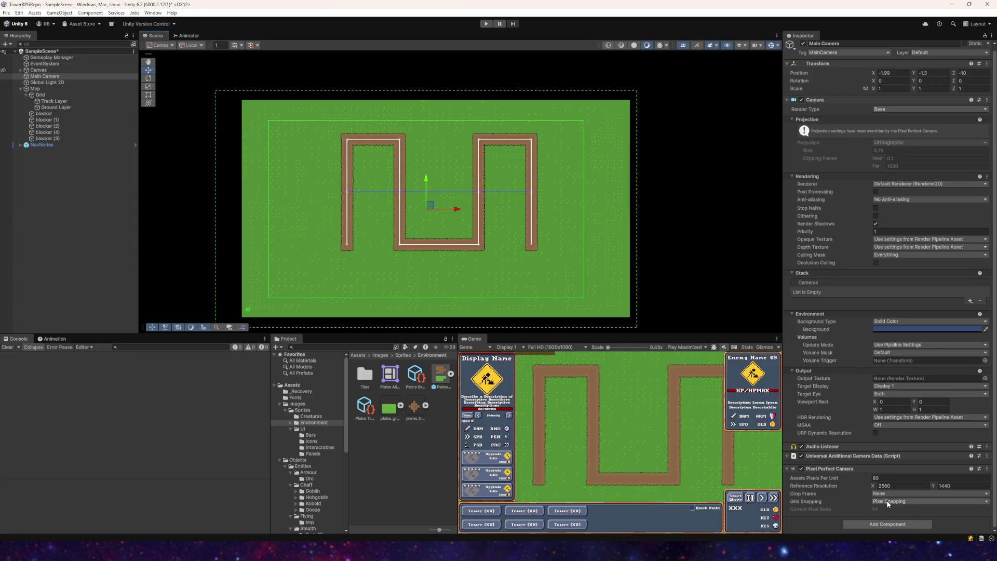
{"action": "left_click", "coordinate": [555, 347]}
{"action": "left_click", "coordinate": [561, 410]}
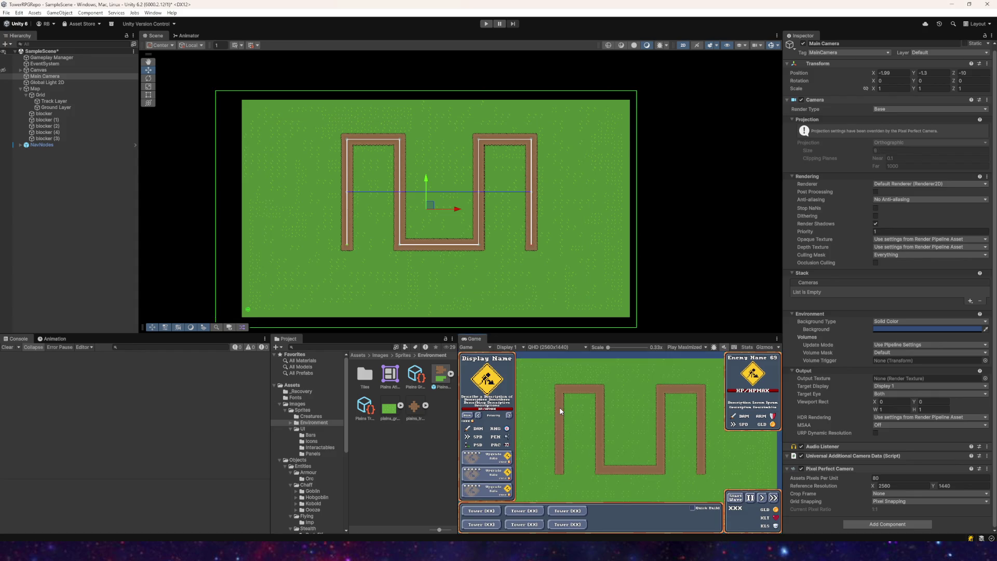
{"action": "right_click", "coordinate": [823, 468]}
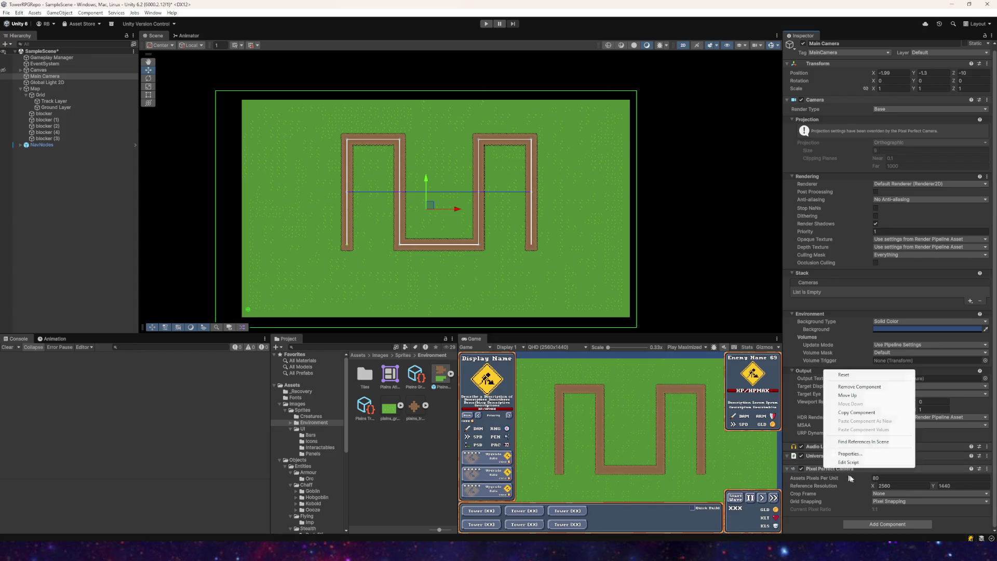
{"action": "left_click", "coordinate": [857, 387]}
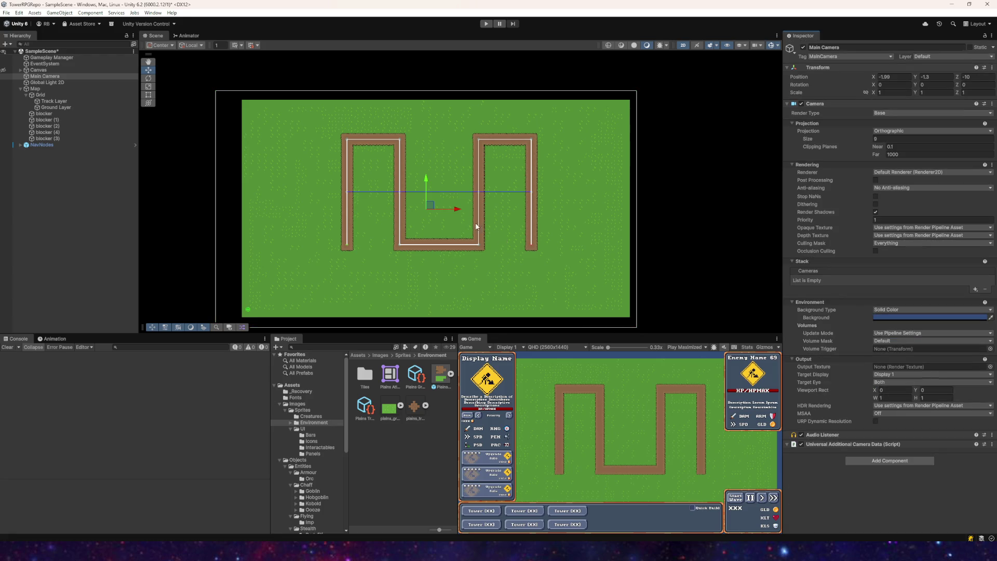
- Give the Main Camera orthographic size 7 and drag it to frame the dirt track
{"action": "left_click_drag", "start_coordinate": [441, 205], "coordinate": [426, 214]}
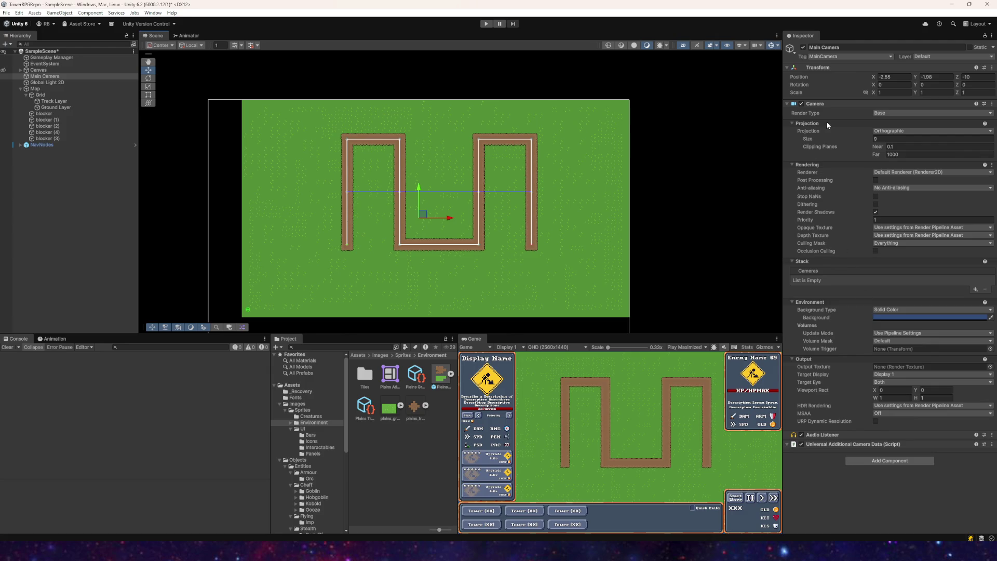
{"action": "left_click_drag", "start_coordinate": [807, 140], "coordinate": [776, 140]}
{"action": "left_click", "coordinate": [888, 138]}
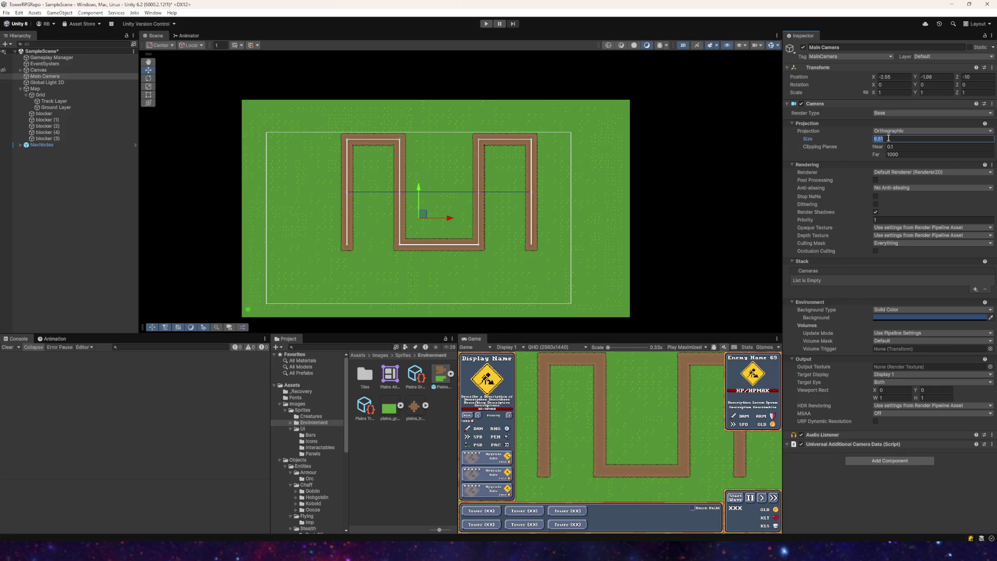
{"action": "type", "text": "7"}
{"action": "key", "text": "Return"}
{"action": "left_click_drag", "start_coordinate": [423, 214], "coordinate": [435, 206]}
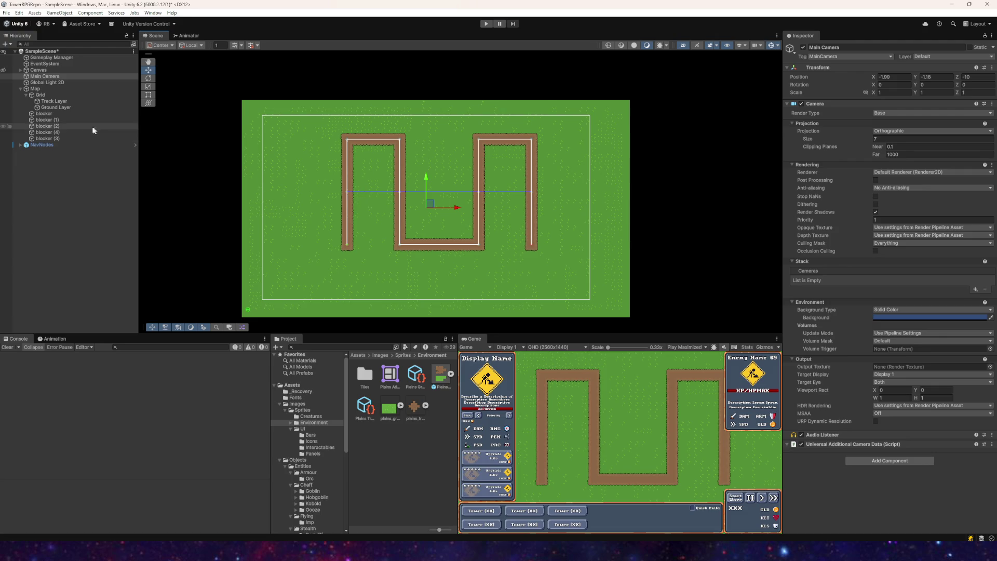
{"action": "left_click", "coordinate": [49, 116]}
- Inspect blockers (2) through (4), then run and stop a quick playtest
{"action": "left_click", "coordinate": [47, 126]}
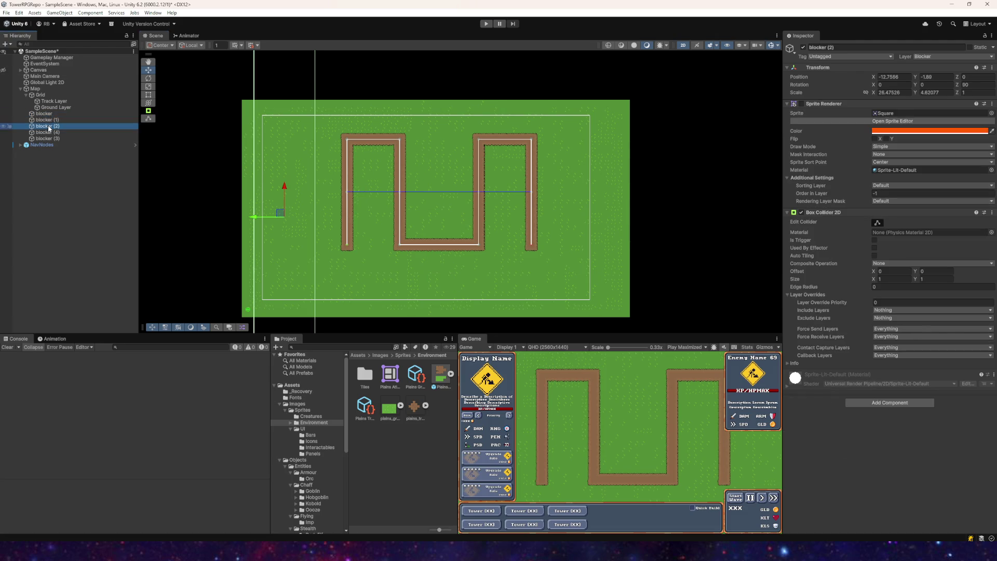
{"action": "left_click", "coordinate": [47, 133]}
{"action": "left_click", "coordinate": [48, 139]}
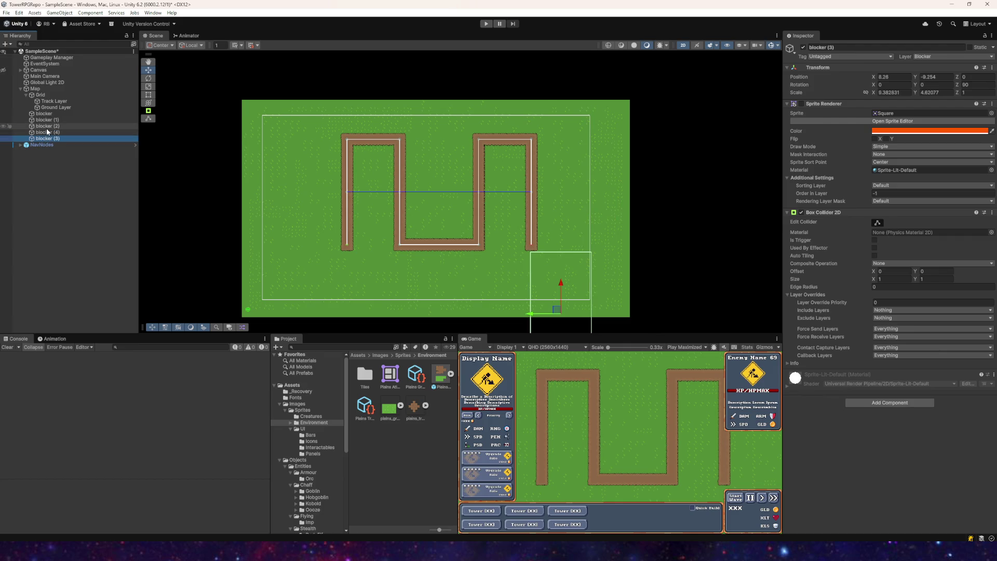
{"action": "left_click", "coordinate": [48, 131]}
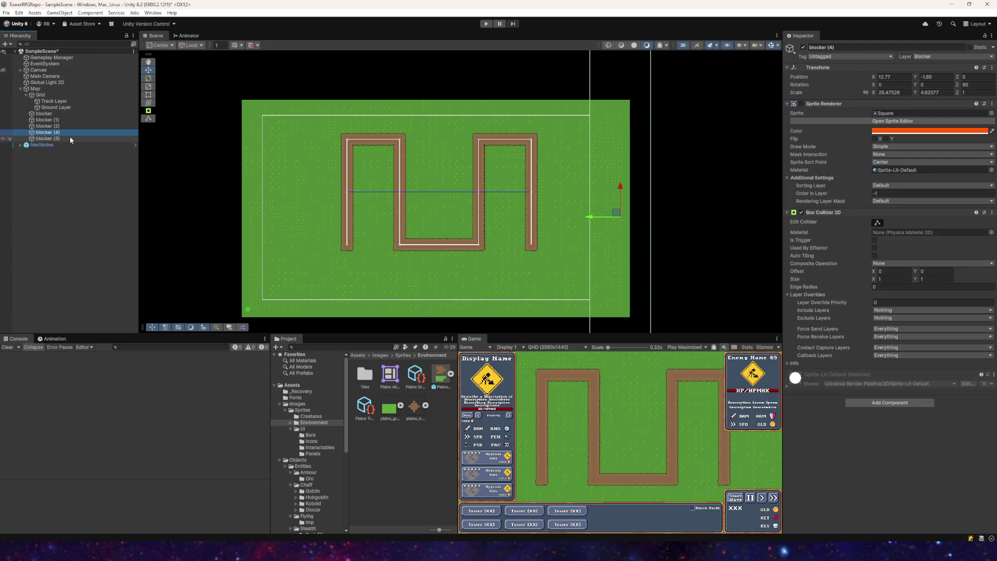
{"action": "left_click", "coordinate": [485, 24]}
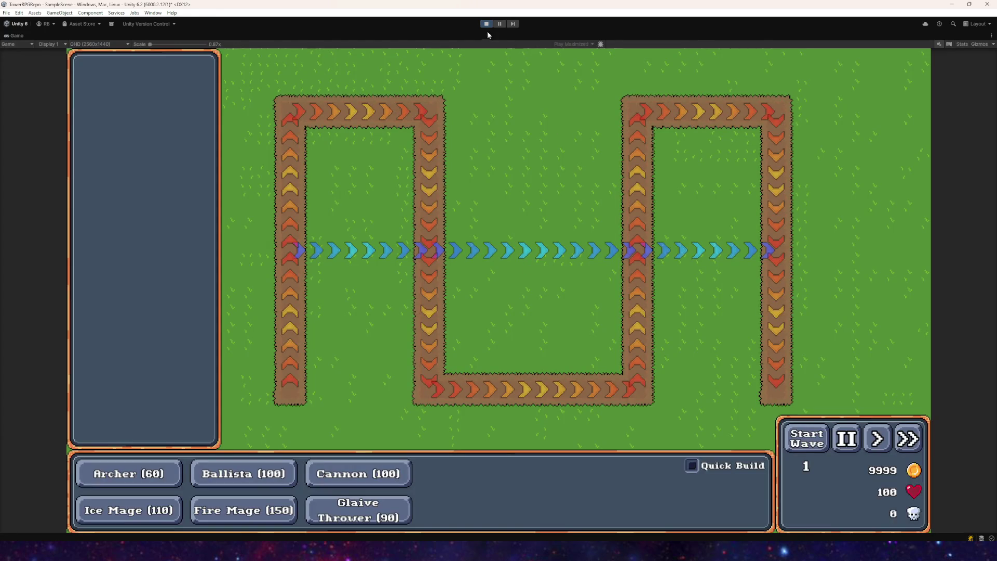
{"action": "left_click", "coordinate": [486, 23]}
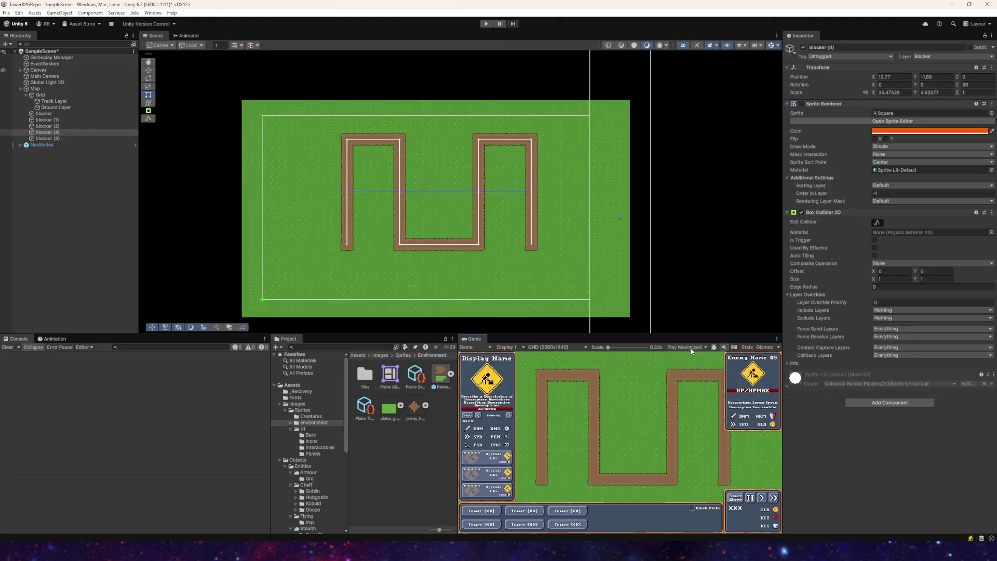
- Switch the Game view to Play Focused and start a new playtest
{"action": "left_click", "coordinate": [688, 347]}
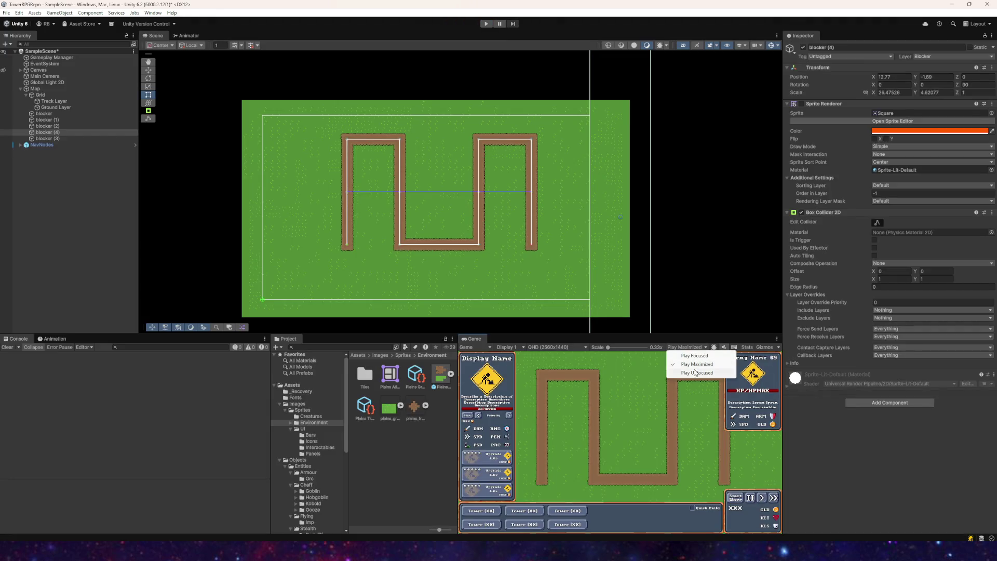
{"action": "left_click", "coordinate": [693, 356]}
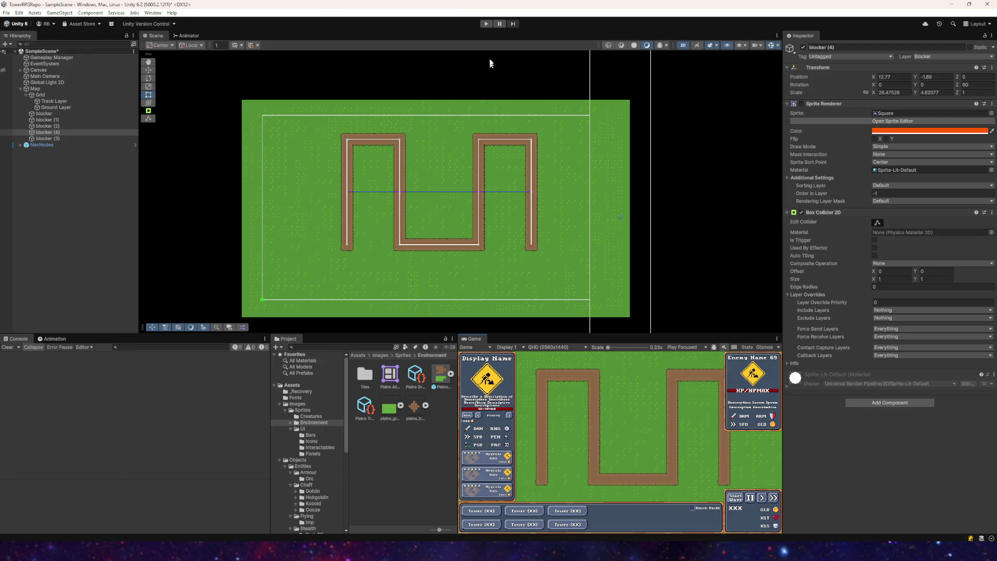
{"action": "left_click", "coordinate": [487, 24]}
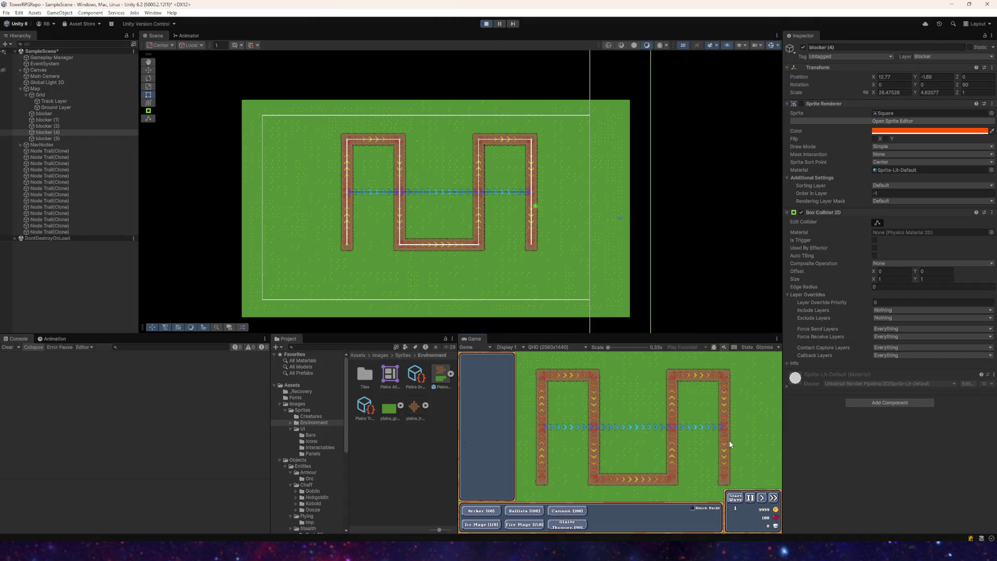
- Inspect blocker (4), place an archer tower and try a cannon in the running game, then stop
{"action": "left_click", "coordinate": [49, 136]}
{"action": "left_click", "coordinate": [51, 132]}
{"action": "left_click", "coordinate": [663, 416]}
{"action": "left_click", "coordinate": [482, 510]}
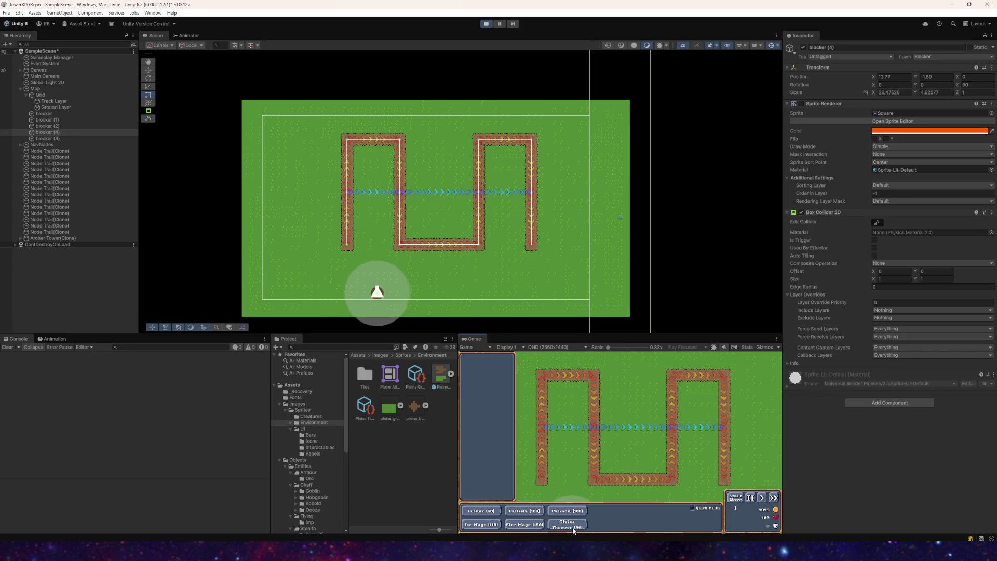
{"action": "scroll", "coordinate": [378, 272], "scroll_direction": "up", "scroll_amount": 3}
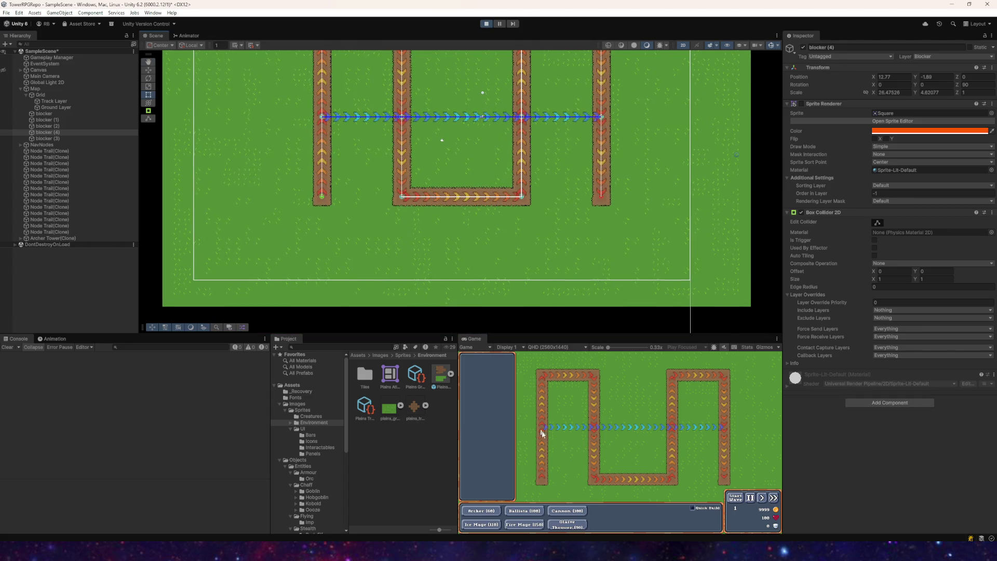
{"action": "left_click", "coordinate": [564, 514]}
{"action": "left_click", "coordinate": [486, 24]}
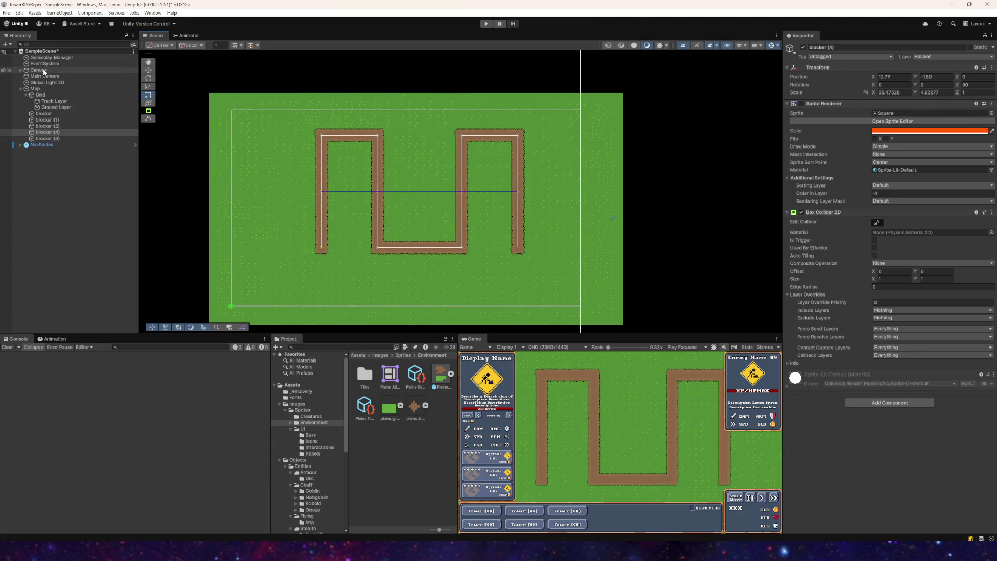
- Review the bounds of blockers (1) to (4) and the bottom blocker, then start a playtest
{"action": "left_click", "coordinate": [47, 120]}
{"action": "left_click", "coordinate": [47, 126]}
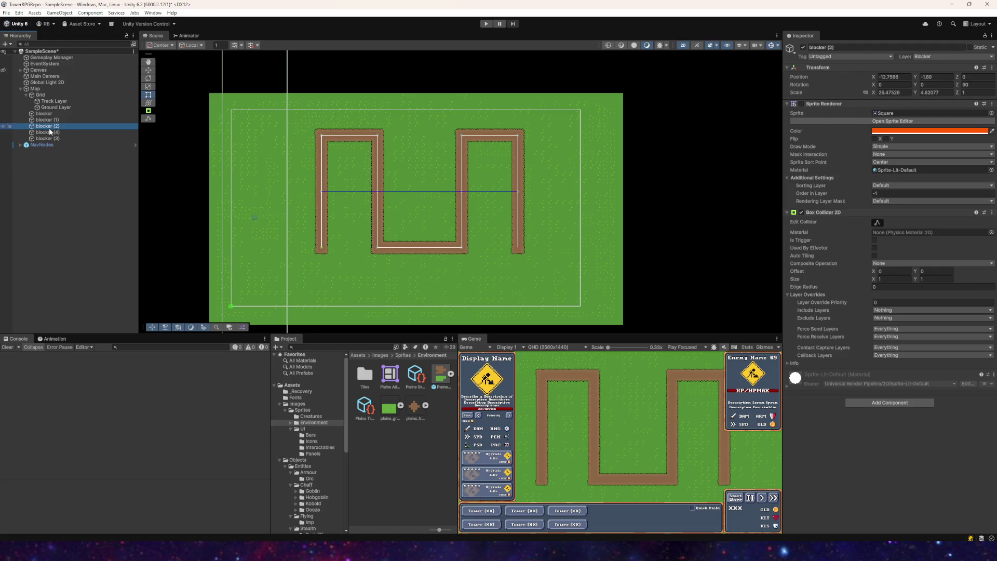
{"action": "left_click", "coordinate": [48, 132]}
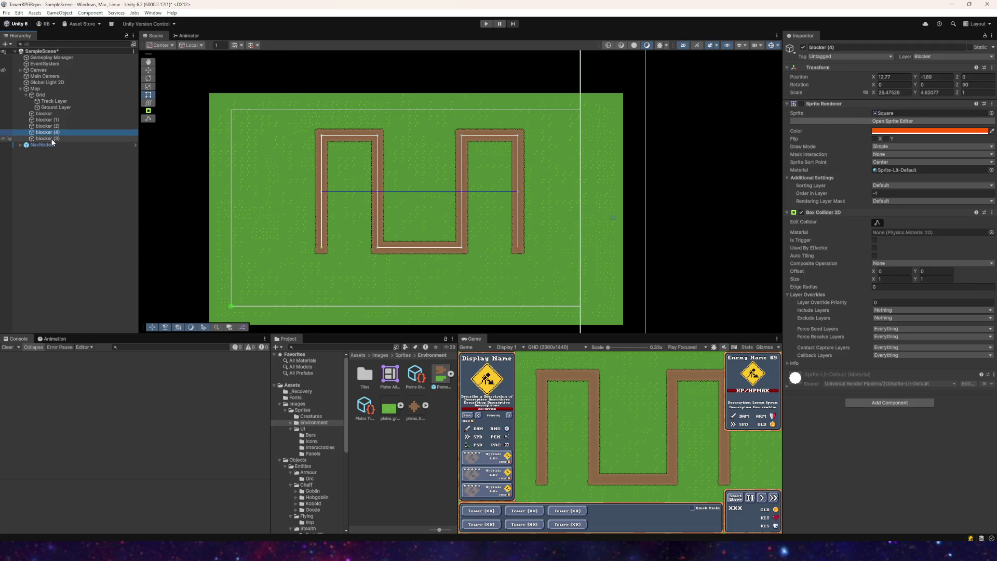
{"action": "left_click", "coordinate": [48, 139]}
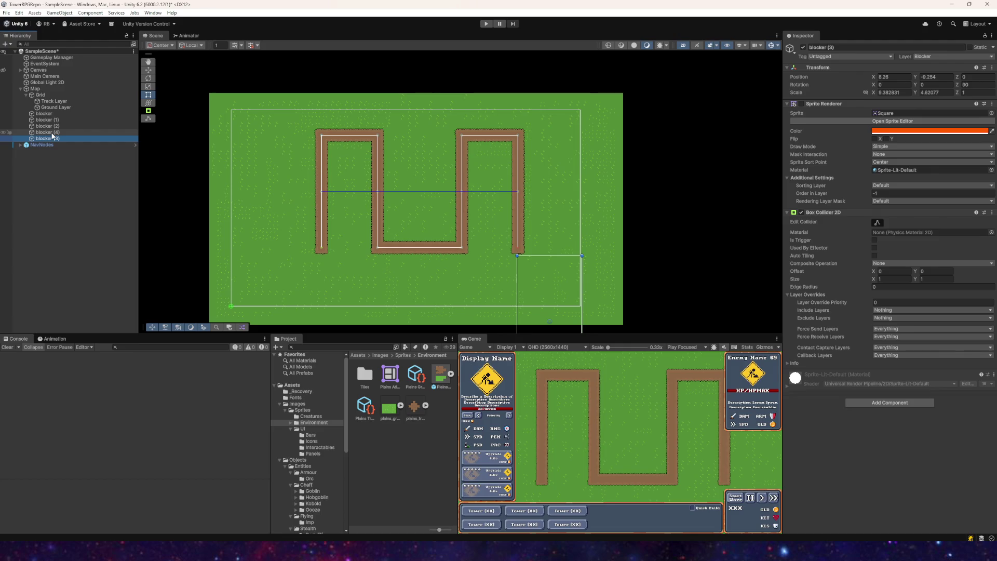
{"action": "left_click", "coordinate": [52, 133]}
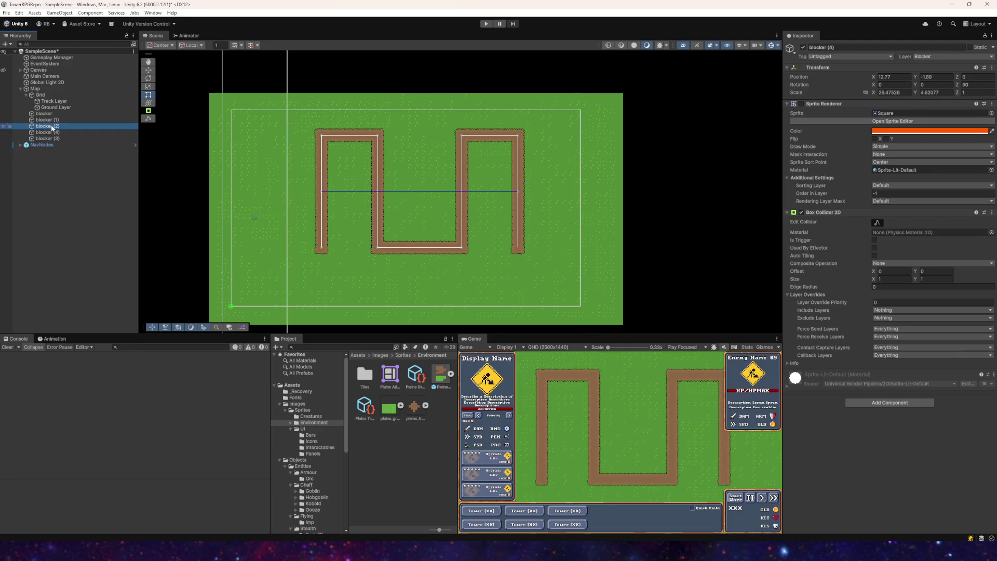
{"action": "left_click", "coordinate": [51, 114]}
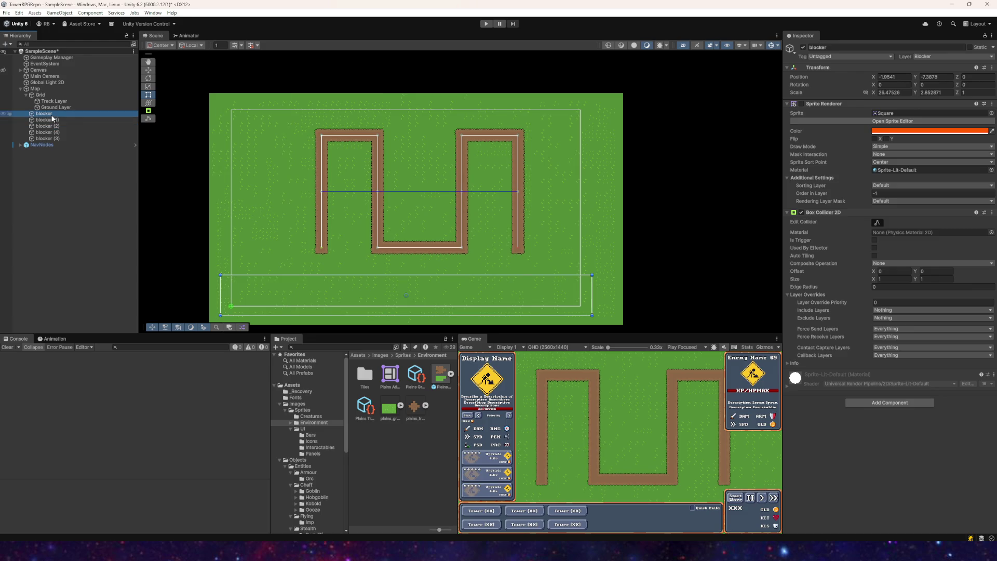
{"action": "left_click", "coordinate": [486, 23]}
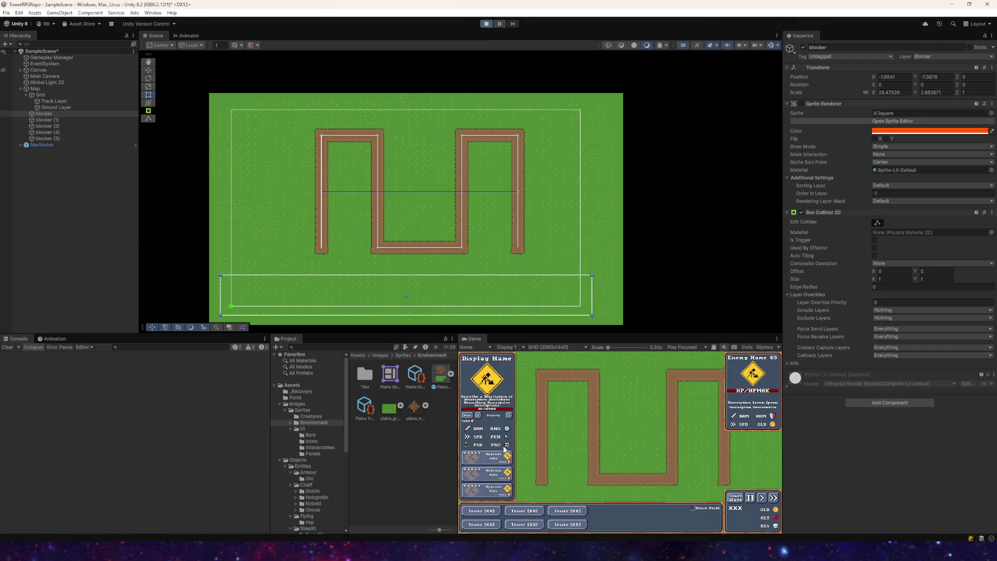
- Place eight archer towers left of, below and right of the track, then stop the playtest
{"action": "left_click", "coordinate": [481, 511]}
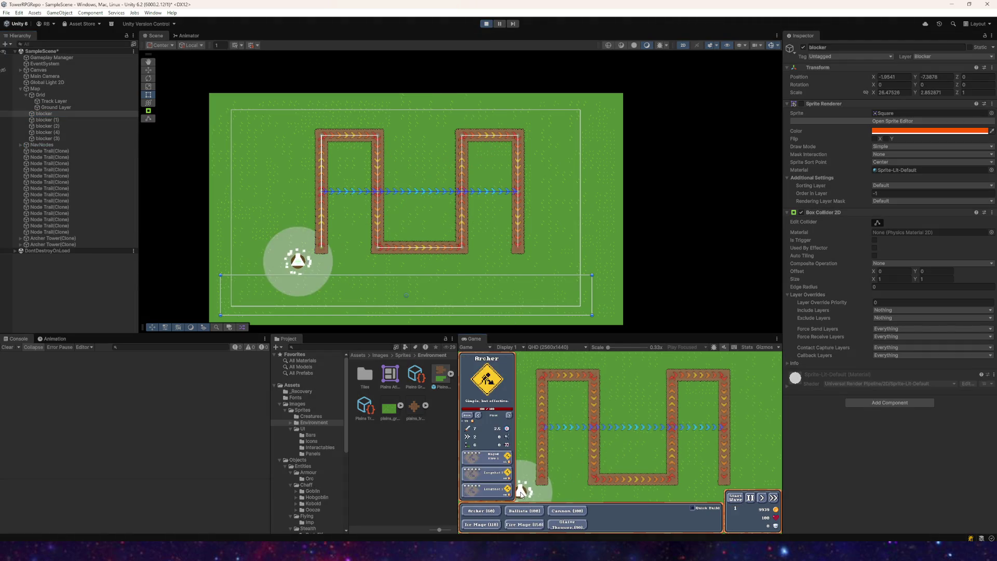
{"action": "left_click", "coordinate": [522, 491]}
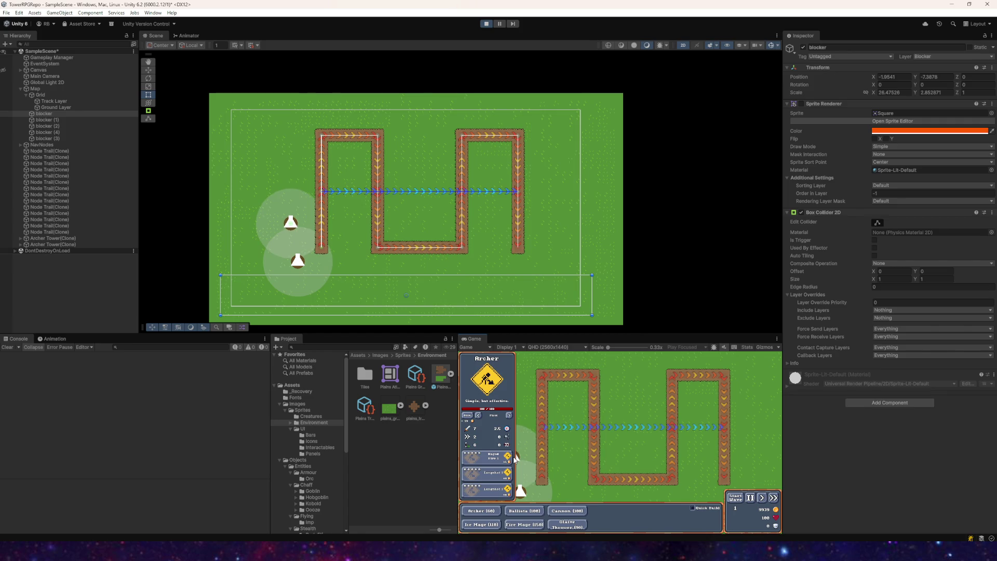
{"action": "left_click", "coordinate": [522, 475]}
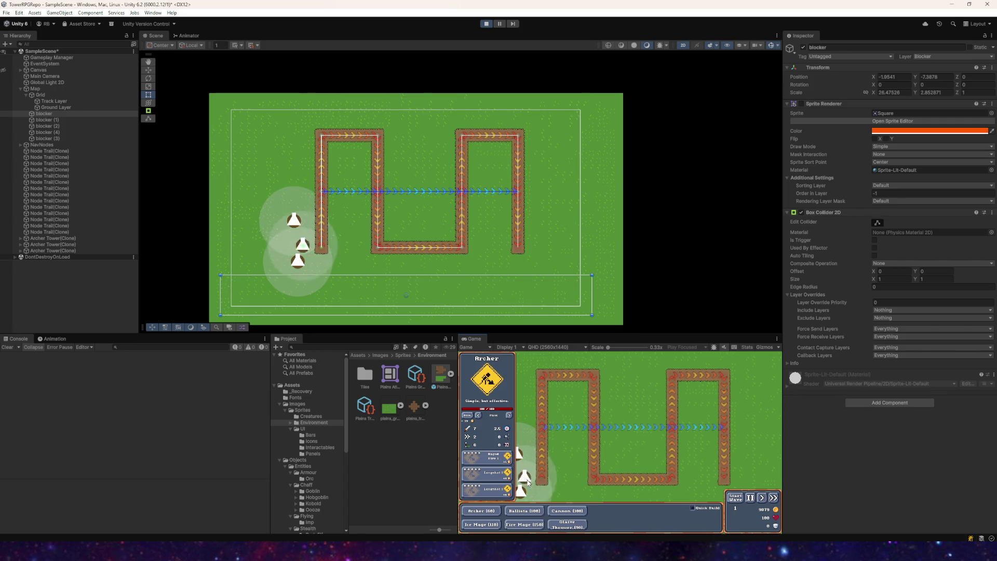
{"action": "left_click", "coordinate": [563, 495]}
{"action": "left_click", "coordinate": [598, 500]}
{"action": "left_click", "coordinate": [656, 498]}
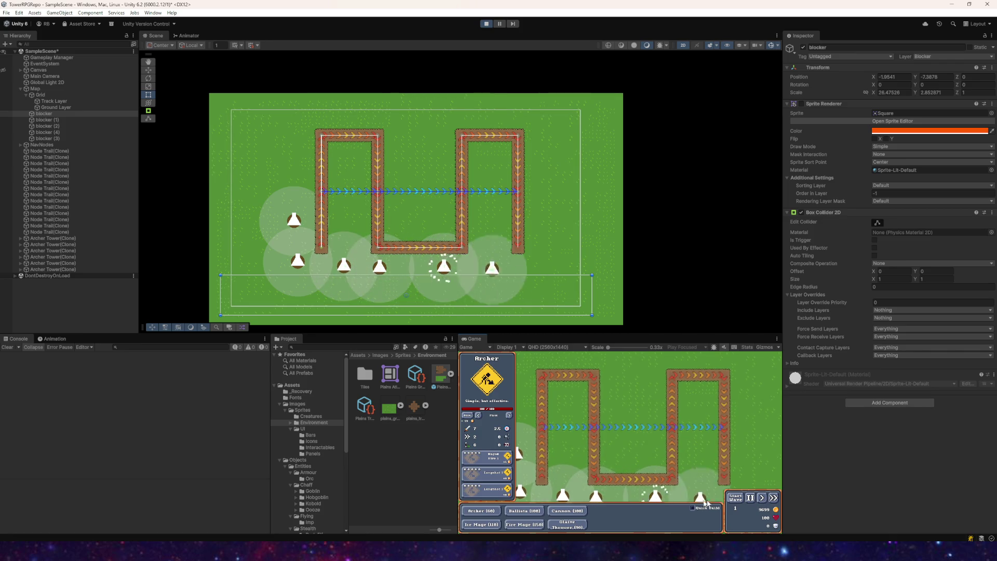
{"action": "left_click", "coordinate": [776, 474]}
{"action": "left_click", "coordinate": [740, 358]}
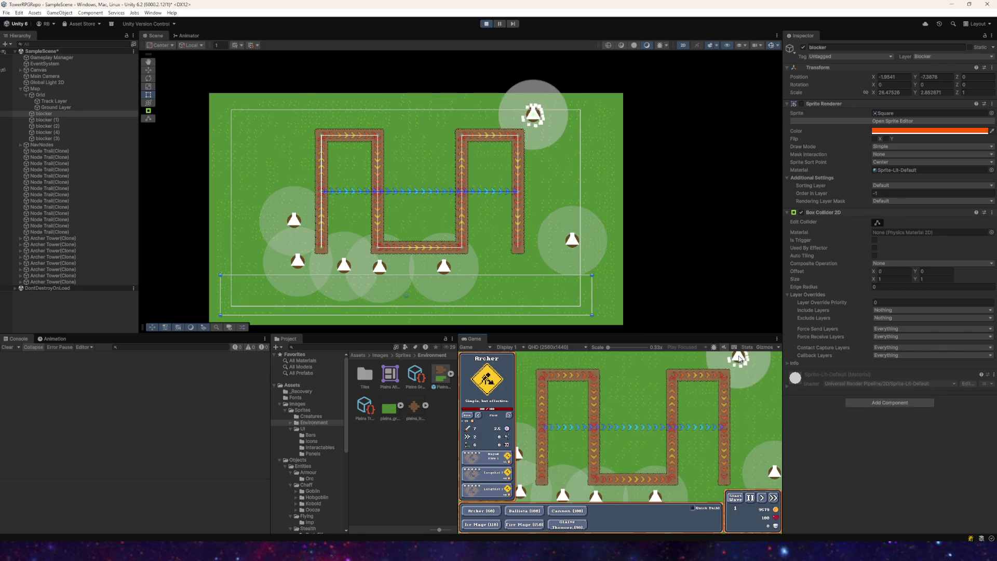
{"action": "left_click", "coordinate": [753, 358]}
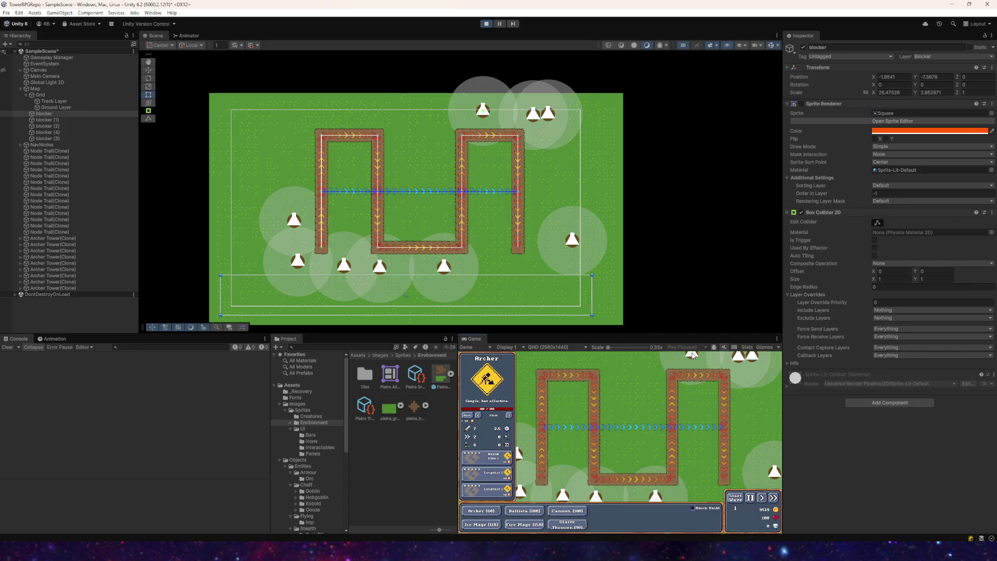
{"action": "left_click", "coordinate": [487, 24]}
- Nudge the Main Camera slightly right and review blockers (3), (4) and (1)
{"action": "left_click", "coordinate": [44, 76]}
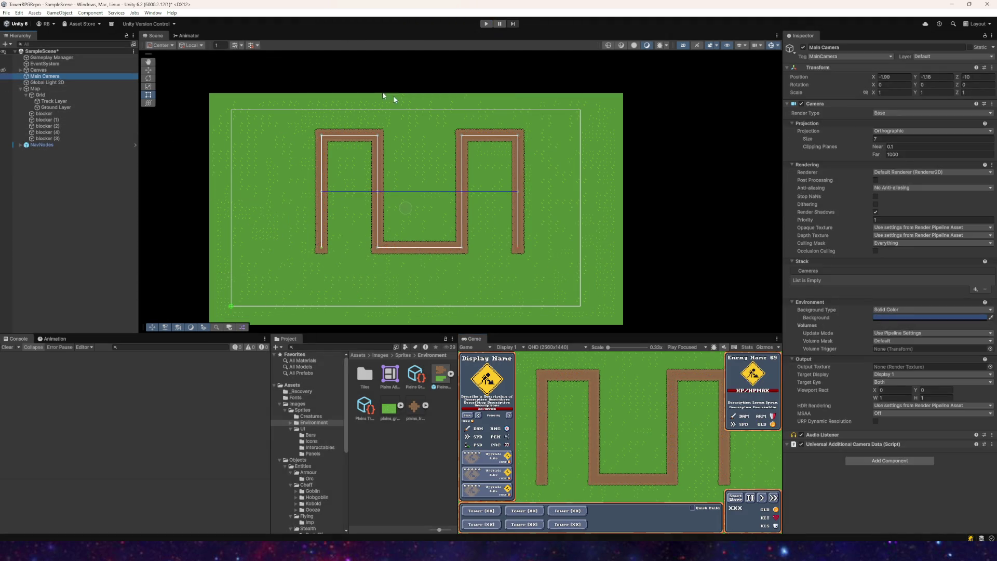
{"action": "left_click", "coordinate": [147, 70]}
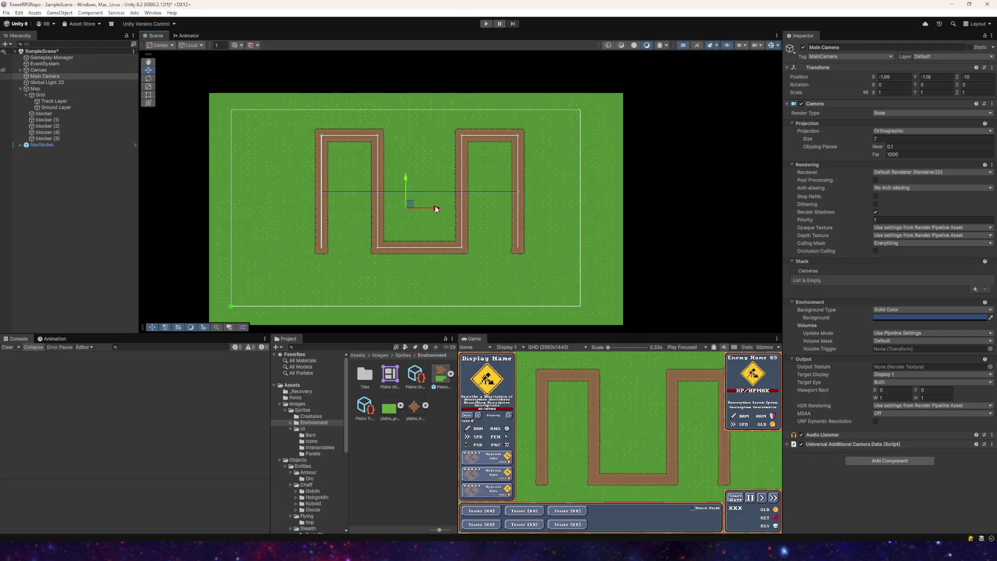
{"action": "left_click_drag", "start_coordinate": [436, 209], "coordinate": [431, 208]}
{"action": "left_click", "coordinate": [52, 139]}
{"action": "left_click", "coordinate": [54, 132]}
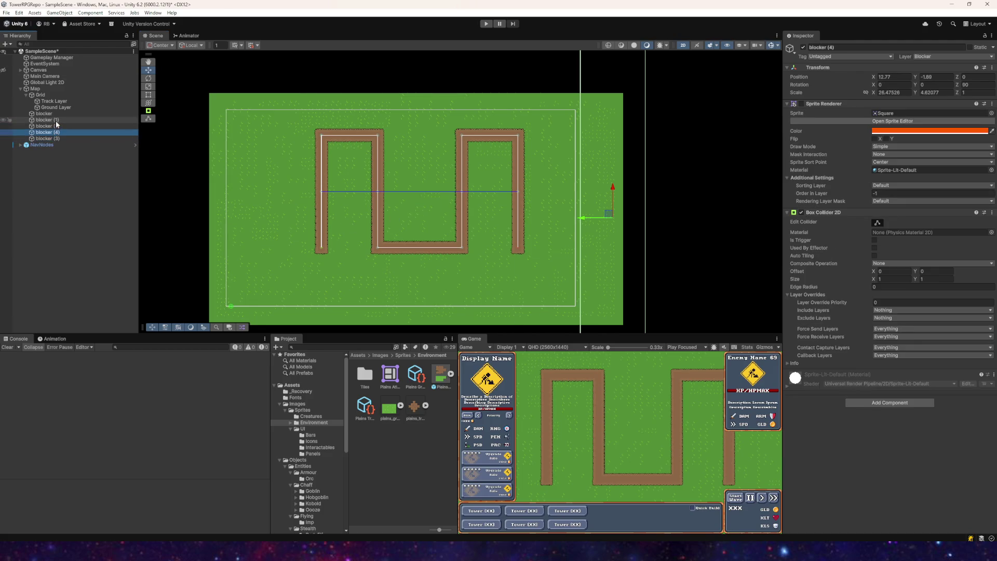
{"action": "left_click", "coordinate": [48, 120]}
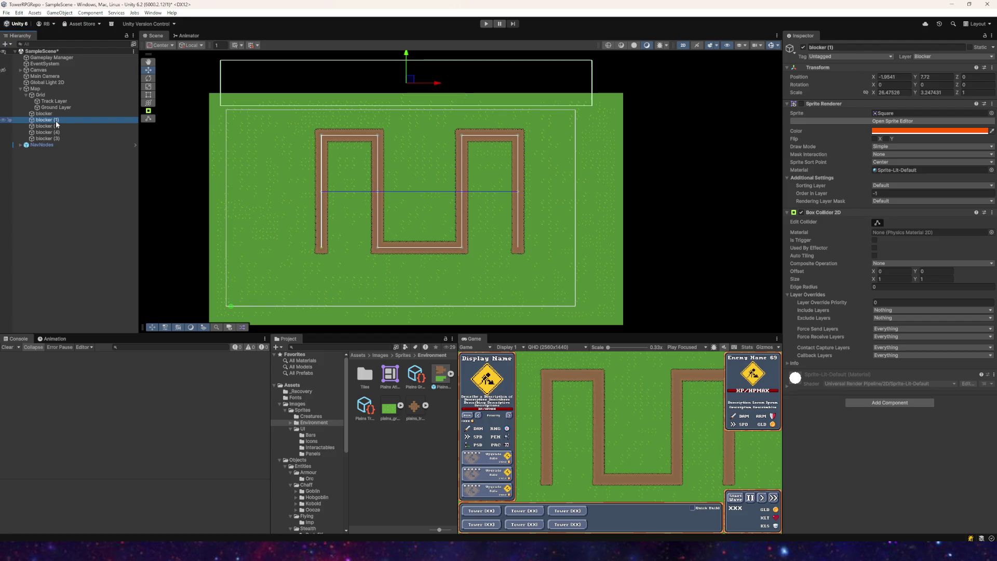
- Move the camera up over the map and enable the Sprite Renderer on all five blockers
{"action": "left_click", "coordinate": [44, 76]}
{"action": "left_click_drag", "start_coordinate": [401, 181], "coordinate": [403, 177]}
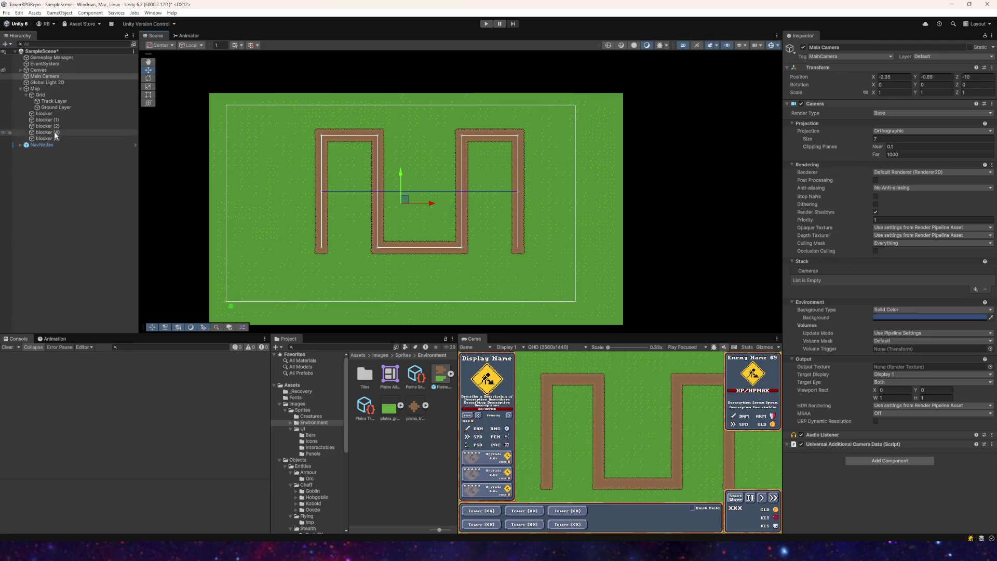
{"action": "left_click", "coordinate": [43, 120]}
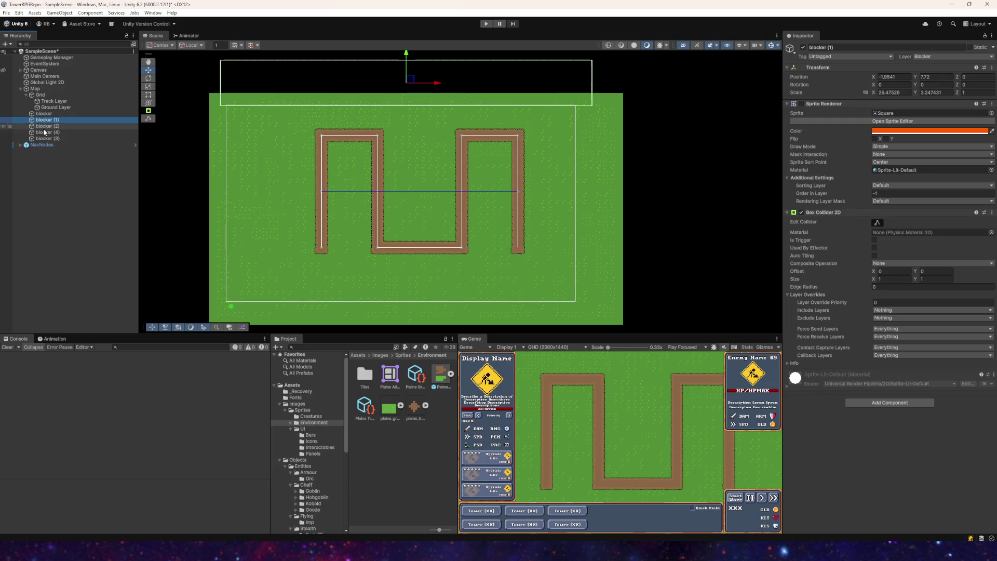
{"action": "left_click", "coordinate": [44, 114]}
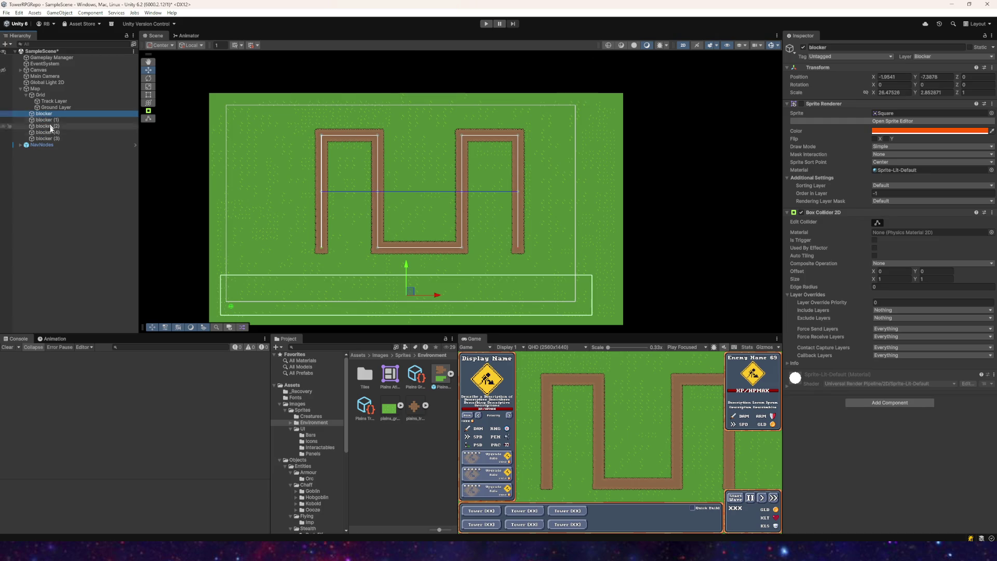
{"action": "left_click", "coordinate": [61, 139], "text": "shift"}
{"action": "left_click", "coordinate": [801, 104]}
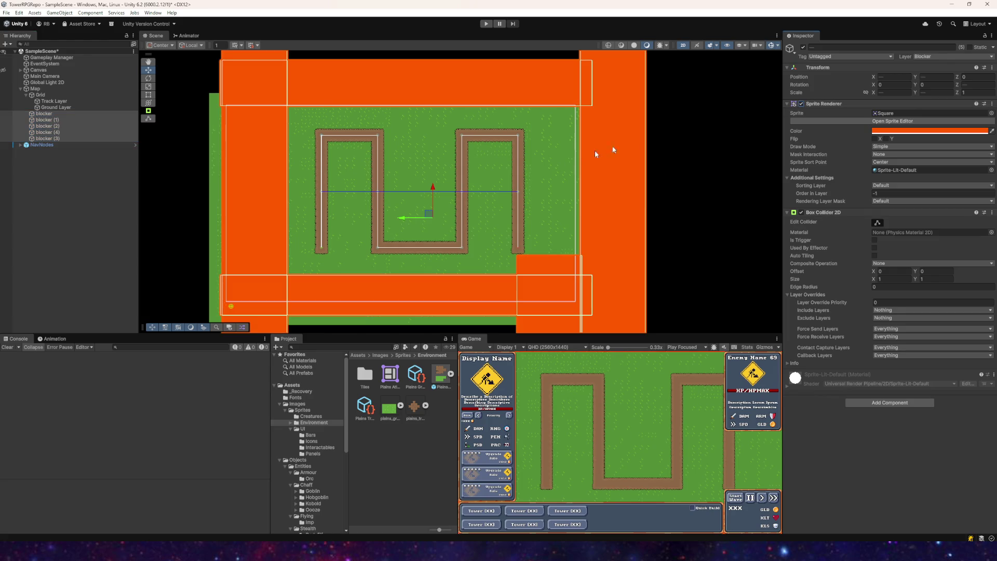
- Shift the Main Camera right to about X -2.04 to frame the map
{"action": "scroll", "coordinate": [631, 139], "scroll_direction": "right", "scroll_amount": 5}
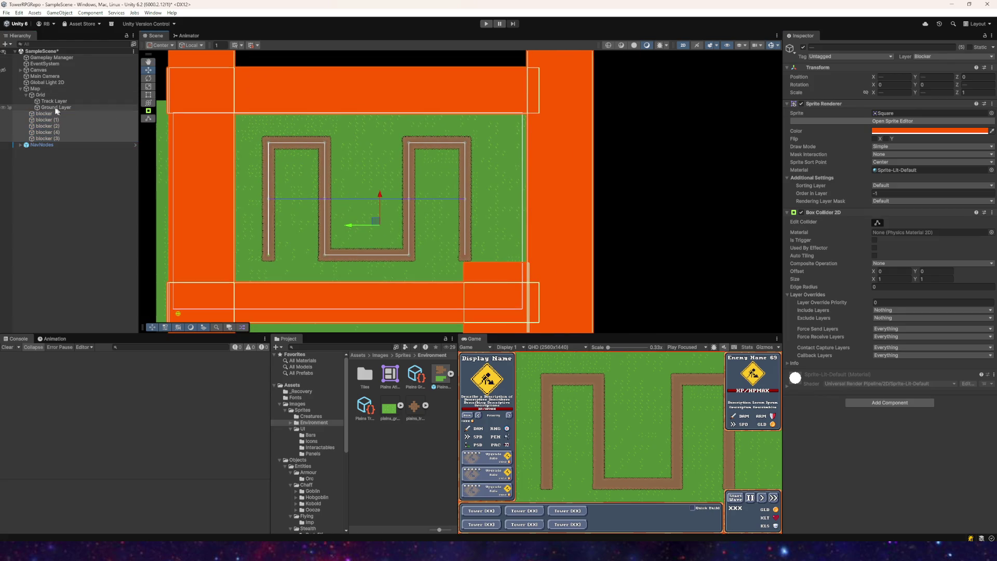
{"action": "left_click", "coordinate": [44, 77]}
{"action": "left_click_drag", "start_coordinate": [379, 213], "coordinate": [383, 212]}
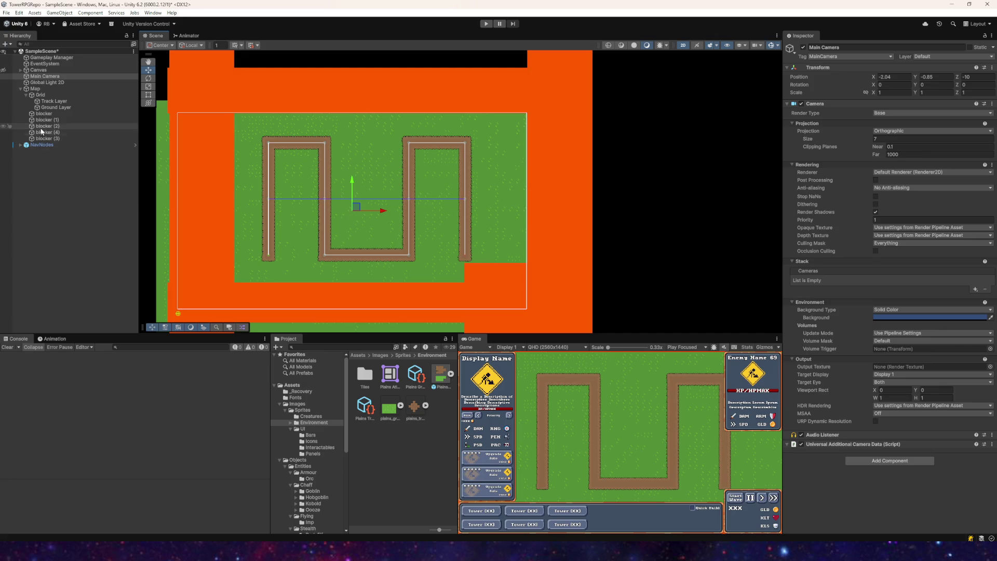
- Deactivate all five blocker objects so they are hidden
{"action": "left_click", "coordinate": [56, 115]}
{"action": "left_click", "coordinate": [100, 137], "text": "shift"}
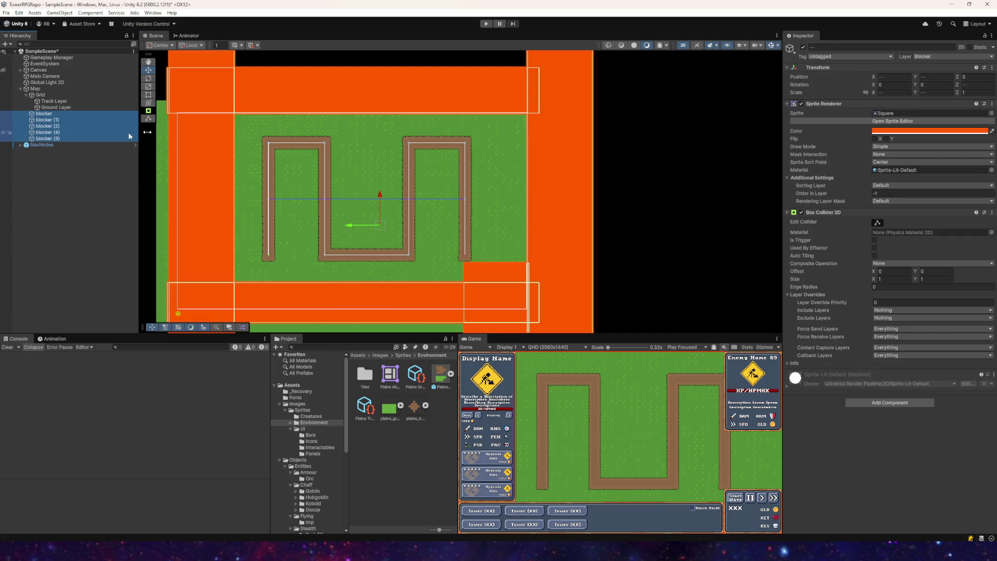
{"action": "left_click", "coordinate": [803, 47]}
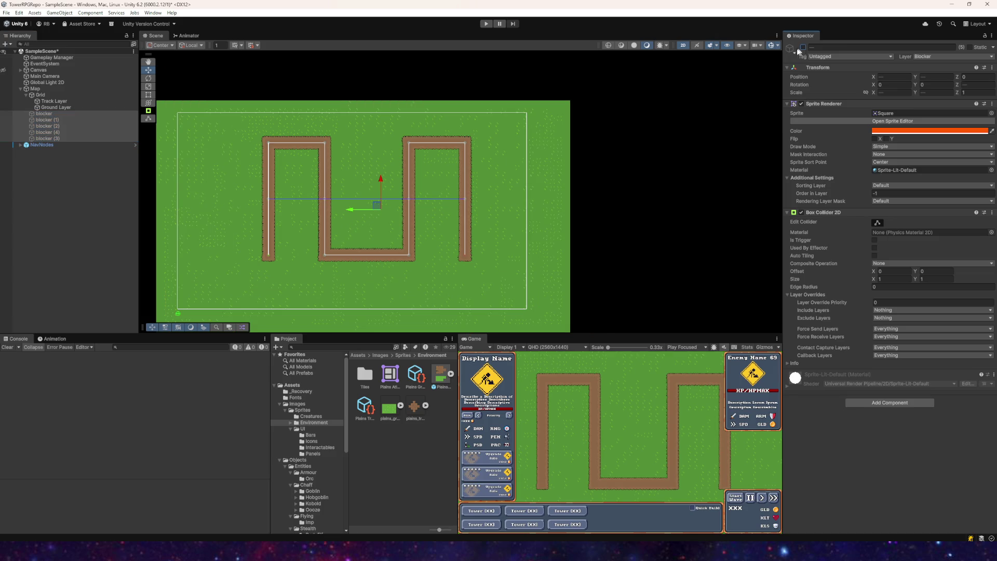
- Start a playtest and place four archer towers on the grass left of the track
{"action": "left_click", "coordinate": [486, 24]}
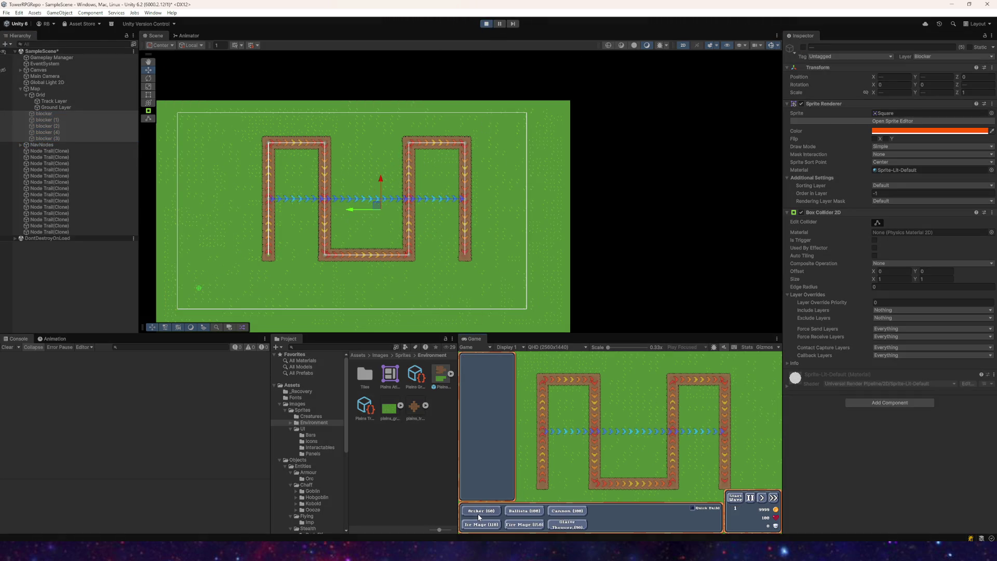
{"action": "left_click", "coordinate": [481, 511]}
{"action": "left_click", "coordinate": [523, 483]}
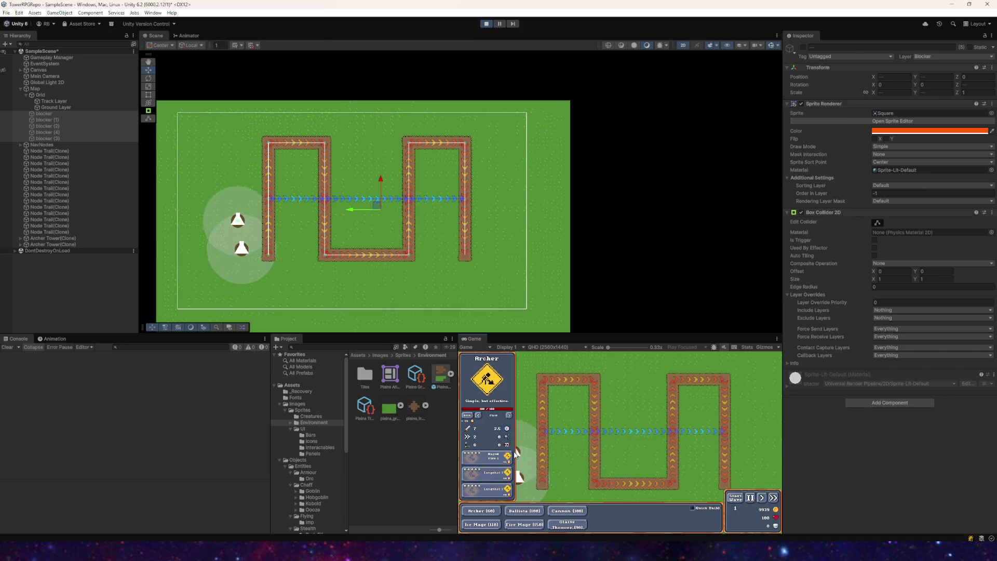
{"action": "left_click", "coordinate": [516, 452]}
{"action": "left_click", "coordinate": [506, 443]}
{"action": "left_click", "coordinate": [498, 431]}
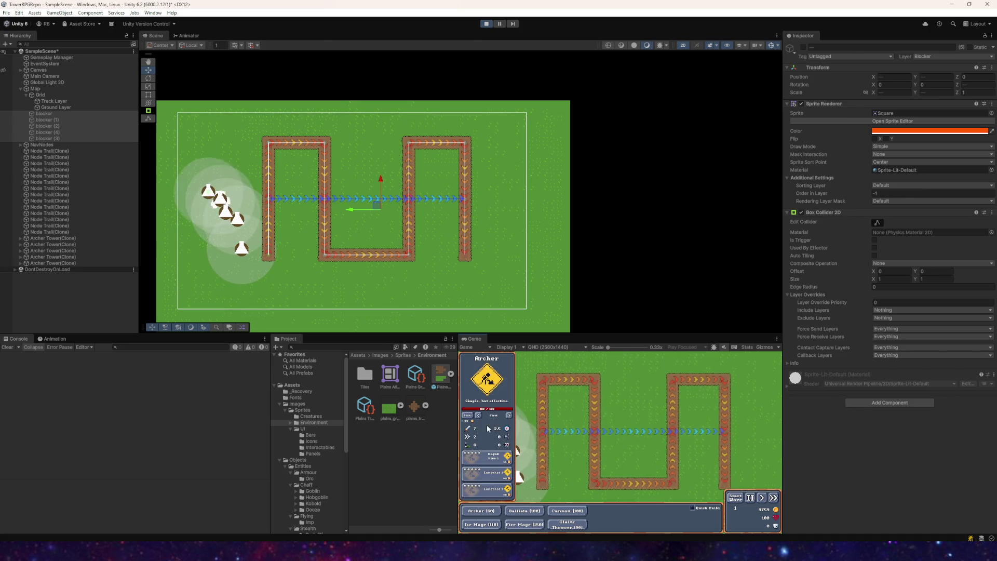